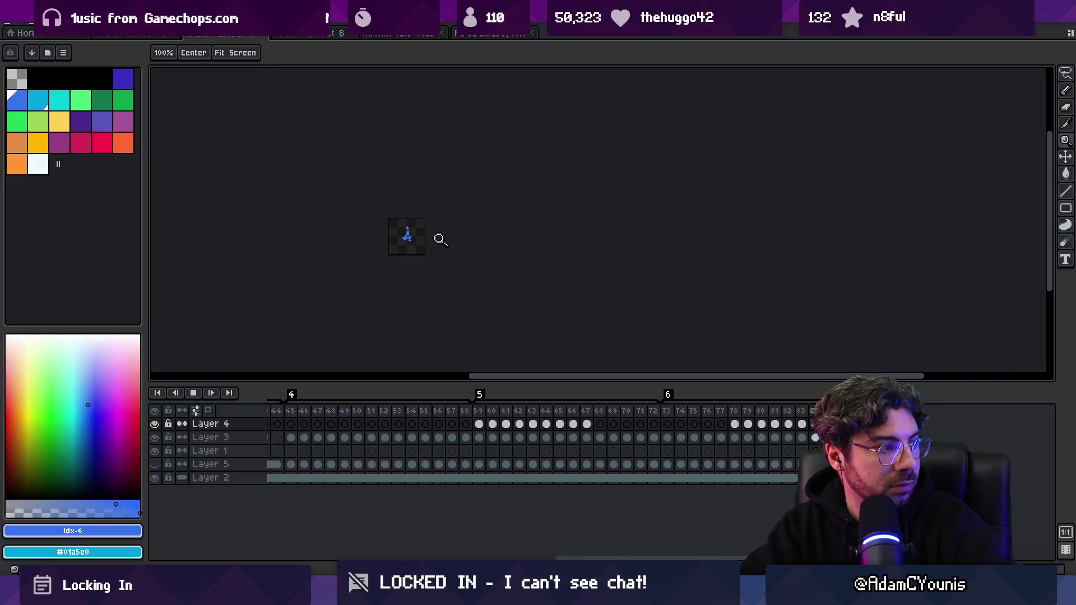
- Stop playback, select Layer 4 frames 78–82, and add an empty Layer 6 at the top
scroll(435, 237, up, 6)
scroll(436, 197, down, 2)
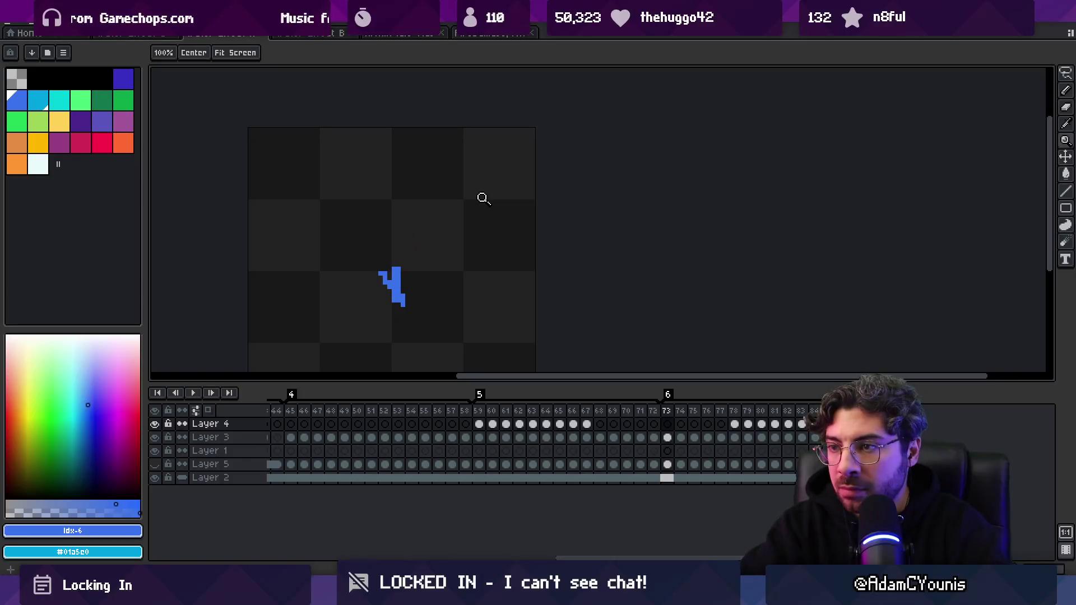
key(Return)
key(Right)
key(Right)
key(Right)
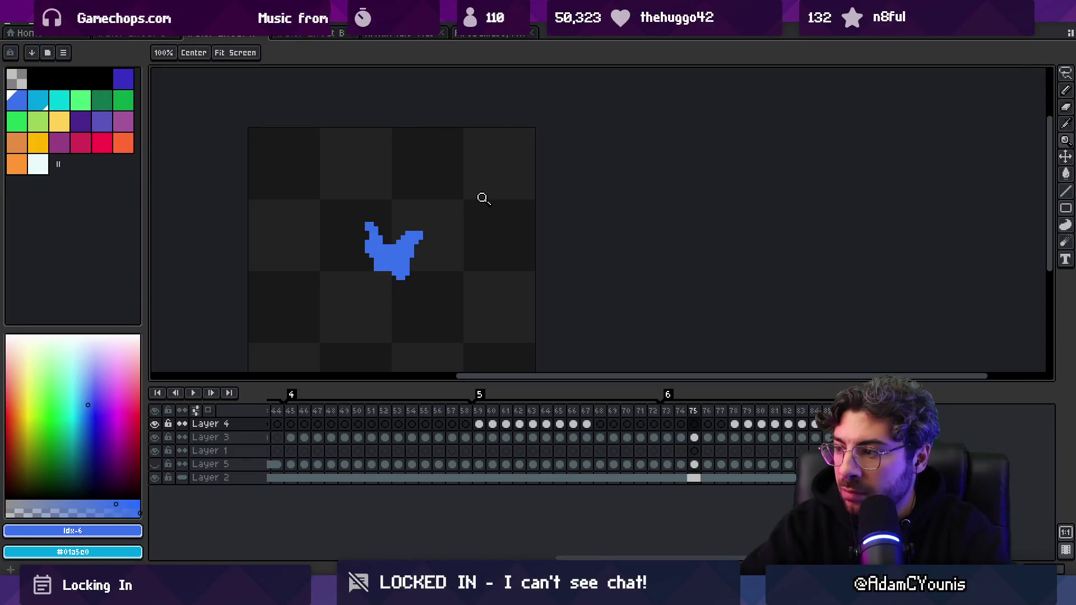
drag(734, 425, 800, 427)
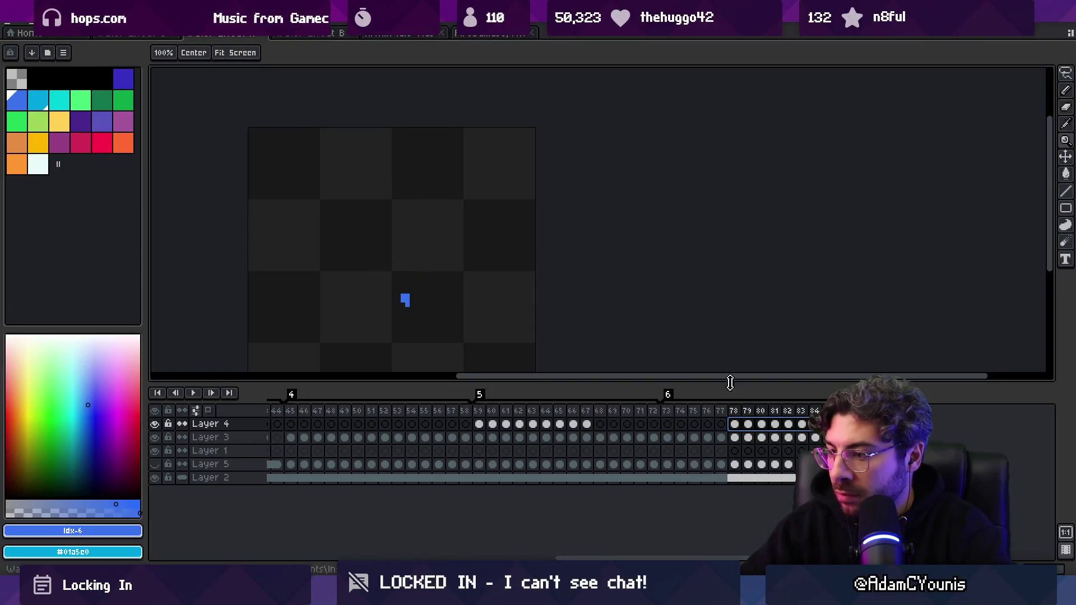
key(shift+n)
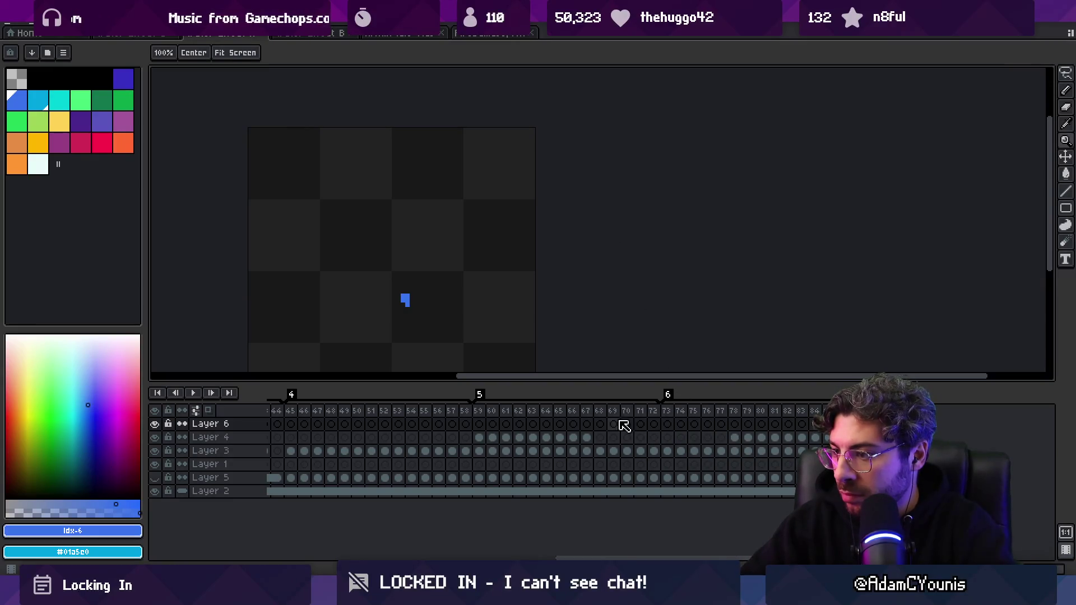
- Move Layer 6 just below Layer 4 and select Layer 3 frames 73–84
click(230, 424)
drag(235, 427, 235, 446)
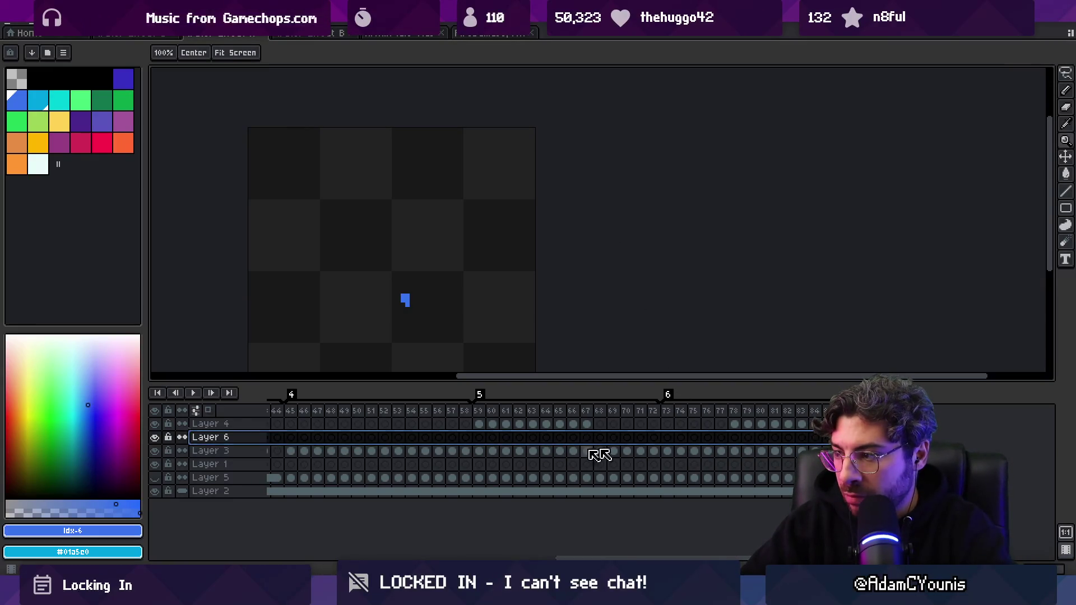
mouse_move(667, 451)
mouse_down()
mouse_move(802, 451)
mouse_move(817, 438)
mouse_up()
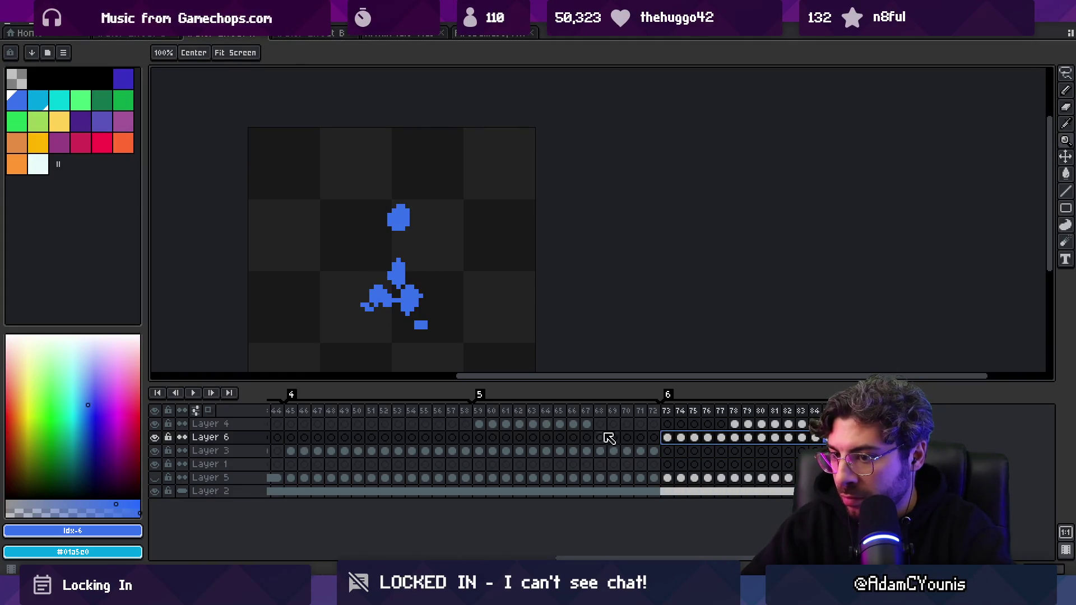
- Merge Layer 4 down into Layer 6 and select the Layer 6 cel at frame 73
right_click(225, 424)
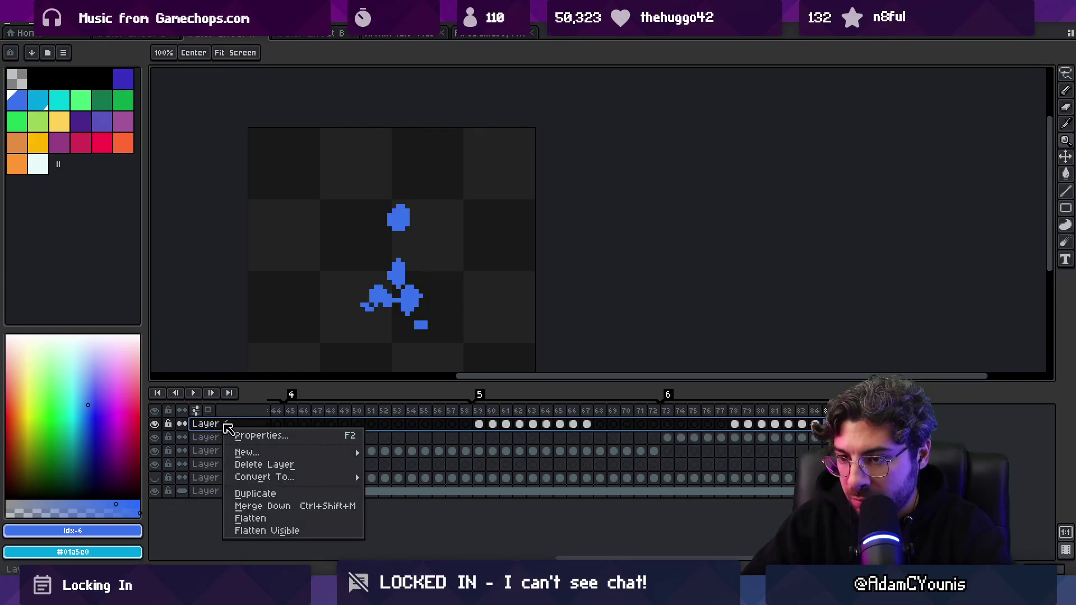
click(268, 511)
drag(668, 412, 816, 412)
drag(667, 425, 826, 444)
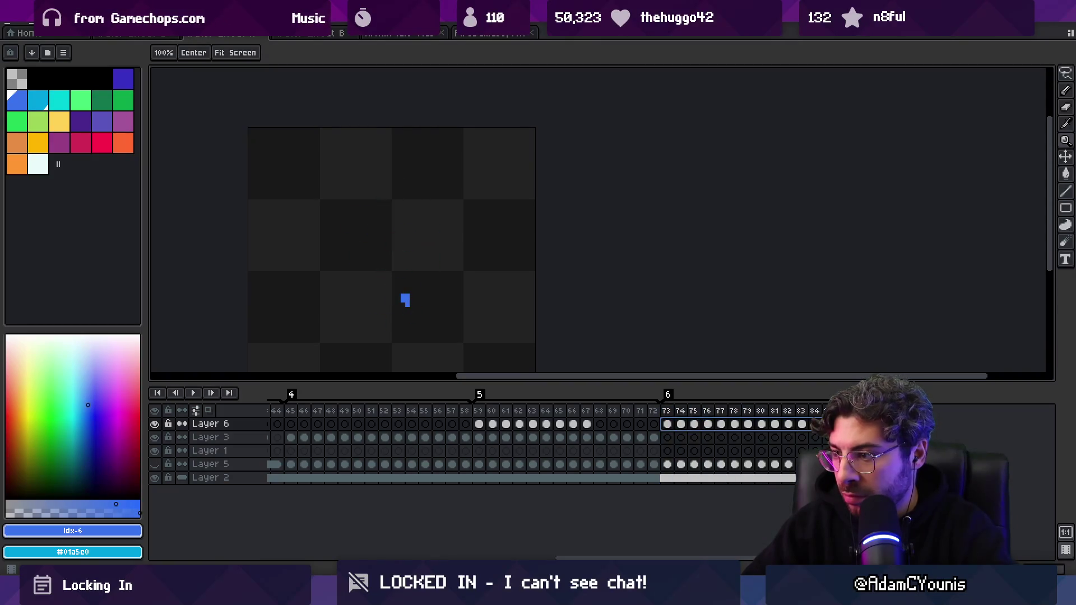
click(667, 424)
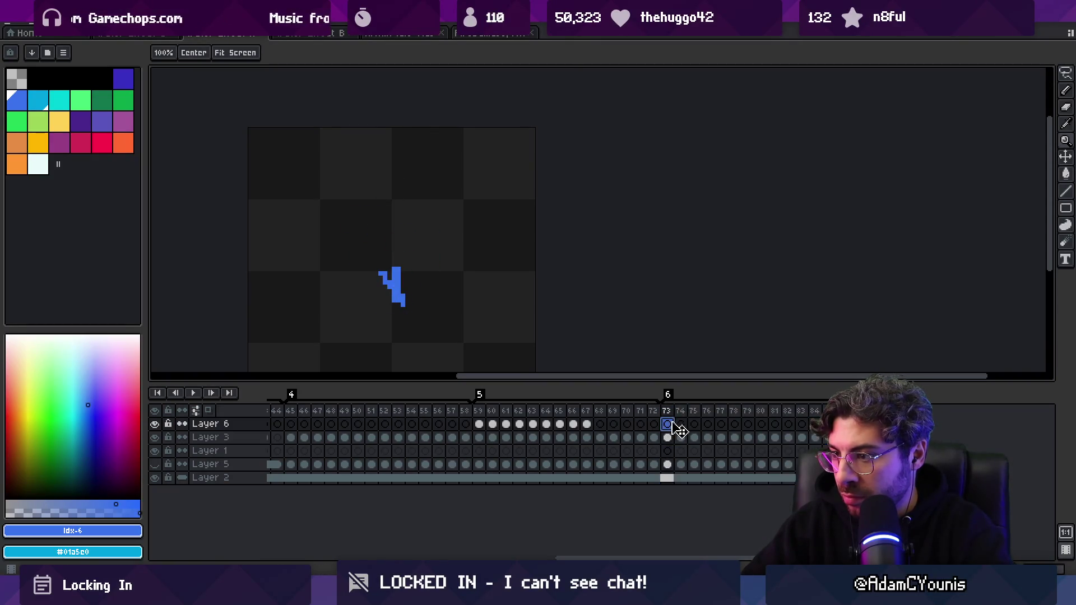
- Pencil white highlight pixels onto the splash on frames 74–76, including along its top
click(39, 164)
key(b)
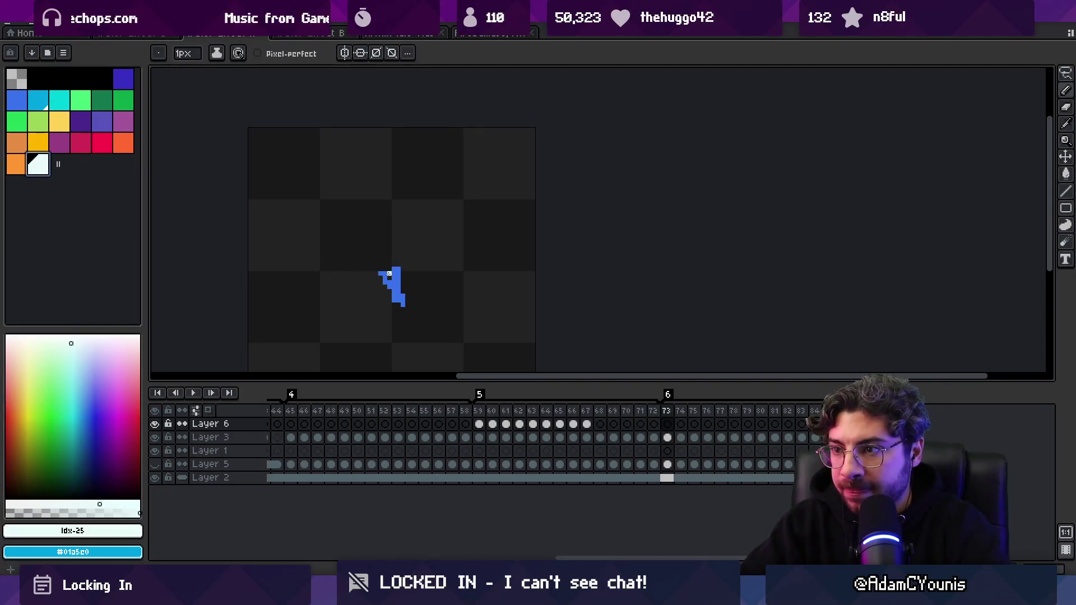
key(Right)
mouse_move(372, 267)
mouse_down()
mouse_move(372, 254)
mouse_move(413, 252)
mouse_move(375, 233)
mouse_up()
key(Right)
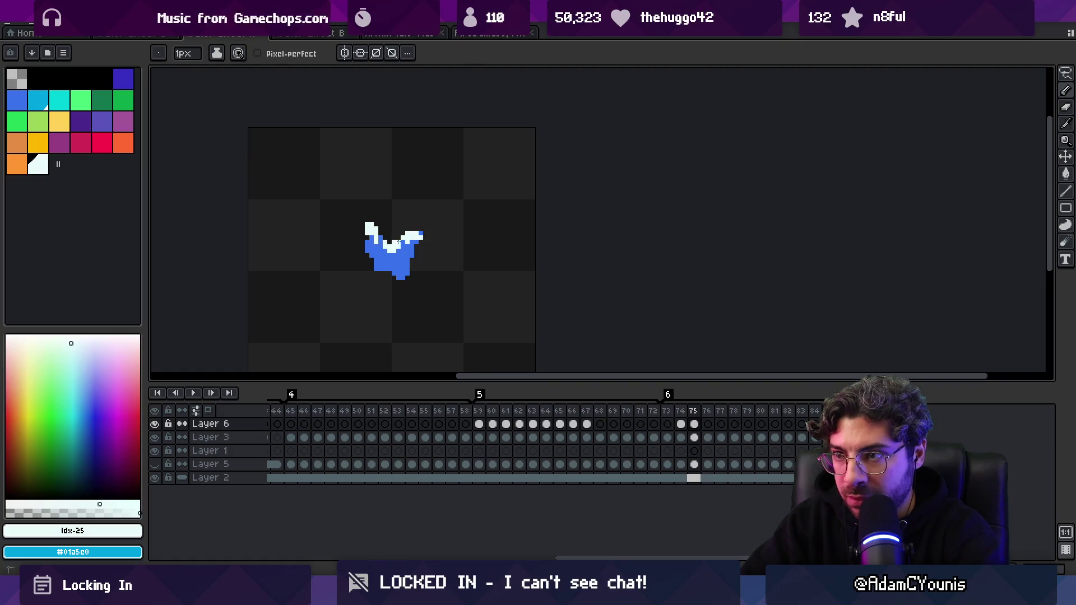
key(Right)
mouse_move(362, 211)
mouse_down()
mouse_move(431, 223)
mouse_move(398, 209)
mouse_up()
- Add white pixels to the splash's upper left on frames 77–80 and a streak across its top
key(Right)
click(363, 219)
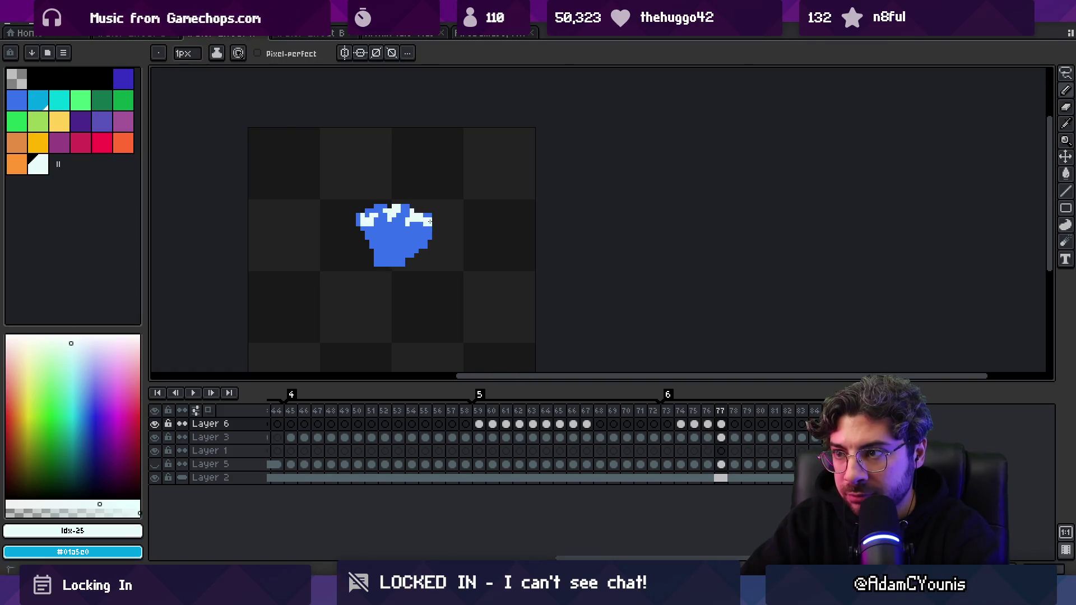
key(Right)
mouse_move(357, 224)
mouse_down()
mouse_move(416, 200)
mouse_move(362, 216)
mouse_move(377, 215)
mouse_up()
key(Right)
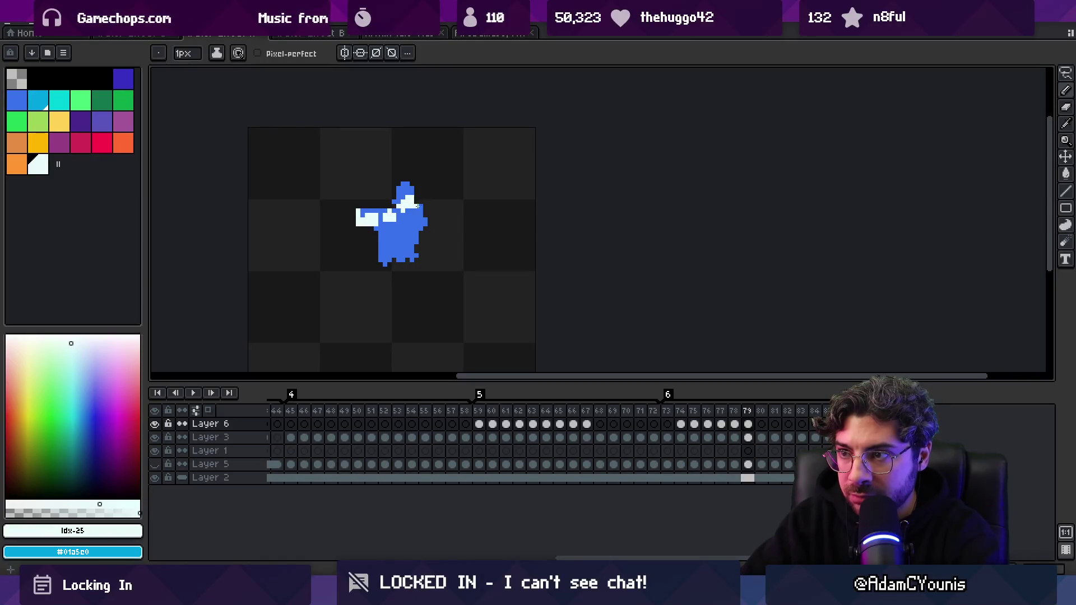
key(Right)
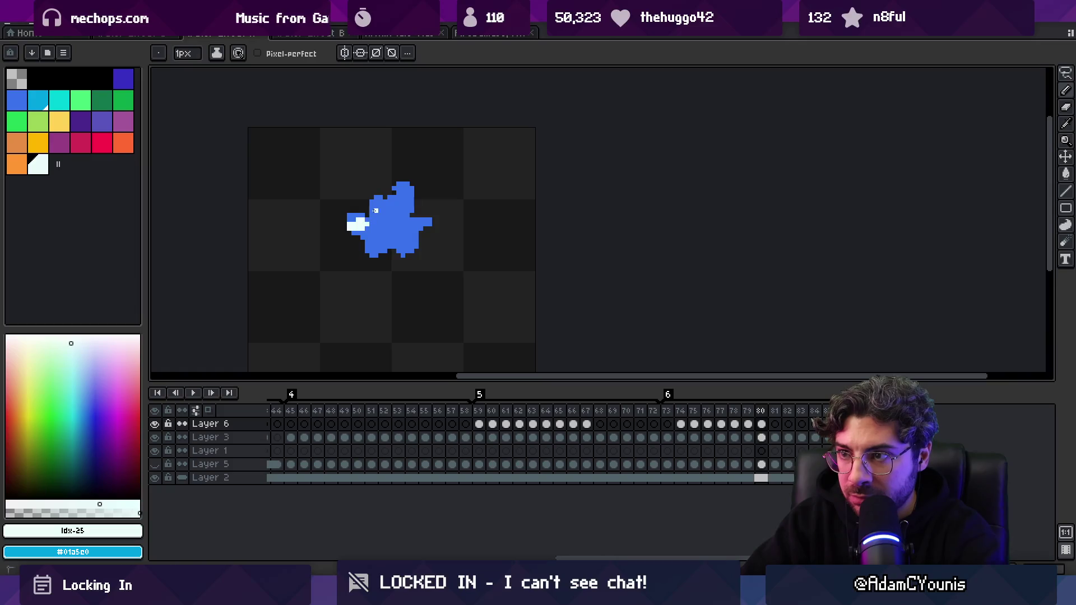
drag(375, 211, 412, 205)
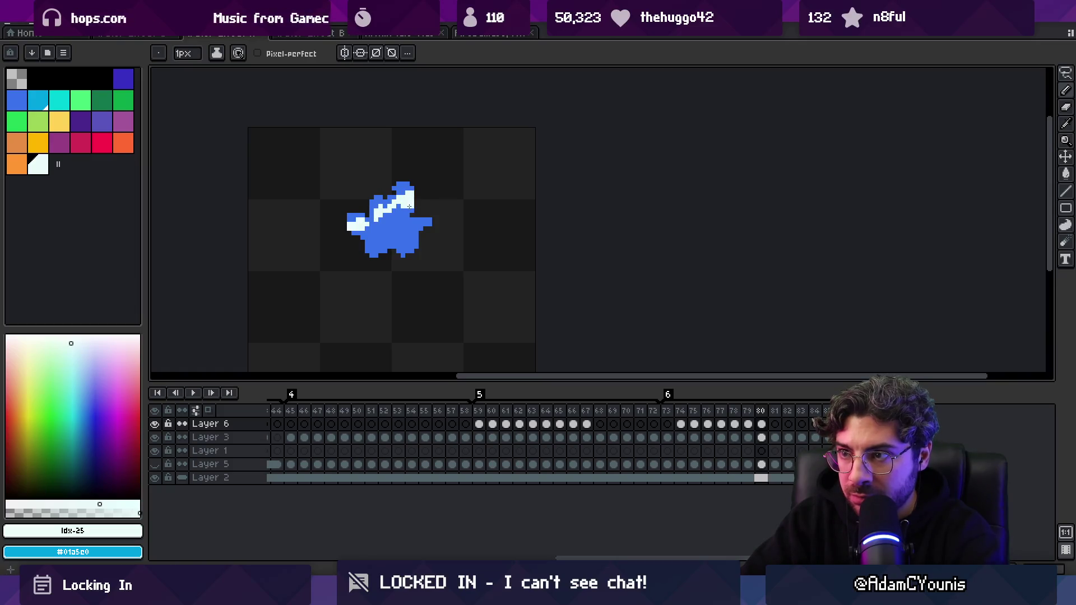
- Paint white highlights at the splash's lower left on frame 81, then step to frame 83 and zoom
key(Right)
drag(366, 236, 370, 241)
click(383, 225)
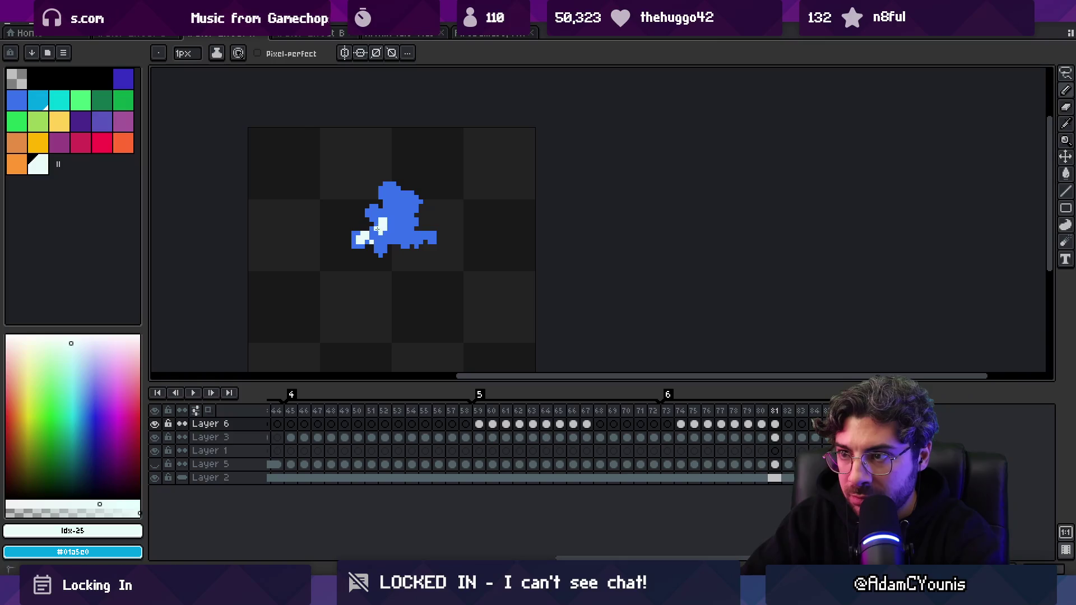
key(Right)
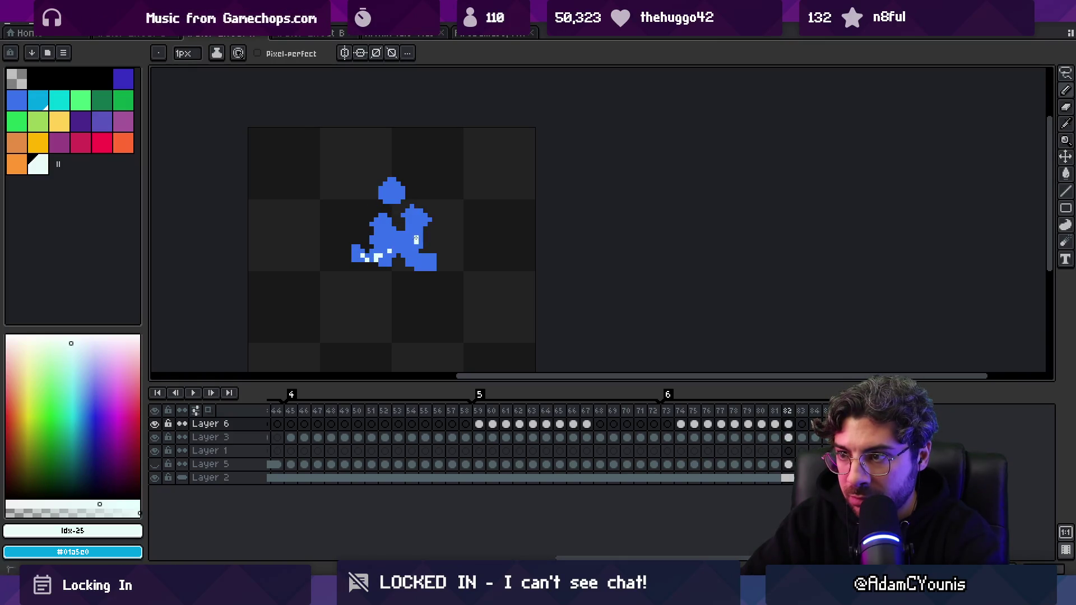
key(Right)
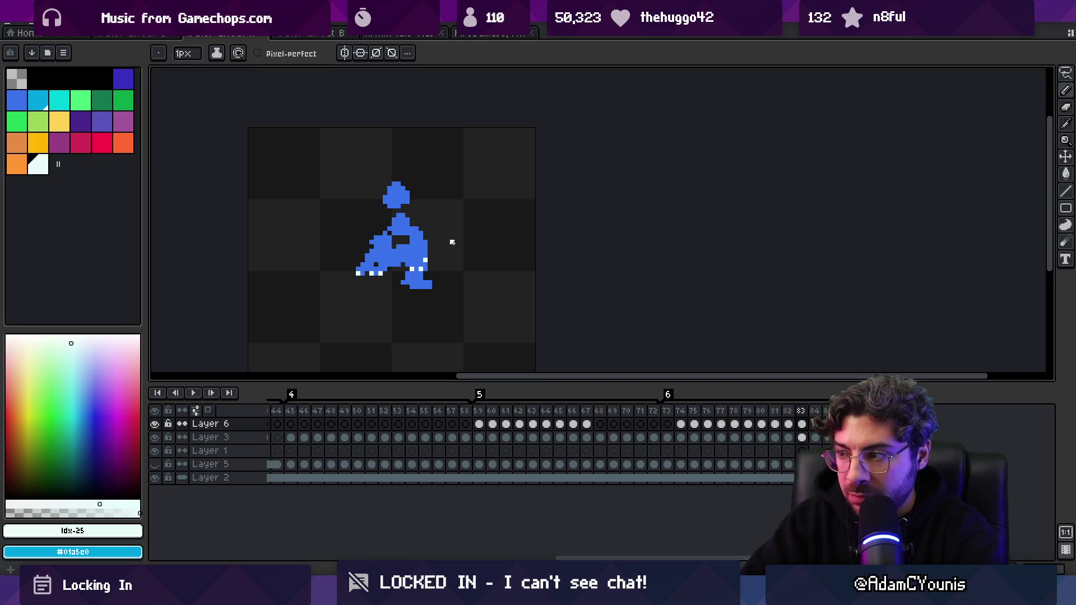
key(x)
scroll(407, 224, down, 3)
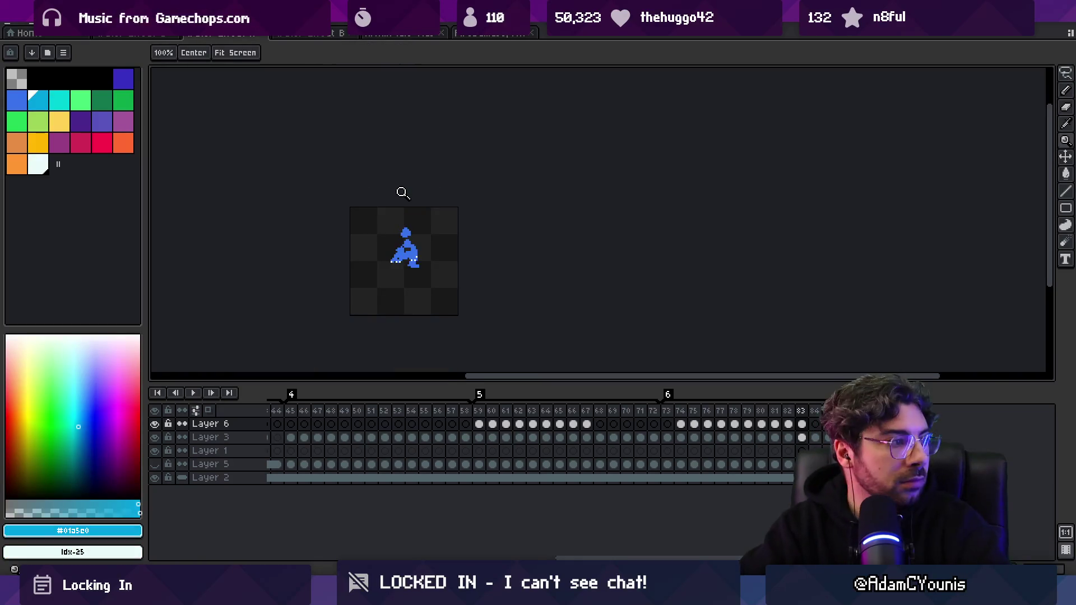
key(Return)
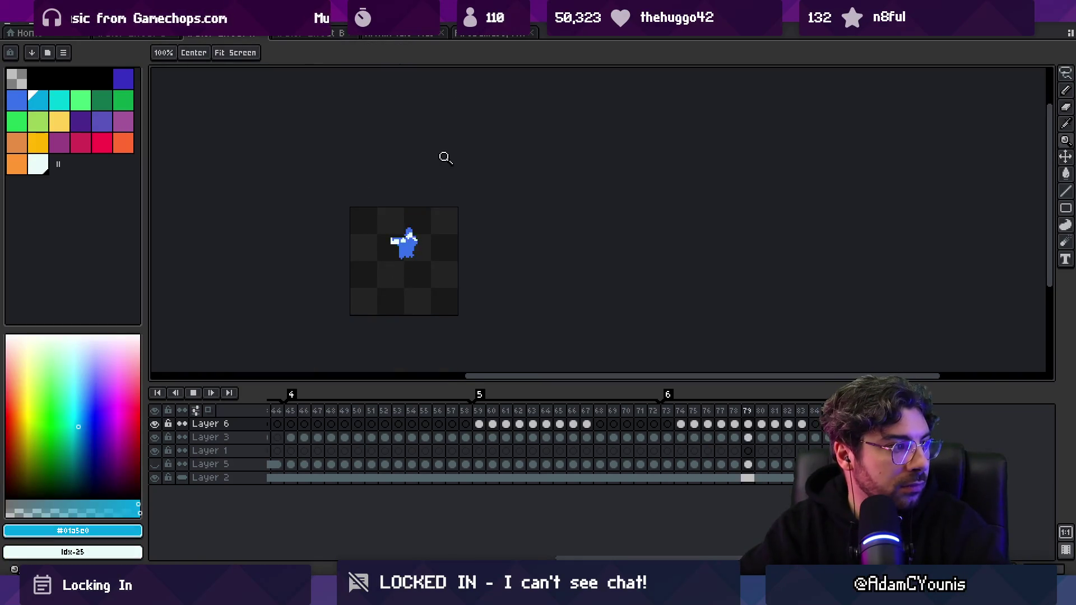
scroll(444, 219, down, 2)
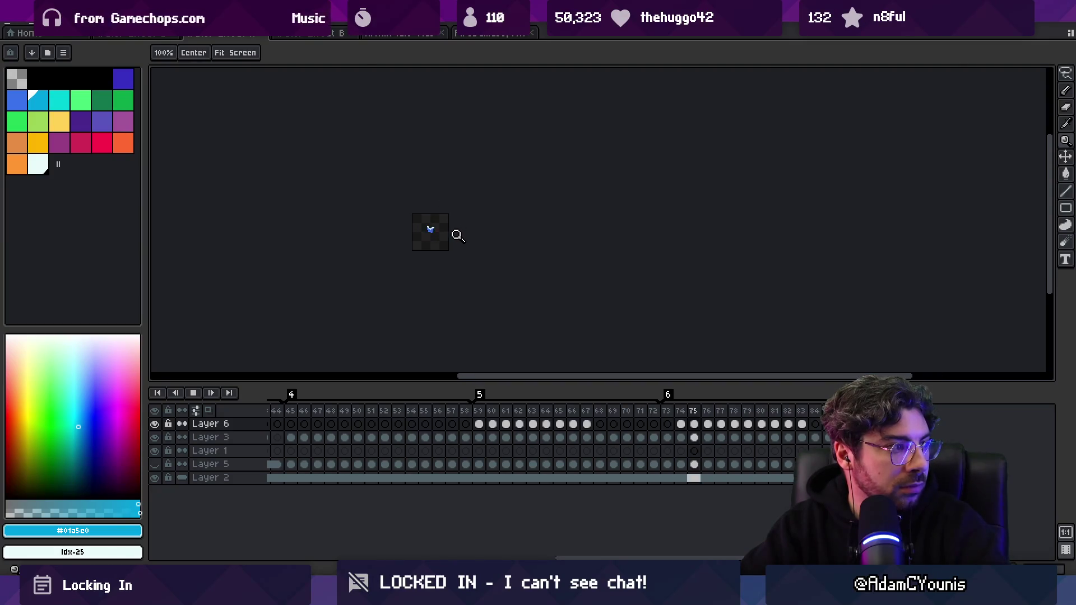
scroll(458, 235, up, 3)
key(Return)
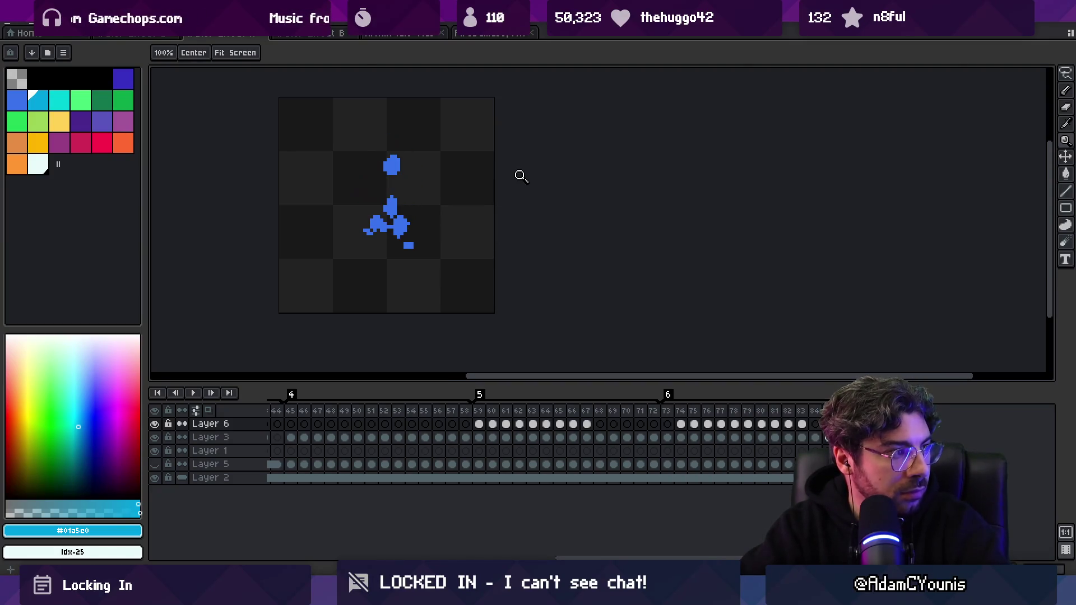
key(Return)
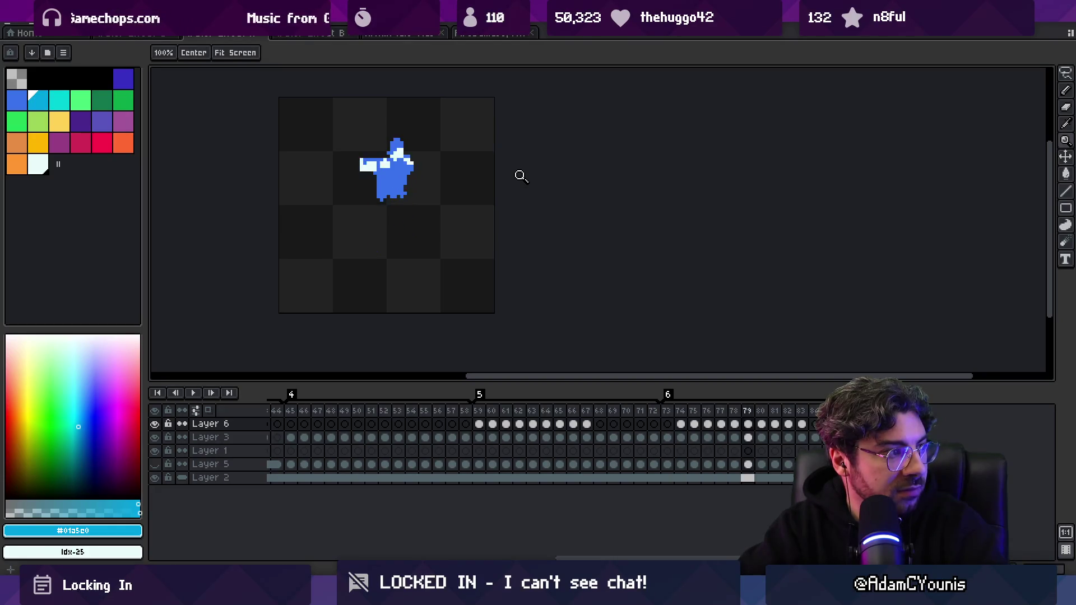
scroll(415, 190, up, 2)
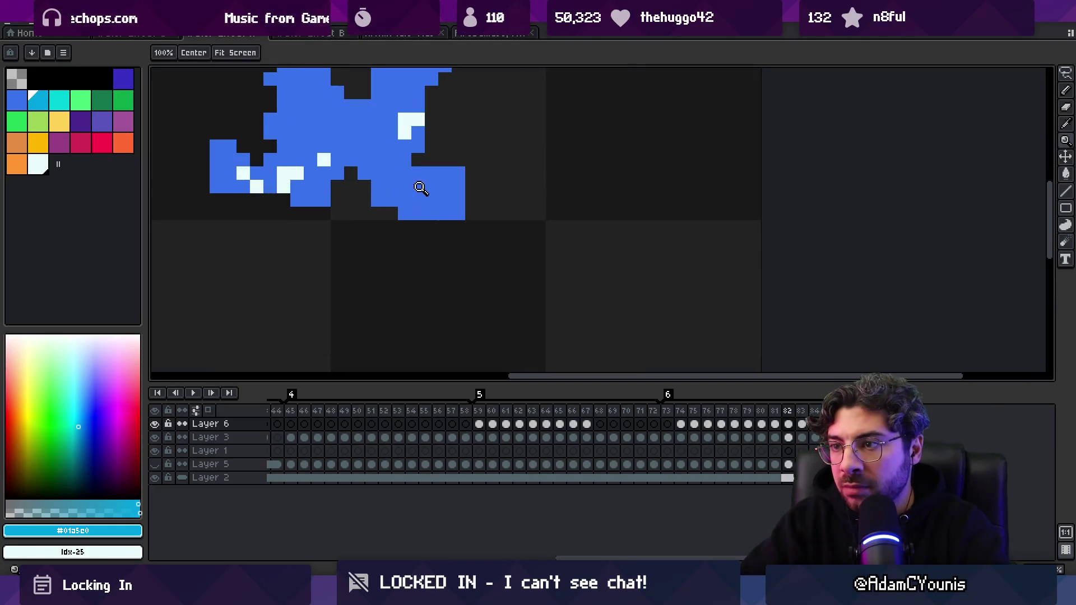
- Sample white from the sprite and paint small white blocks on the splash through frame 83
key(b)
click(366, 173)
alt+click(408, 120)
mouse_move(364, 160)
mouse_down()
mouse_move(376, 174)
mouse_move(365, 186)
mouse_move(380, 166)
mouse_up()
key(Right)
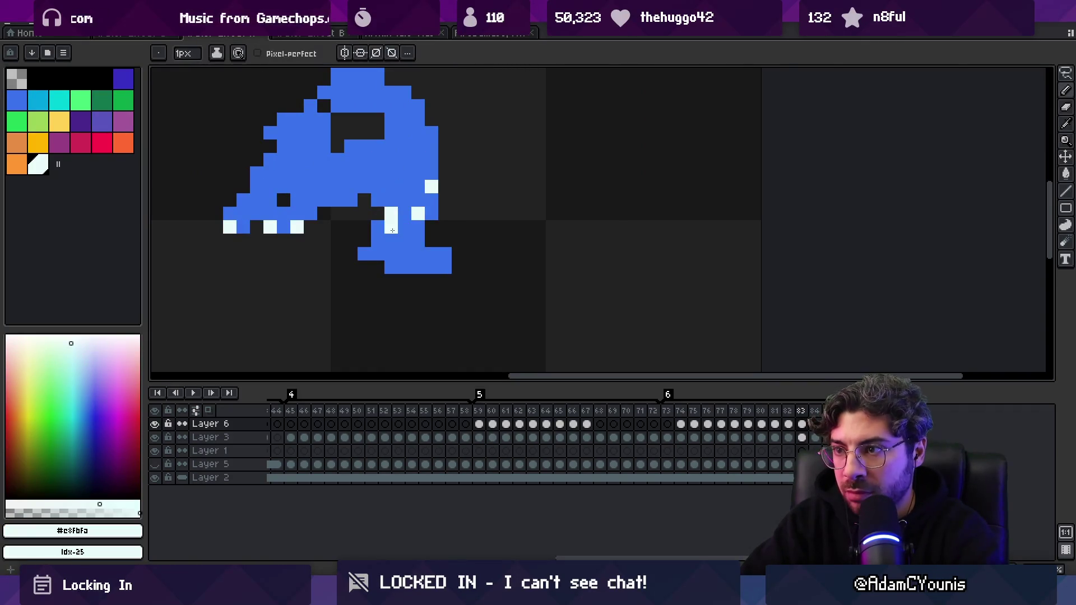
mouse_move(392, 238)
mouse_down()
mouse_move(379, 232)
mouse_move(417, 227)
mouse_move(431, 200)
mouse_move(431, 254)
mouse_move(419, 255)
mouse_up()
- On frame 84, whiten the lower left and right edges and add white pixels to the right foot
key(Right)
click(399, 323)
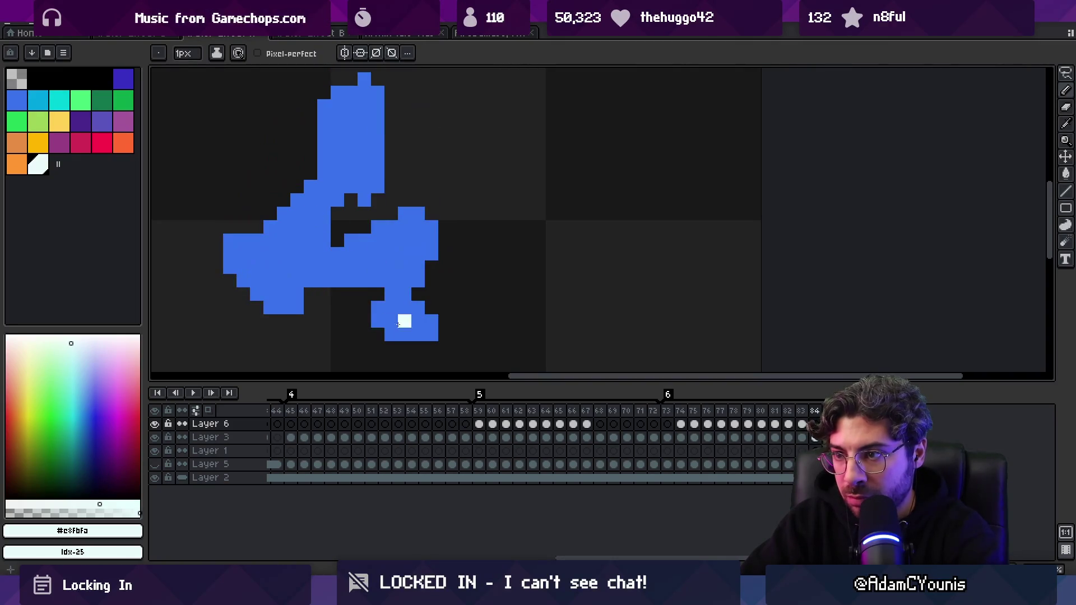
mouse_move(405, 322)
mouse_down()
mouse_move(405, 308)
mouse_move(392, 315)
mouse_up()
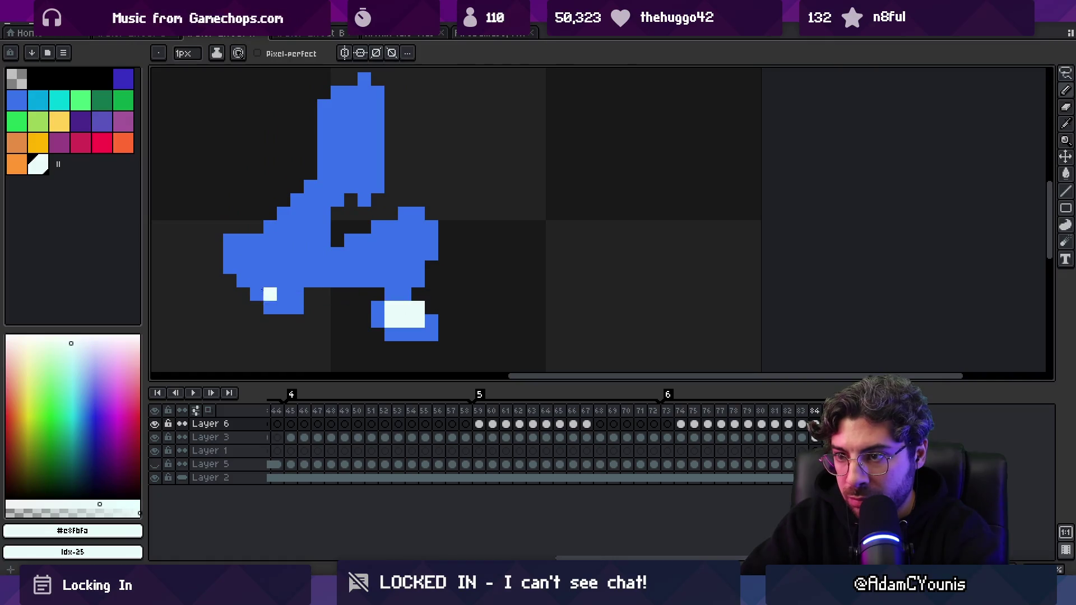
mouse_move(270, 294)
mouse_down()
mouse_move(297, 307)
mouse_move(297, 295)
mouse_up()
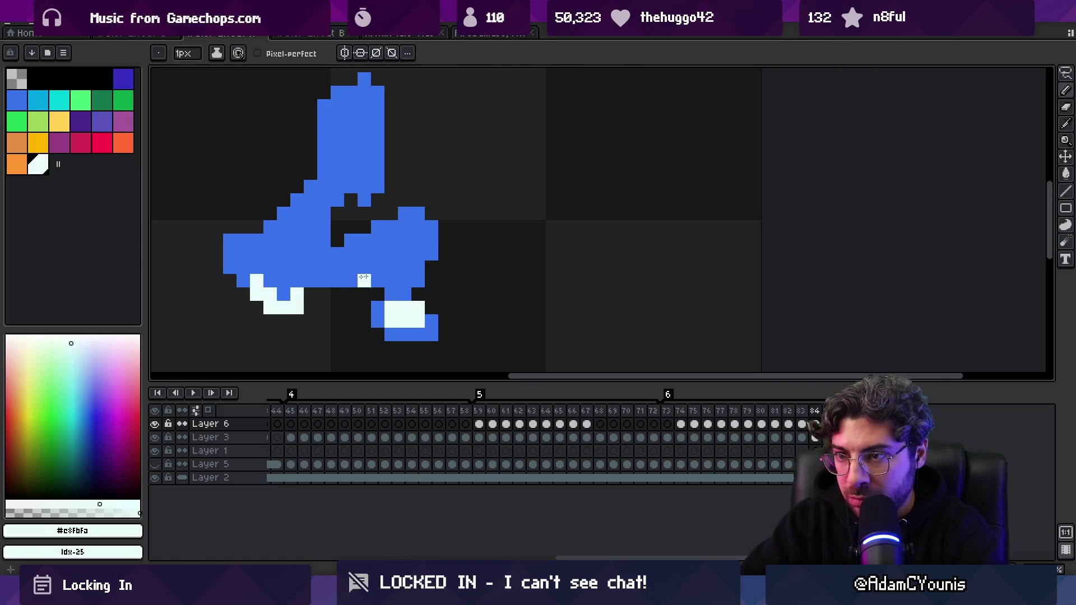
click(396, 296)
key(e)
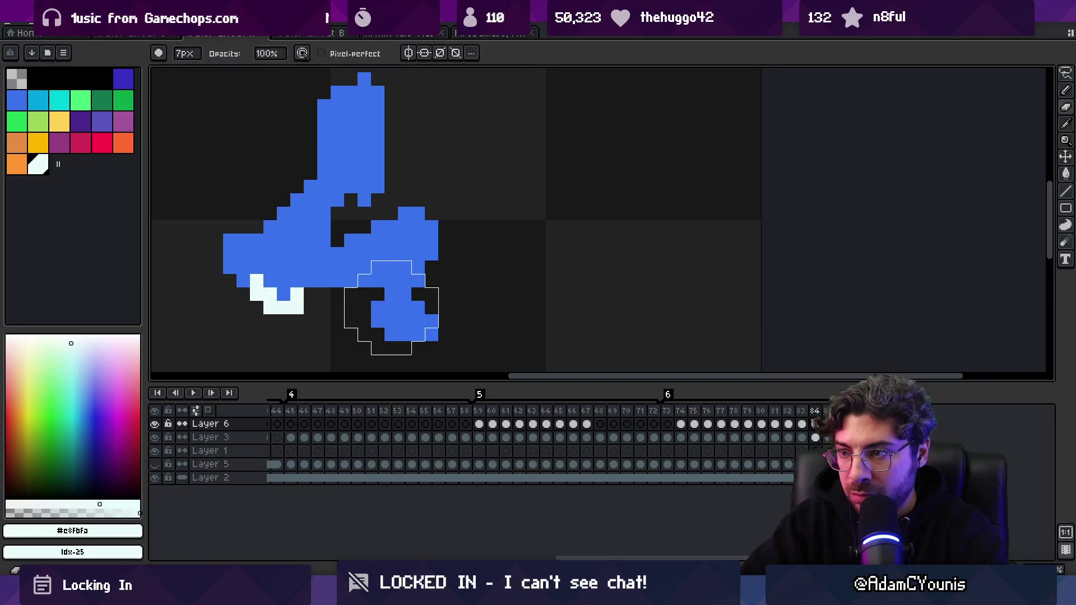
key(b)
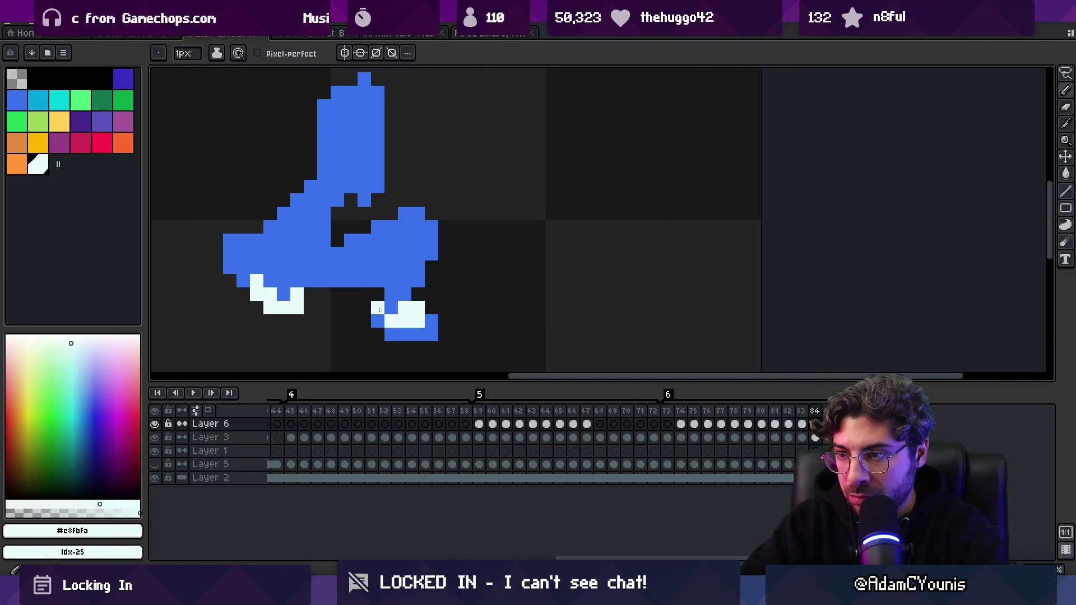
click(378, 321)
click(378, 307)
- View the sprite at 100% zoom and preview the animation playback
key(e)
key(b)
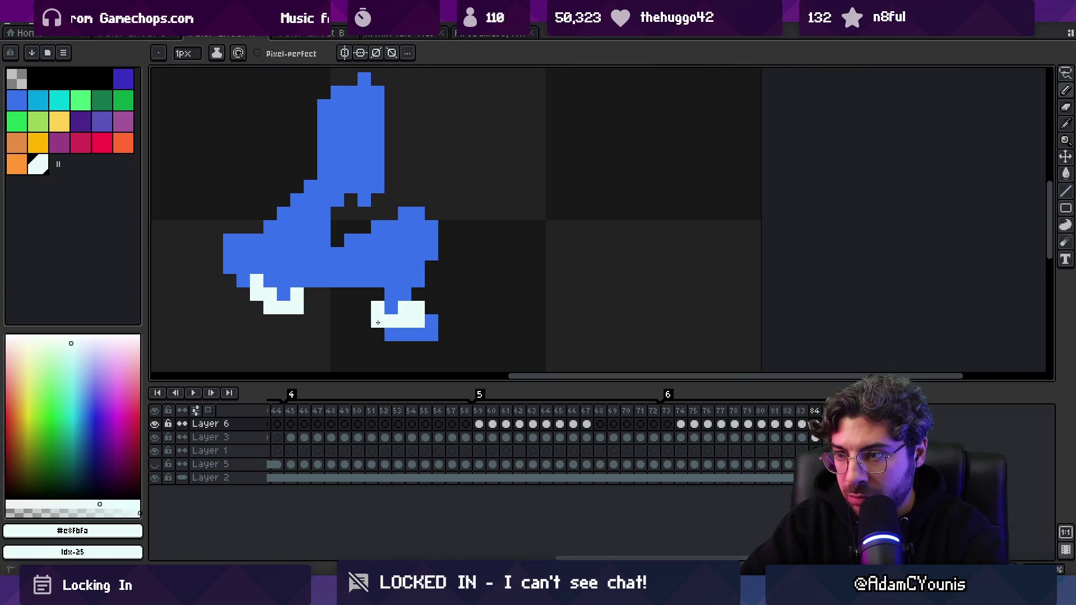
key(e)
key(z)
key(1)
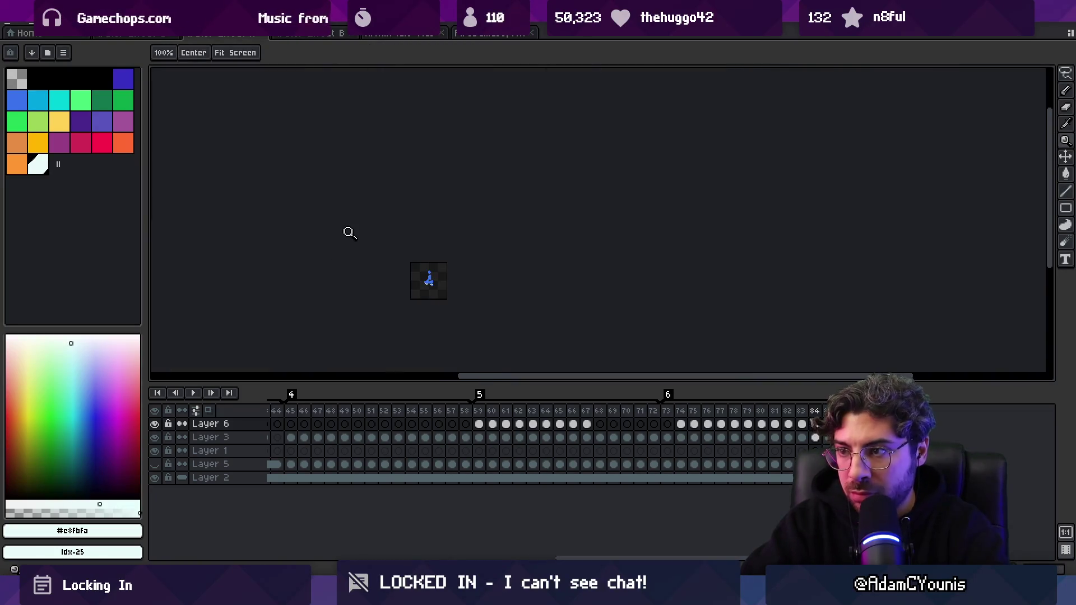
key(Return)
scroll(456, 275, up, 4)
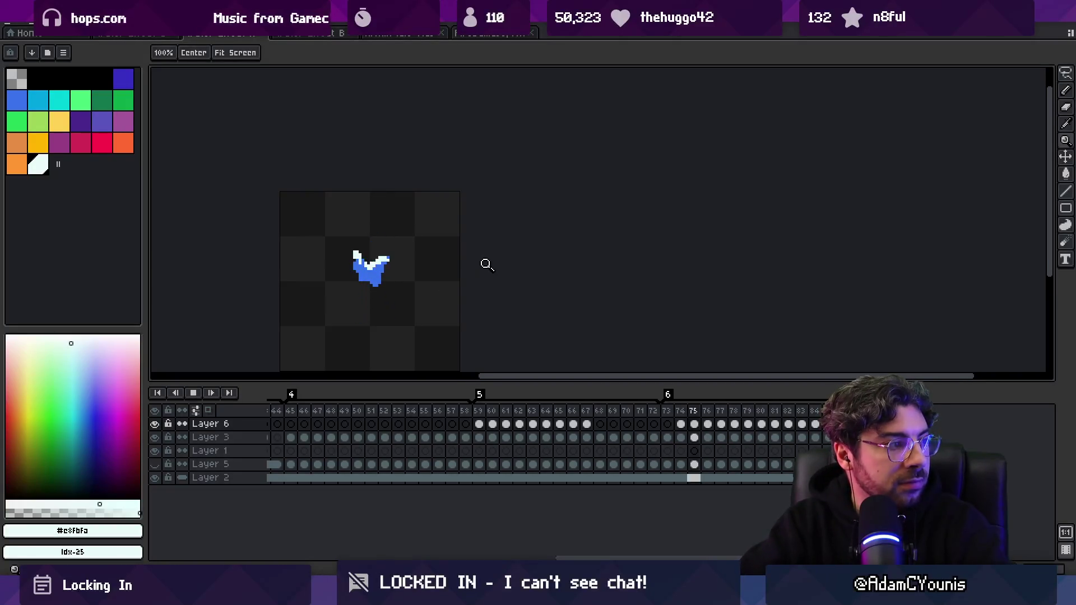
key(Return)
- Sample the sprite's medium blue, swap colours, and select Layer 3 at frame 82
alt+click(373, 269)
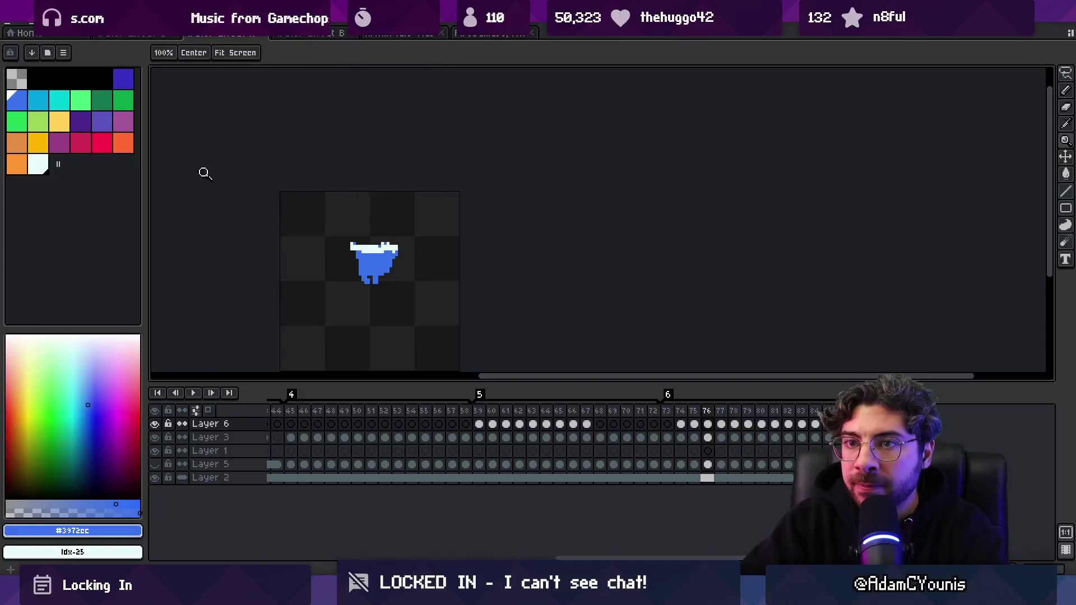
key(b)
key(x)
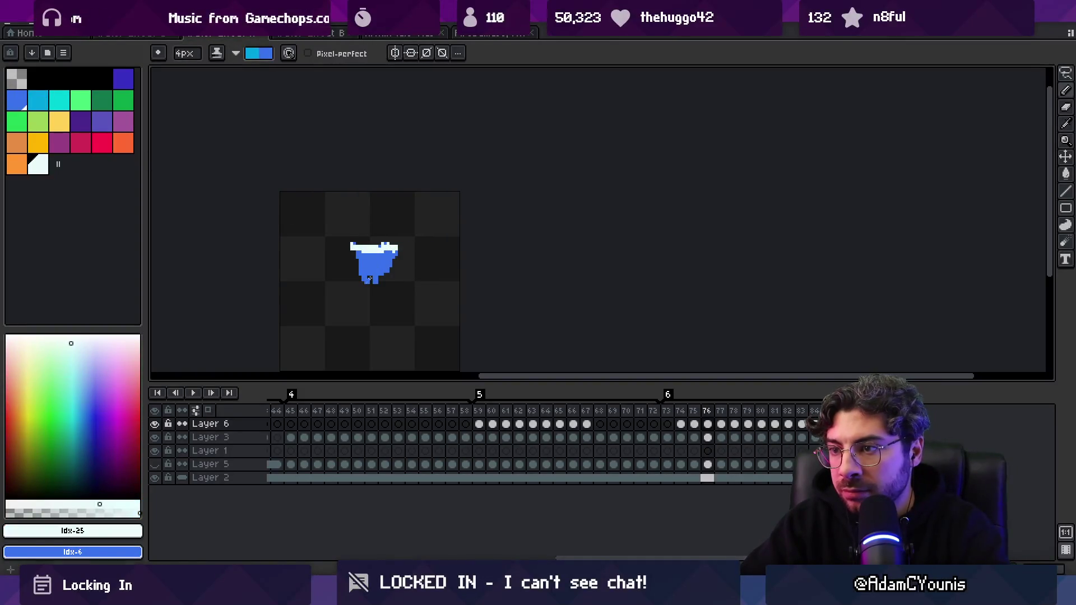
ctrl+click(374, 266)
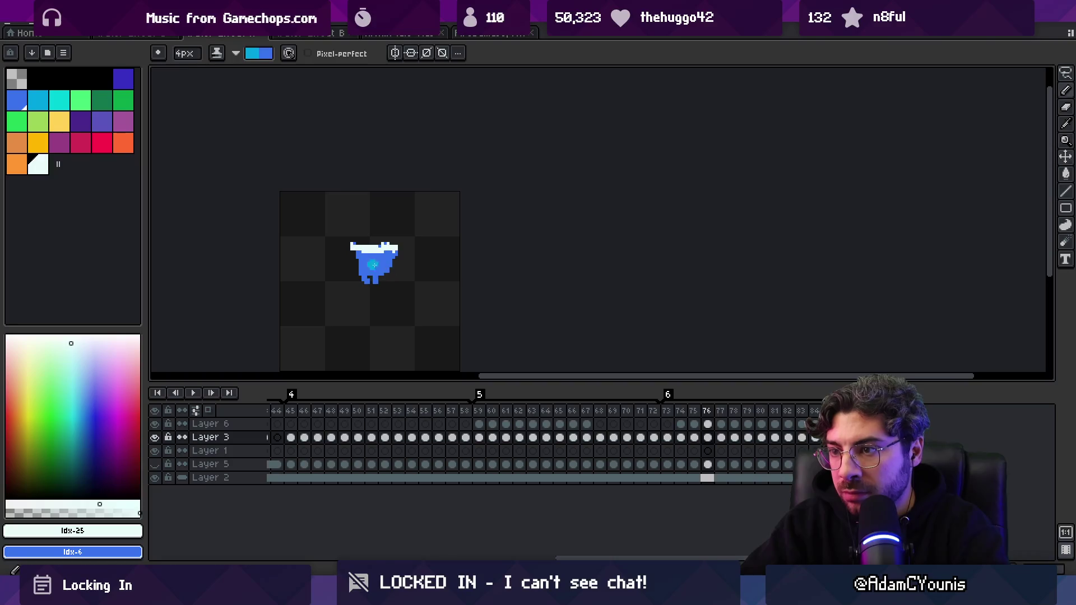
key(Left)
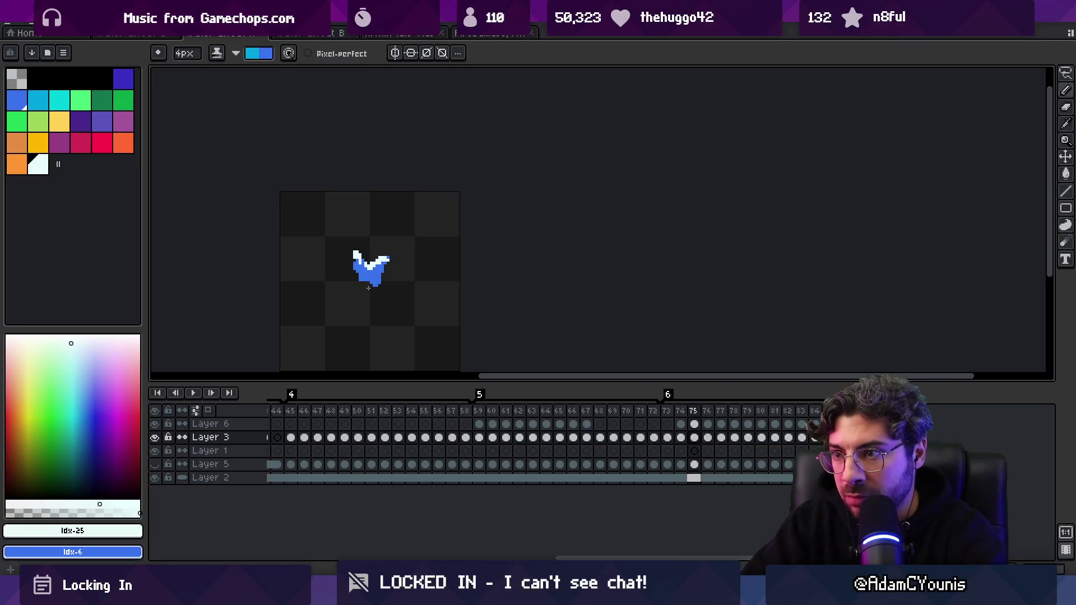
key(Left)
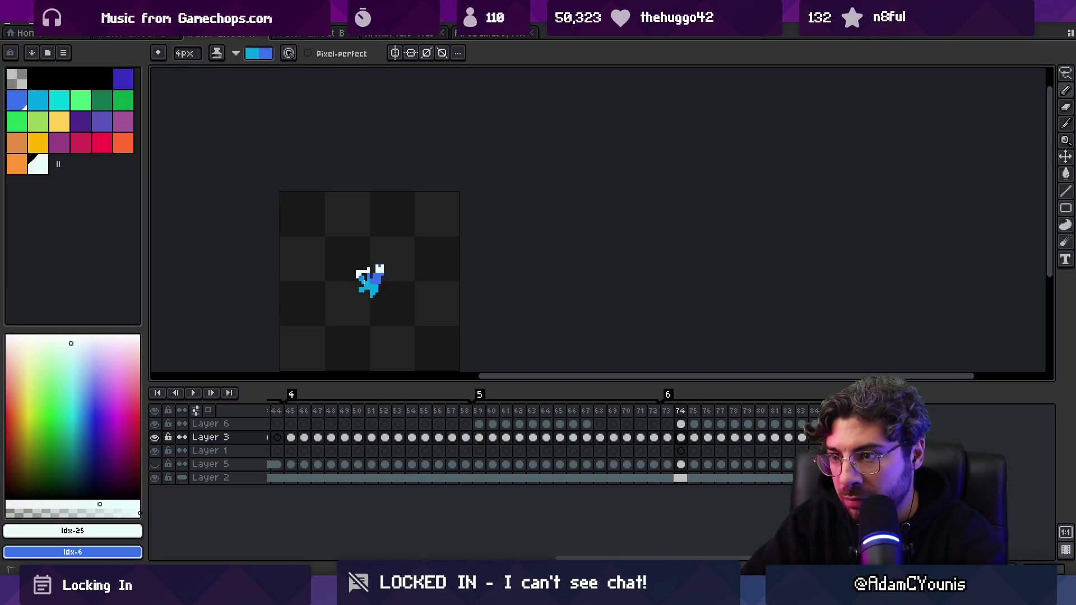
key(Left)
key(Right)
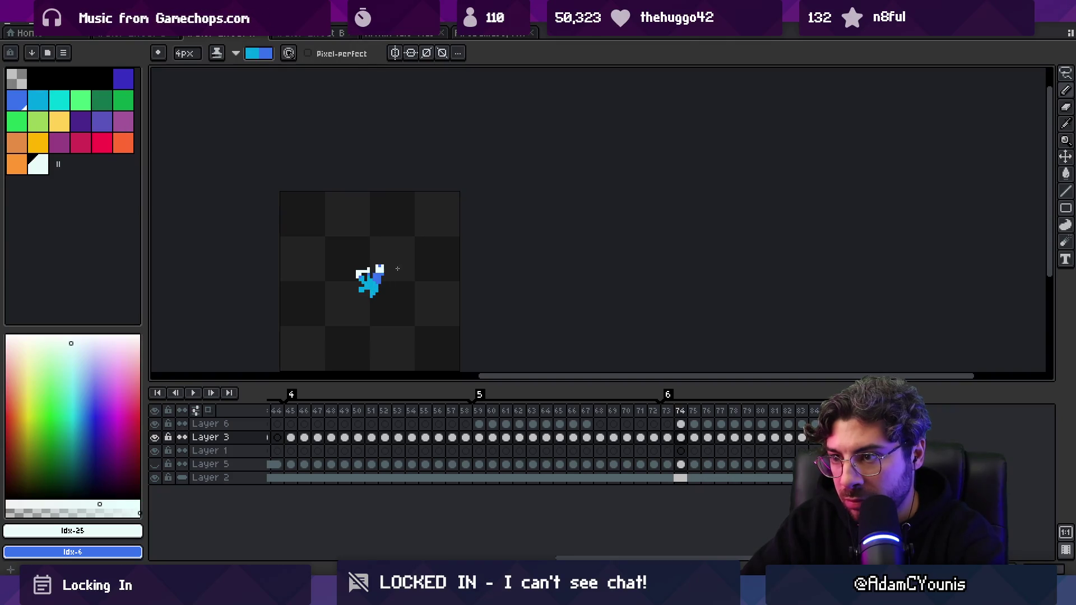
key(Right)
key(Right)
key(Right)
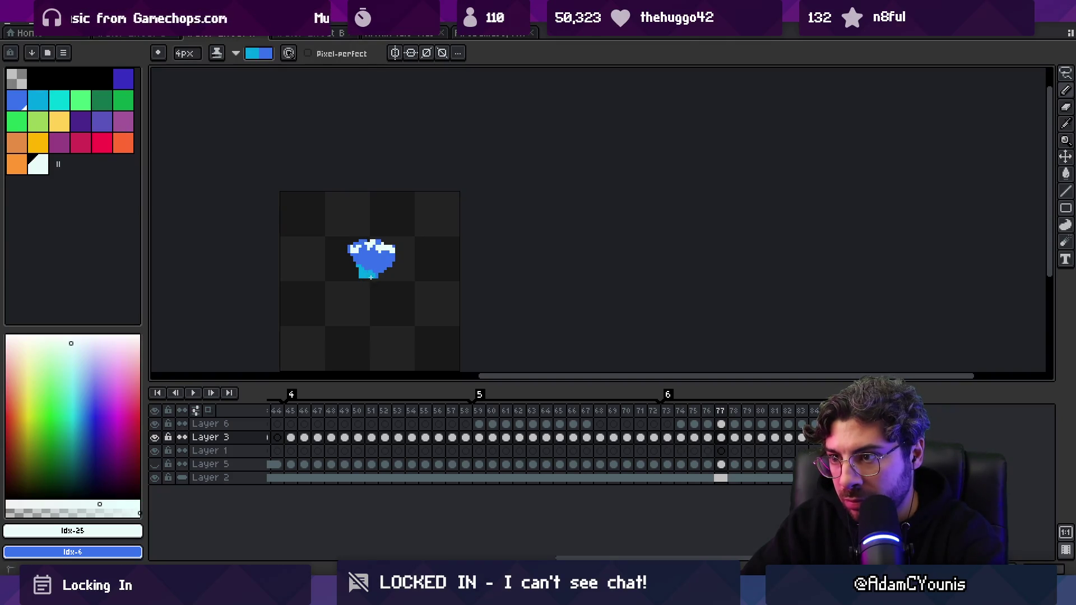
key(Right)
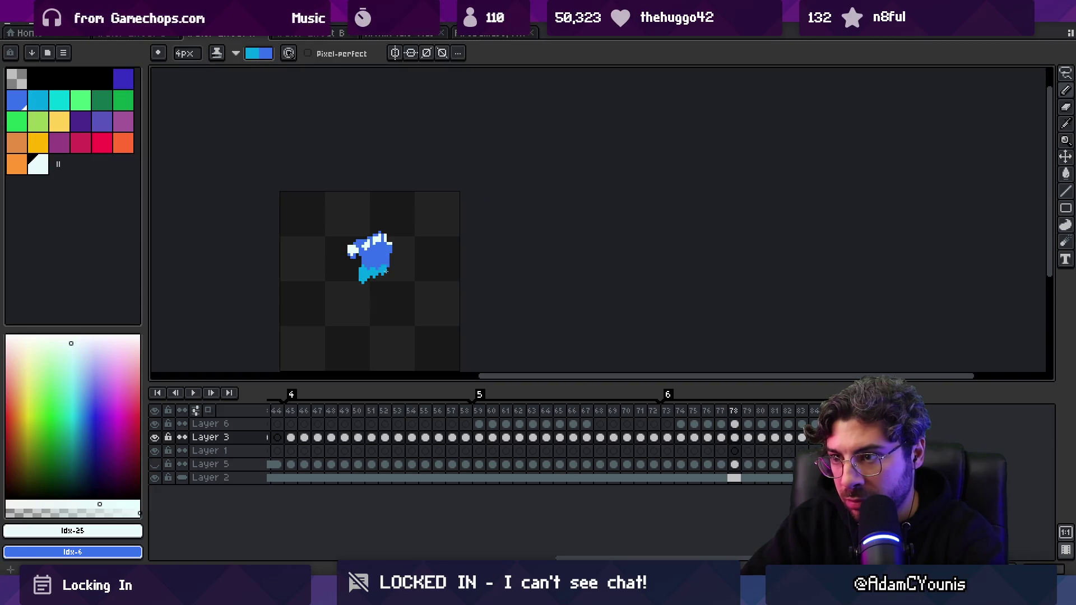
key(Right)
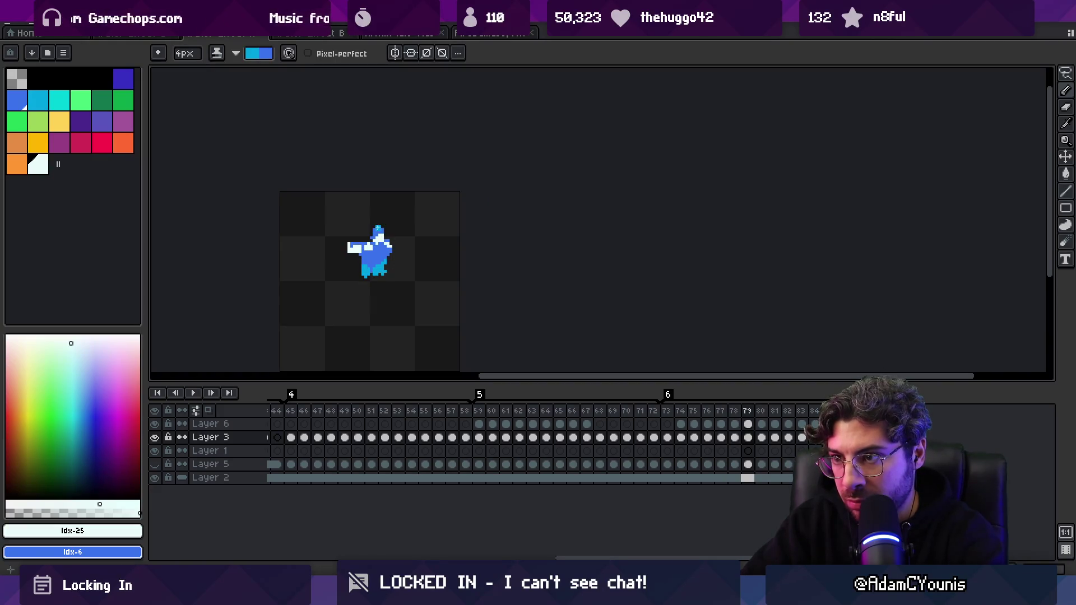
key(Right)
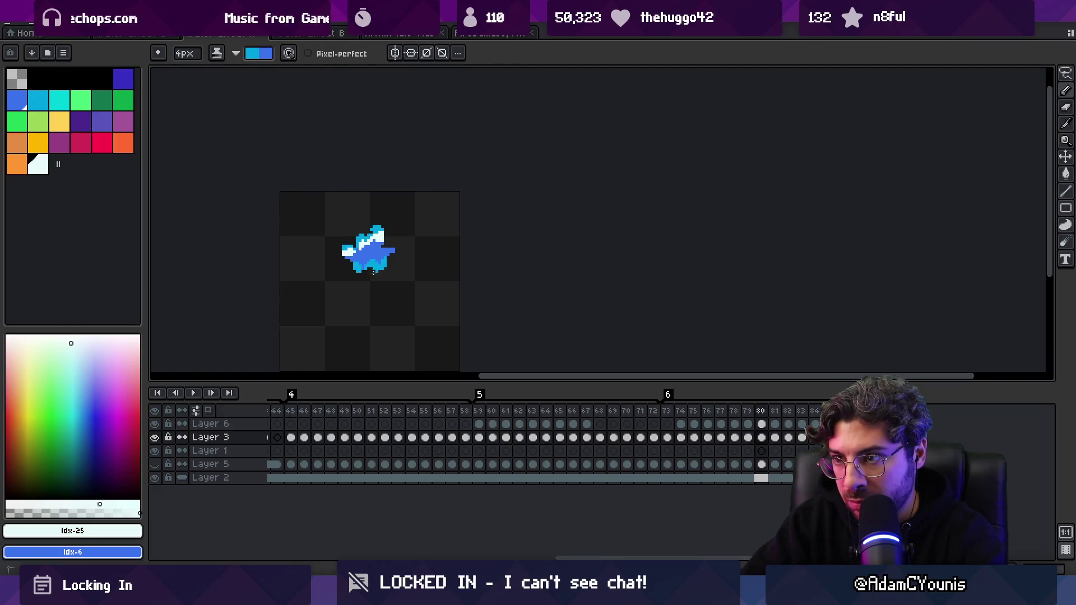
key(Right)
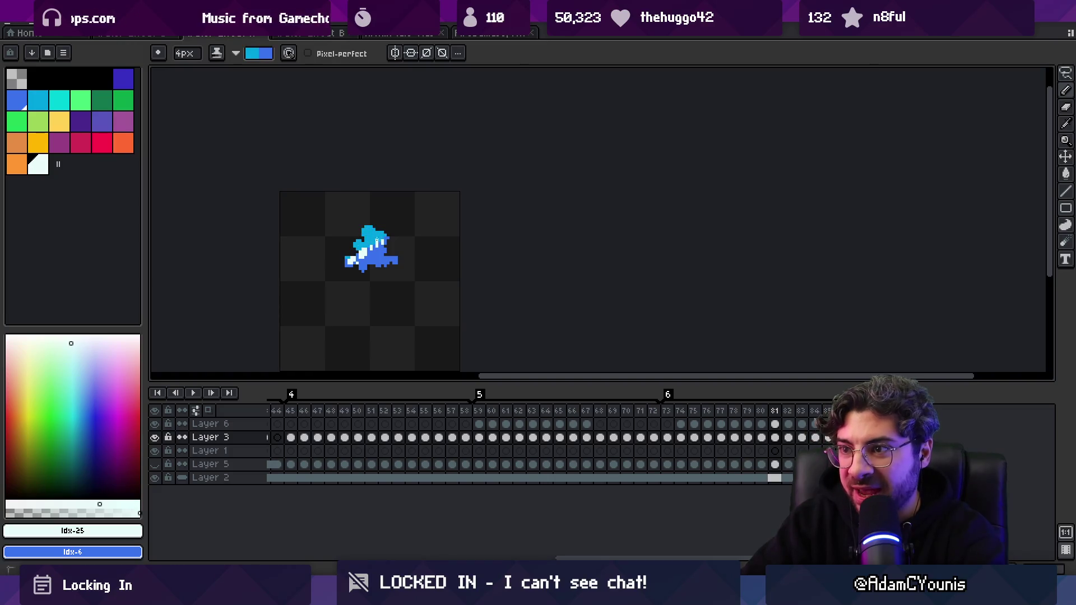
key(Right)
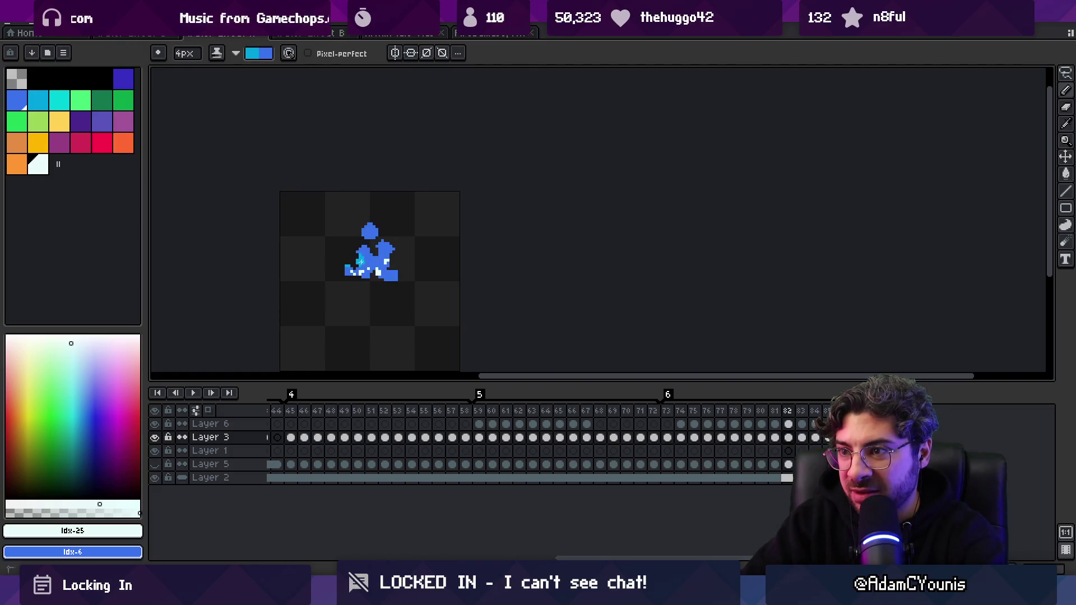
- Repaint the figure light cyan on frames 82–83, preview playback, and pick the palette cyan
drag(361, 261, 372, 230)
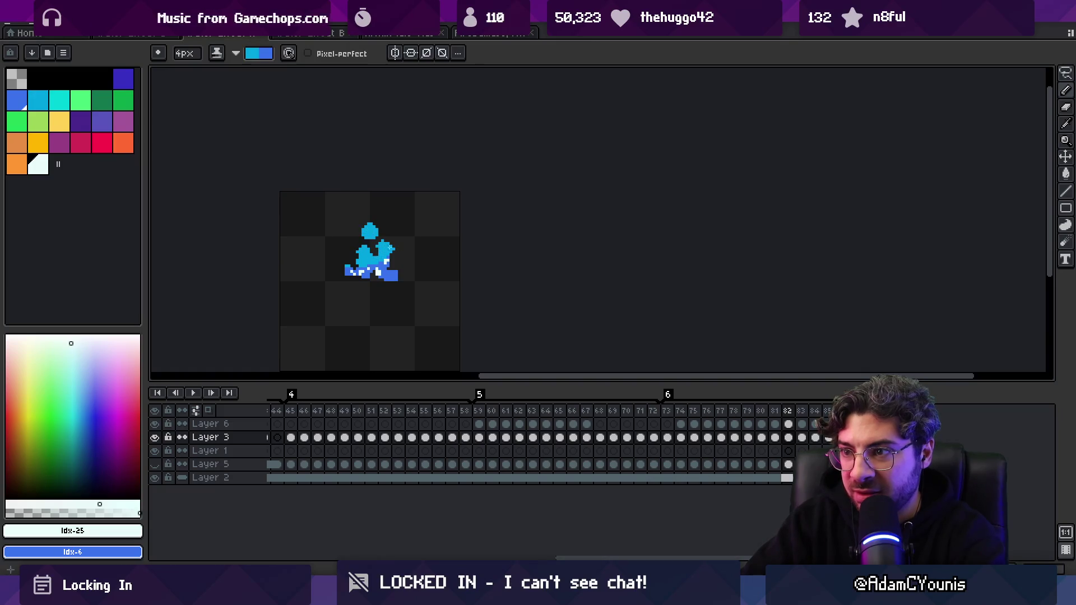
key(Right)
mouse_move(372, 233)
mouse_down()
mouse_move(382, 262)
mouse_move(367, 275)
mouse_move(387, 273)
mouse_move(372, 267)
mouse_move(387, 302)
mouse_up()
key(Right)
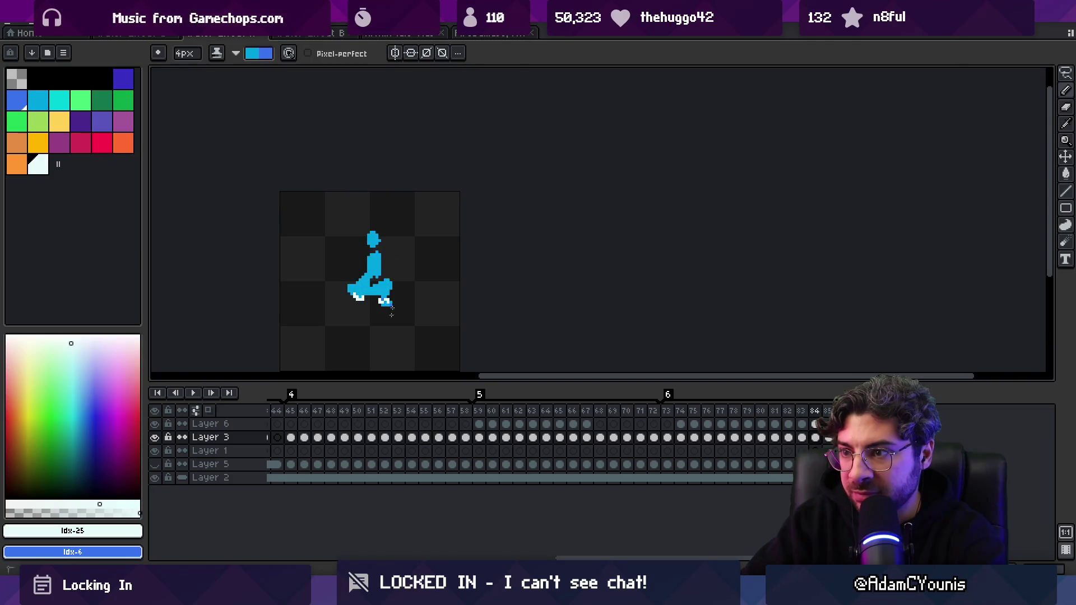
key(Return)
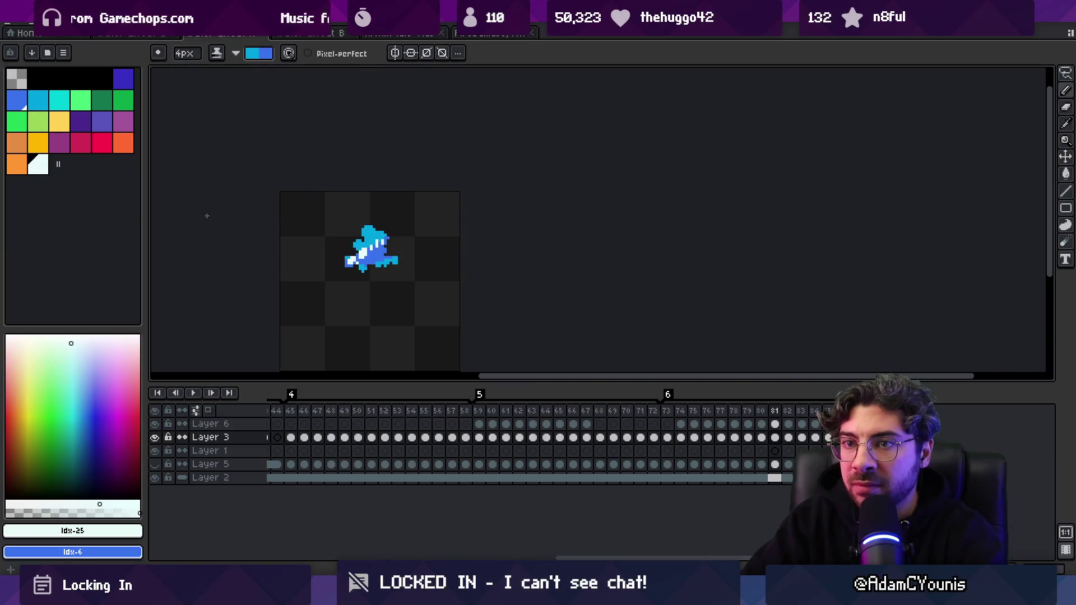
click(58, 102)
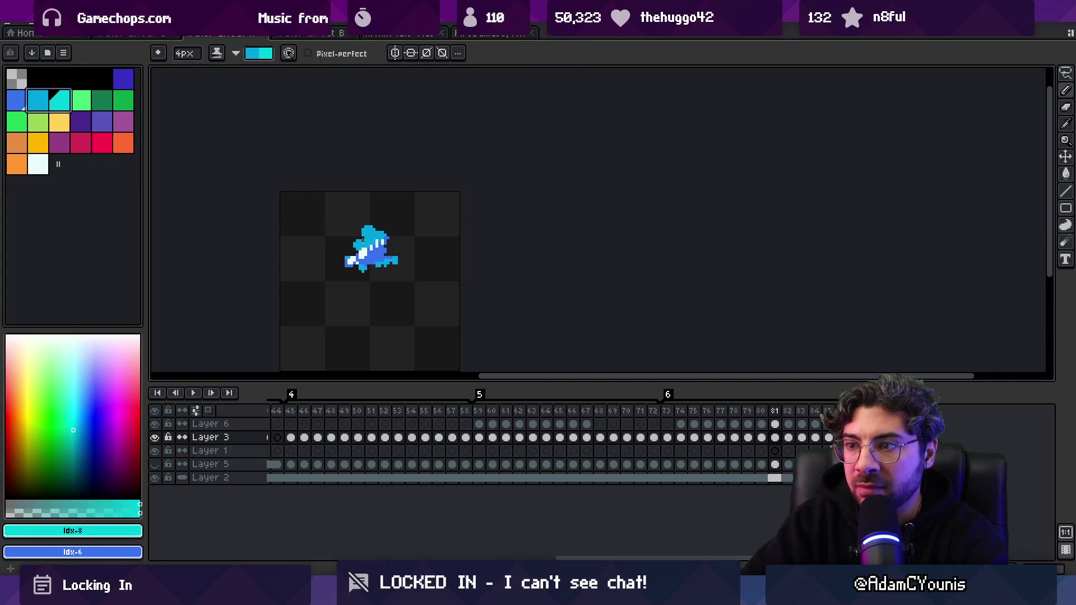
- Paint cyan across the figure's middle, body and head on frames 82–84
key(x)
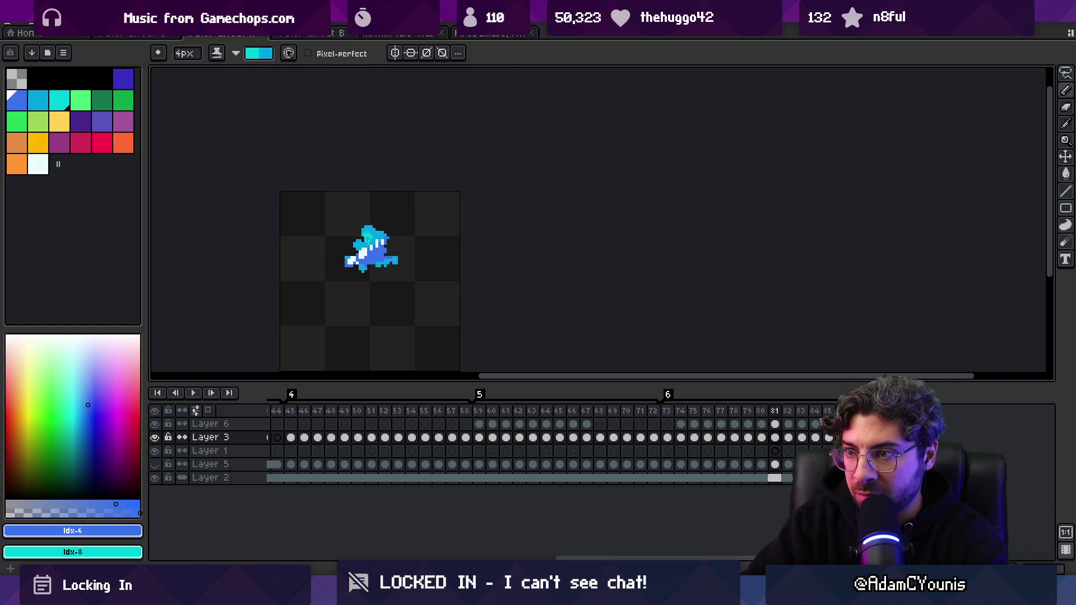
key(.)
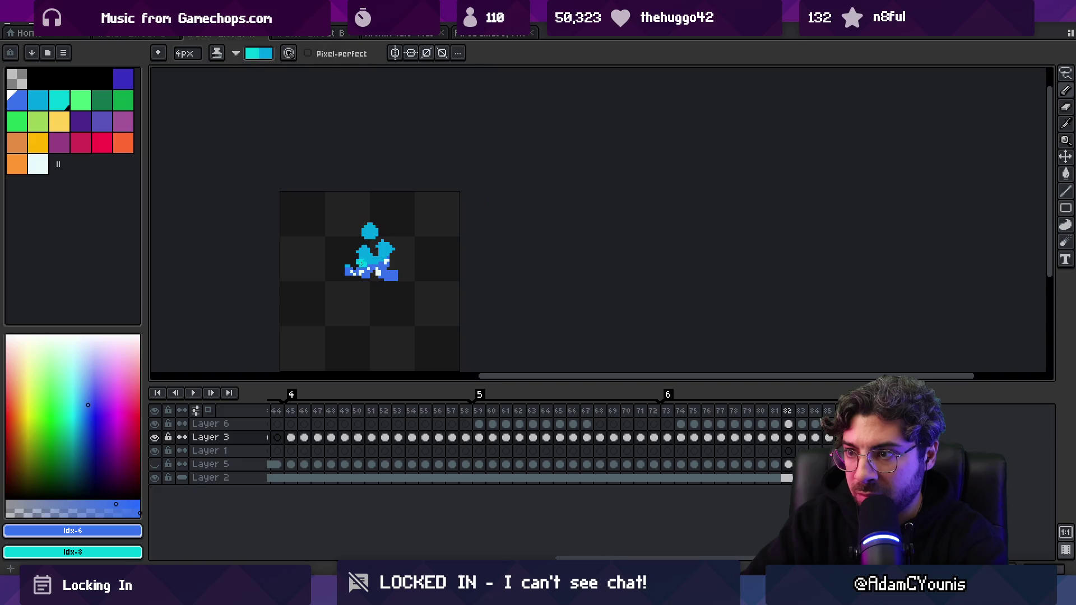
drag(363, 266, 394, 250)
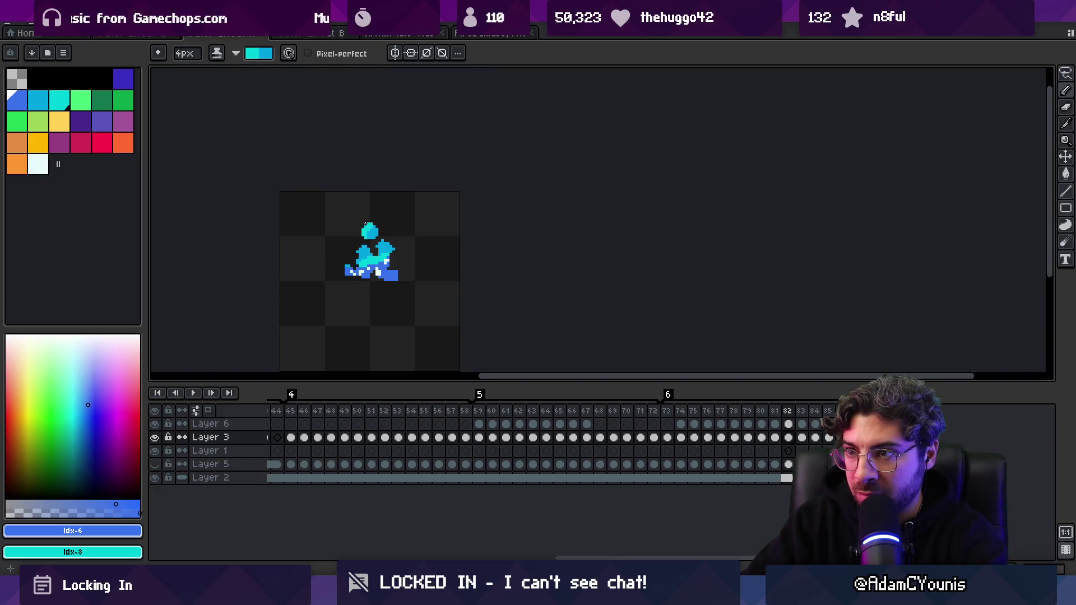
key(.)
mouse_move(362, 255)
mouse_down()
mouse_move(381, 253)
mouse_move(373, 263)
mouse_move(388, 273)
mouse_move(372, 277)
mouse_move(377, 250)
mouse_up()
key(.)
- Add cyan droplet pixels on frame 85 and preview the animation
key(.)
mouse_move(371, 291)
mouse_down()
mouse_move(381, 278)
mouse_move(374, 310)
mouse_up()
key(.)
click(360, 315)
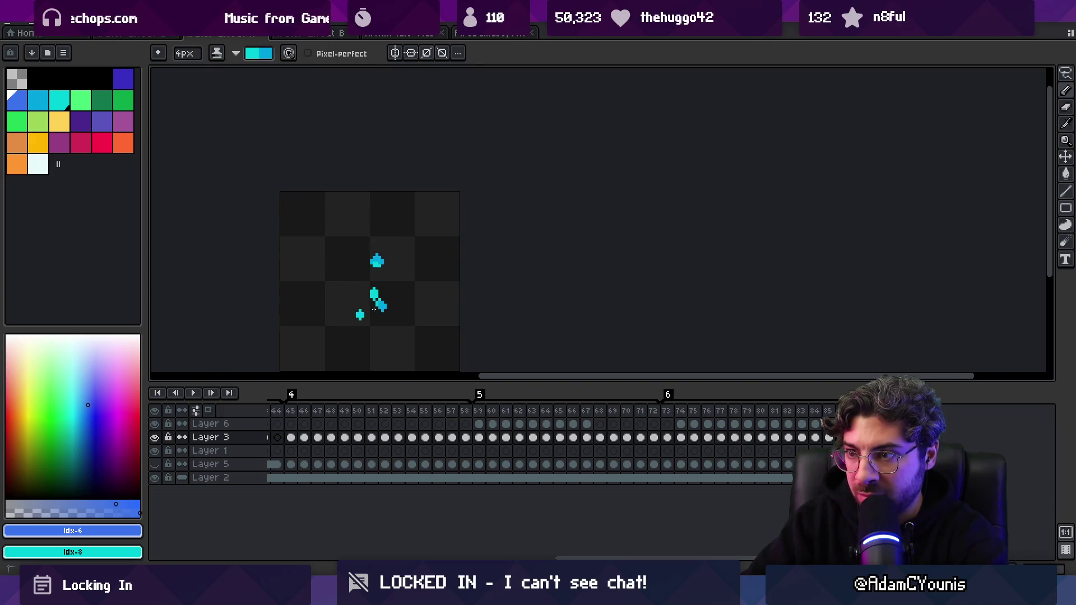
key(.)
key(.)
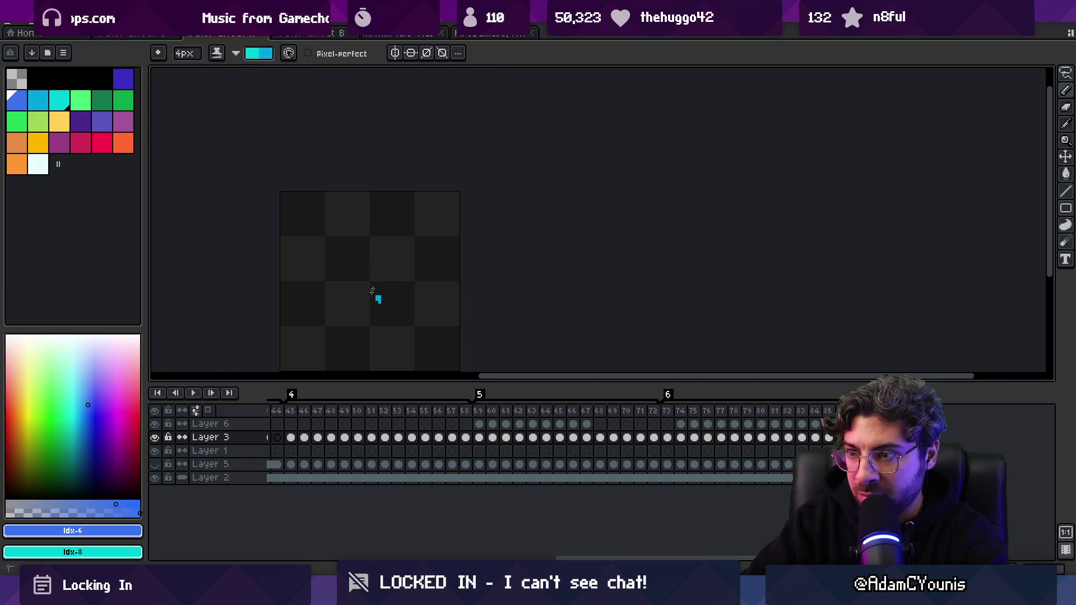
key(Return)
key(z)
scroll(435, 241, down, 2)
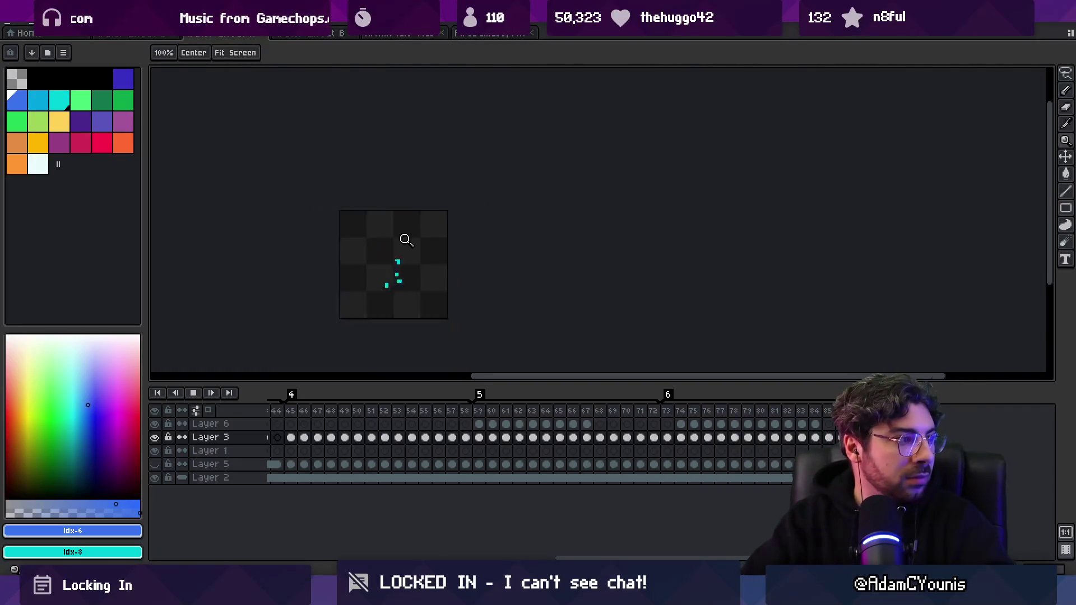
- Stop playback and sample the sprite's blue and cyan shades
key(Return)
scroll(435, 247, up, 4)
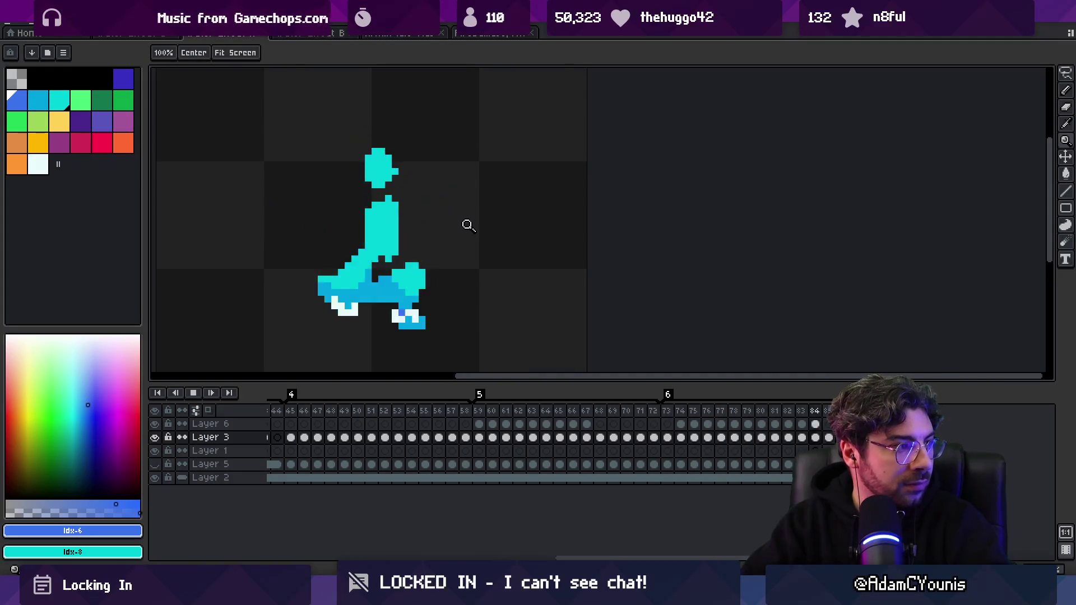
key(.)
key(.)
key(b)
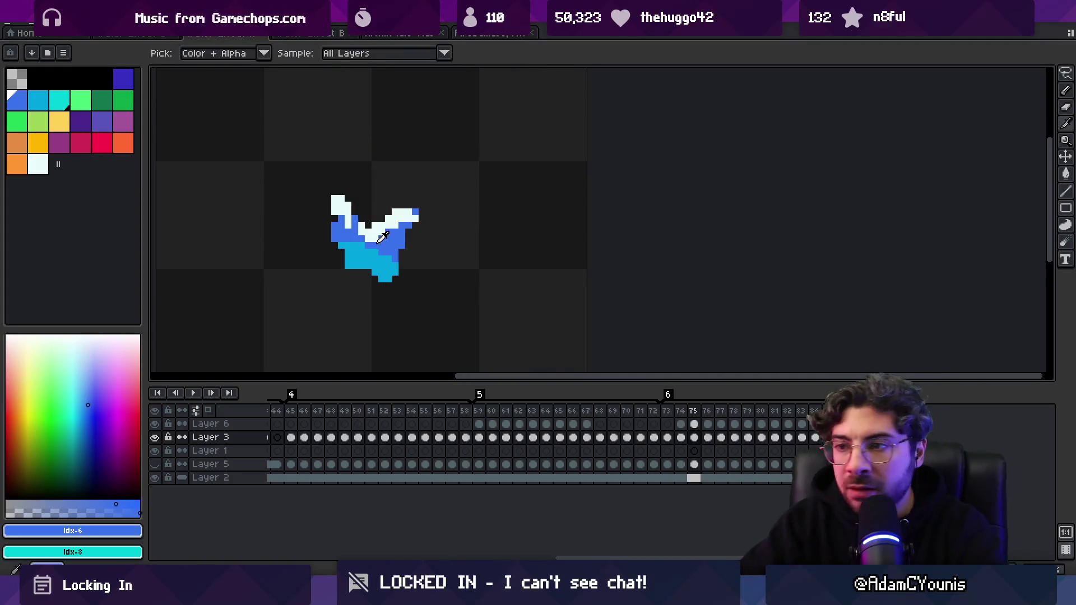
alt+click(384, 247)
key(e)
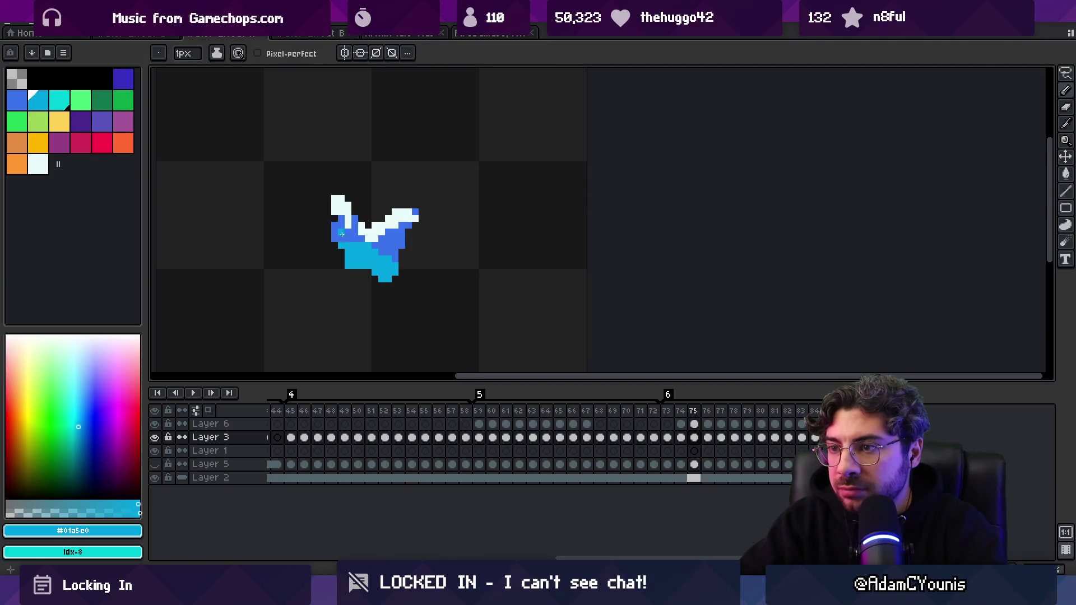
alt+click(384, 250)
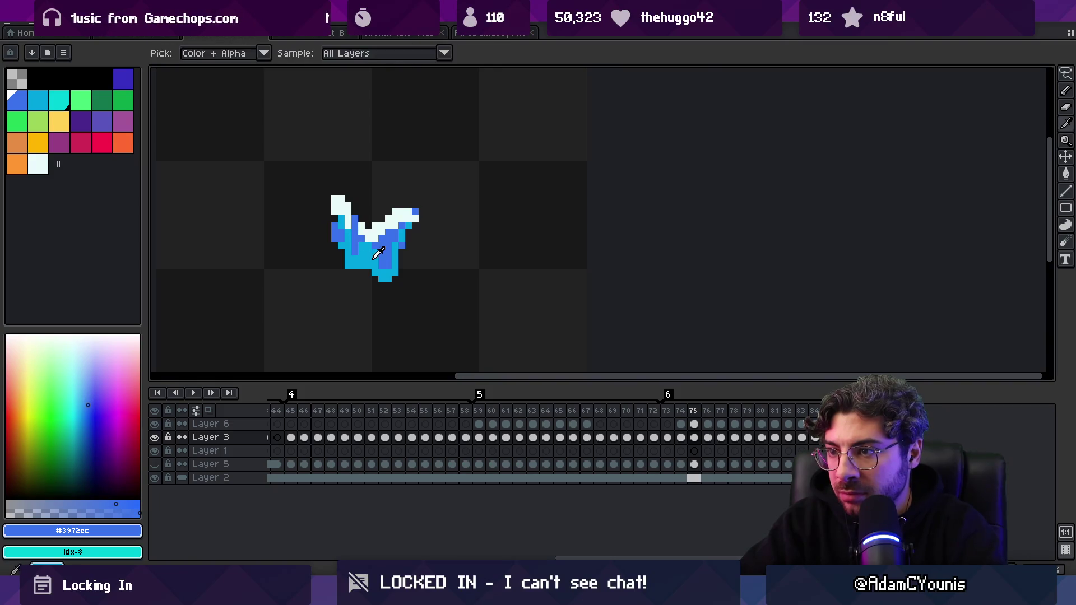
alt+click(379, 264)
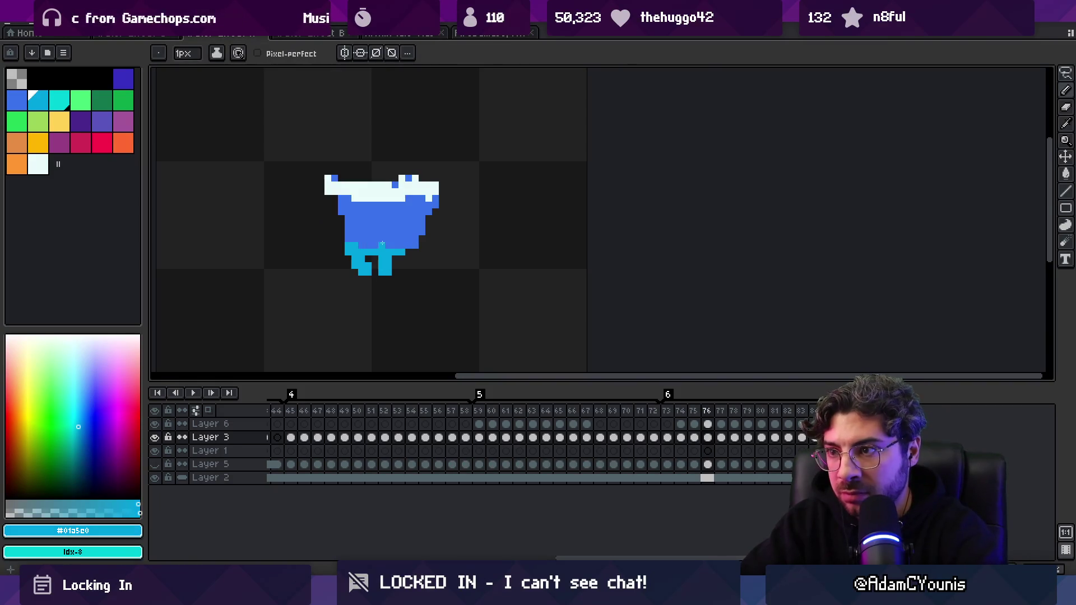
- On frame 76, add a cyan pixel at the lower right and erase one to narrow the middle drip
key(Right)
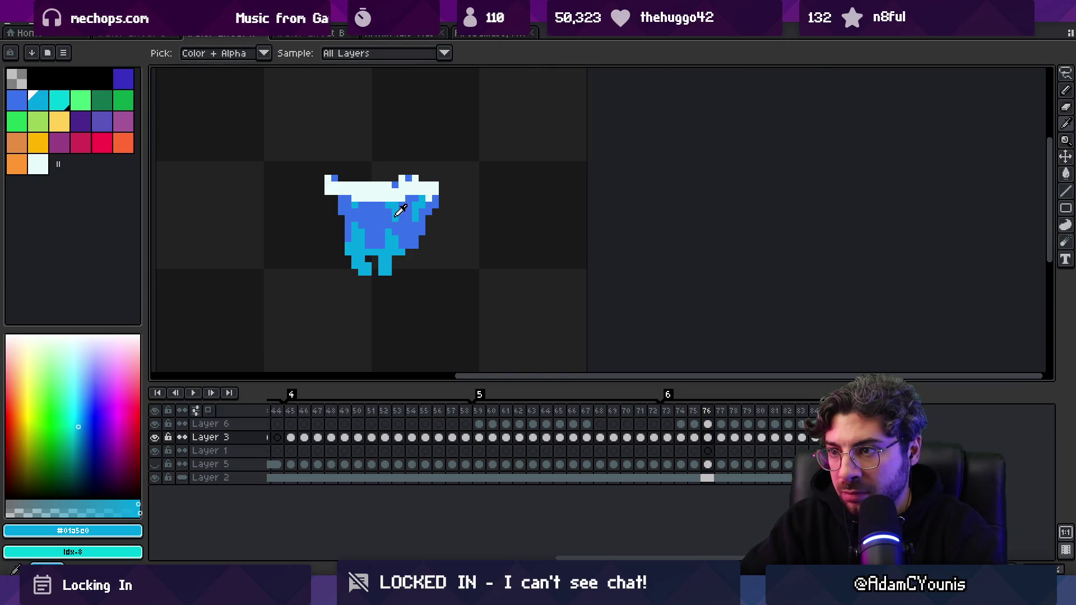
alt+click(395, 237)
alt+click(396, 247)
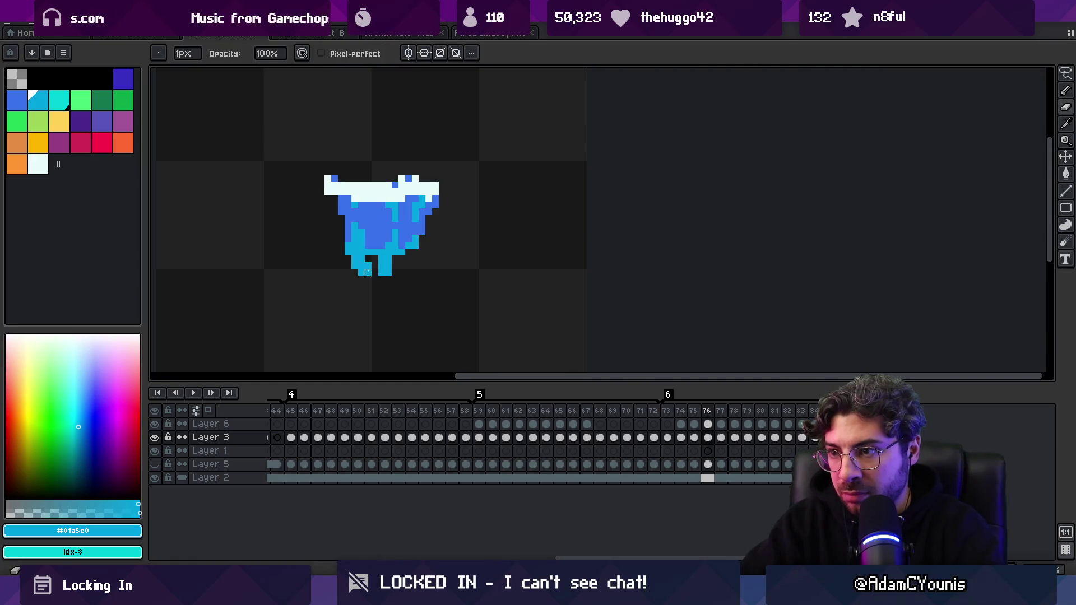
click(408, 262)
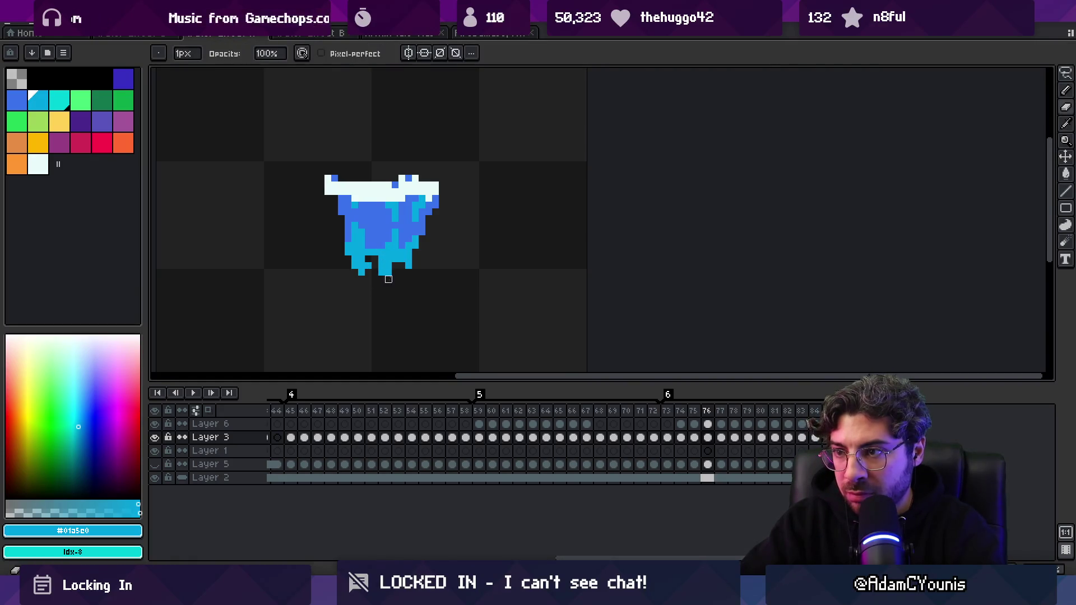
right_click(388, 271)
key(Left)
key(Right)
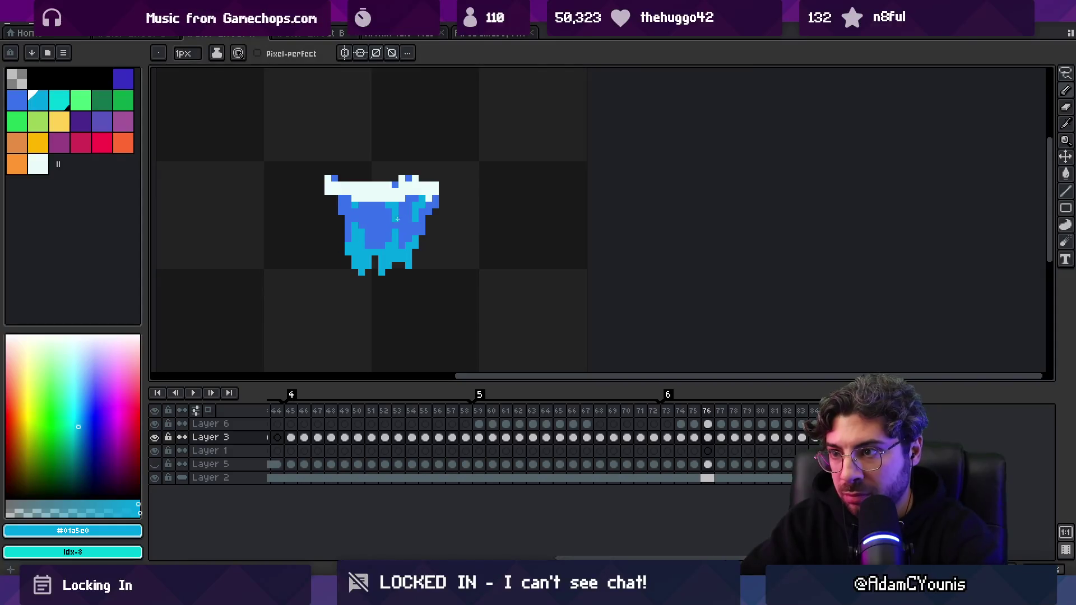
- Step through the splash from frame 77 to frame 82, then zoom out
key(Right)
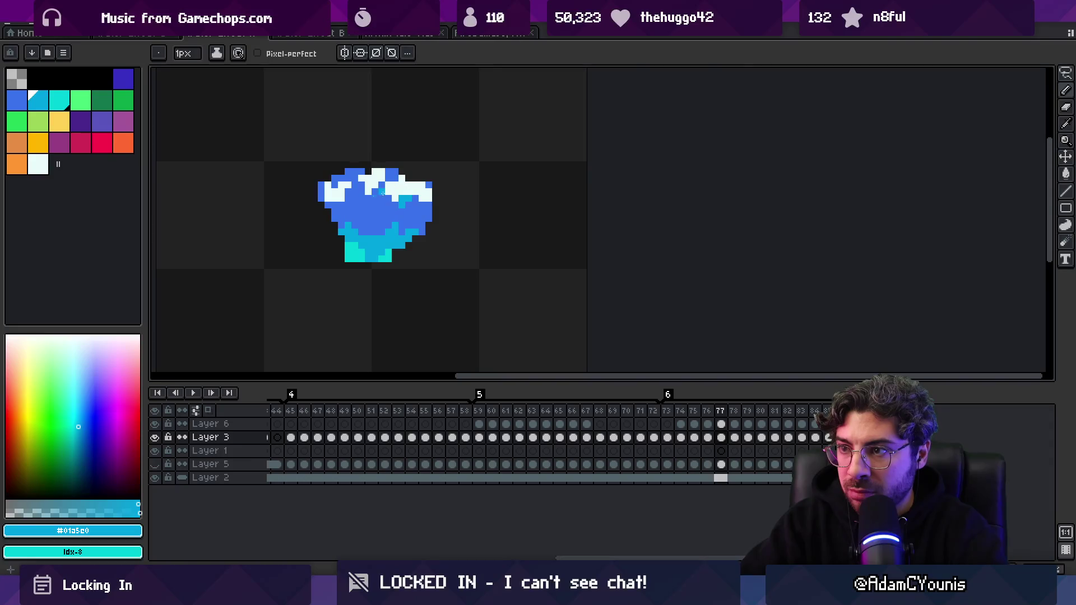
key(Right)
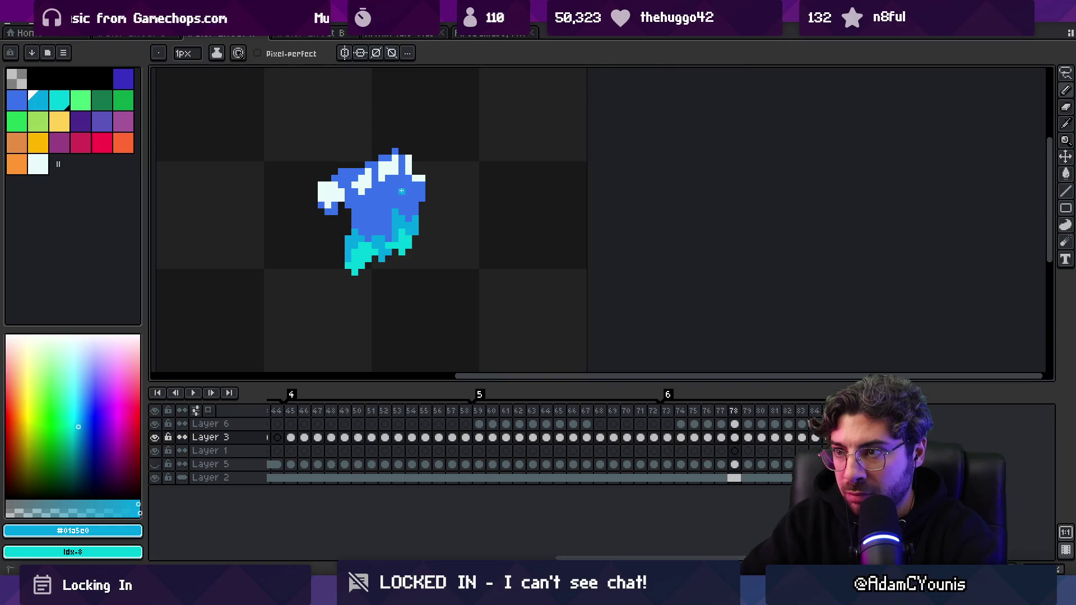
key(Right)
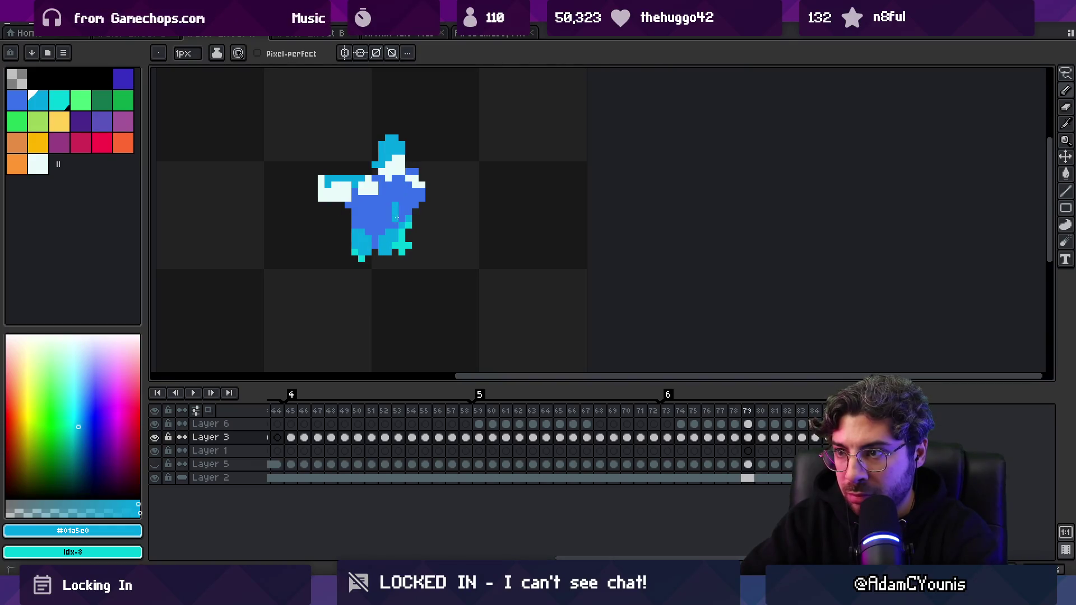
key(Right)
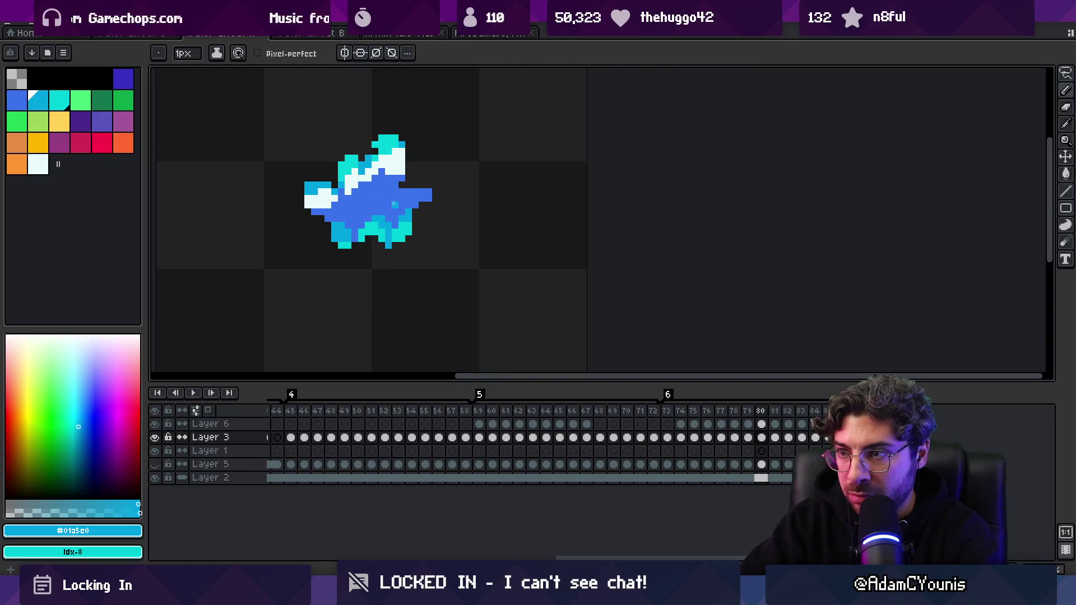
key(Right)
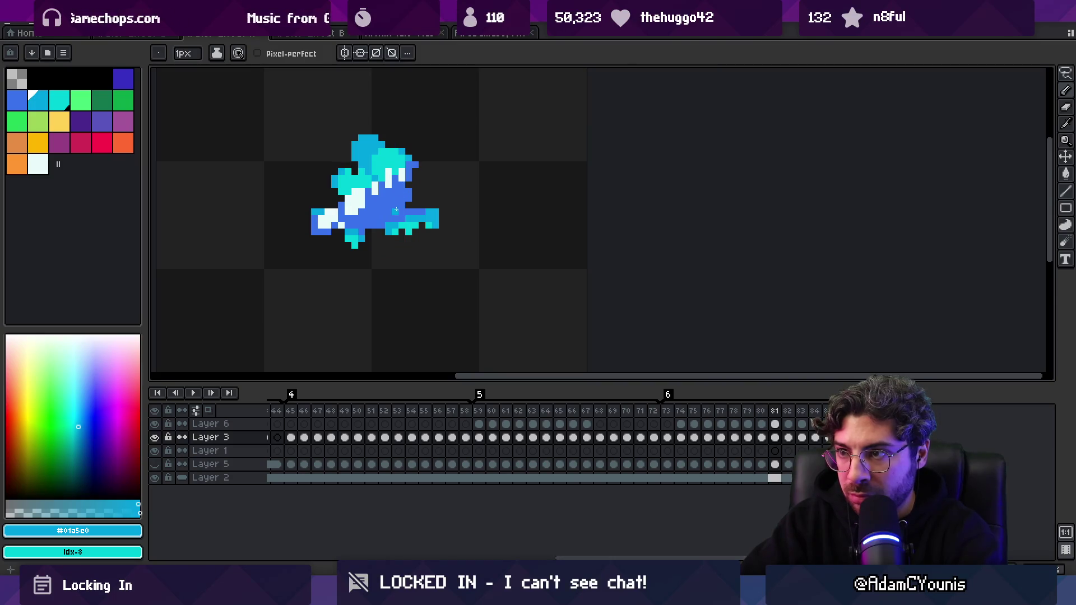
key(Right)
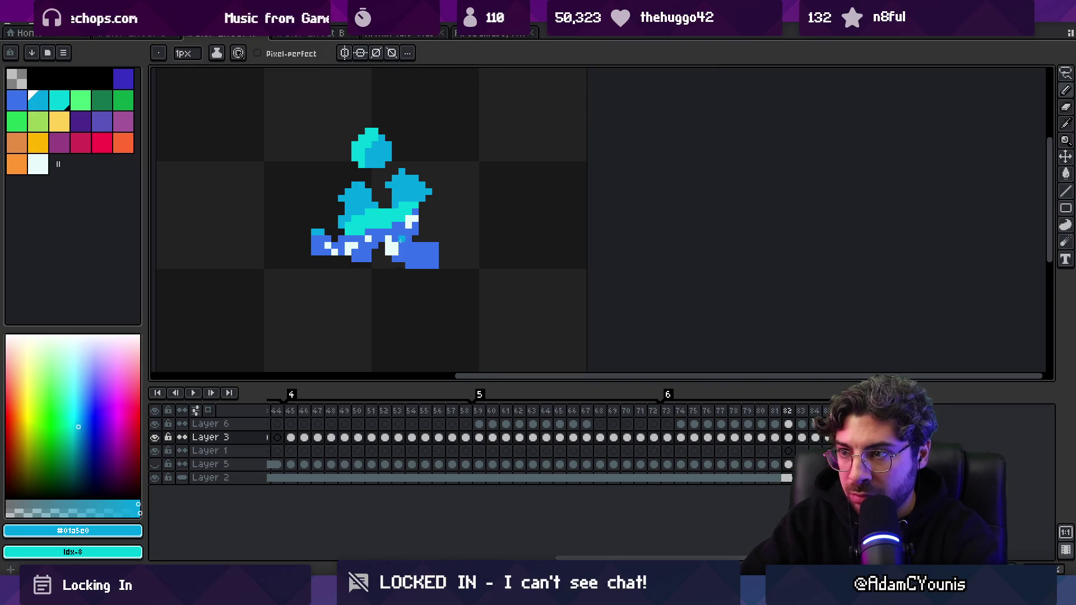
key(z)
scroll(345, 208, down, 4)
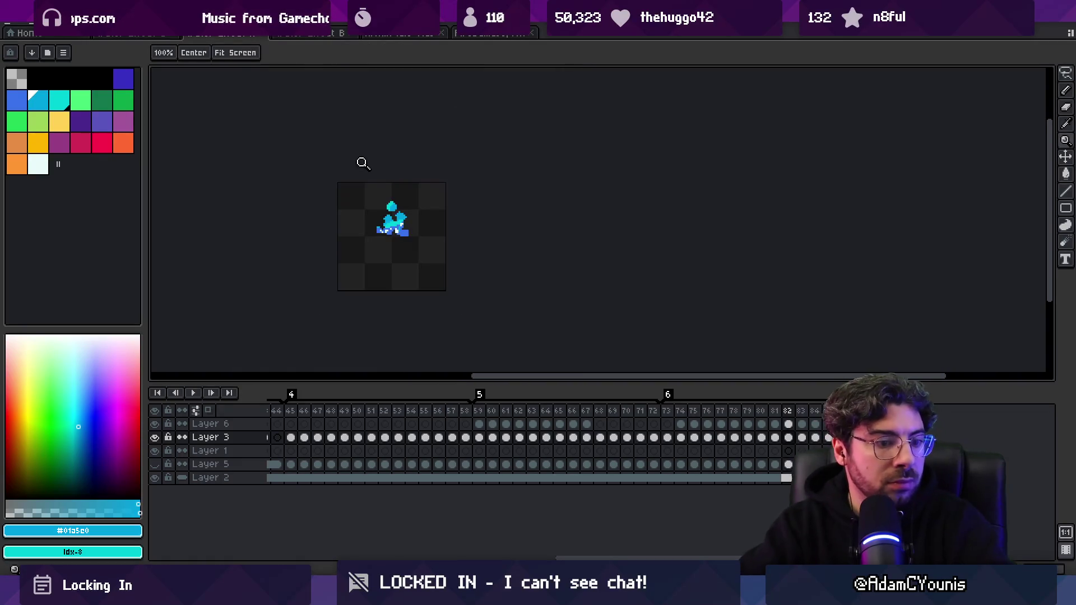
- Zoom in on the sprite and sample its blue and the lighter cyan #00d0d8
click(411, 230)
click(437, 241)
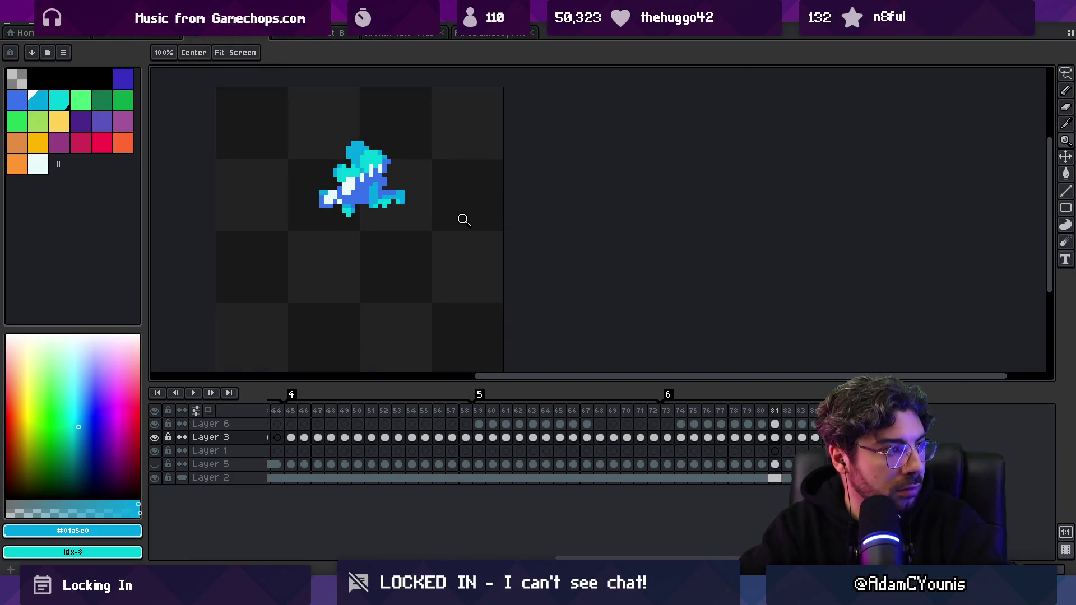
click(370, 204)
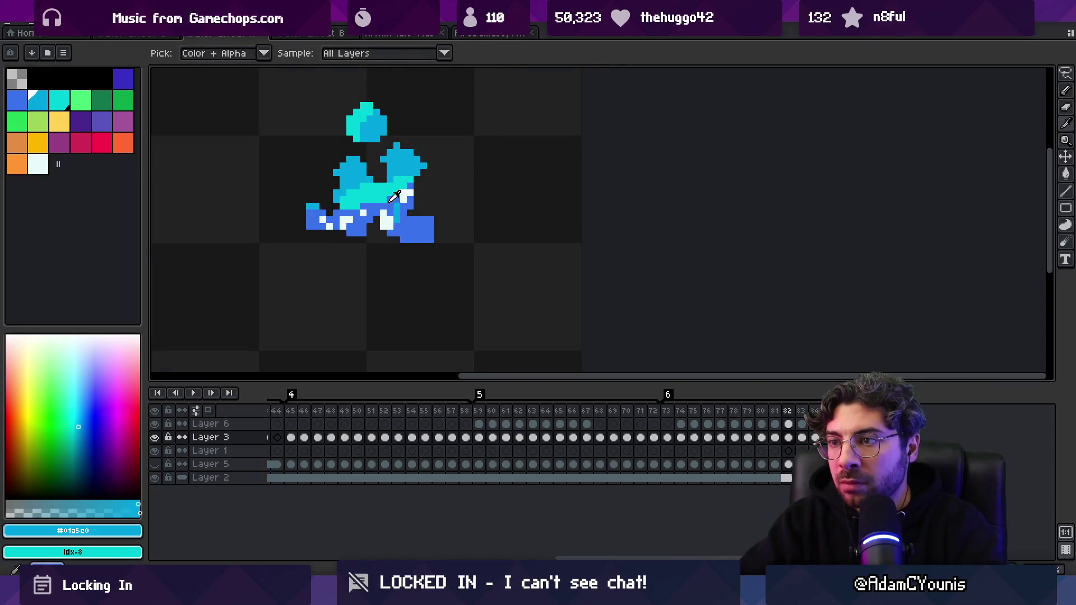
alt+click(394, 202)
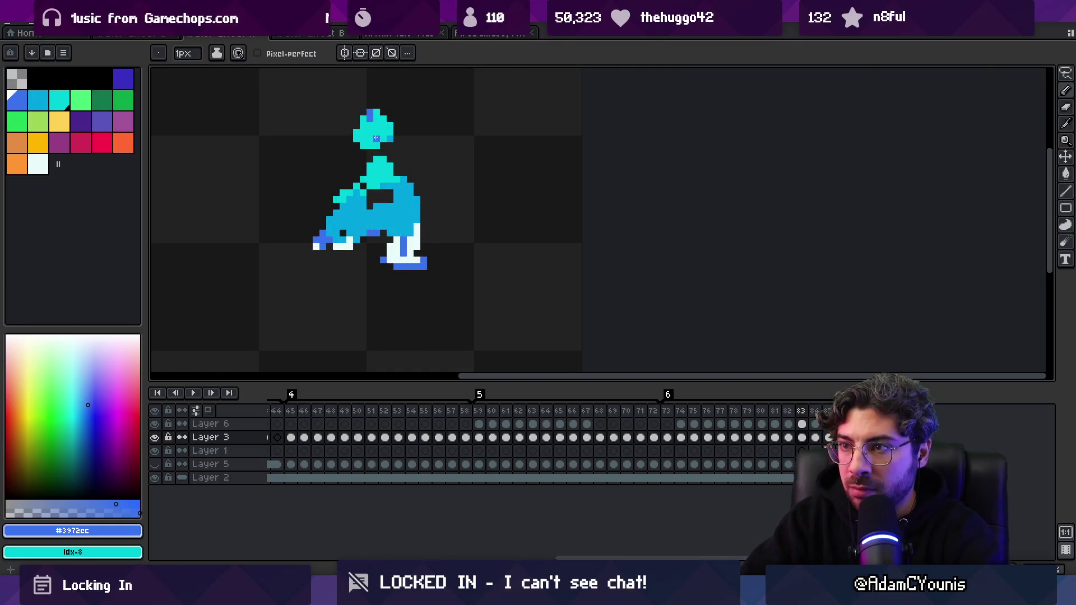
alt+click(379, 124)
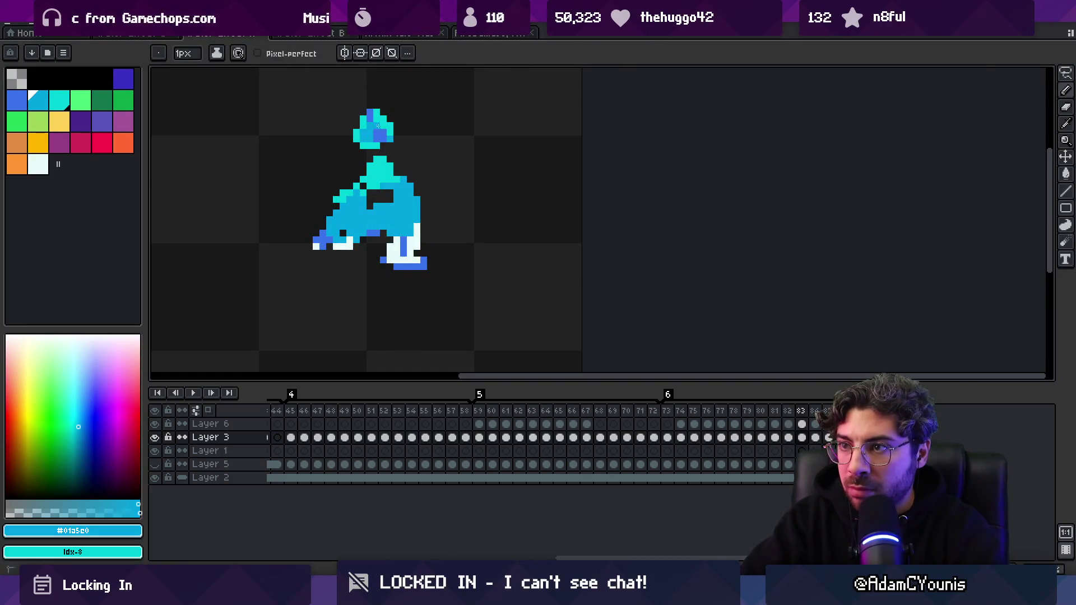
alt+click(375, 114)
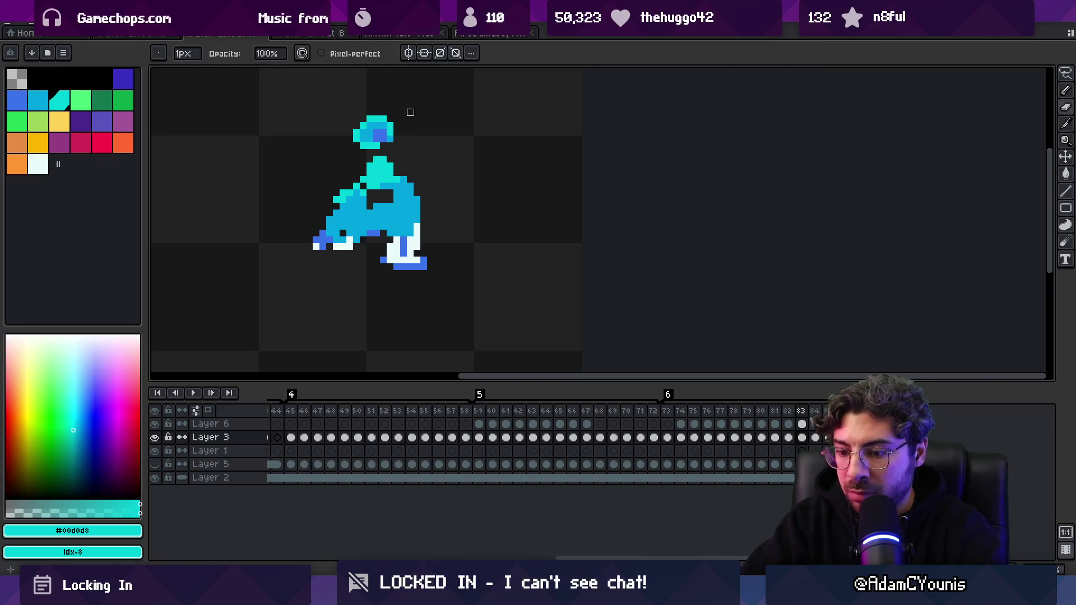
- On frame 84, sample cyan #01a5e0, move to the next frame, and zoom out
key(Right)
alt+click(376, 150)
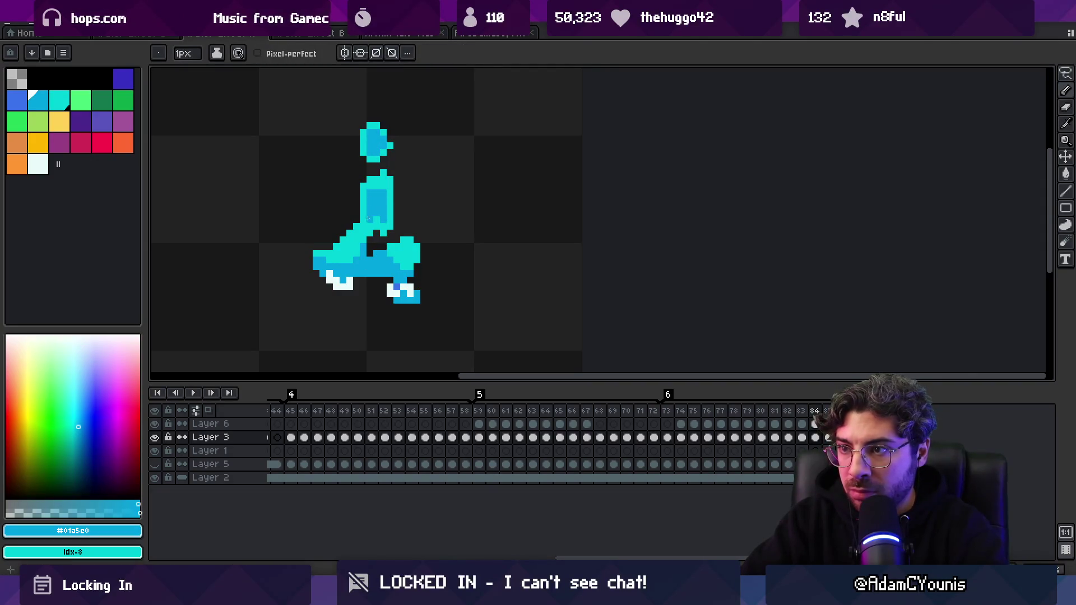
key(Right)
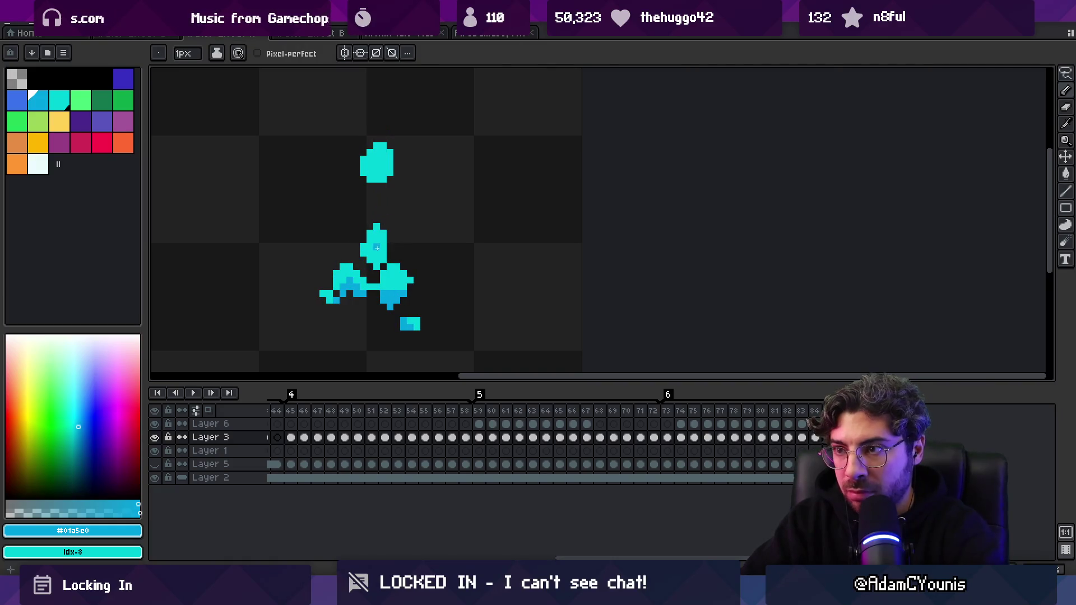
key(alt)
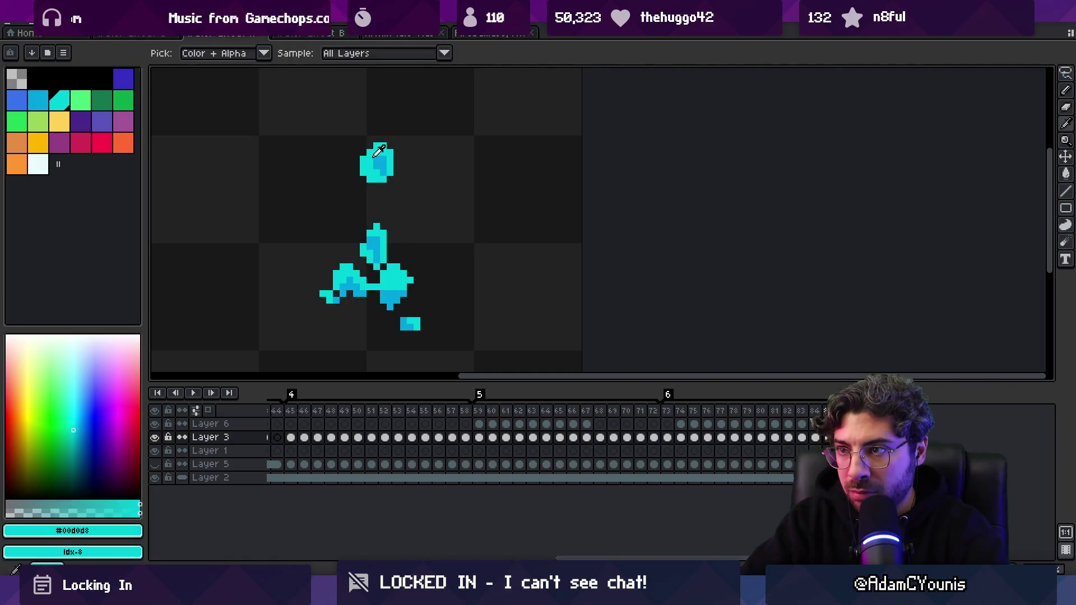
key(z)
scroll(368, 175, down, 2)
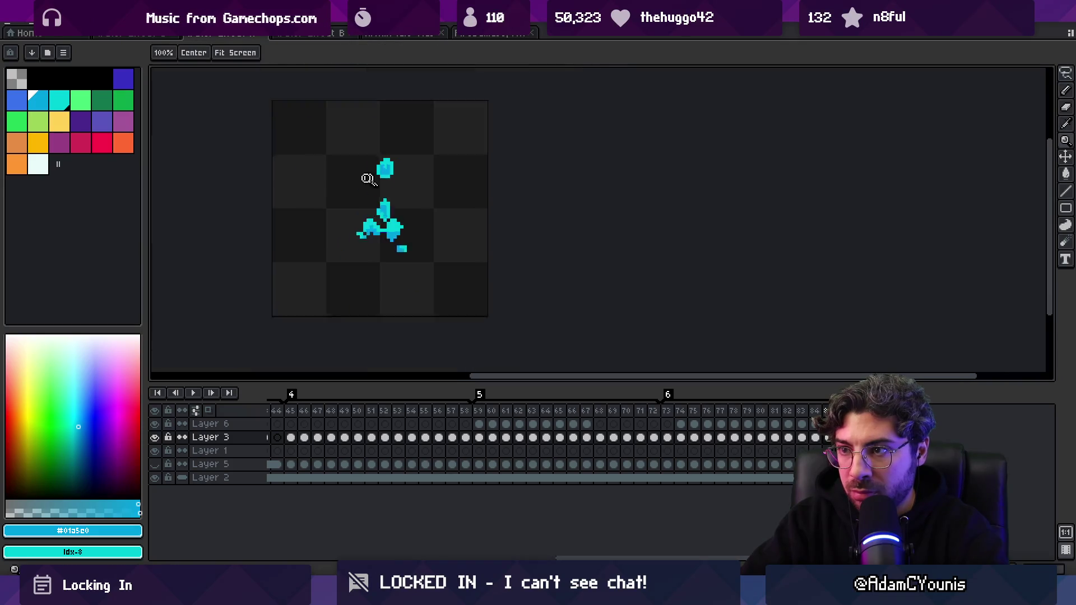
- Step to frame 85 and add a cyan pixel atop the splash's upper blob
key(Left)
key(Right)
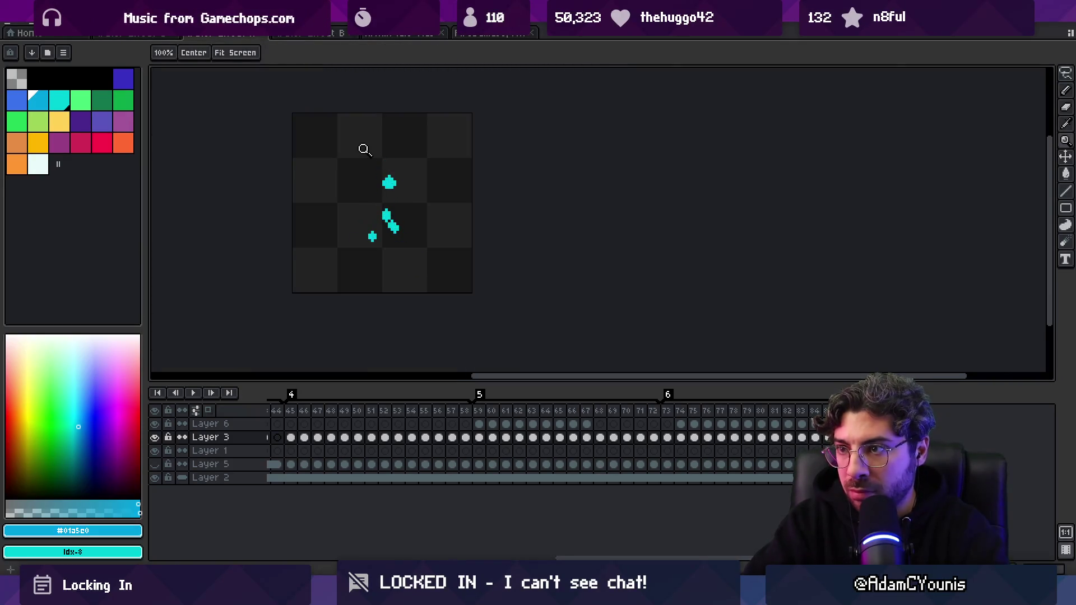
scroll(392, 179, up, 2)
key(b)
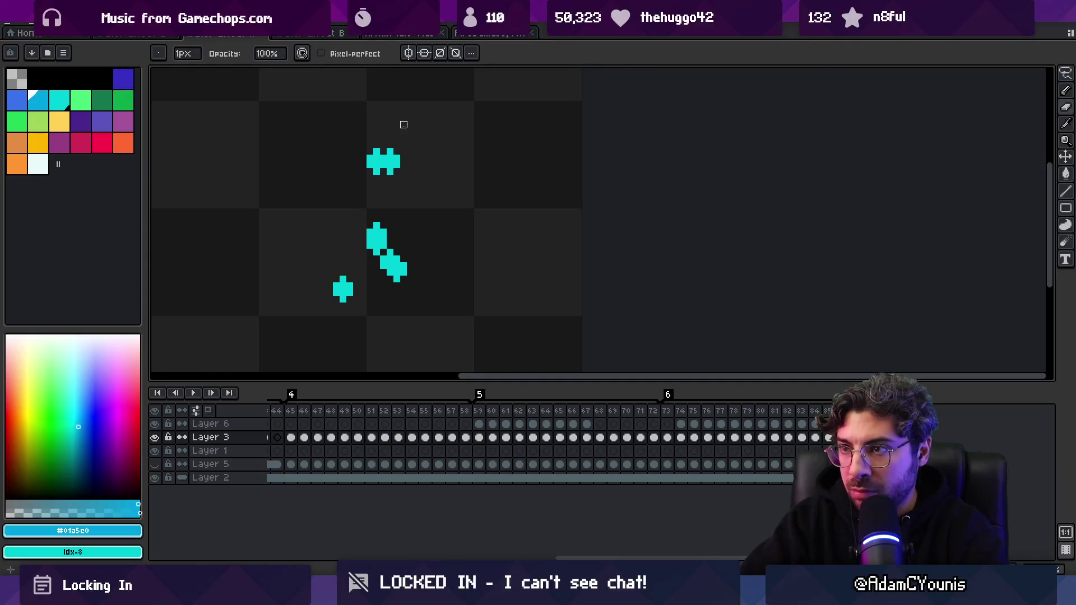
click(384, 145)
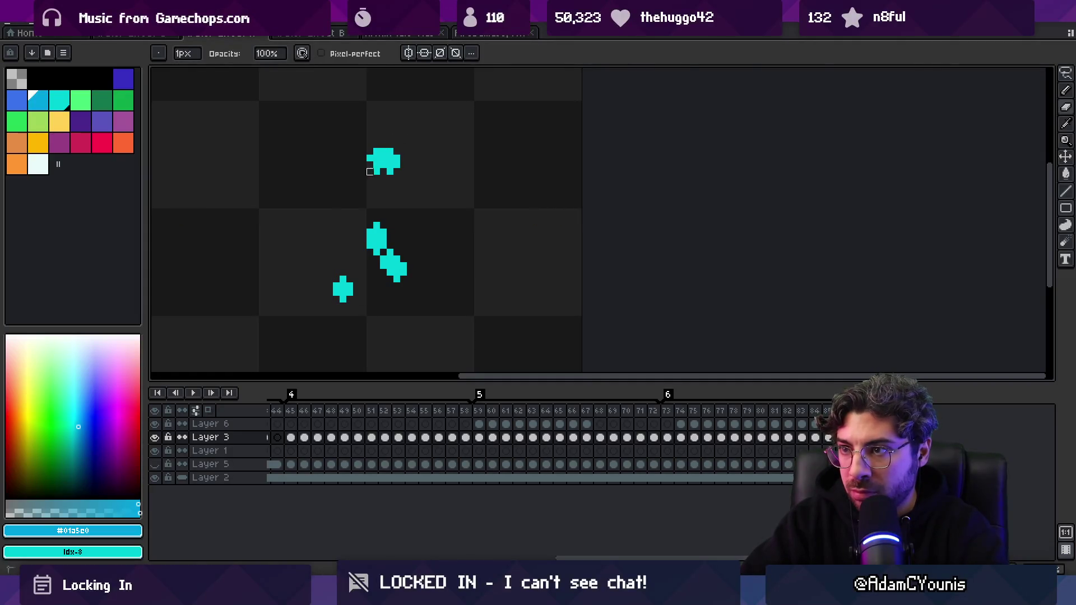
- Zoom out and play the splash animation to preview it, then stop playback
key(z)
scroll(402, 127, down, 3)
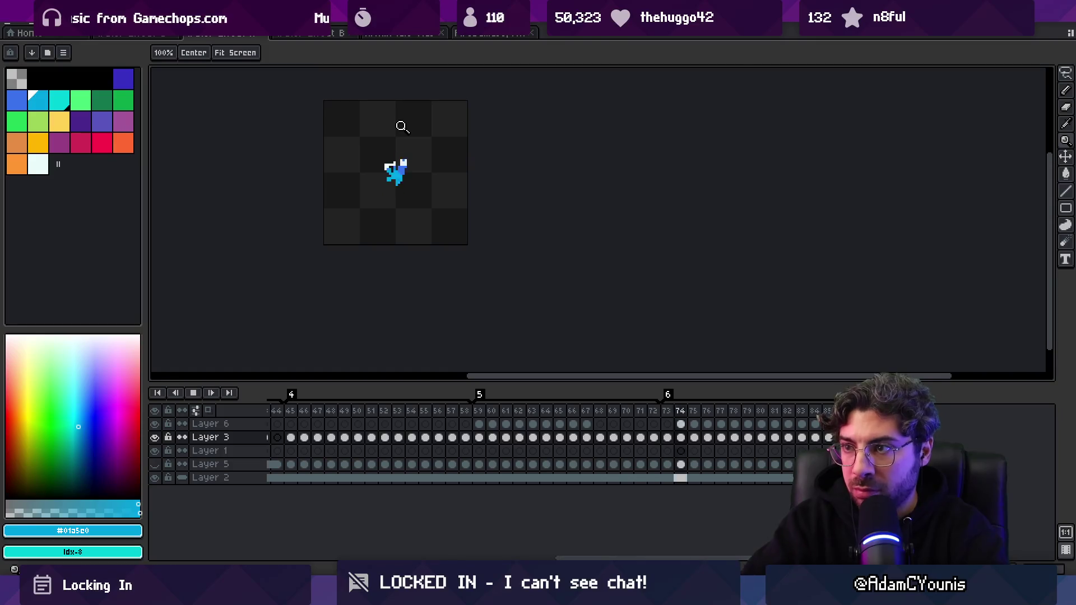
key(Return)
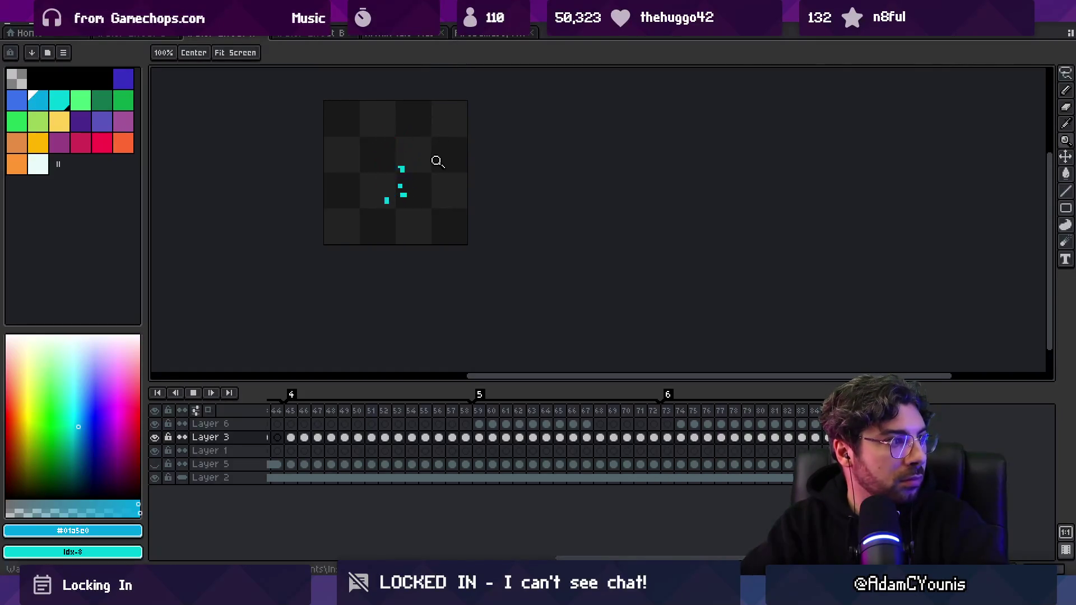
scroll(437, 162, down, 1)
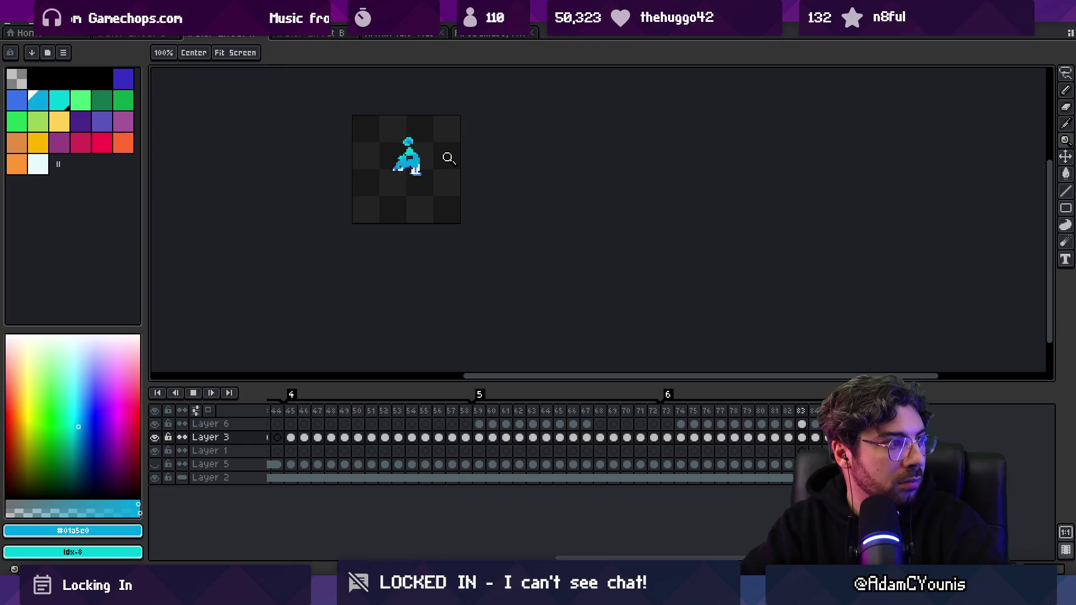
scroll(435, 165, up, 2)
key(Return)
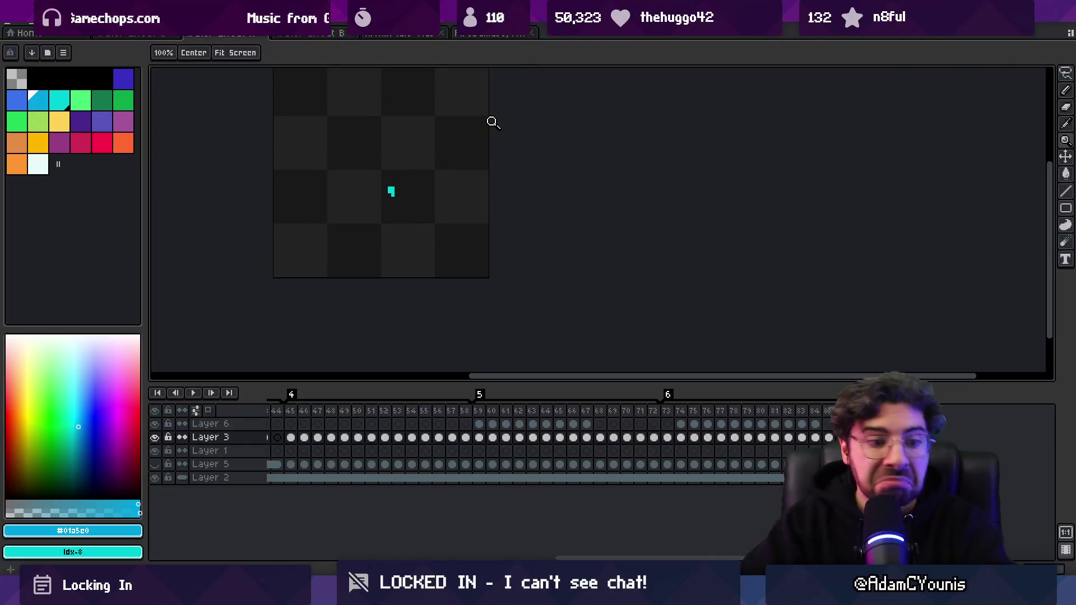
- Select the splash cels from frame 73 onward and nudge them down about 3 pixels
drag(829, 437, 675, 432)
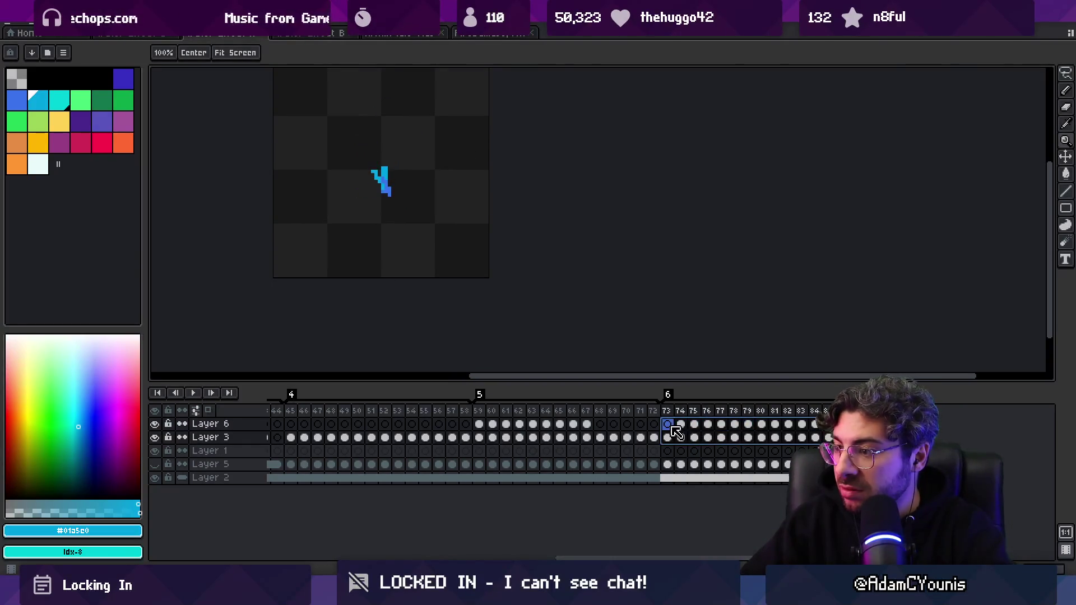
click(668, 437)
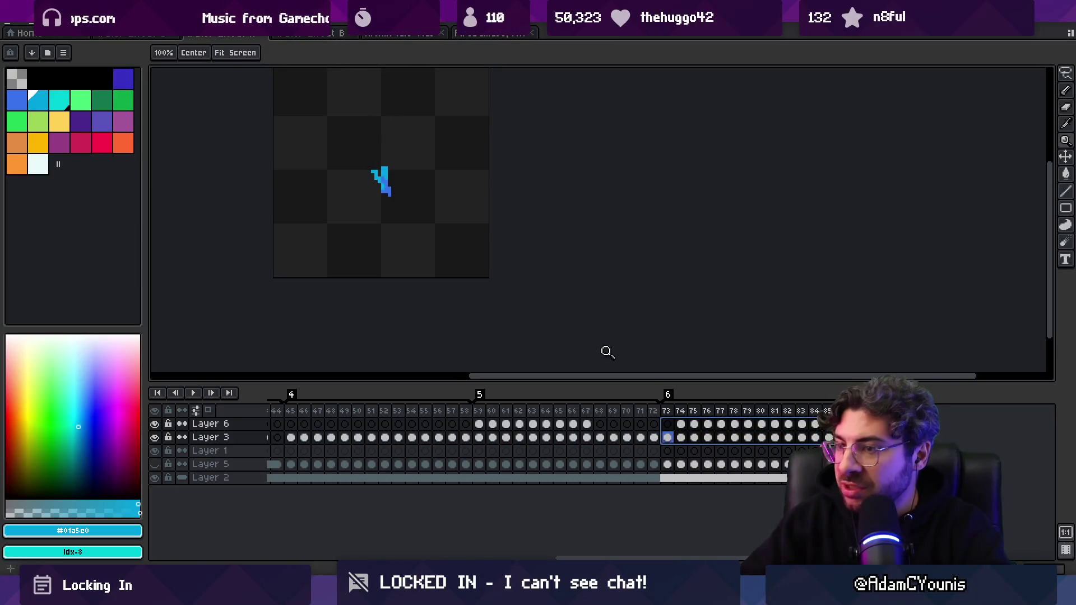
key(v)
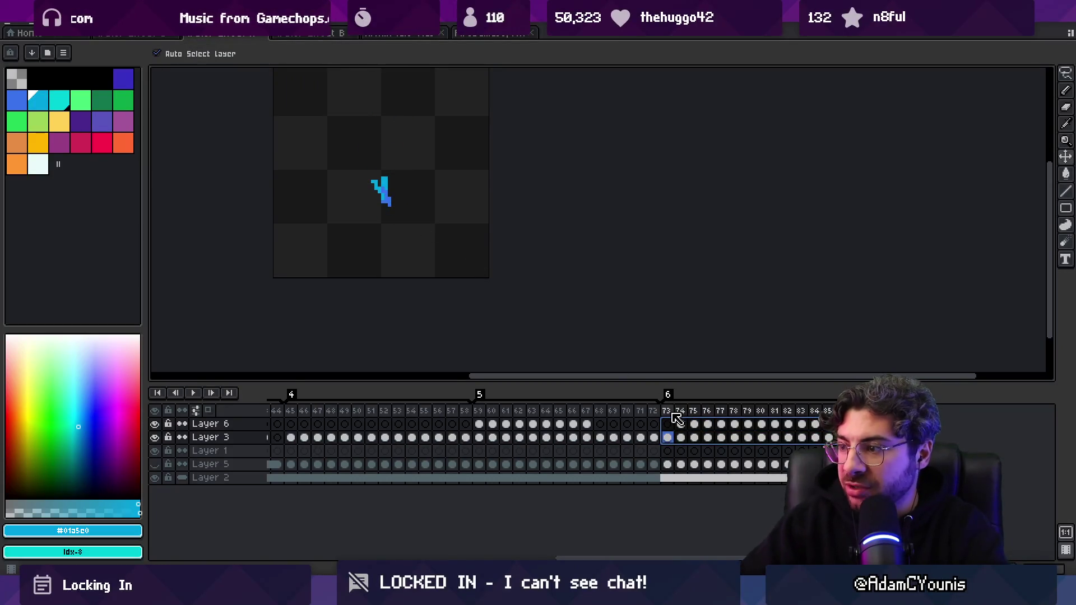
drag(673, 413, 829, 426)
click(748, 426)
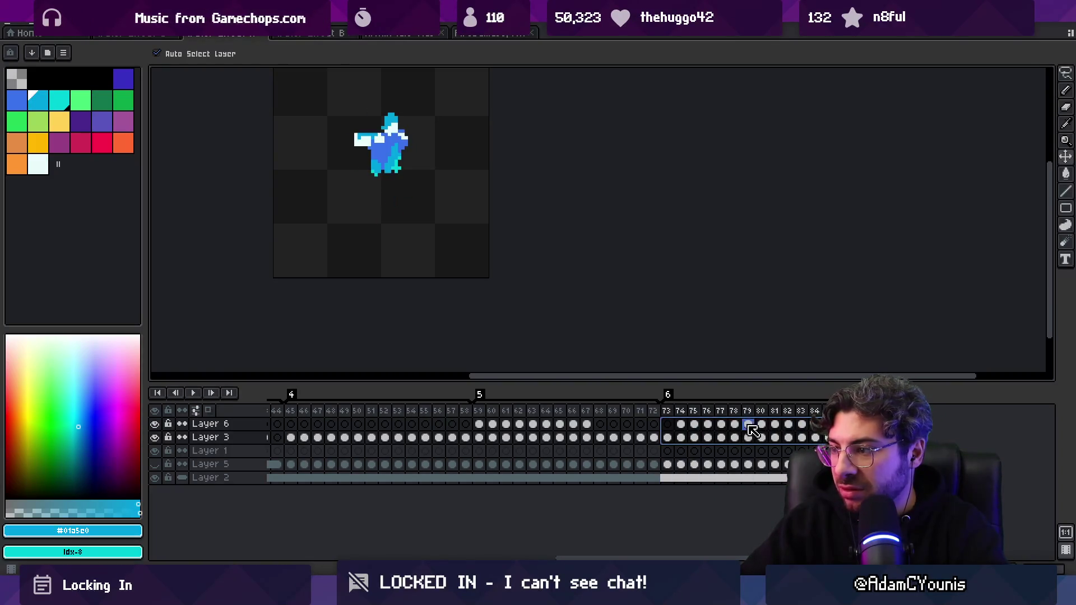
key(Down)
key(Down)
key(Down)
mouse_move(667, 412)
mouse_down()
mouse_move(762, 412)
mouse_move(735, 411)
mouse_up()
key(z)
click(379, 163)
- On frame 78, eyedrop light blue #01a5e0 and paint two cyan pixels on Layer 6
key(b)
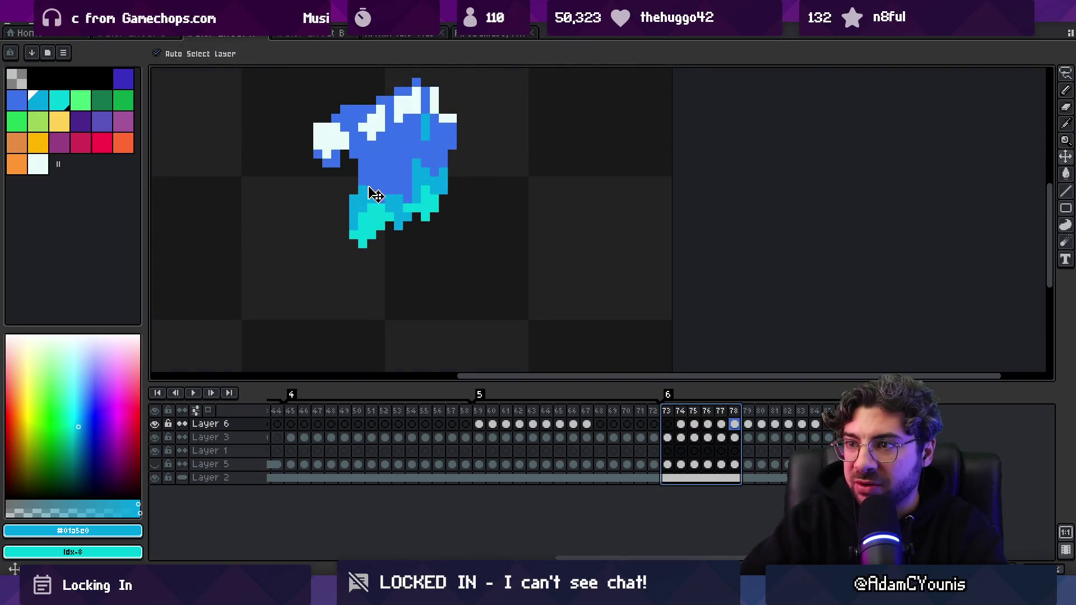
ctrl+alt+click(368, 186)
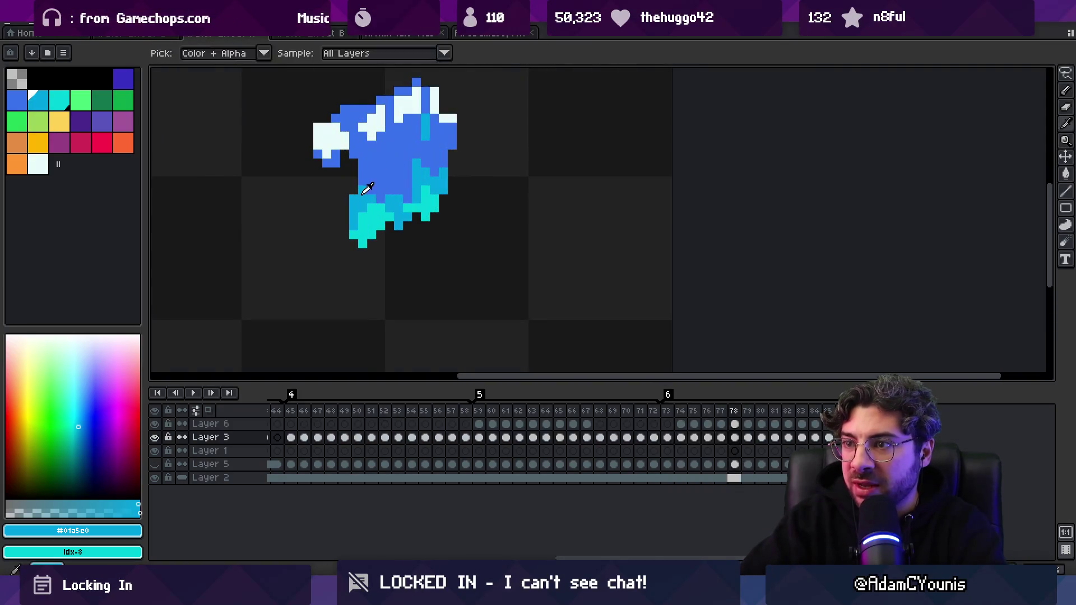
alt+click(343, 156)
alt+click(356, 163)
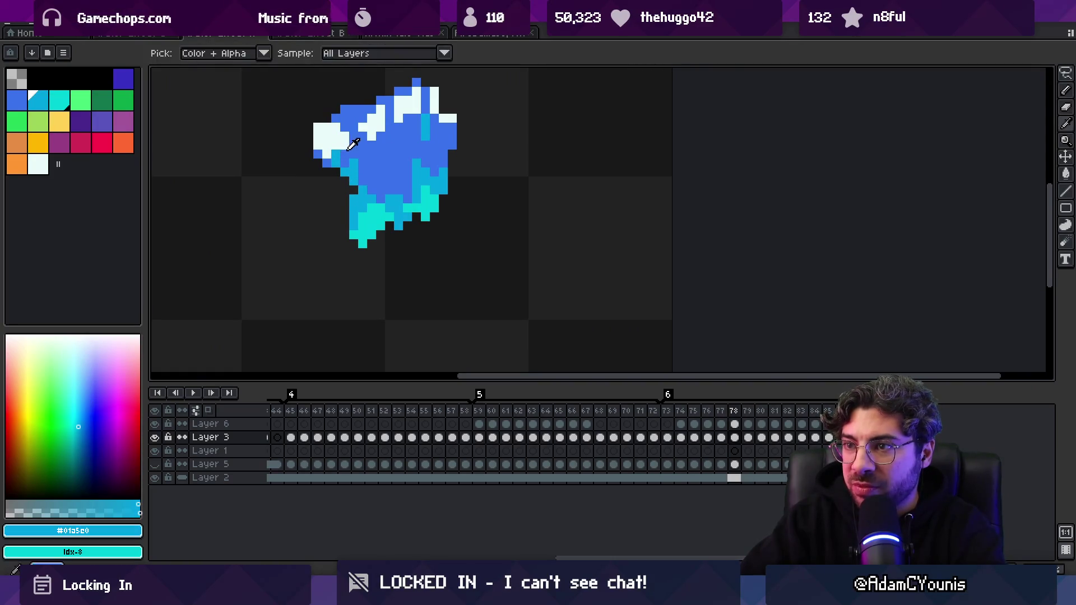
ctrl+alt+click(343, 151)
click(336, 154)
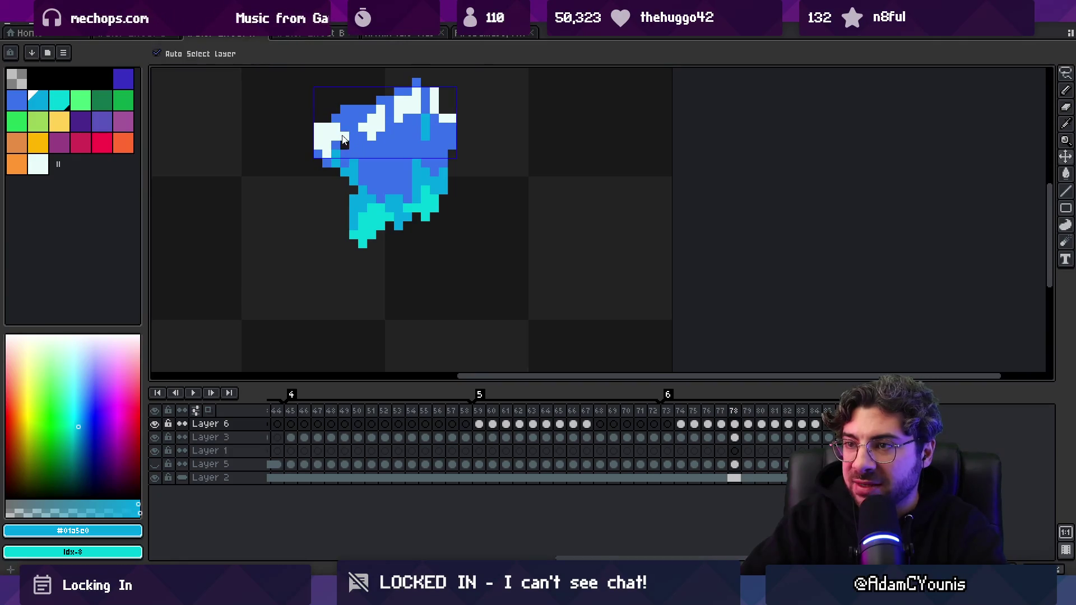
- Rework the left white highlight using pale white #c8fbfa, then go to frame 77
click(337, 141)
alt+click(327, 118)
key(z)
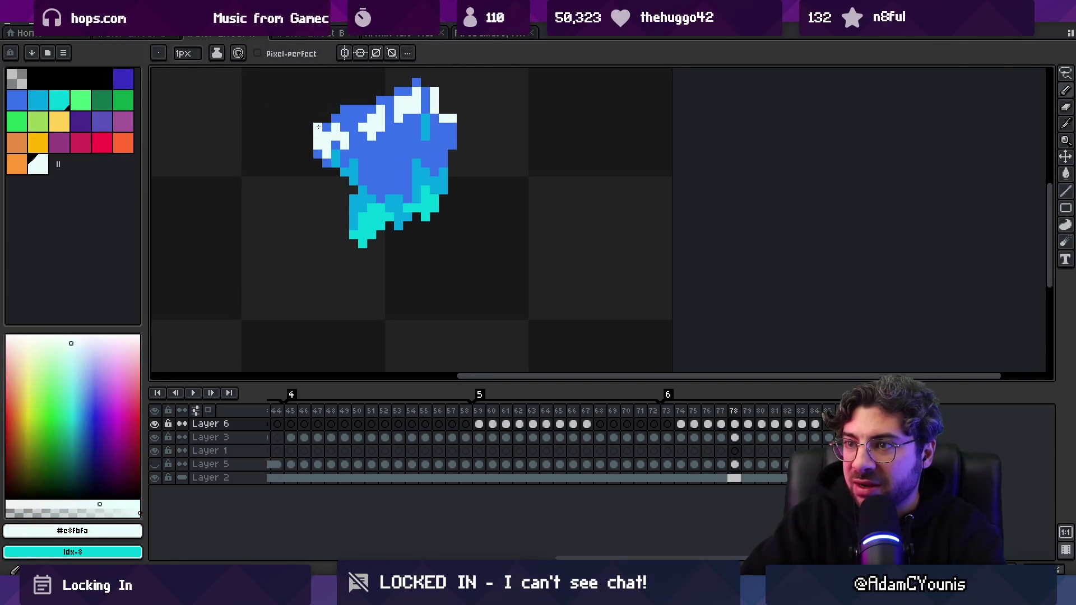
scroll(325, 127, down, 3)
scroll(413, 146, up, 5)
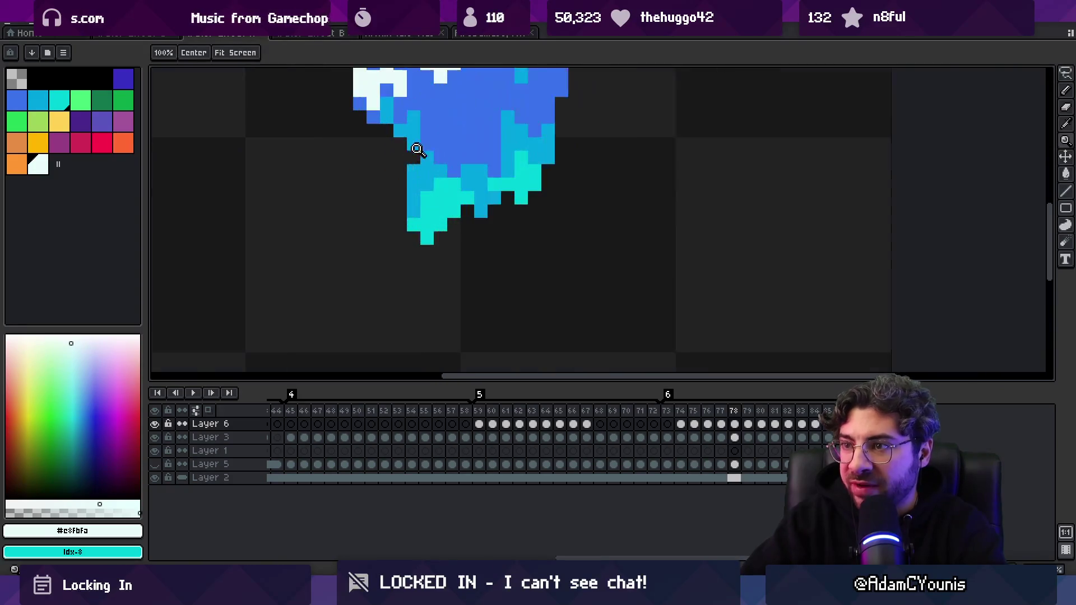
ctrl+alt+click(415, 176)
key(z)
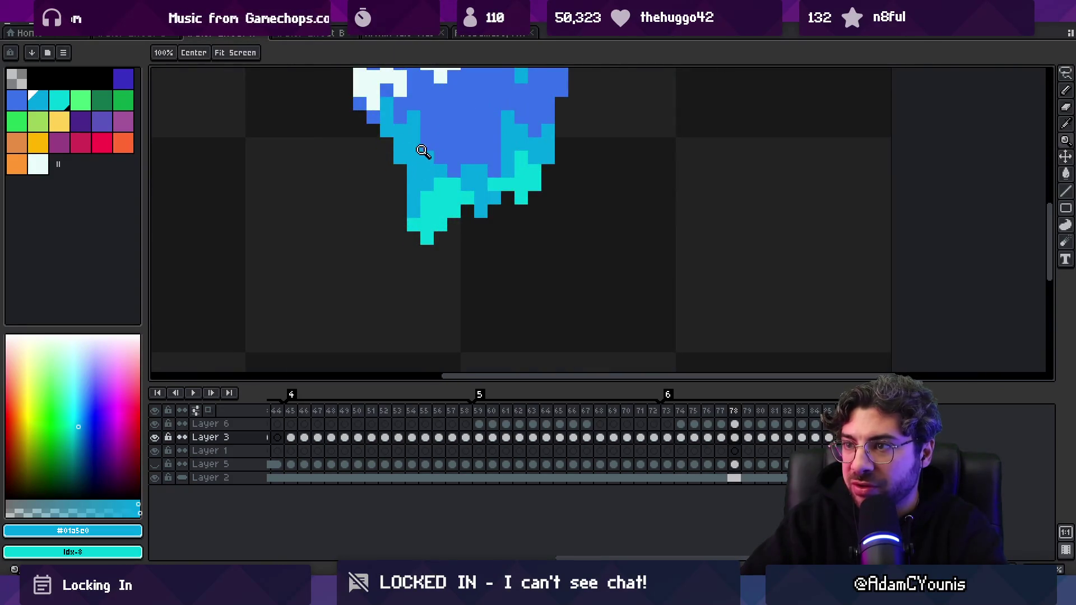
scroll(408, 229, down, 3)
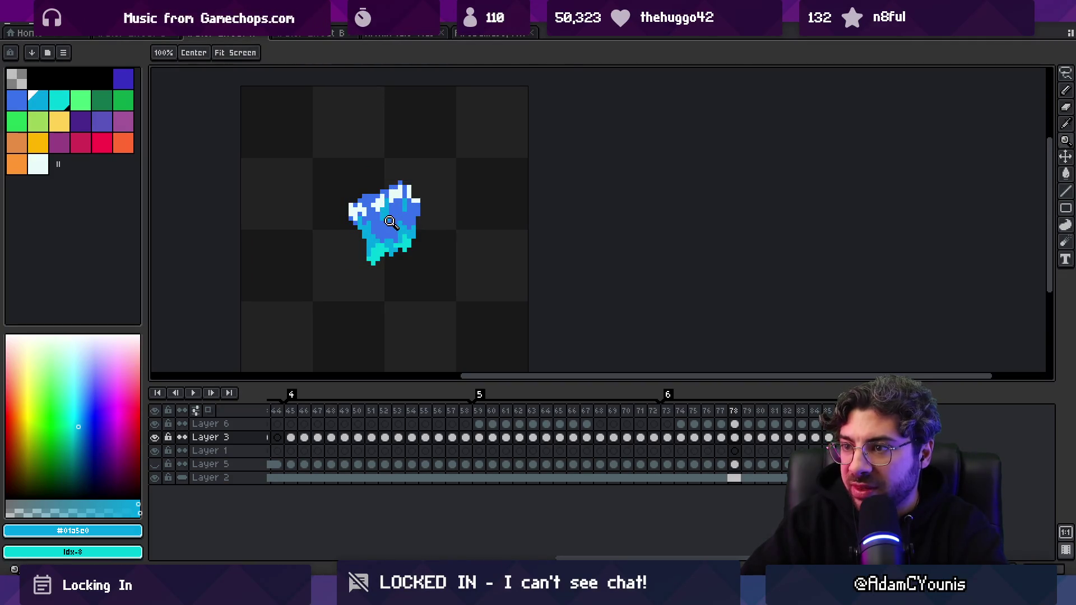
click(722, 412)
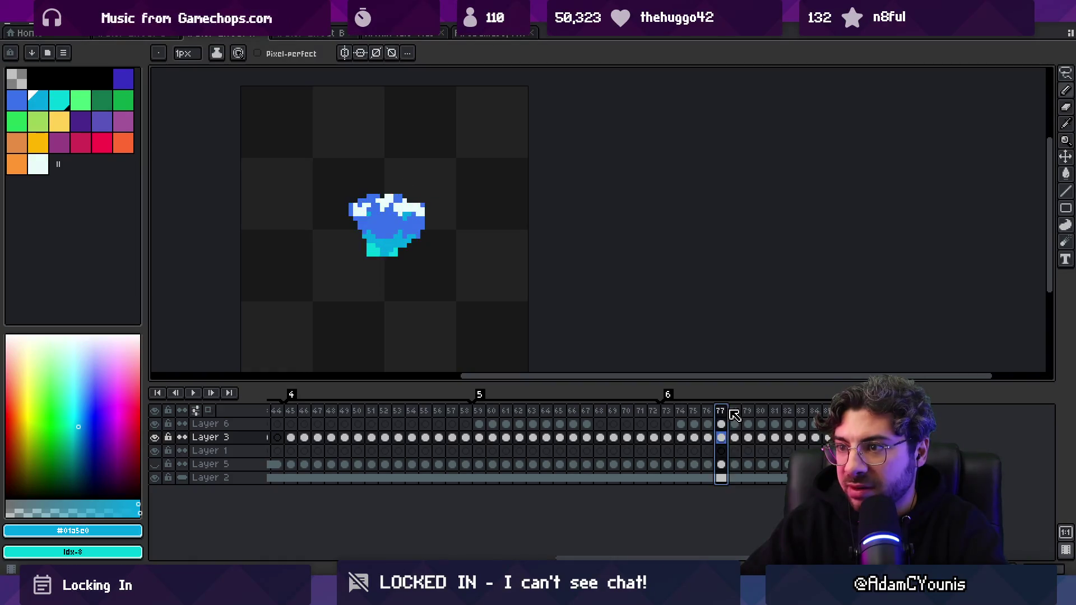
- Paint a few cyan pixels onto frame 79's splash
scroll(416, 230, up, 3)
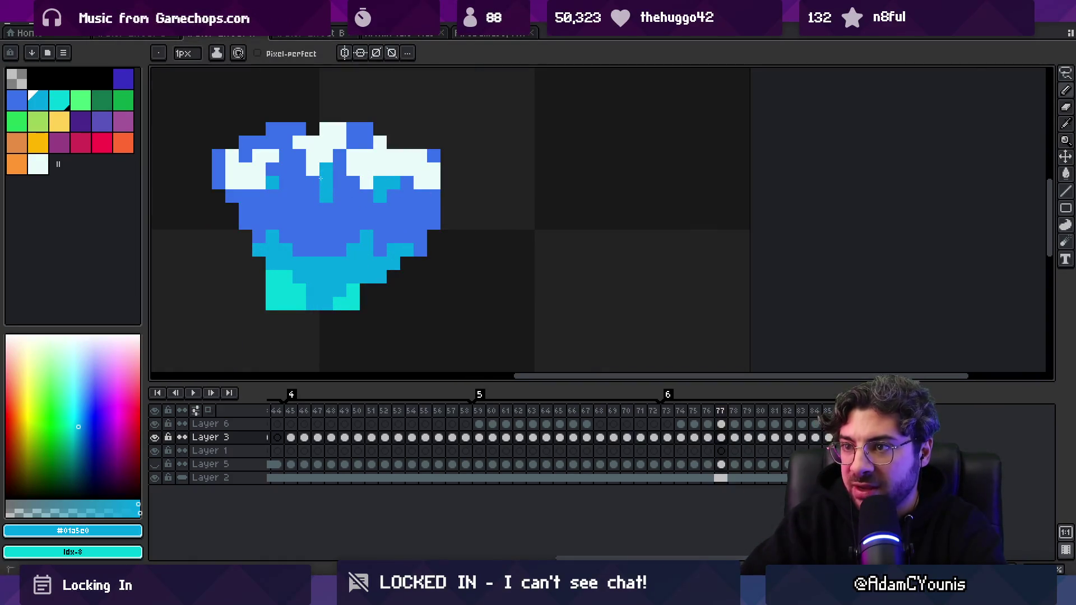
drag(728, 417, 757, 415)
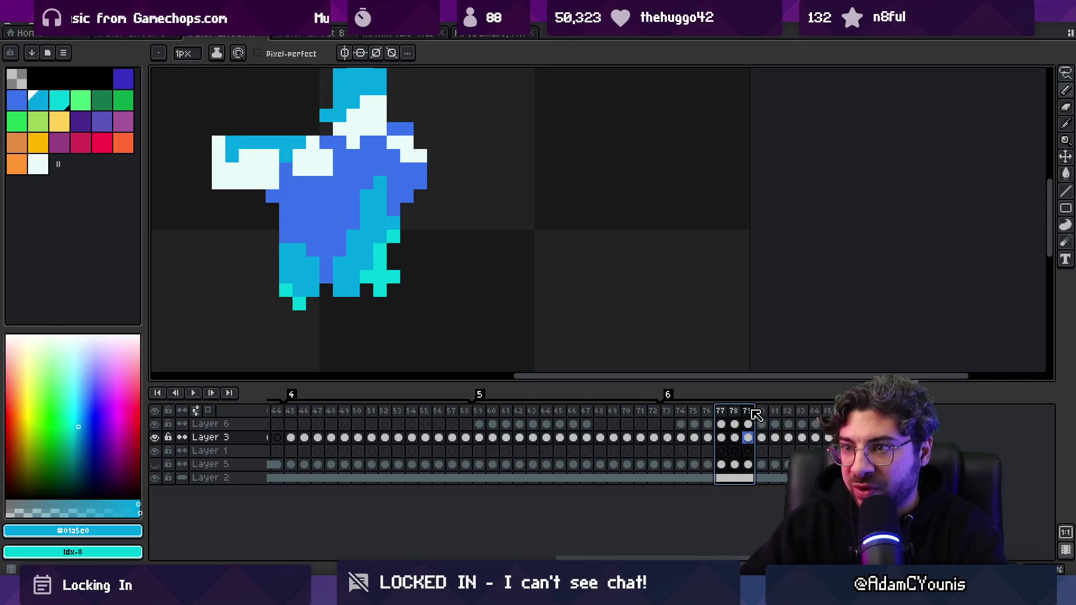
drag(326, 184, 323, 196)
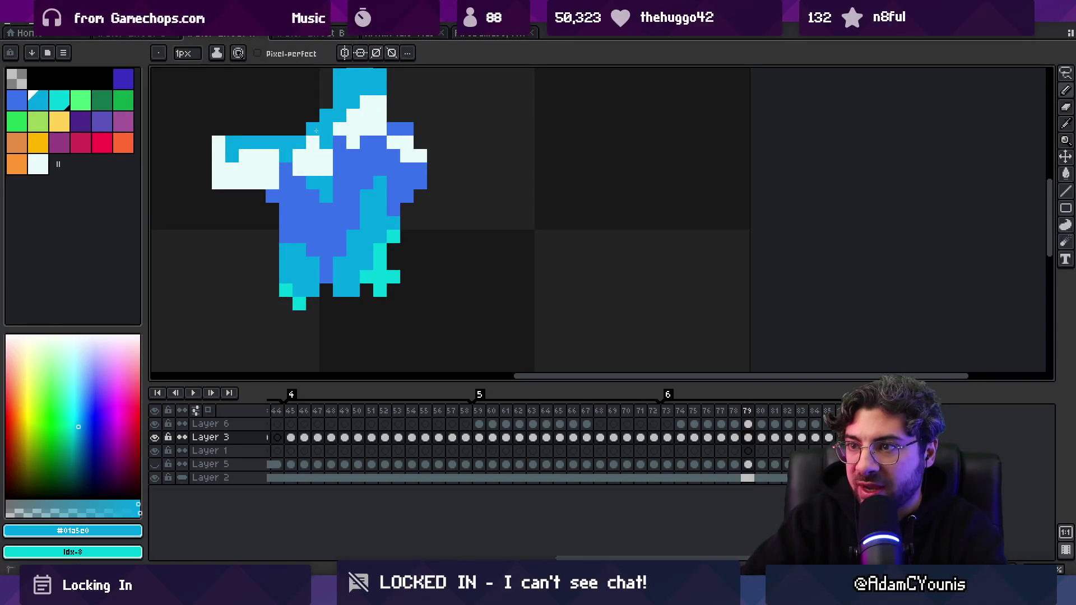
drag(754, 414, 765, 415)
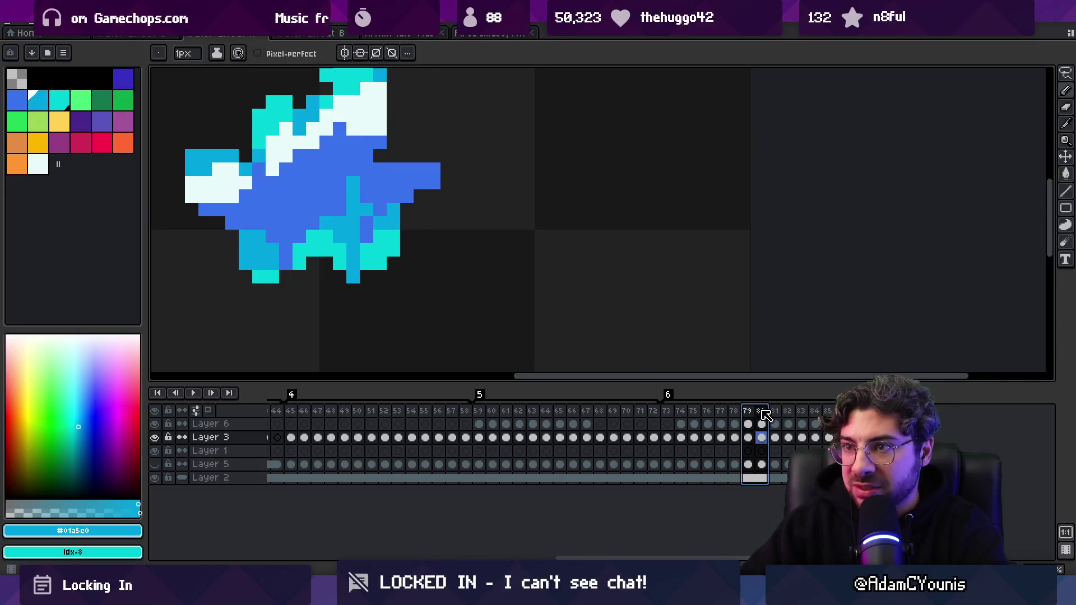
click(309, 164)
key(z)
scroll(365, 168, down, 4)
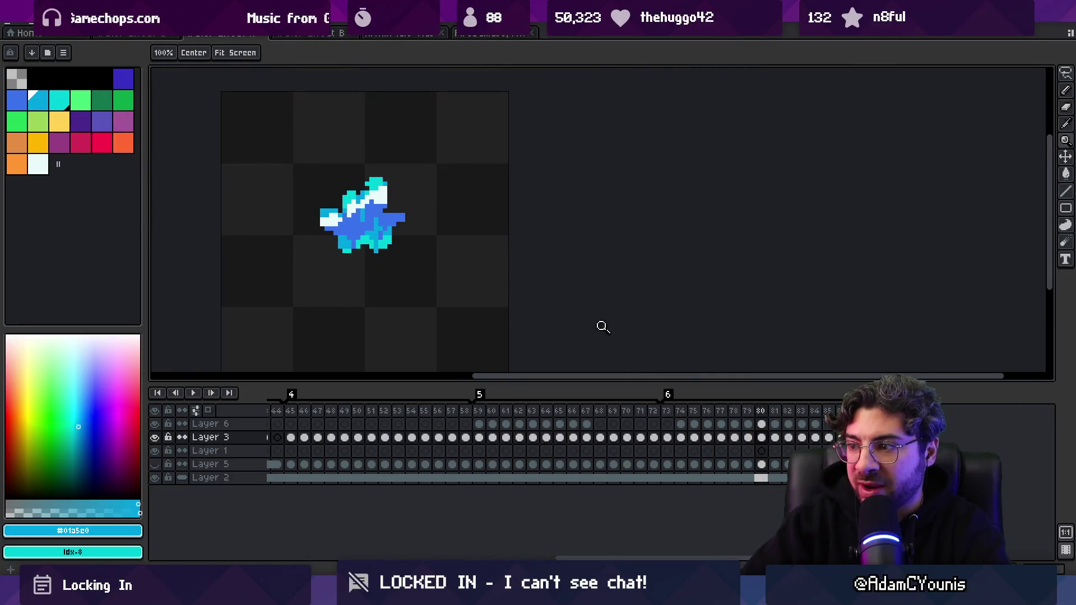
- On frame 81, eyedrop #01a5e0 and #3972cc and add darker blue pixels to the cyan top
mouse_move(770, 411)
mouse_down()
mouse_move(793, 414)
mouse_move(782, 419)
mouse_up()
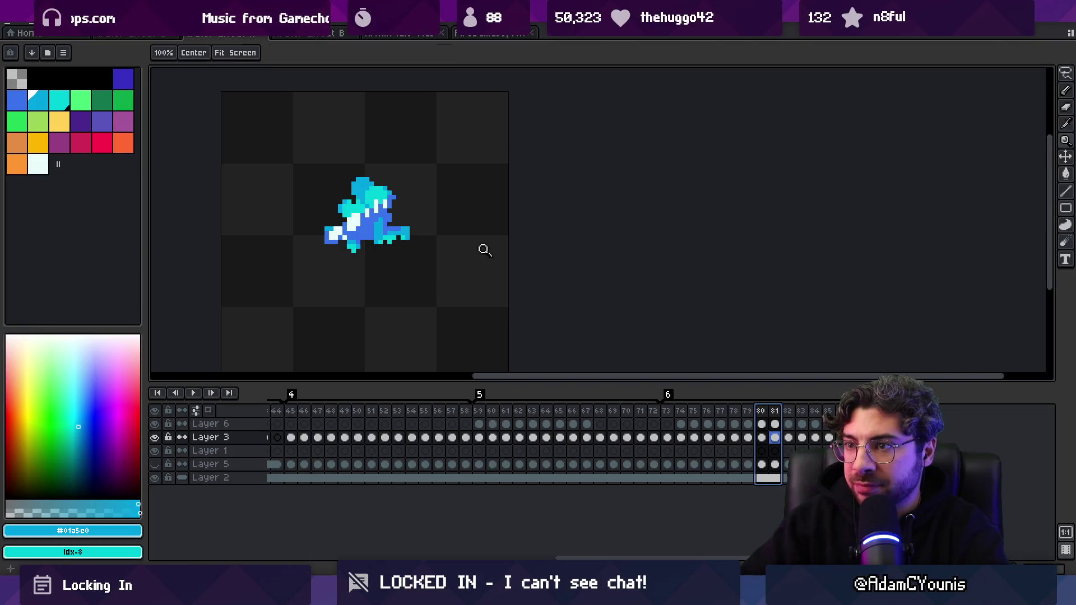
key(b)
alt+click(356, 186)
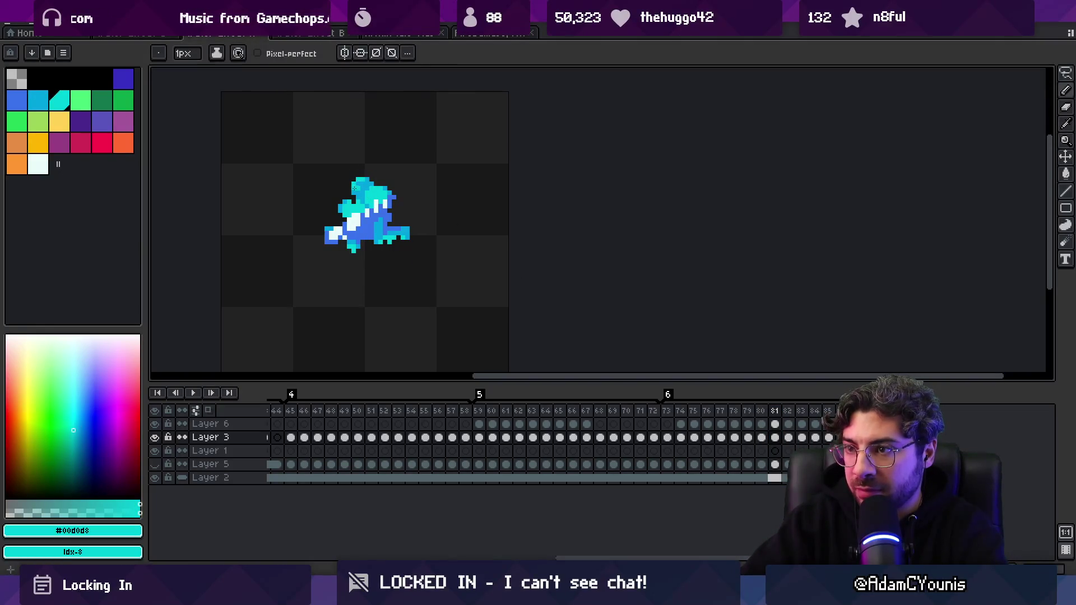
alt+click(354, 188)
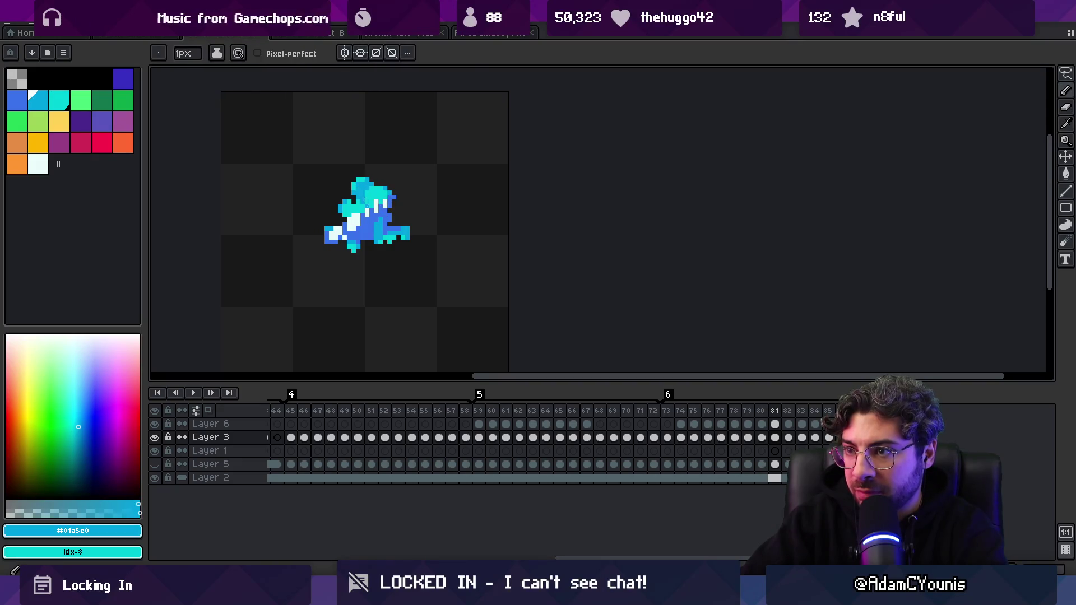
alt+click(370, 224)
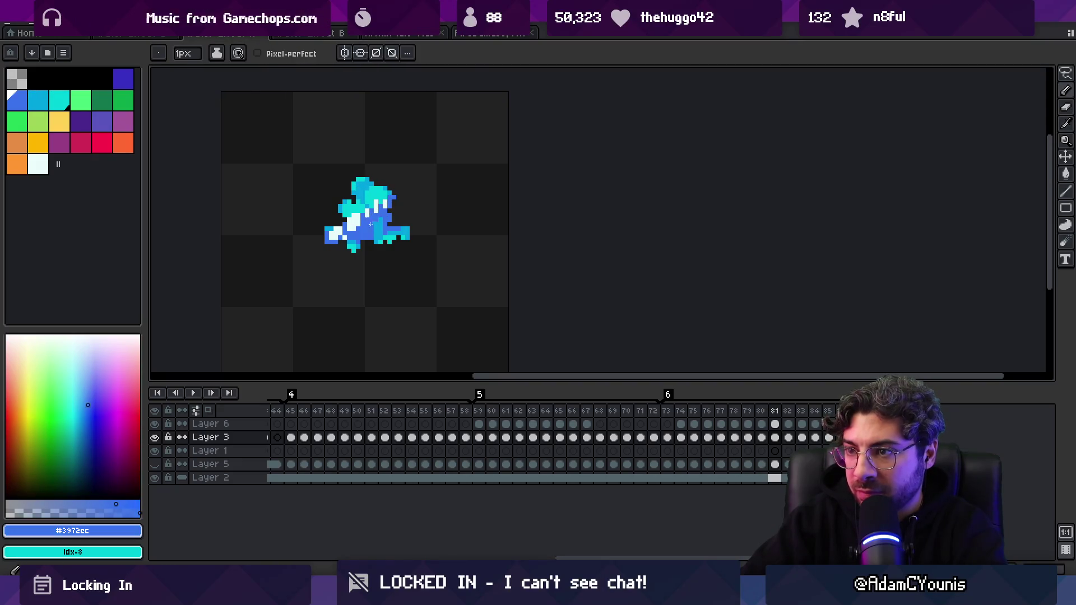
alt+click(371, 195)
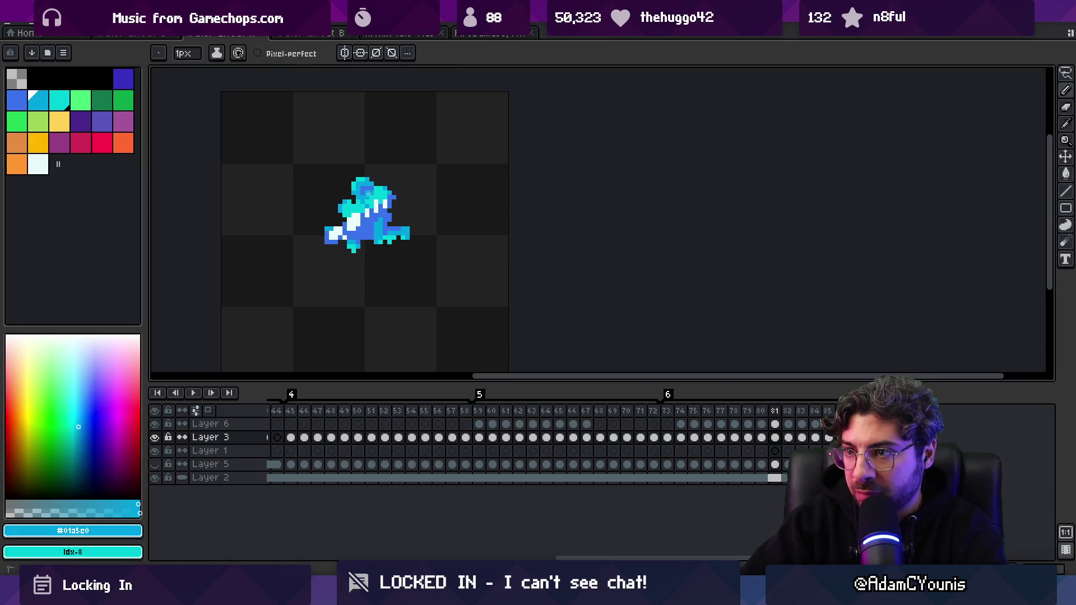
alt+click(364, 188)
scroll(372, 188, down, 4)
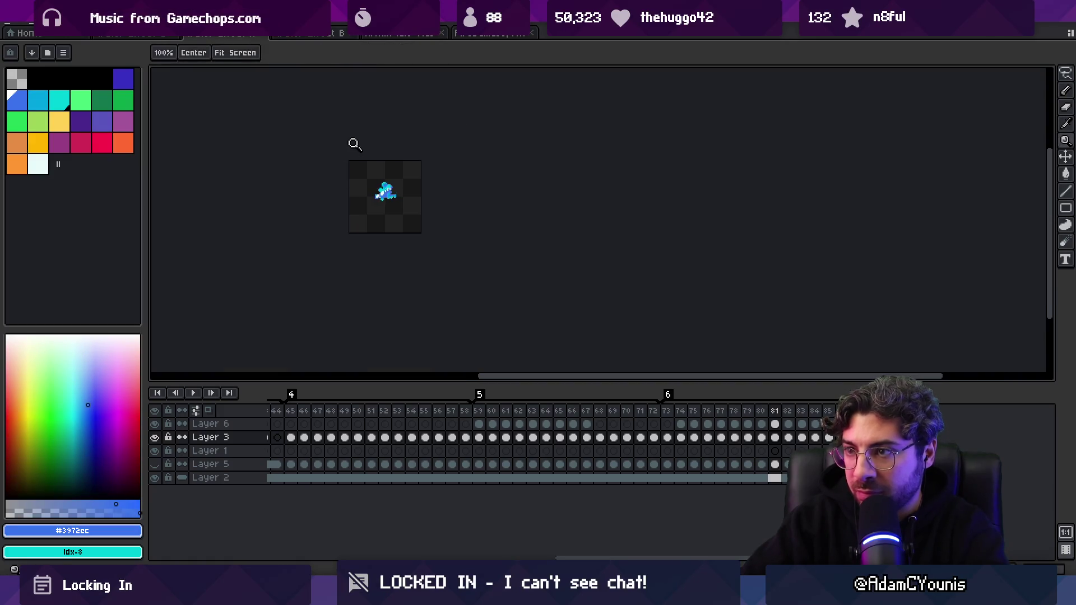
- Play the splash animation preview and stop it
key(Return)
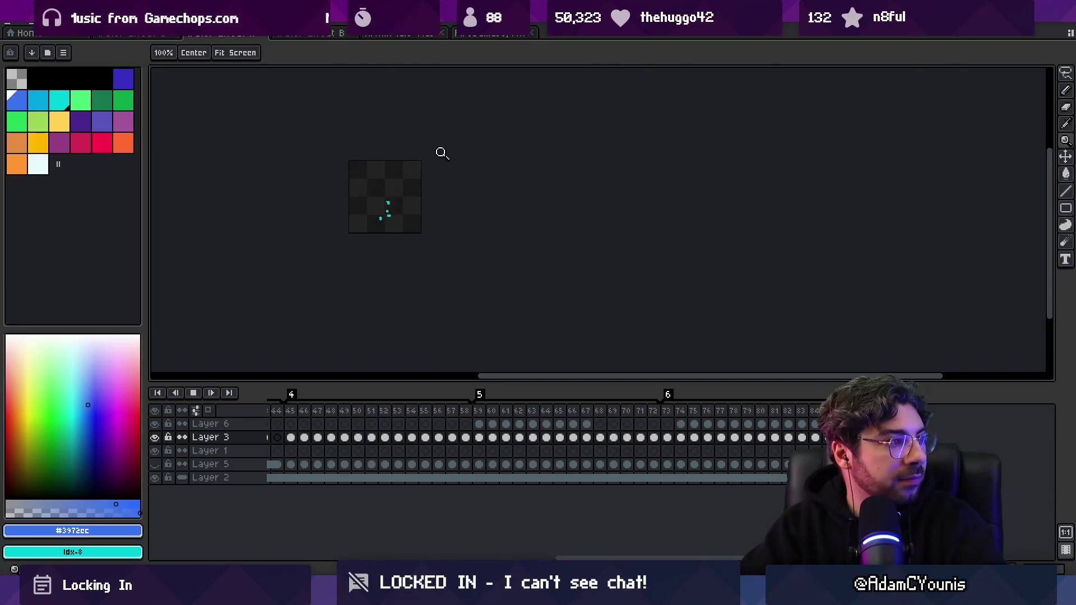
scroll(419, 185, up, 3)
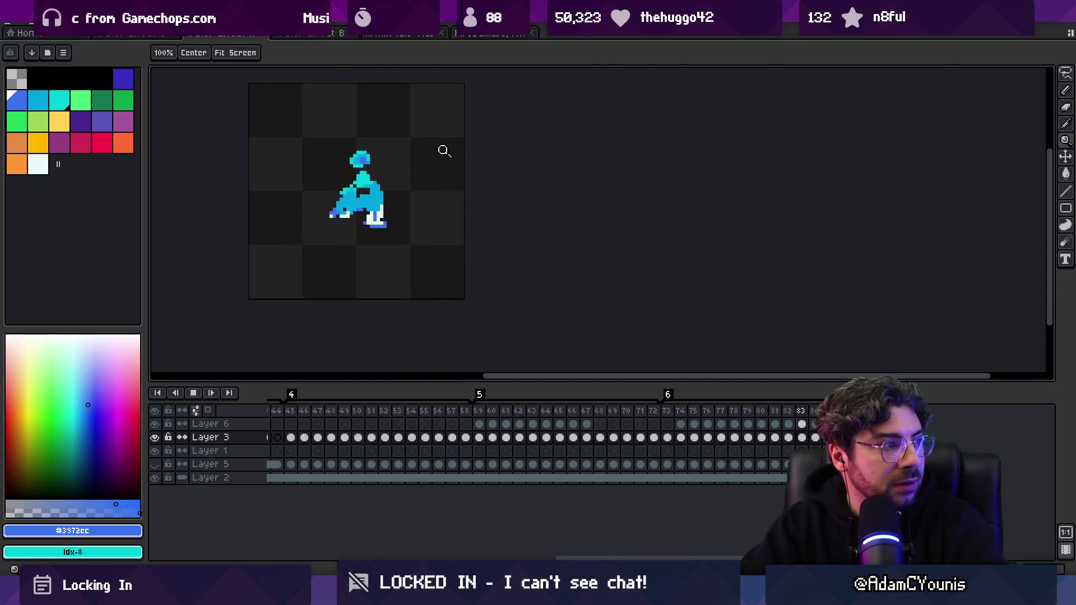
key(Return)
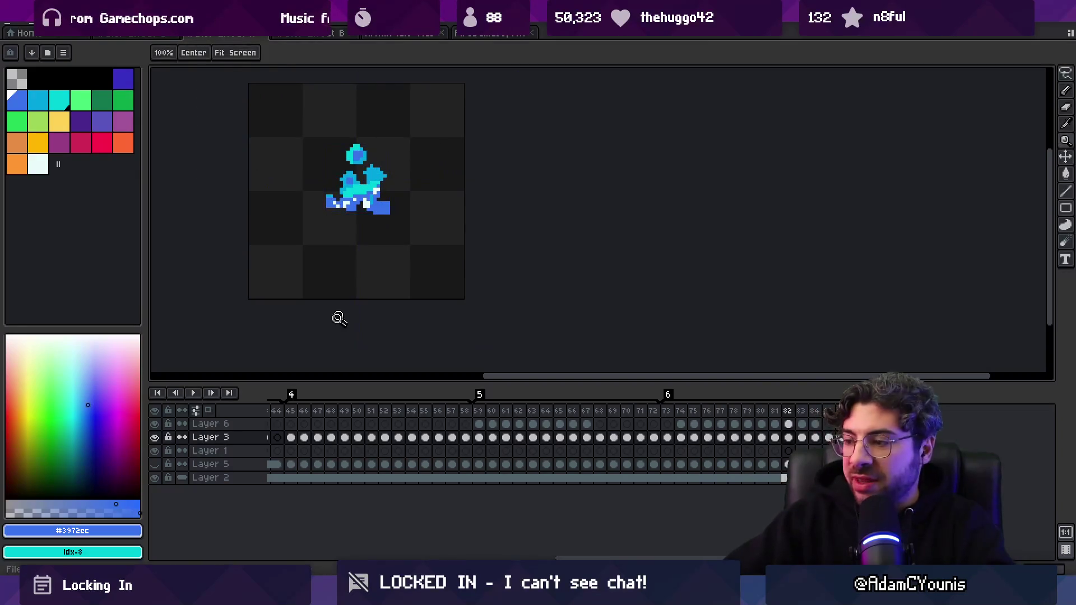
- Hide the dark background Layer 2 and select frames 73 onward across all layers
click(155, 478)
drag(667, 411, 829, 411)
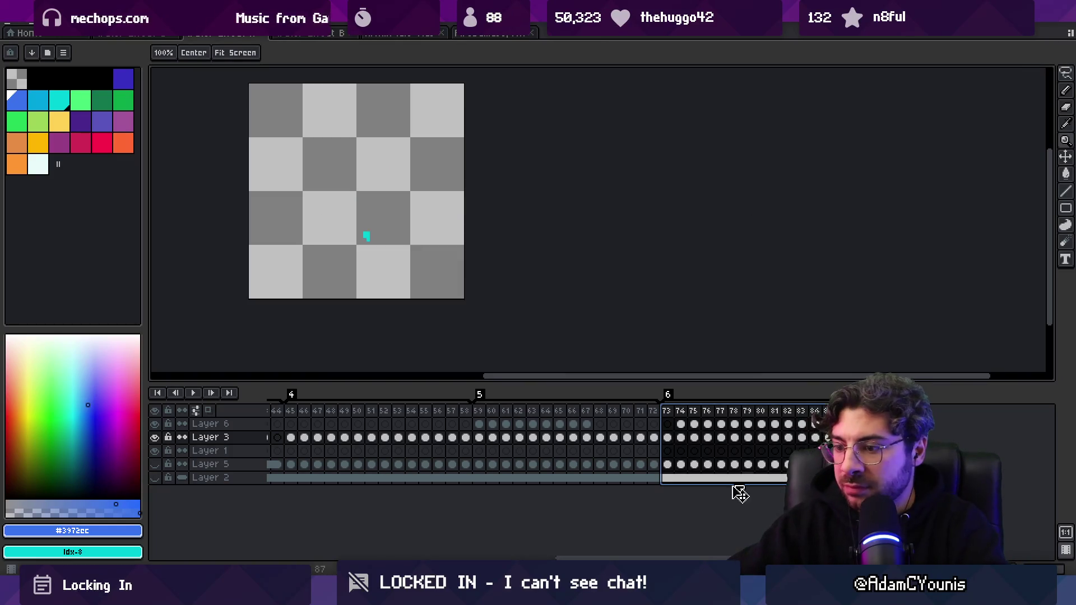
key(alt+Tab)
click(443, 412)
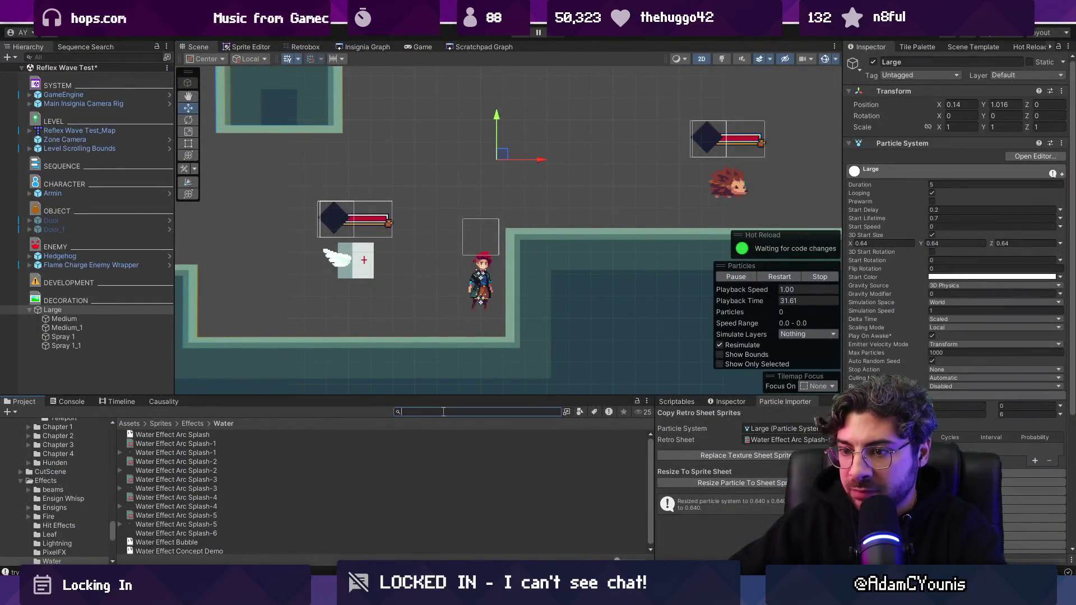
- Import Water Effect Arc Splash-6 as a new animation sheet
double_click(255, 533)
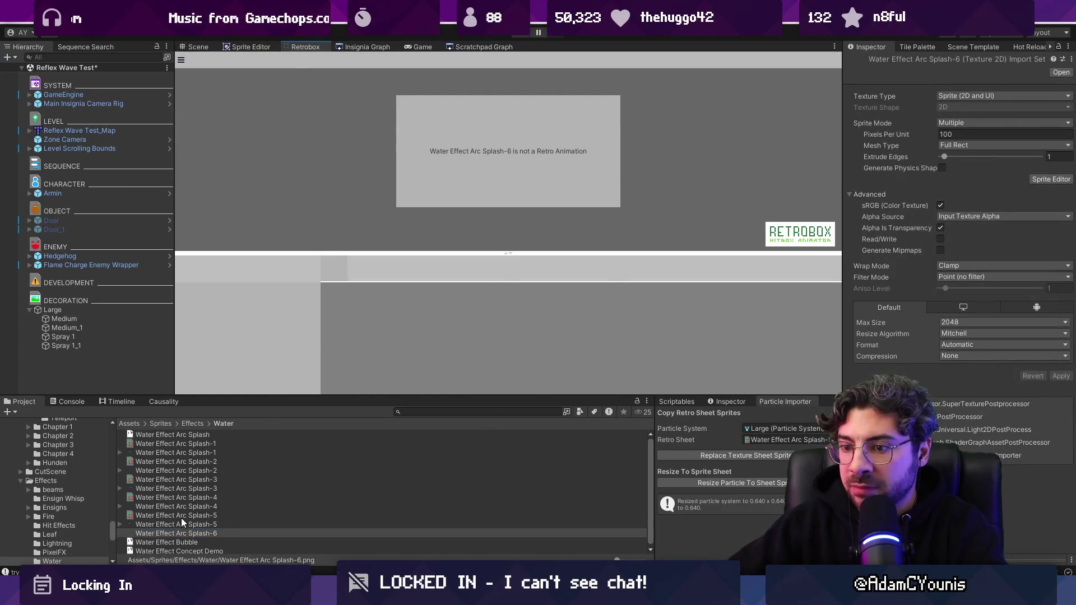
click(180, 516)
click(185, 533)
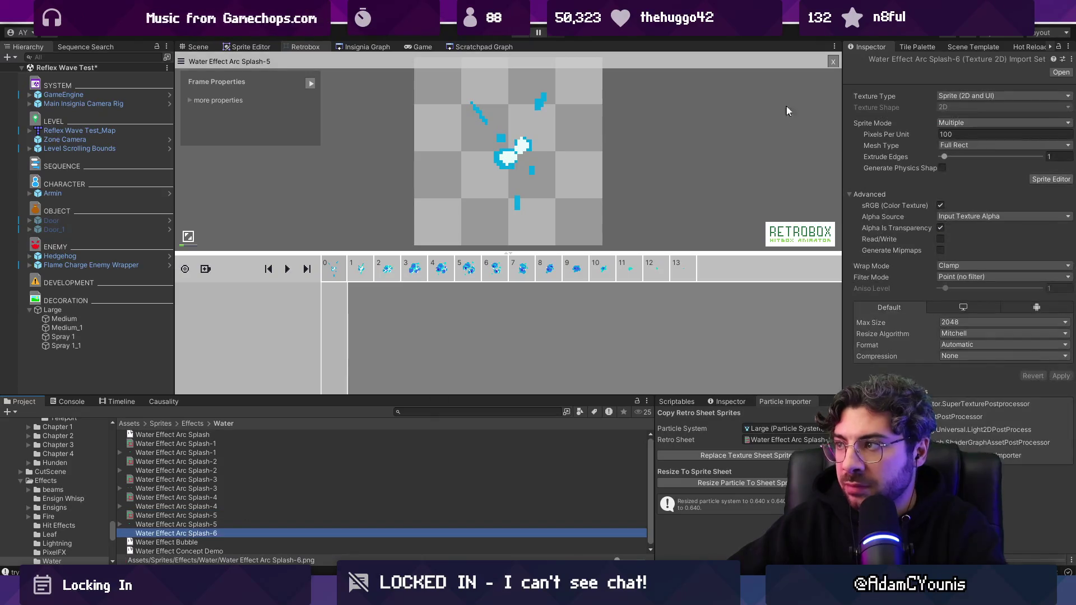
click(834, 61)
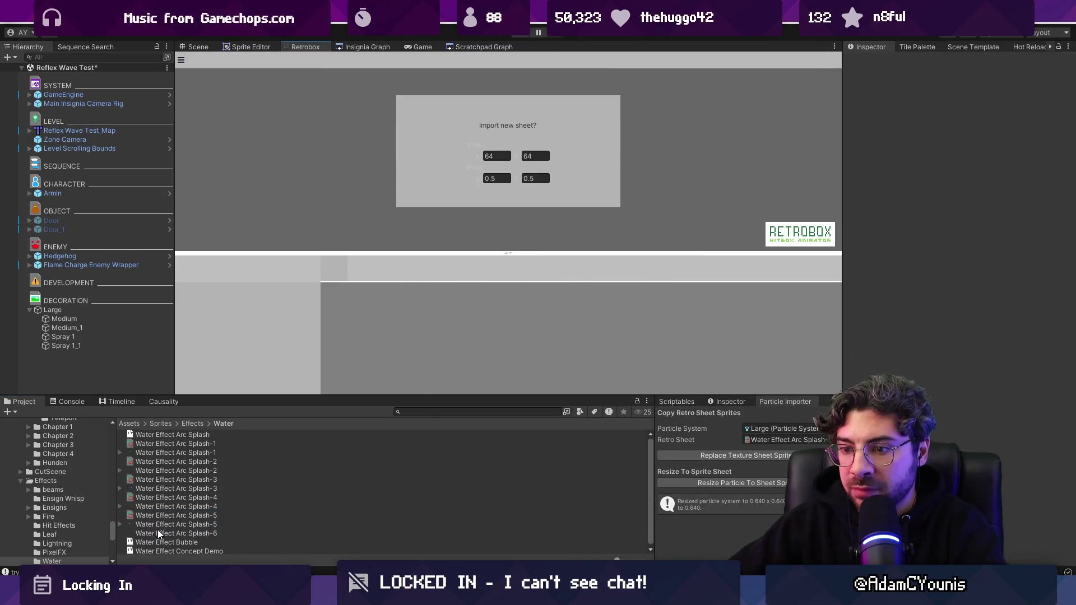
drag(202, 533, 438, 233)
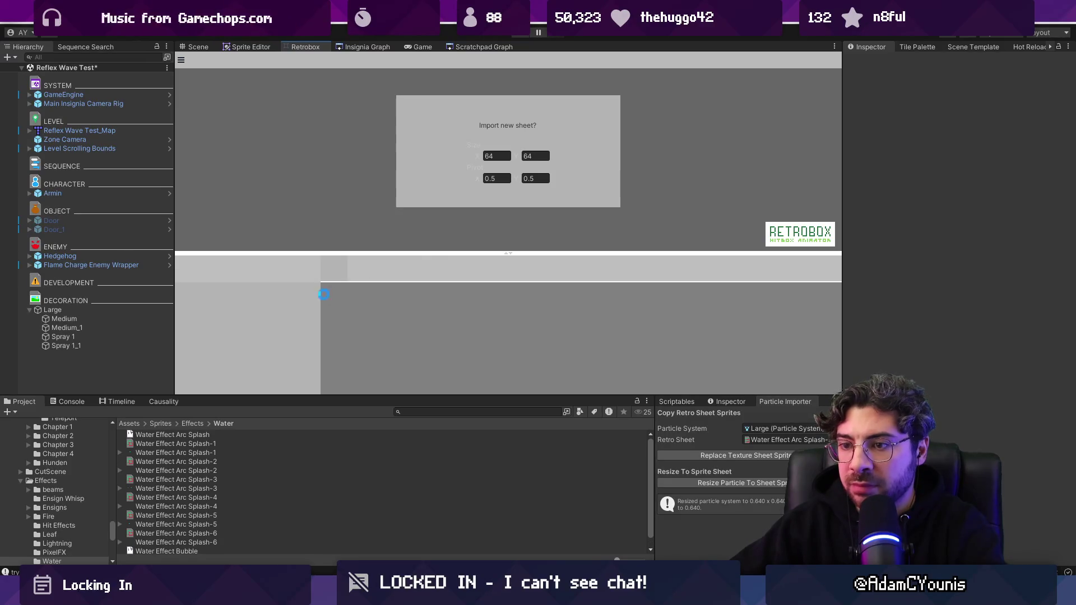
- Deactivate the Medium and Medium_1 particle systems and check the Large system's assigned sheet
click(79, 318)
shift+click(85, 327)
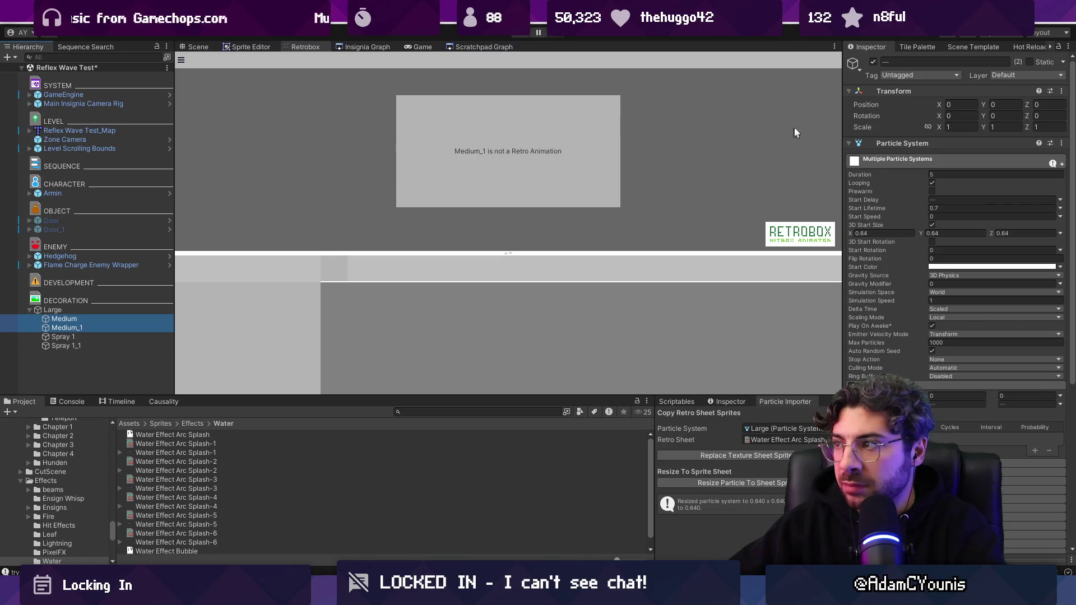
click(873, 62)
click(131, 311)
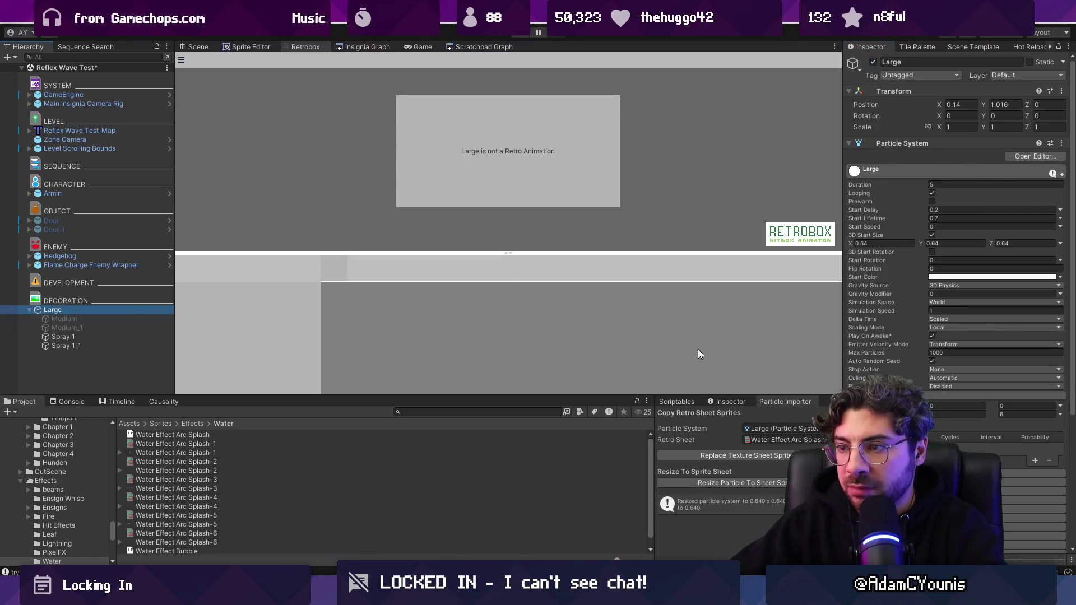
click(835, 440)
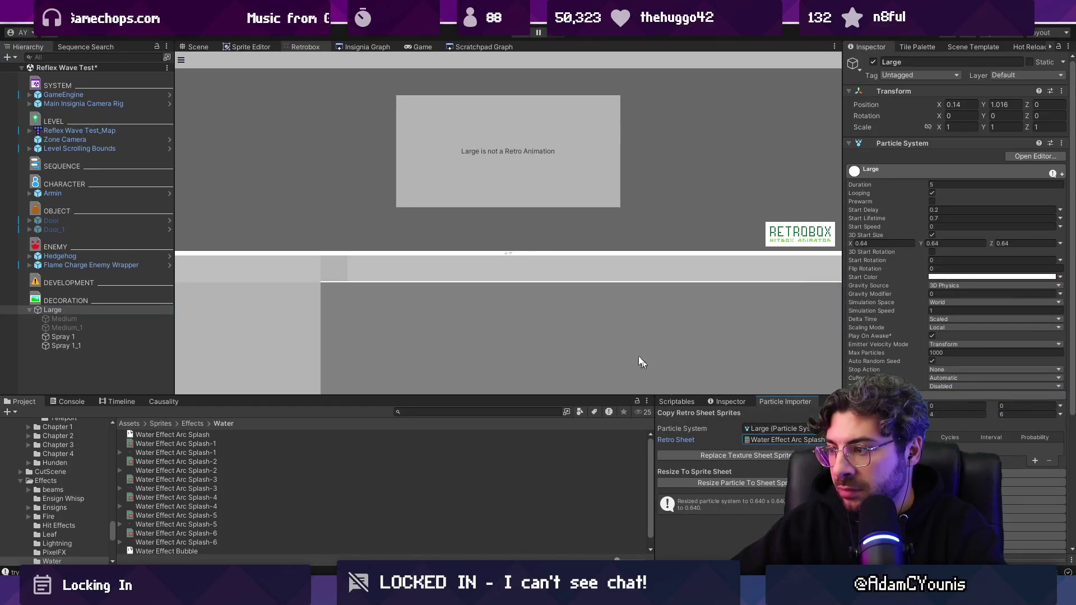
click(216, 49)
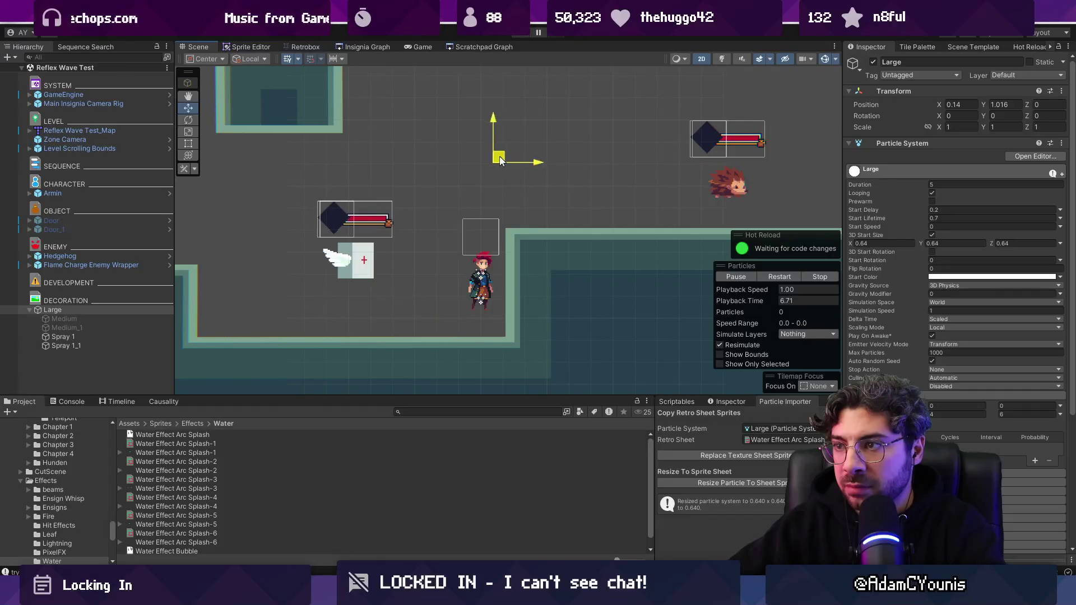
- Set the Large emitter's Rate over Distance to 10 and 14
mouse_move(501, 160)
mouse_down()
mouse_move(342, 134)
mouse_move(636, 120)
mouse_move(320, 167)
mouse_move(237, 167)
mouse_move(646, 166)
mouse_move(510, 96)
mouse_move(451, 292)
mouse_move(394, 136)
mouse_move(369, 190)
mouse_move(491, 182)
mouse_move(468, 179)
mouse_move(481, 175)
mouse_up()
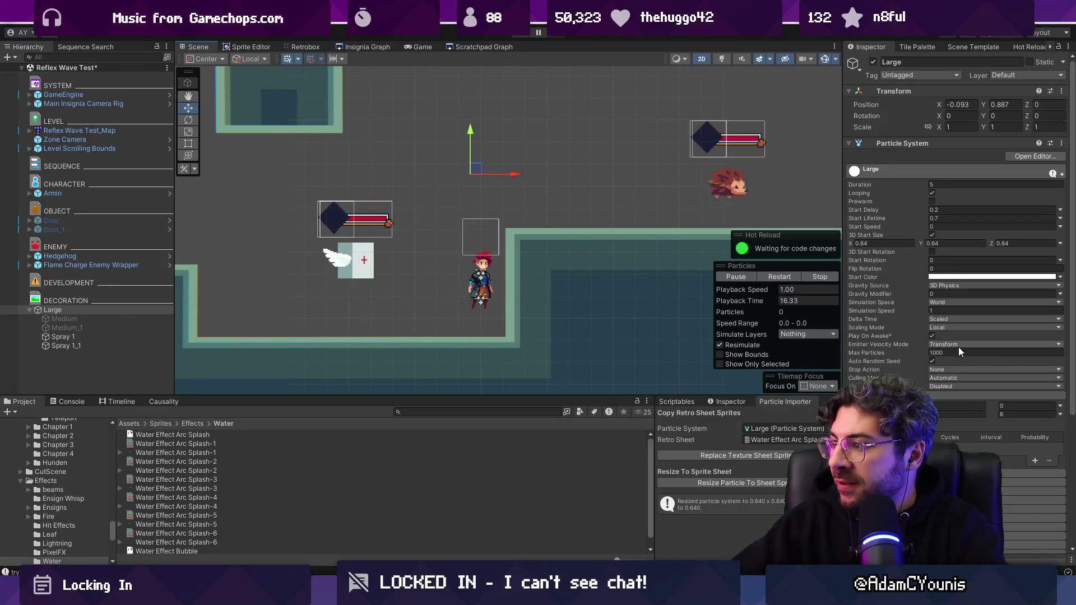
text(10)
key(Tab)
text(14)
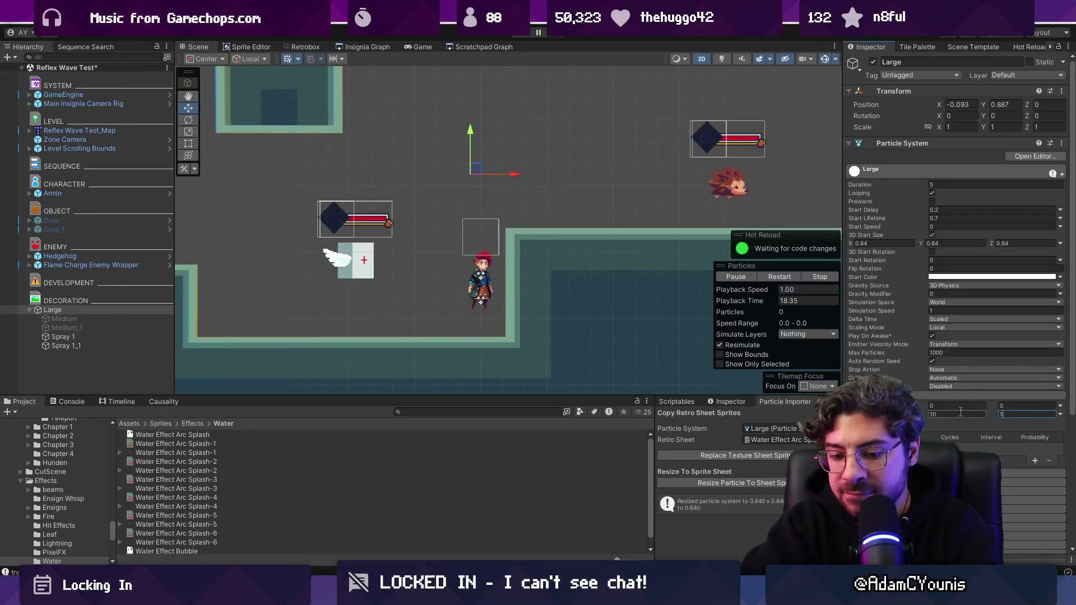
- Sweep the Large emitter around the scene to preview the splash trail spacing
mouse_move(475, 168)
mouse_down()
mouse_move(692, 163)
mouse_move(291, 165)
mouse_move(588, 173)
mouse_move(387, 157)
mouse_move(492, 211)
mouse_move(644, 141)
mouse_move(325, 241)
mouse_move(477, 166)
mouse_move(577, 168)
mouse_move(547, 140)
mouse_move(292, 230)
mouse_move(263, 191)
mouse_move(358, 179)
mouse_move(493, 180)
mouse_move(563, 196)
mouse_move(645, 188)
mouse_move(623, 202)
mouse_move(255, 185)
mouse_move(497, 195)
mouse_up()
mouse_move(321, 189)
mouse_down()
mouse_move(258, 191)
mouse_move(520, 178)
mouse_up()
mouse_move(487, 112)
mouse_down()
mouse_move(463, 300)
mouse_move(204, 179)
mouse_move(505, 156)
mouse_move(267, 274)
mouse_move(288, 252)
mouse_move(554, 189)
mouse_move(563, 141)
mouse_move(428, 303)
mouse_move(409, 305)
mouse_move(481, 106)
mouse_move(385, 326)
mouse_move(366, 314)
mouse_move(488, 214)
mouse_move(361, 306)
mouse_move(454, 233)
mouse_move(474, 106)
mouse_move(426, 268)
mouse_up()
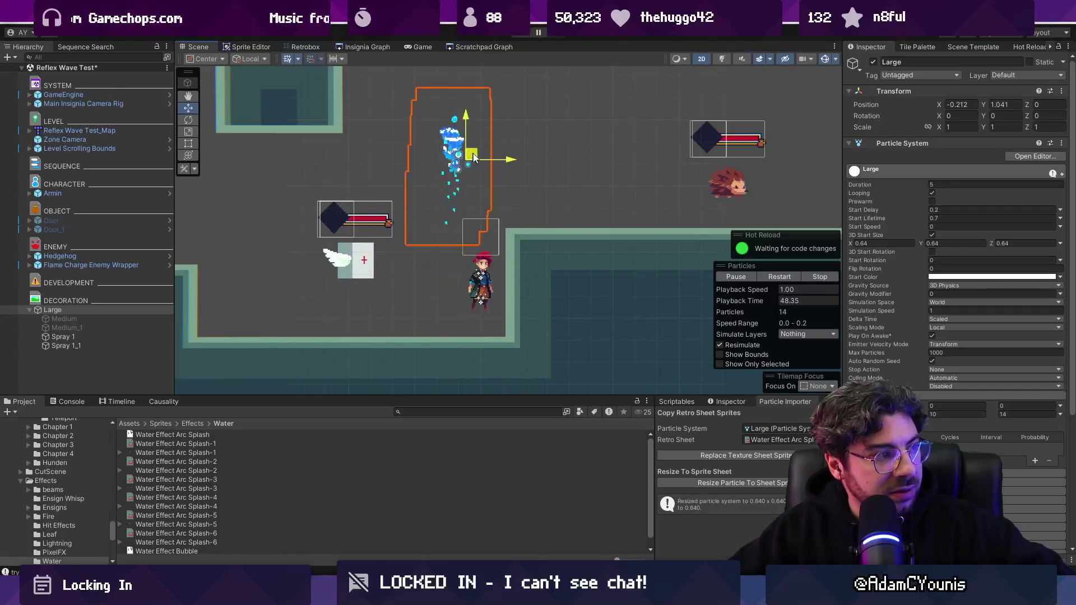
mouse_move(473, 158)
mouse_down()
mouse_move(672, 157)
mouse_move(364, 160)
mouse_move(429, 162)
mouse_up()
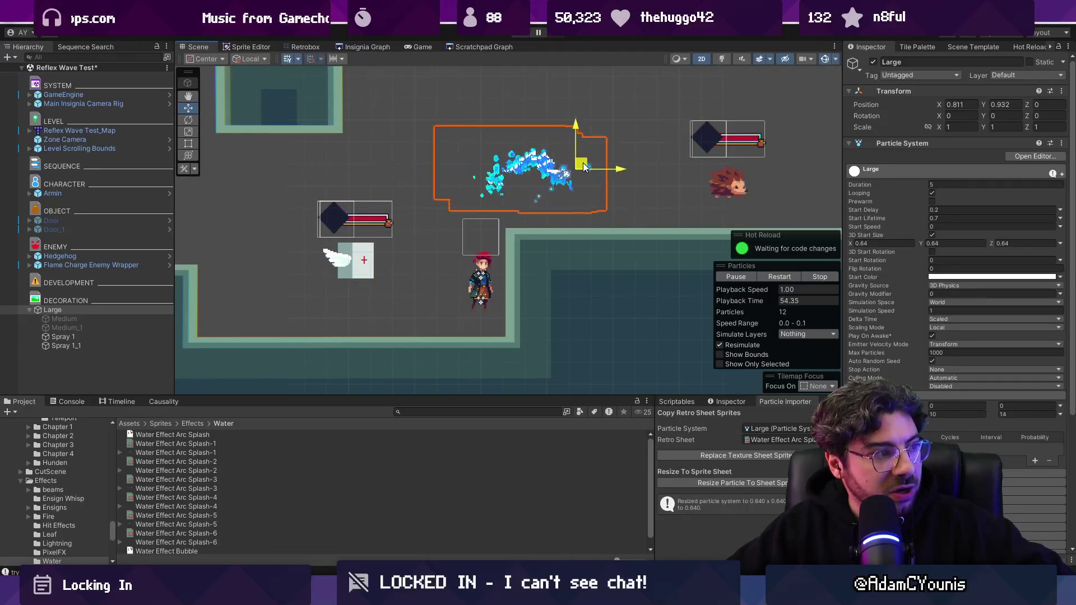
mouse_move(676, 165)
mouse_down()
mouse_move(723, 165)
mouse_move(500, 165)
mouse_up()
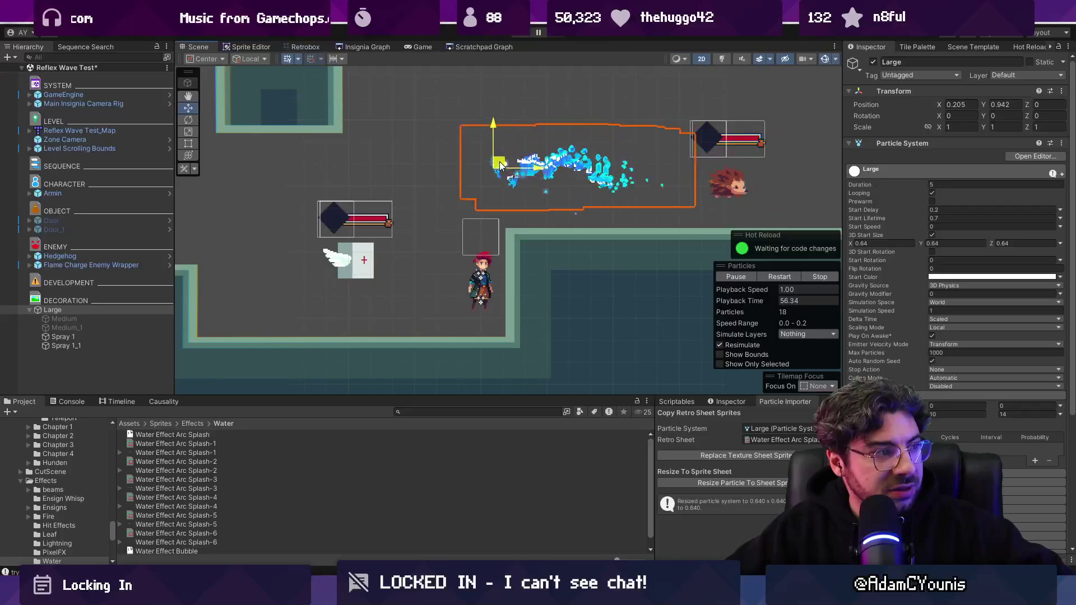
mouse_move(333, 165)
mouse_down()
mouse_move(213, 165)
mouse_move(526, 168)
mouse_up()
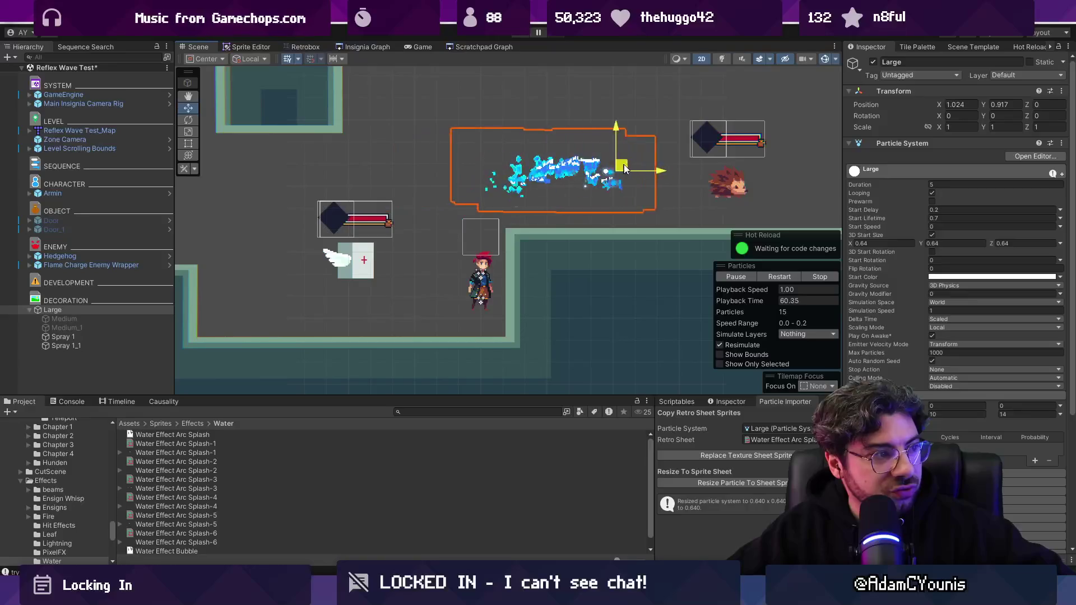
mouse_move(625, 168)
mouse_down()
mouse_move(723, 169)
mouse_move(431, 167)
mouse_move(335, 144)
mouse_move(443, 207)
mouse_move(541, 191)
mouse_move(608, 112)
mouse_move(561, 182)
mouse_move(400, 230)
mouse_move(493, 102)
mouse_move(493, 132)
mouse_move(422, 248)
mouse_move(409, 247)
mouse_move(502, 118)
mouse_move(577, 122)
mouse_move(572, 154)
mouse_move(436, 163)
mouse_up()
- Enable Inherit Velocity with multiplier 0.3 and test it by moving the emitter
scroll(909, 357, down, 5)
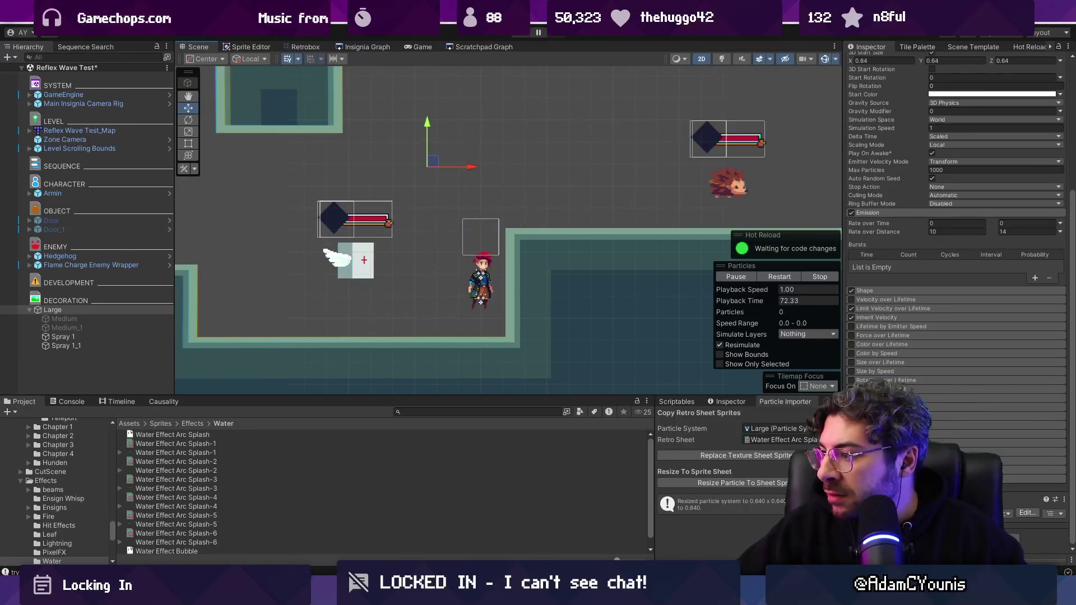
click(874, 443)
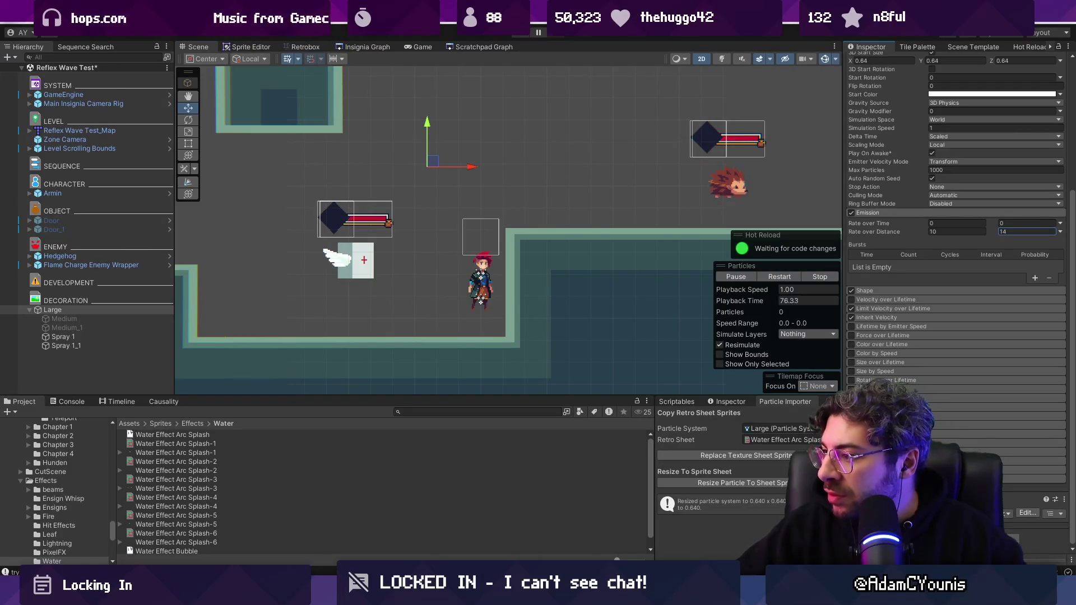
click(857, 317)
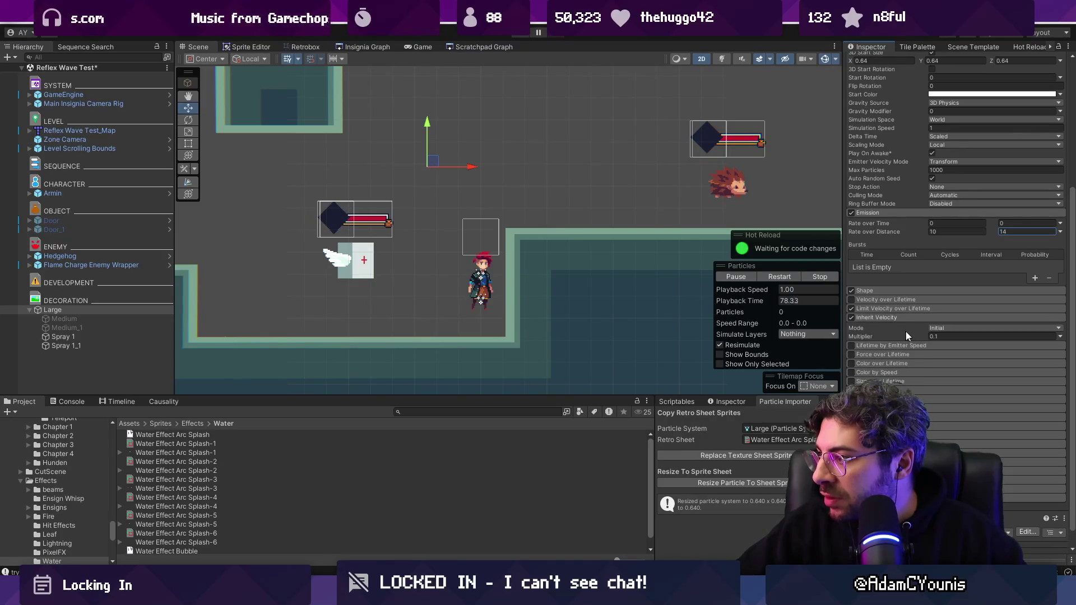
text(0.3)
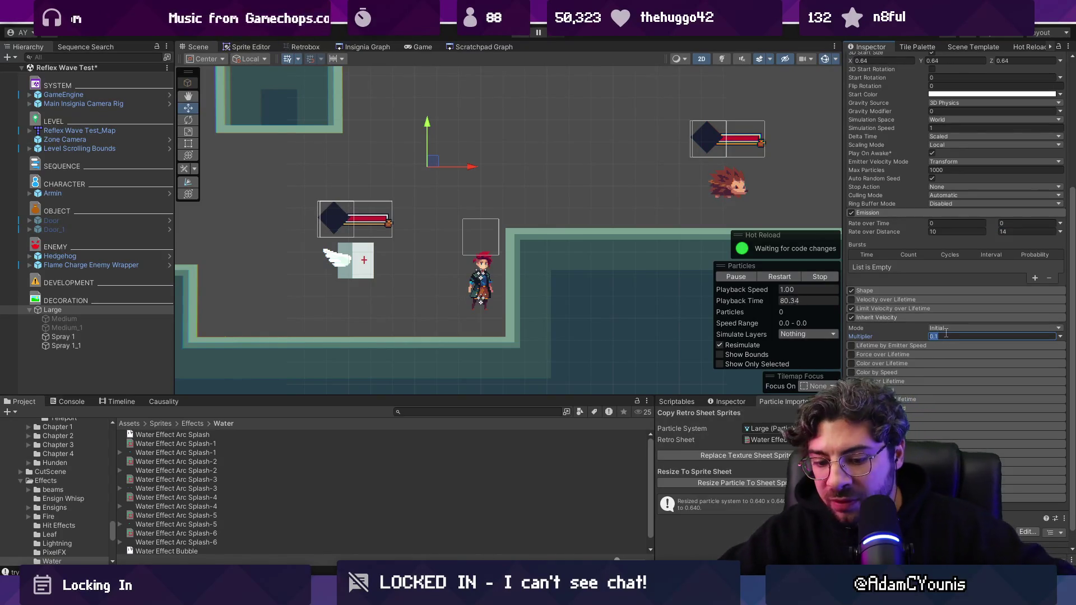
mouse_move(432, 161)
mouse_down()
mouse_move(448, 175)
mouse_move(611, 140)
mouse_move(301, 149)
mouse_move(278, 140)
mouse_move(497, 144)
mouse_move(359, 218)
mouse_move(365, 113)
mouse_move(459, 137)
mouse_up()
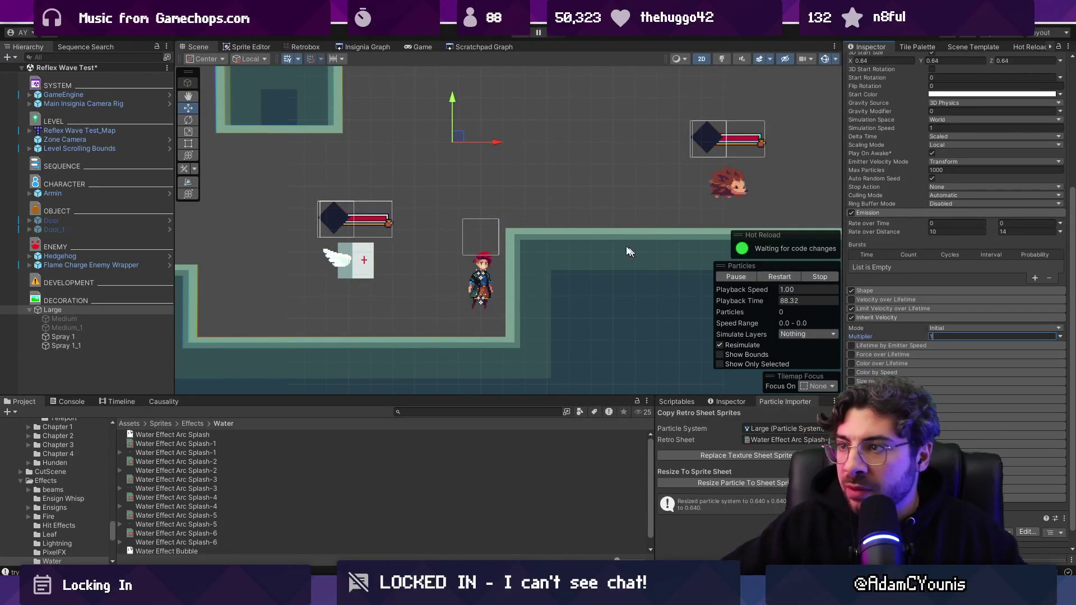
mouse_move(459, 136)
mouse_down()
mouse_move(465, 235)
mouse_move(538, 102)
mouse_move(596, 230)
mouse_move(610, 180)
mouse_move(396, 108)
mouse_move(433, 168)
mouse_move(568, 170)
mouse_move(509, 166)
mouse_up()
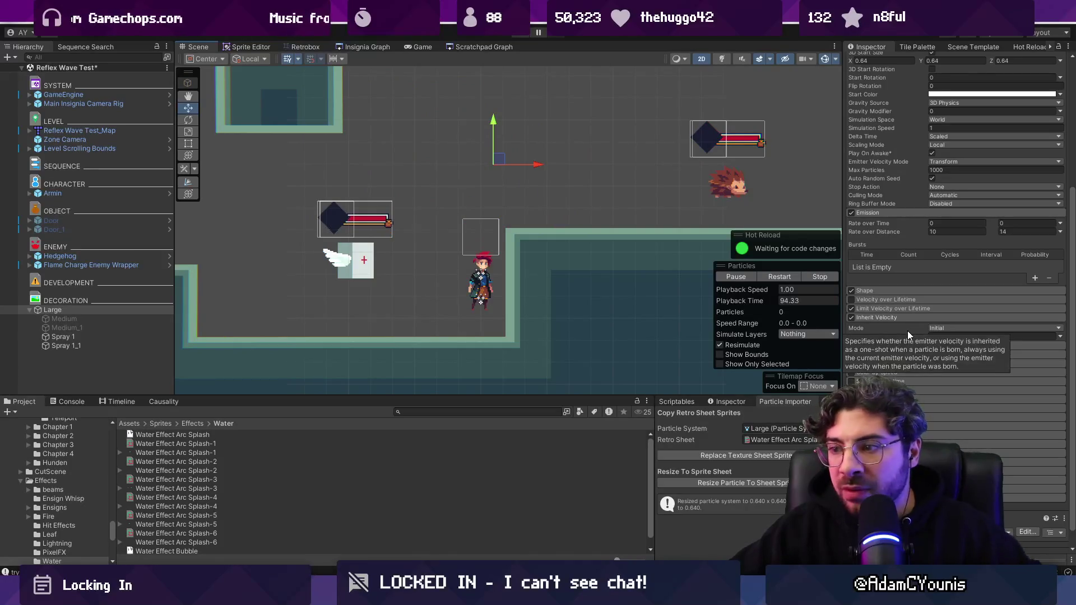
click(932, 337)
text(0.3)
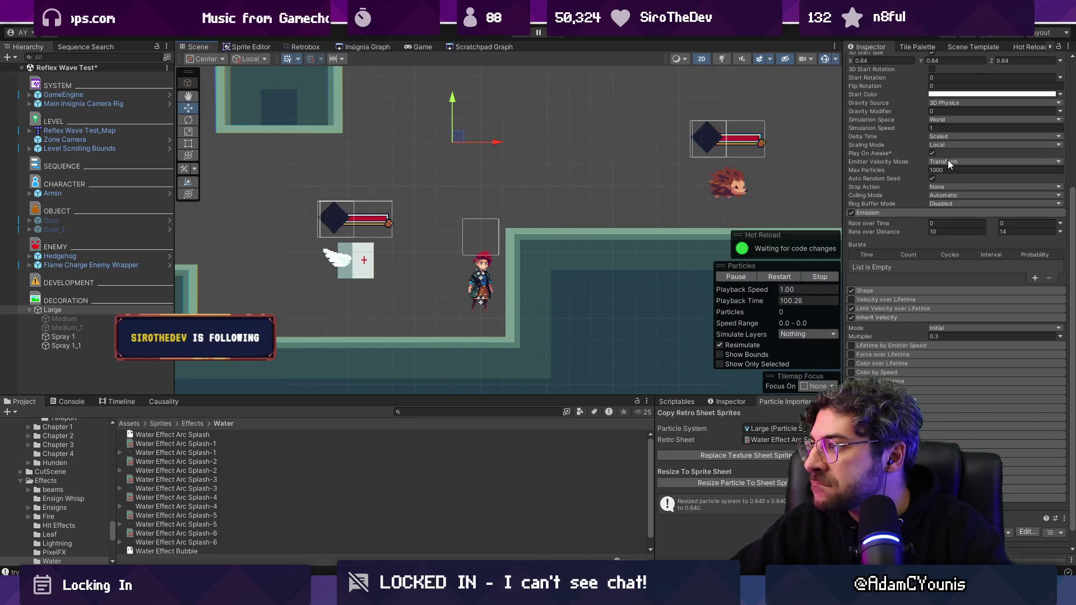
mouse_move(455, 124)
mouse_down()
mouse_move(629, 115)
mouse_move(632, 151)
mouse_move(473, 96)
mouse_move(476, 112)
mouse_up()
- Set Limit Velocity over Lifetime drag to 50 and circle the emitter to preview the slowed trail
click(925, 308)
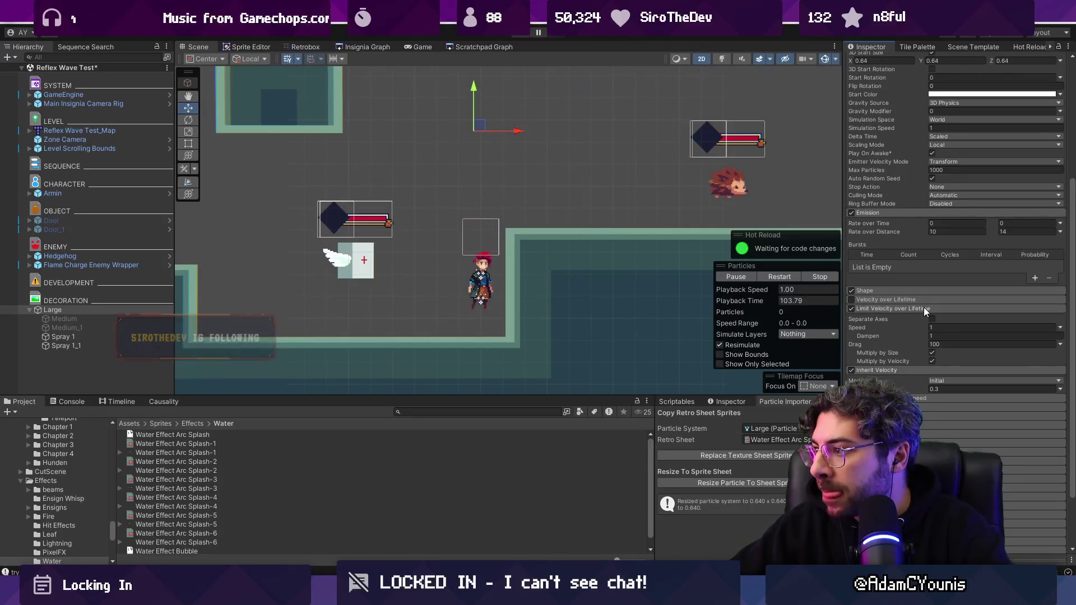
click(947, 346)
text(50)
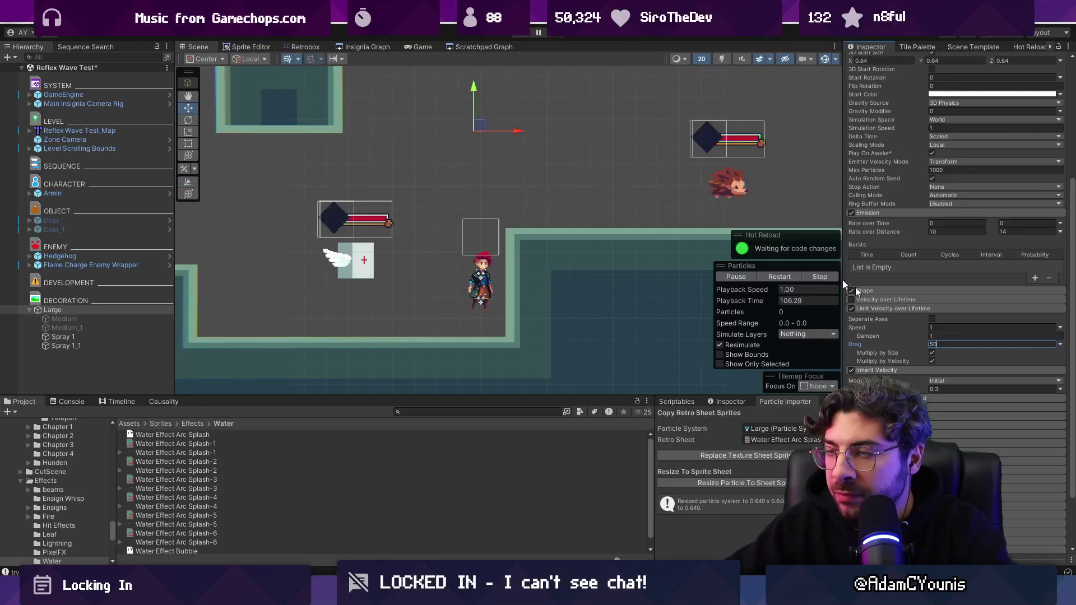
mouse_move(480, 125)
mouse_down()
mouse_move(252, 162)
mouse_move(550, 118)
mouse_move(386, 162)
mouse_move(505, 148)
mouse_move(509, 160)
mouse_up()
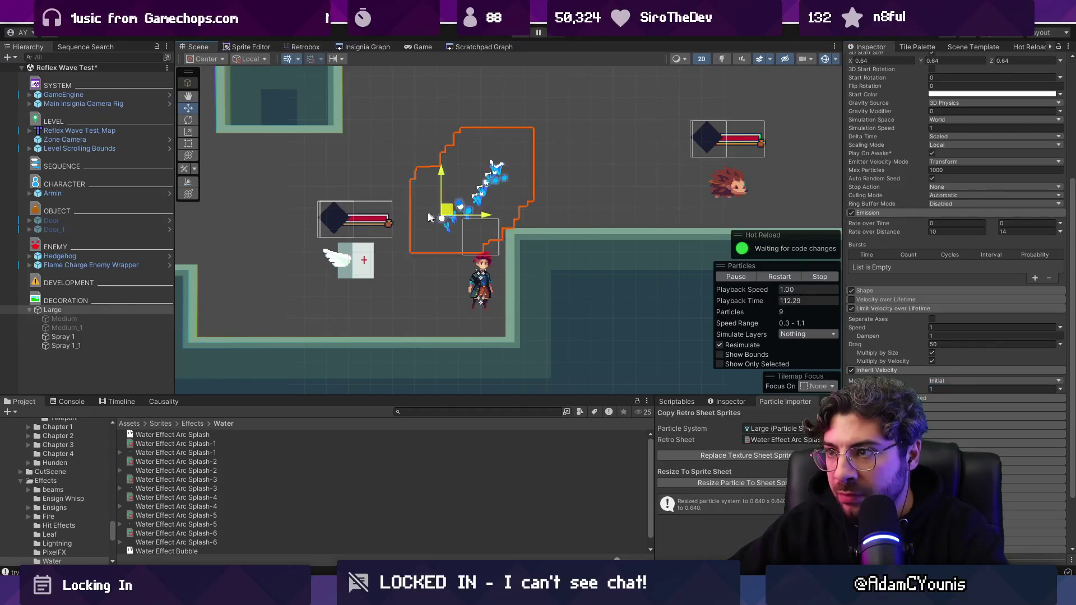
mouse_move(429, 217)
mouse_down()
mouse_move(364, 106)
mouse_move(494, 154)
mouse_move(350, 211)
mouse_move(457, 168)
mouse_move(396, 171)
mouse_move(516, 180)
mouse_move(474, 151)
mouse_move(482, 185)
mouse_move(454, 143)
mouse_move(492, 171)
mouse_move(486, 180)
mouse_move(423, 118)
mouse_move(423, 144)
mouse_move(505, 185)
mouse_move(476, 247)
mouse_move(446, 201)
mouse_move(473, 157)
mouse_move(449, 163)
mouse_move(534, 143)
mouse_up()
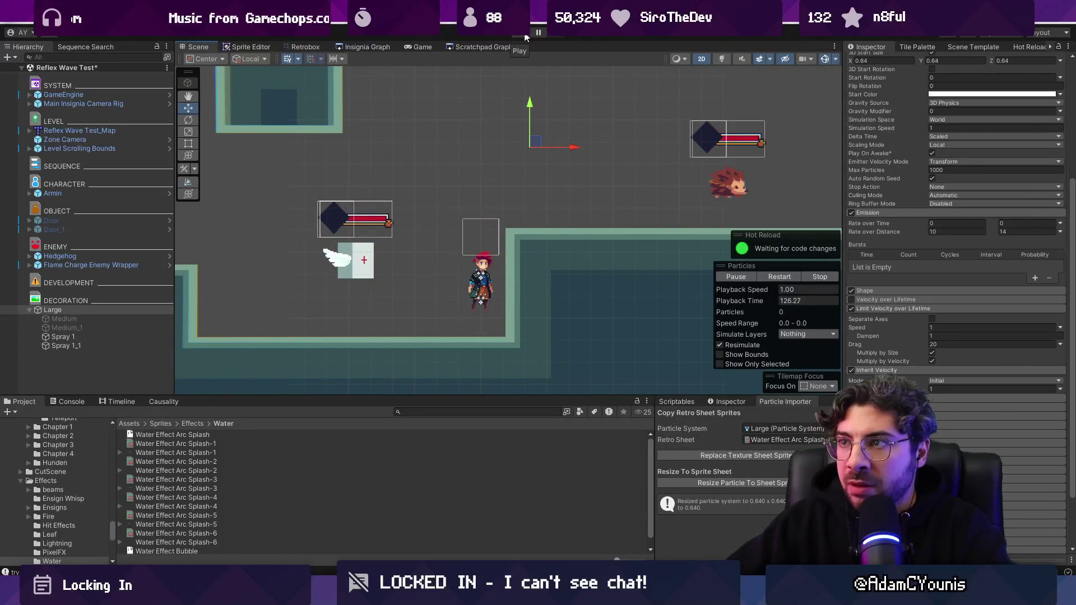
- Enter play mode with the game view docked and widened beside the Scene view
click(526, 37)
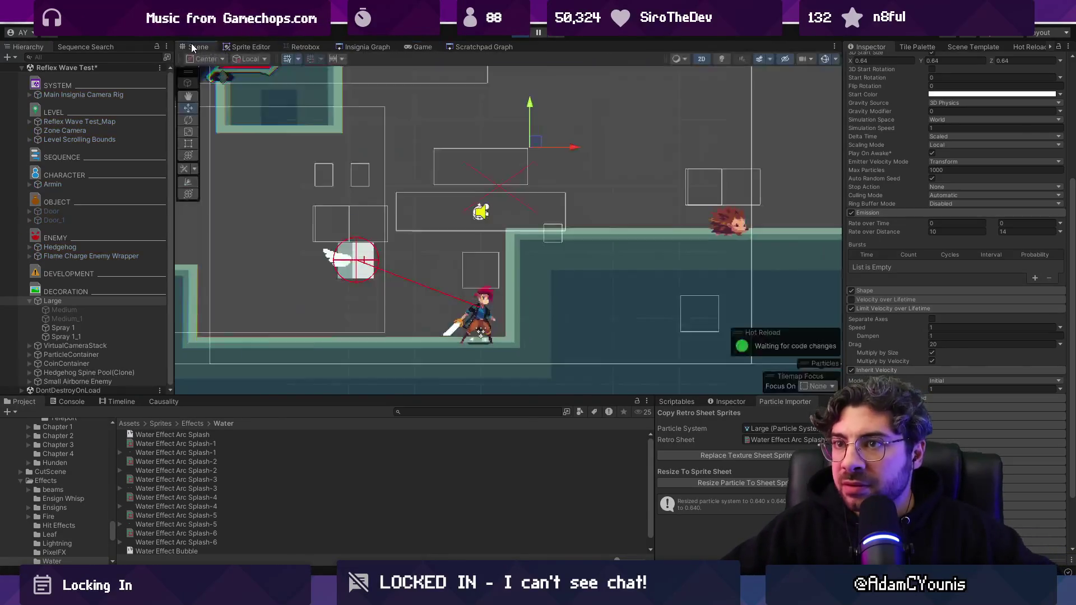
drag(422, 46, 728, 213)
drag(424, 148, 327, 223)
drag(620, 168, 346, 179)
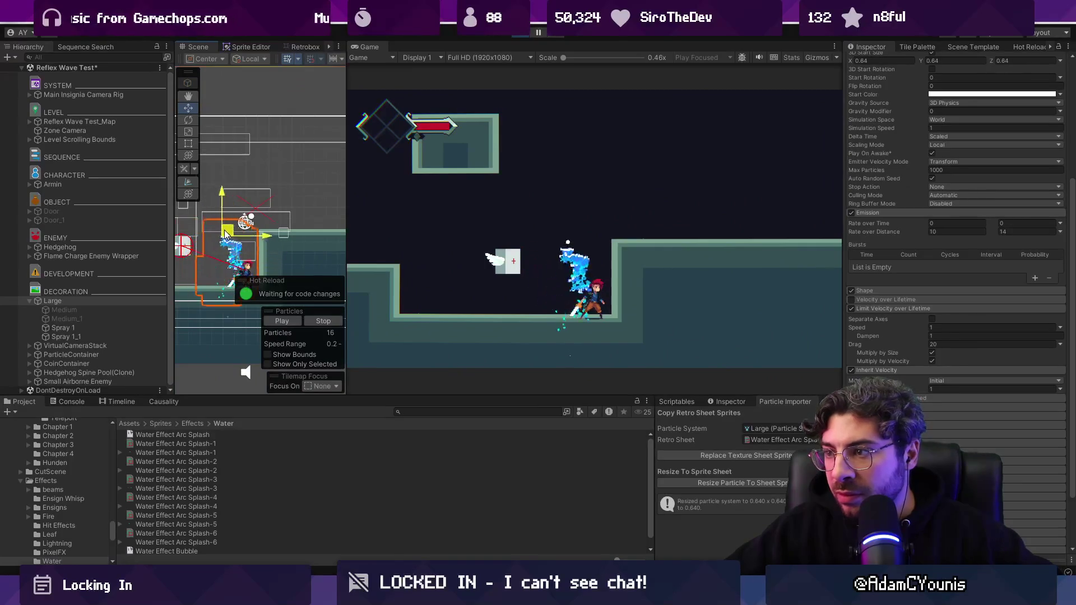
- Drag the Large emitter around to watch its trail, then select Spray 1_1 and Spray 1 together
mouse_move(282, 212)
mouse_down()
mouse_move(306, 216)
mouse_move(213, 201)
mouse_move(229, 245)
mouse_move(202, 194)
mouse_move(199, 224)
mouse_move(193, 217)
mouse_move(215, 258)
mouse_up()
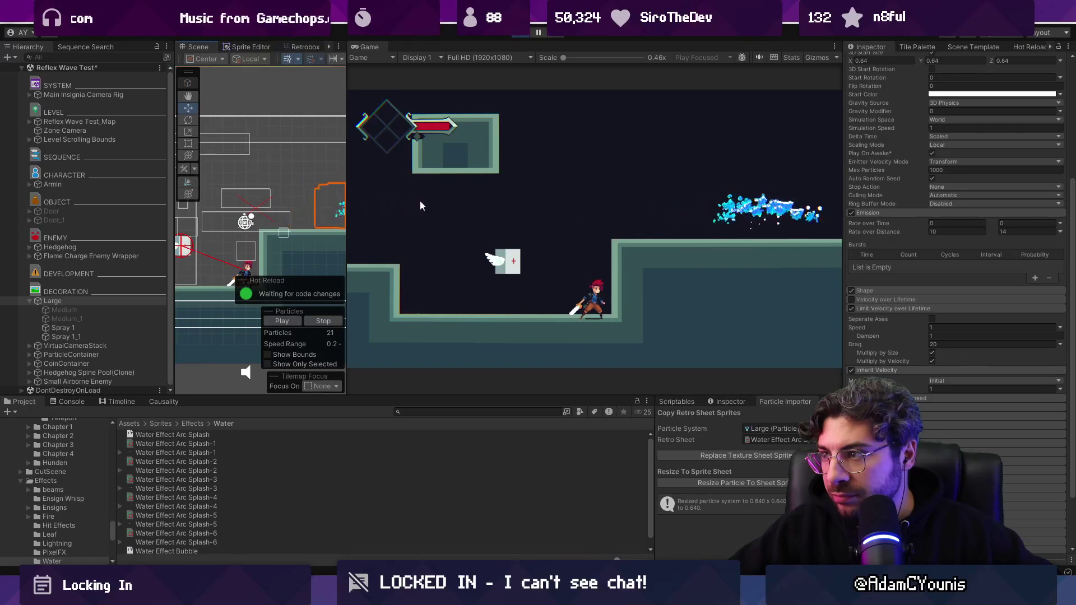
mouse_move(293, 203)
mouse_down()
mouse_move(149, 199)
mouse_move(109, 210)
mouse_up()
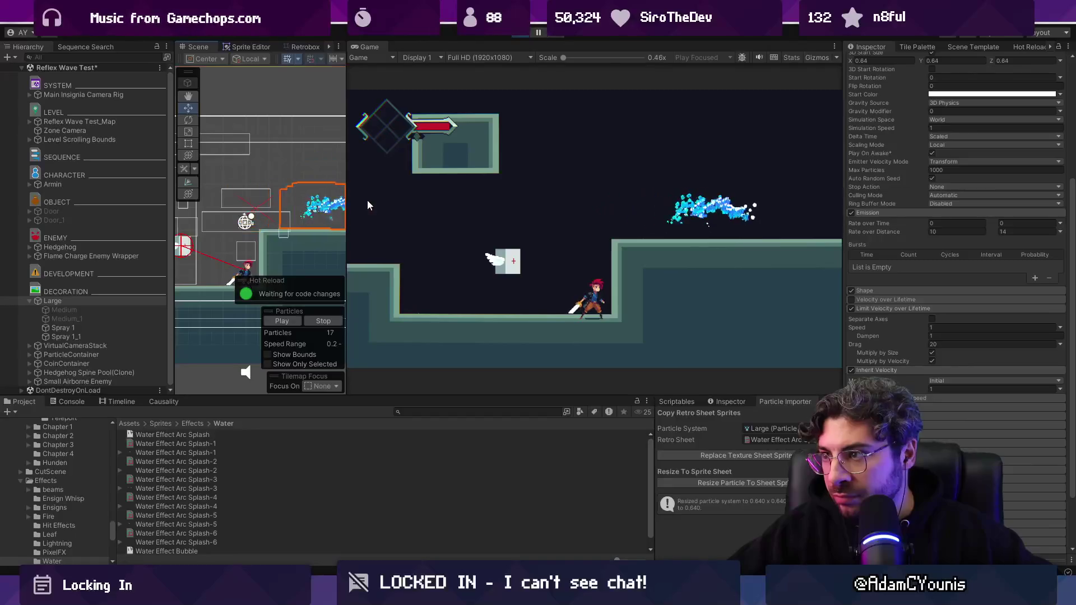
mouse_move(338, 203)
mouse_down()
mouse_move(188, 203)
mouse_move(285, 200)
mouse_up()
mouse_move(208, 204)
mouse_down()
mouse_move(168, 203)
mouse_move(302, 204)
mouse_up()
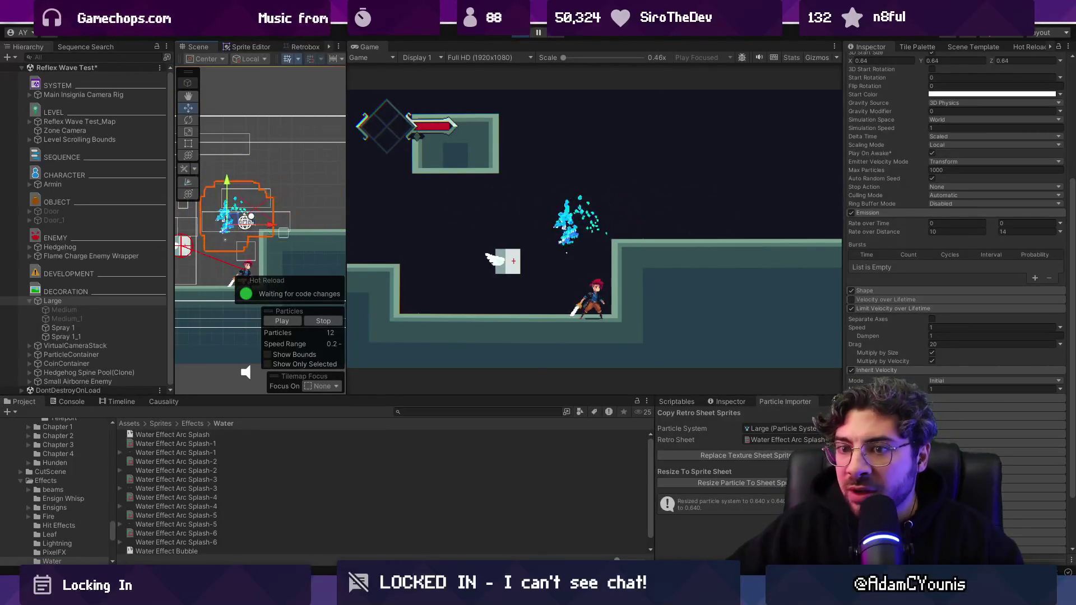
click(90, 335)
ctrl+click(92, 328)
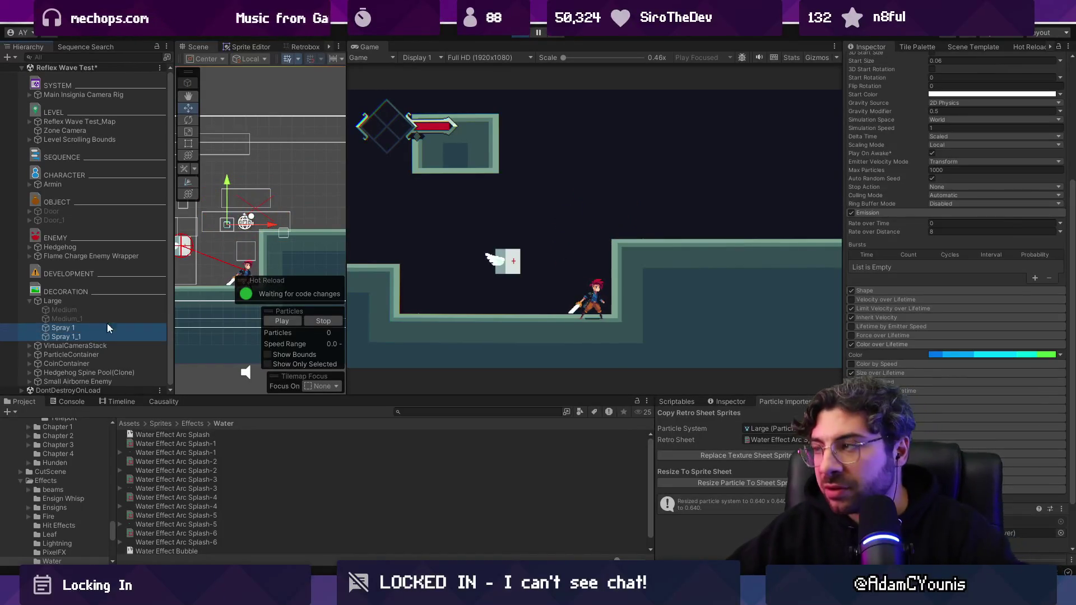
- Select the Large particle system and drag it around to preview its splash trail
click(89, 301)
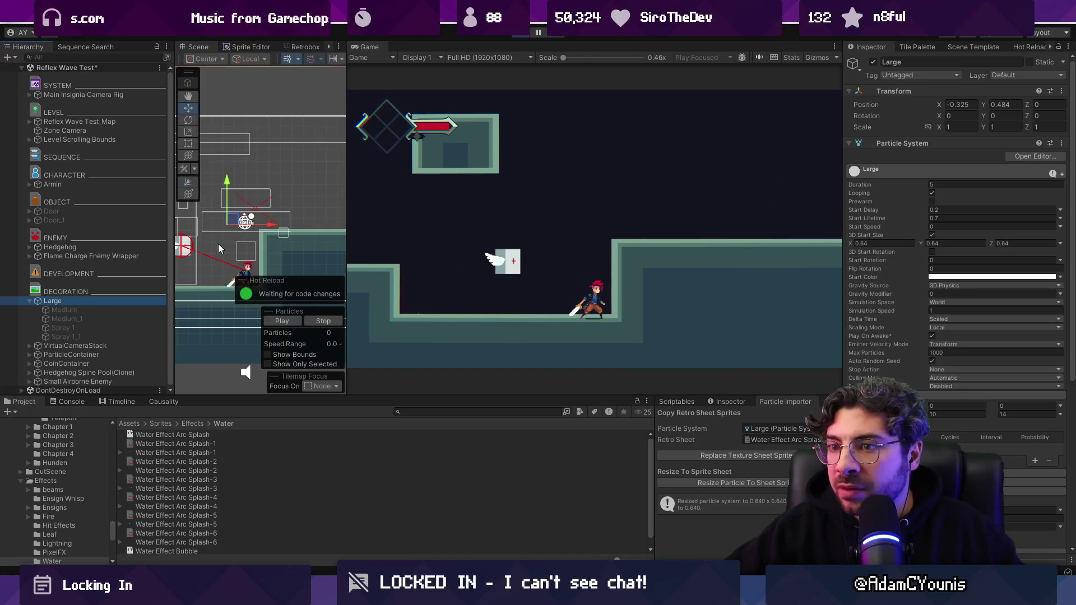
mouse_move(271, 210)
mouse_down()
mouse_move(291, 194)
mouse_move(248, 197)
mouse_move(224, 249)
mouse_move(209, 245)
mouse_move(223, 246)
mouse_move(203, 160)
mouse_up()
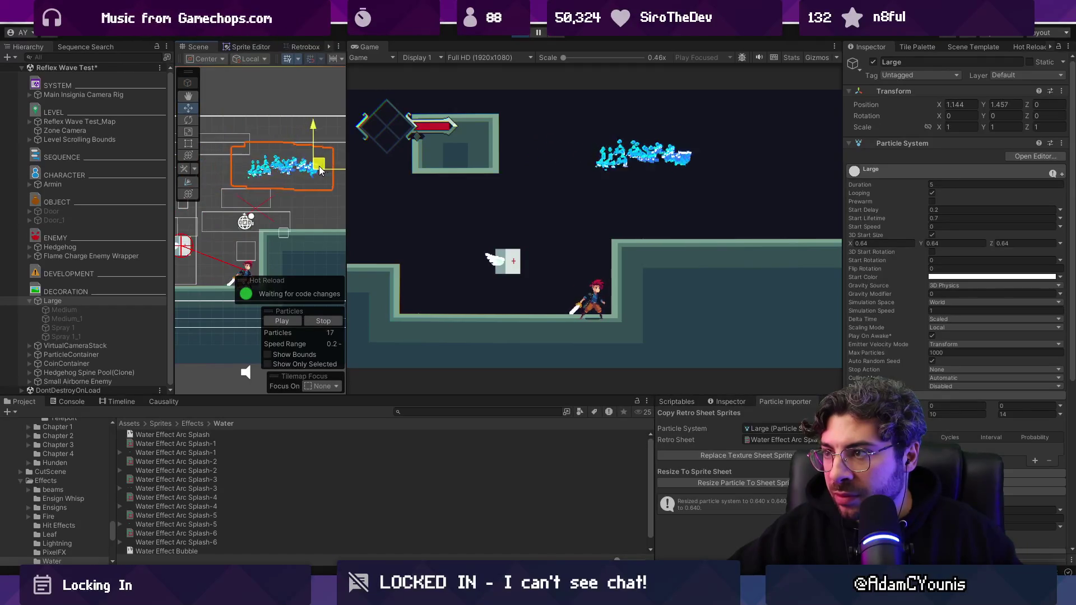
mouse_move(321, 170)
mouse_down()
mouse_move(236, 140)
mouse_move(201, 198)
mouse_up()
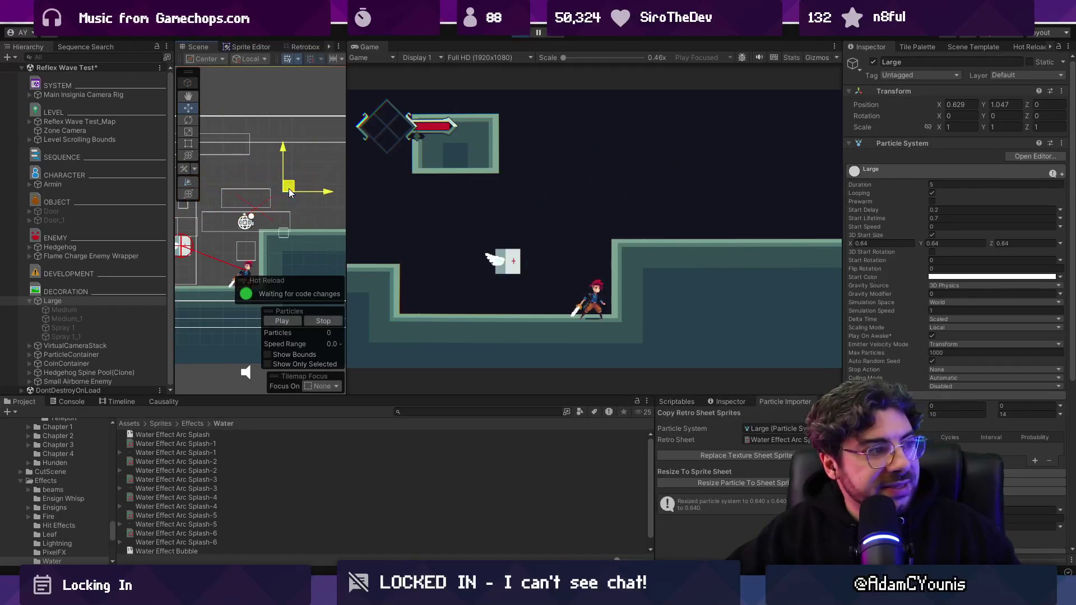
drag(251, 210, 320, 210)
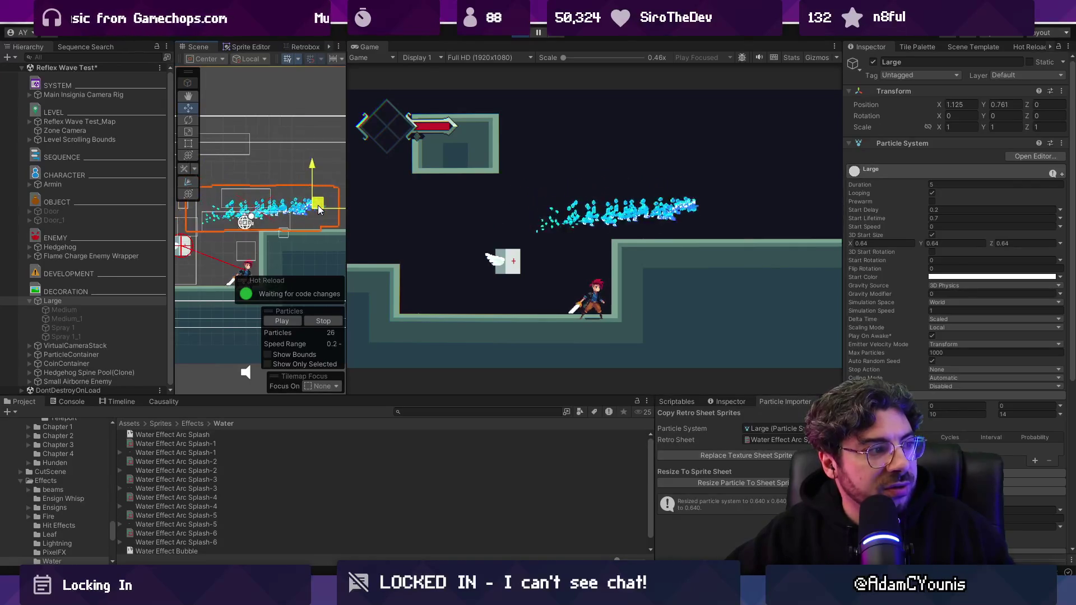
mouse_move(145, 207)
mouse_down()
mouse_move(179, 210)
mouse_move(227, 163)
mouse_move(187, 224)
mouse_move(143, 231)
mouse_move(204, 233)
mouse_move(224, 189)
mouse_move(286, 221)
mouse_move(307, 193)
mouse_move(213, 224)
mouse_move(239, 225)
mouse_up()
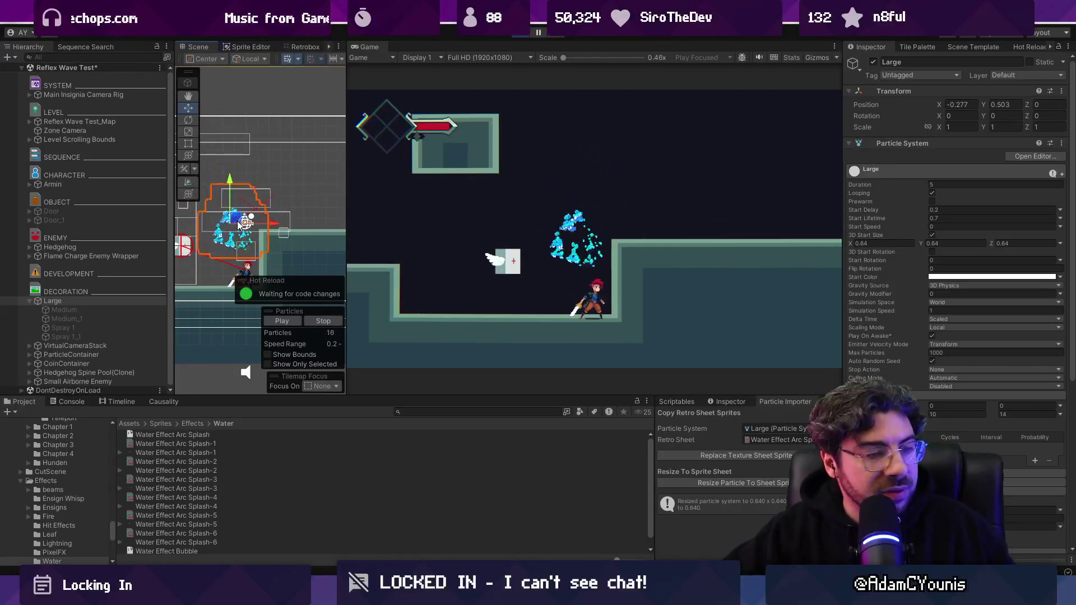
- Select both Medium emitters and drag the Medium emitter to preview its splash
click(82, 309)
shift+click(83, 317)
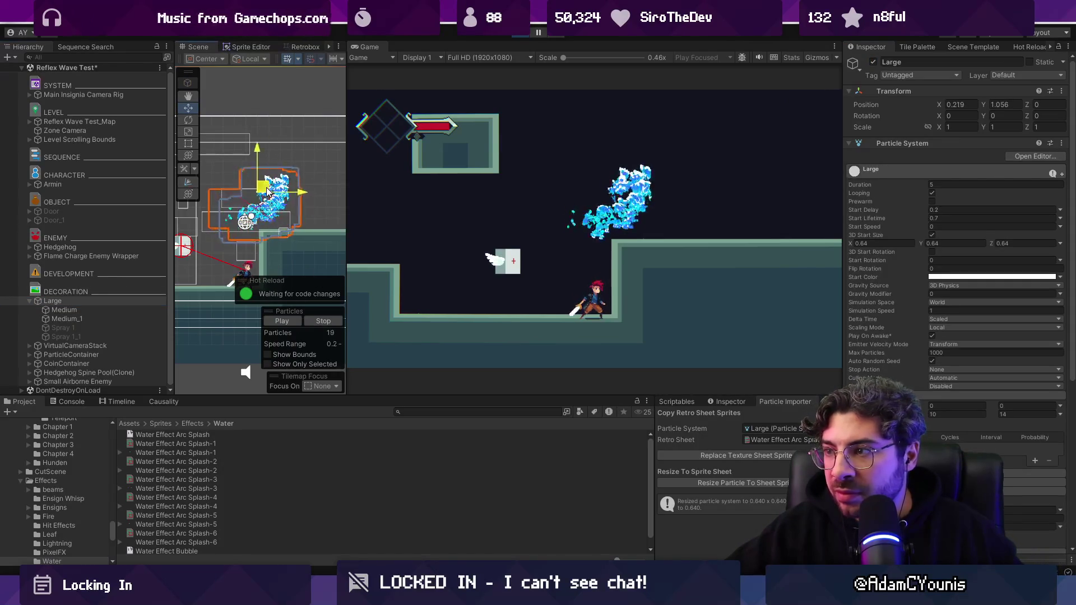
mouse_move(267, 191)
mouse_down()
mouse_move(218, 202)
mouse_move(147, 196)
mouse_move(236, 193)
mouse_move(227, 203)
mouse_move(269, 208)
mouse_up()
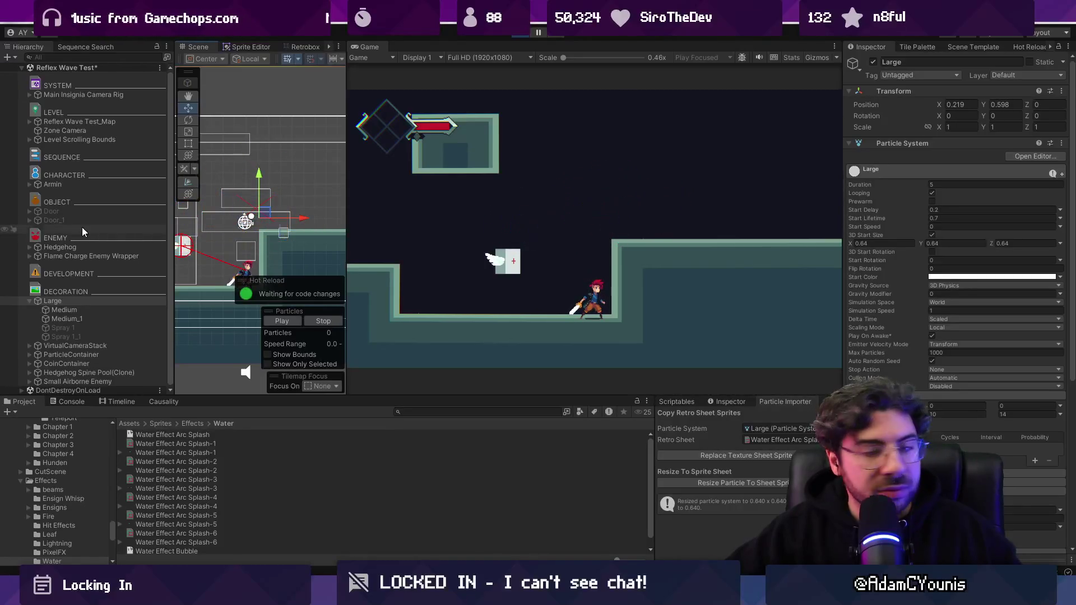
click(84, 309)
scroll(961, 404, down, 2)
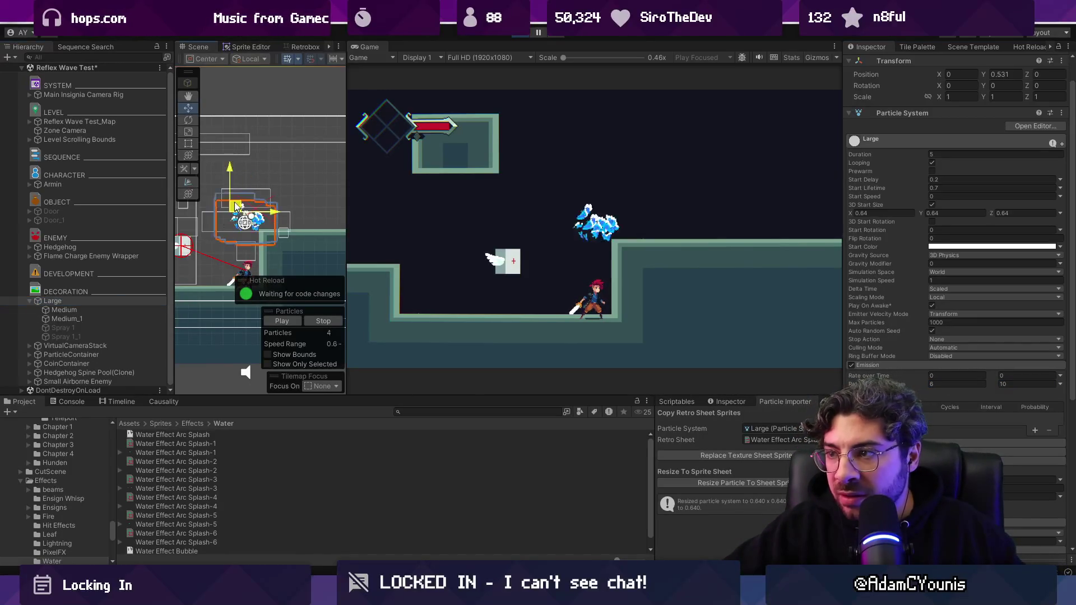
mouse_move(235, 207)
mouse_down()
mouse_move(384, 185)
mouse_move(224, 188)
mouse_move(278, 155)
mouse_move(241, 206)
mouse_move(201, 208)
mouse_up()
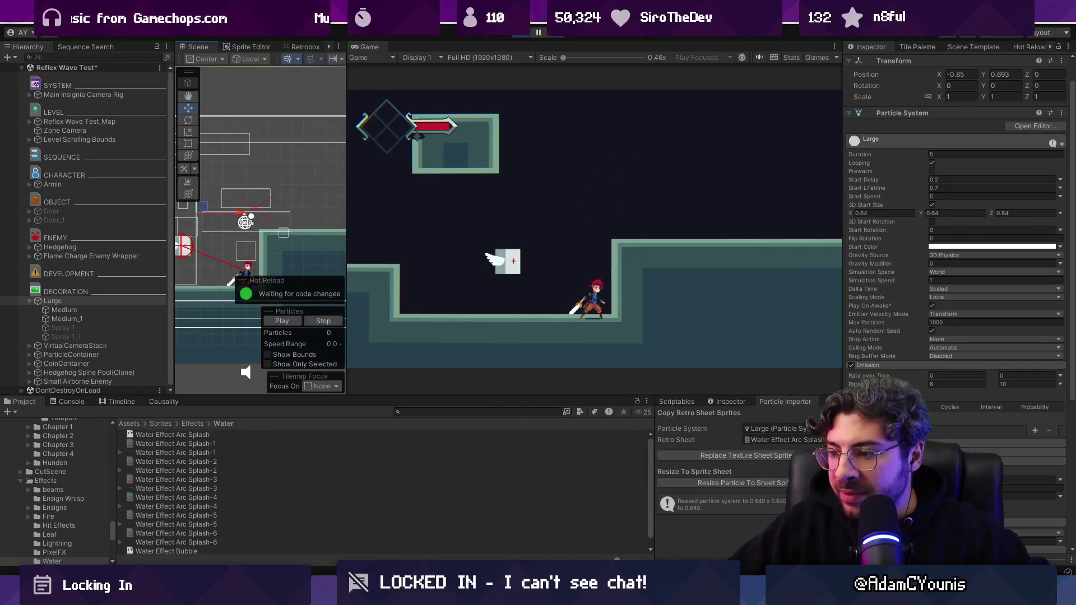
key(alt+Tab)
- Select splash frames 32–44 and flip them horizontally
scroll(367, 434, left, 5)
mouse_move(463, 410)
mouse_down()
mouse_move(611, 411)
mouse_move(316, 404)
mouse_move(599, 412)
mouse_move(560, 440)
mouse_move(464, 424)
mouse_up()
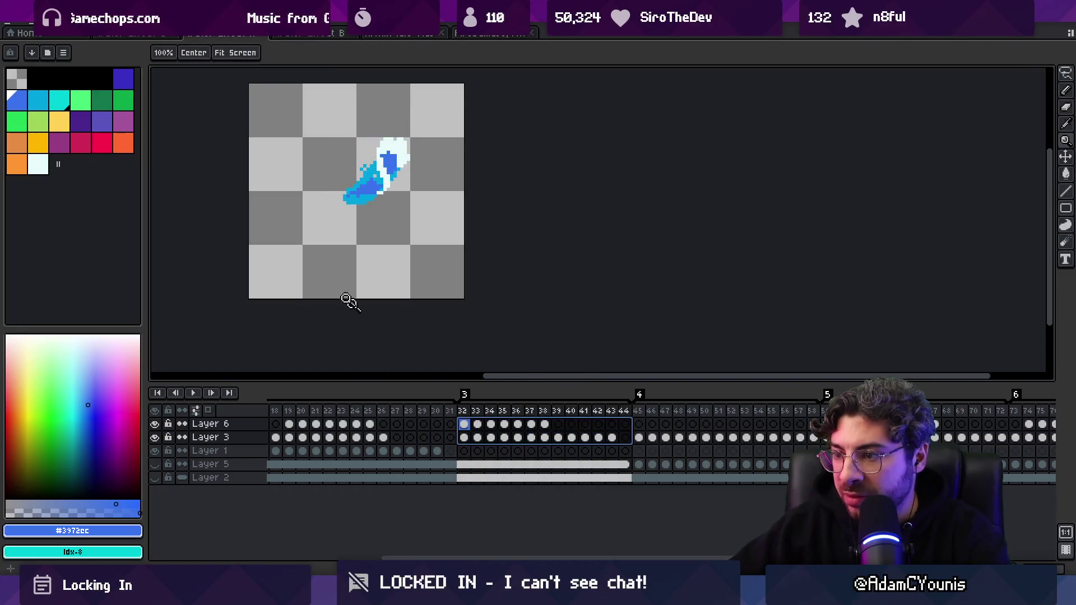
click(30, 22)
click(110, 196)
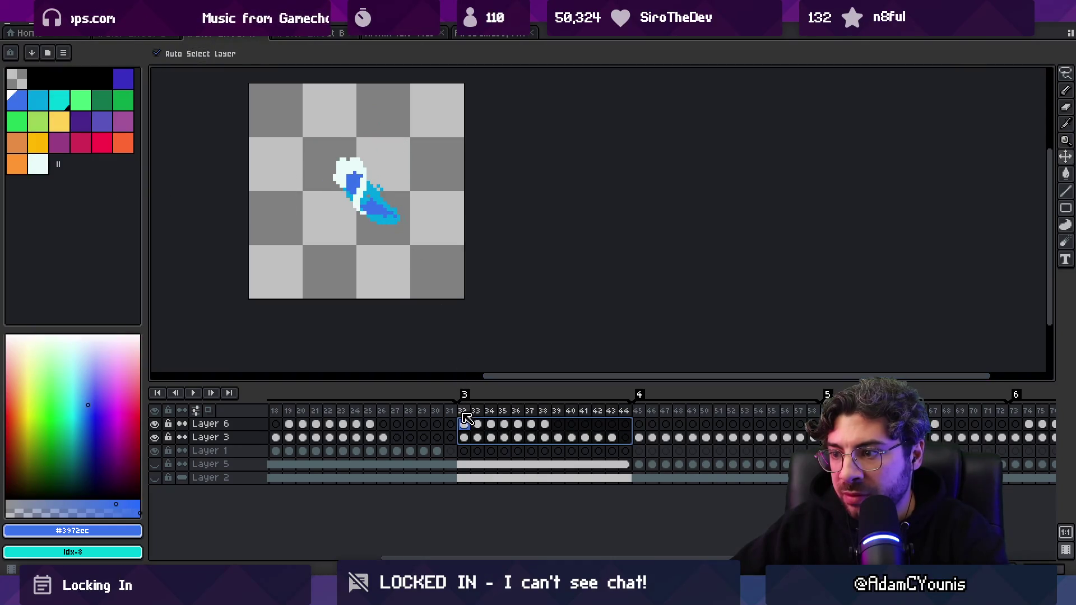
- Preview the flipped splash in Unity by dragging the Large emitter left and right
mouse_move(465, 415)
mouse_down()
mouse_move(654, 415)
mouse_move(433, 413)
mouse_up()
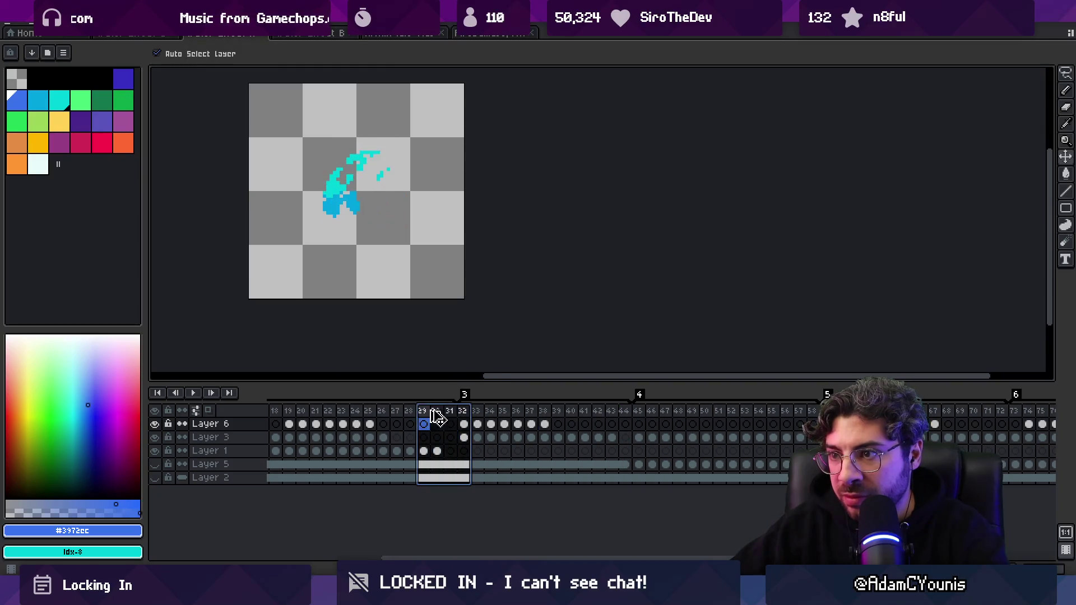
key(alt+Tab)
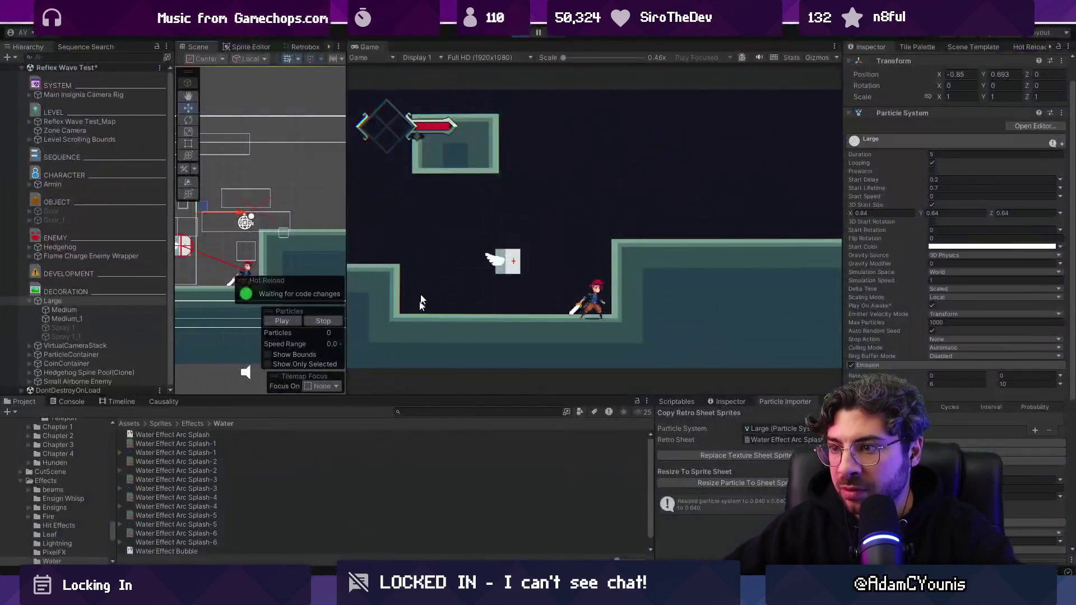
mouse_move(205, 216)
mouse_down()
mouse_move(222, 219)
mouse_move(127, 211)
mouse_up()
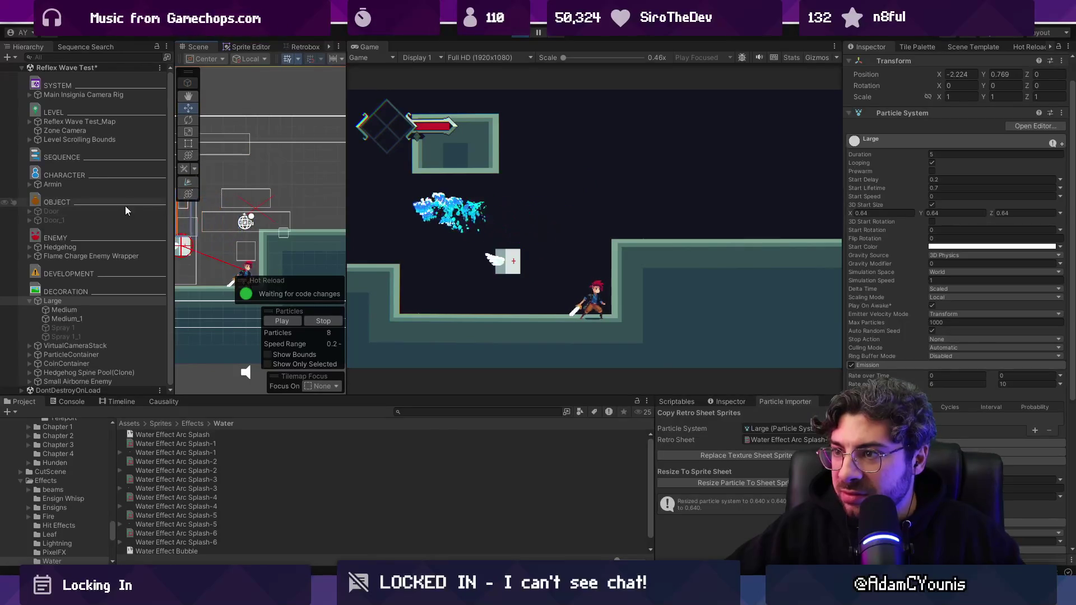
drag(196, 212, 247, 215)
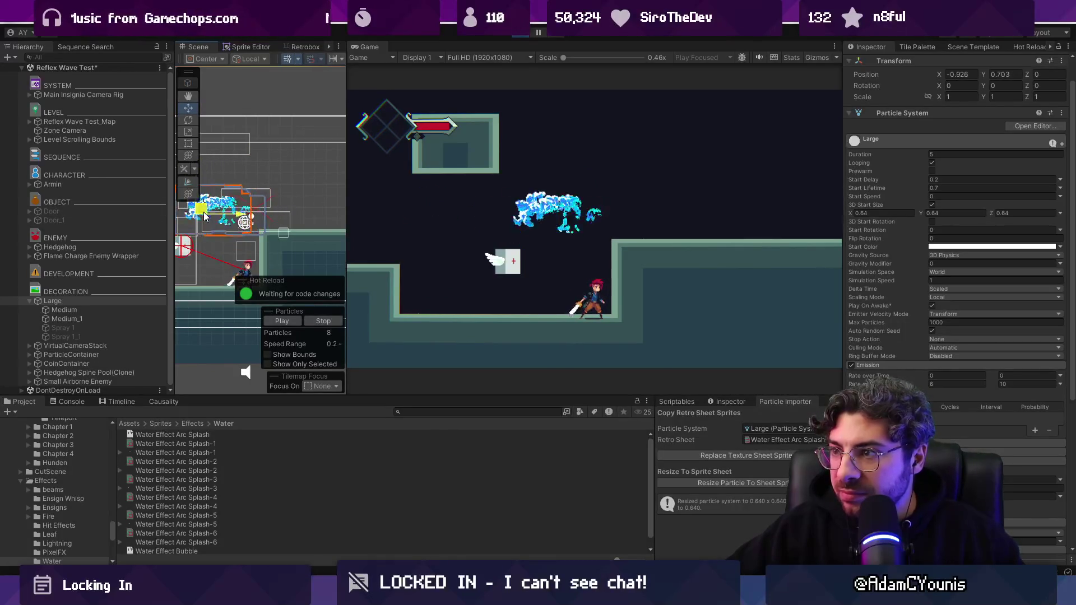
key(alt+Tab)
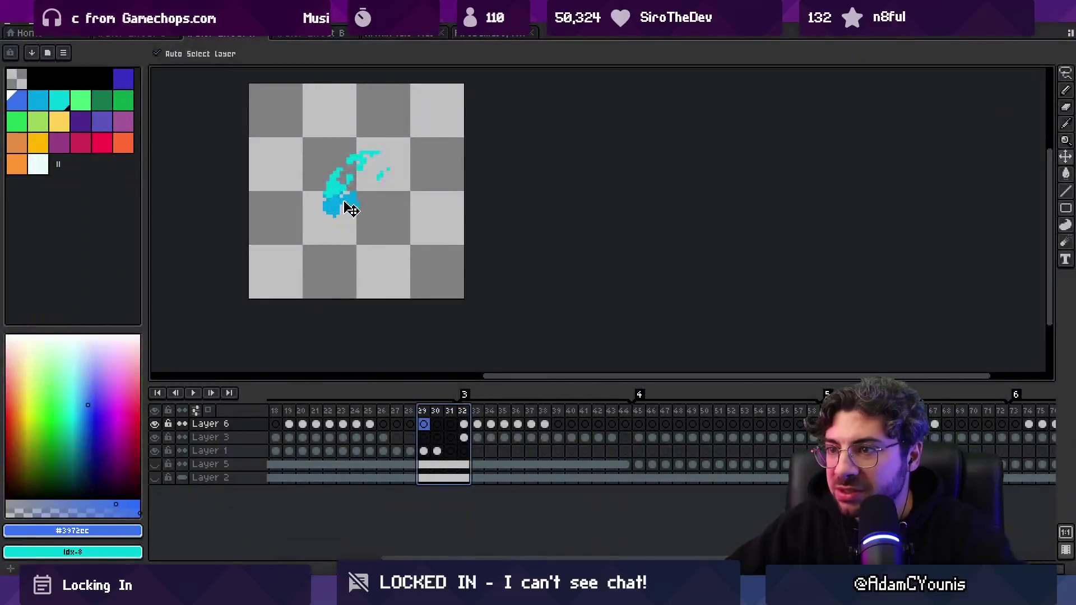
- On frame 32, lasso part of the Layer 3 splash and move it into a more compact shape
scroll(349, 209, up, 2)
click(491, 425)
click(465, 423)
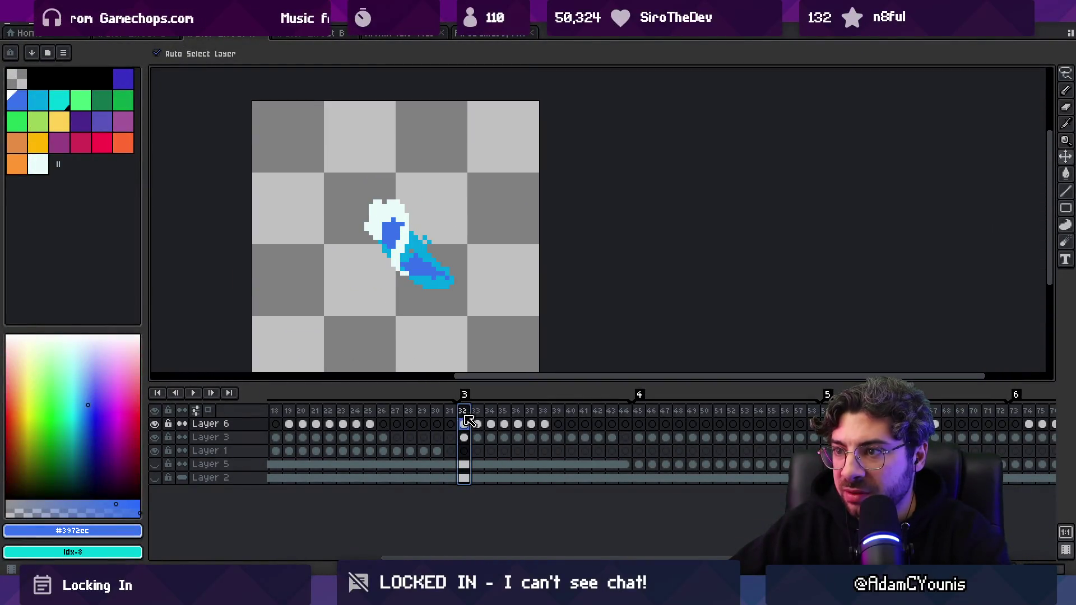
click(384, 211)
key(m)
drag(429, 212, 430, 214)
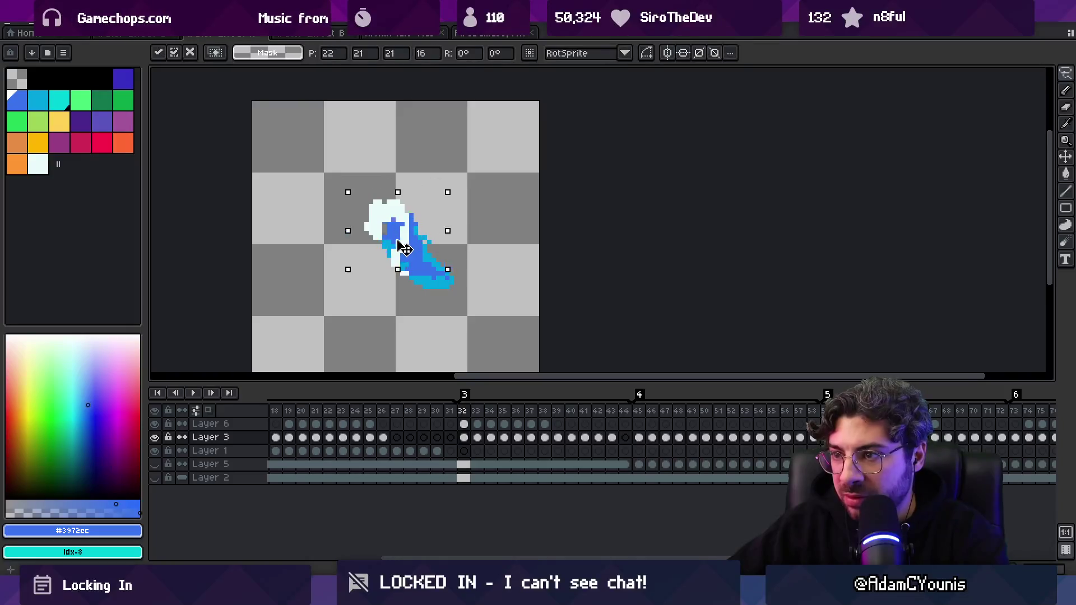
ctrl+click(388, 222)
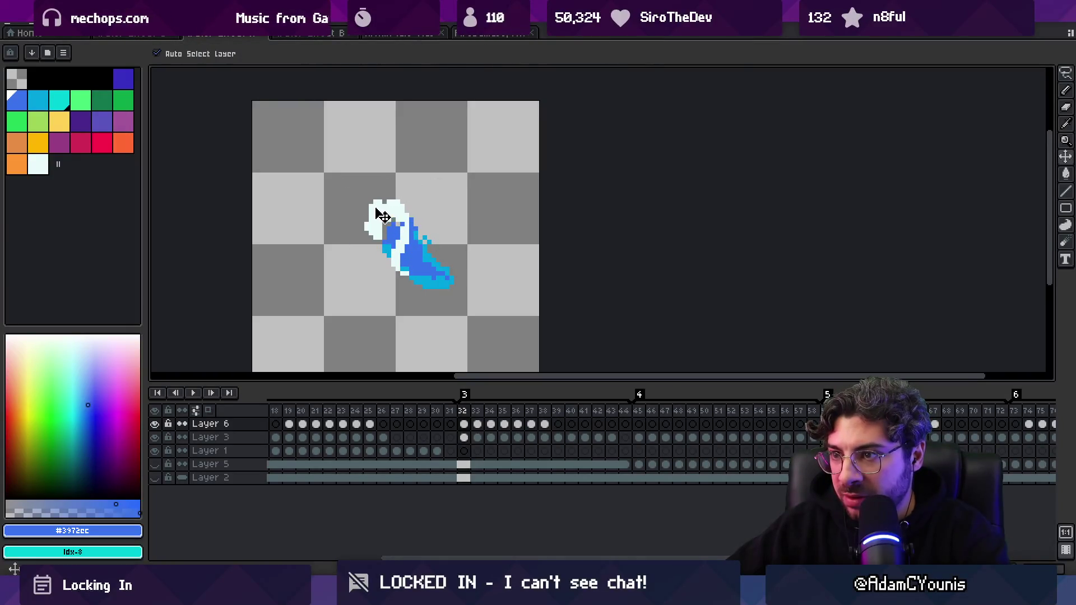
- Paint extra blue pixels into the frame 32 splash with a 3px pencil, then switch to Unity
key(b)
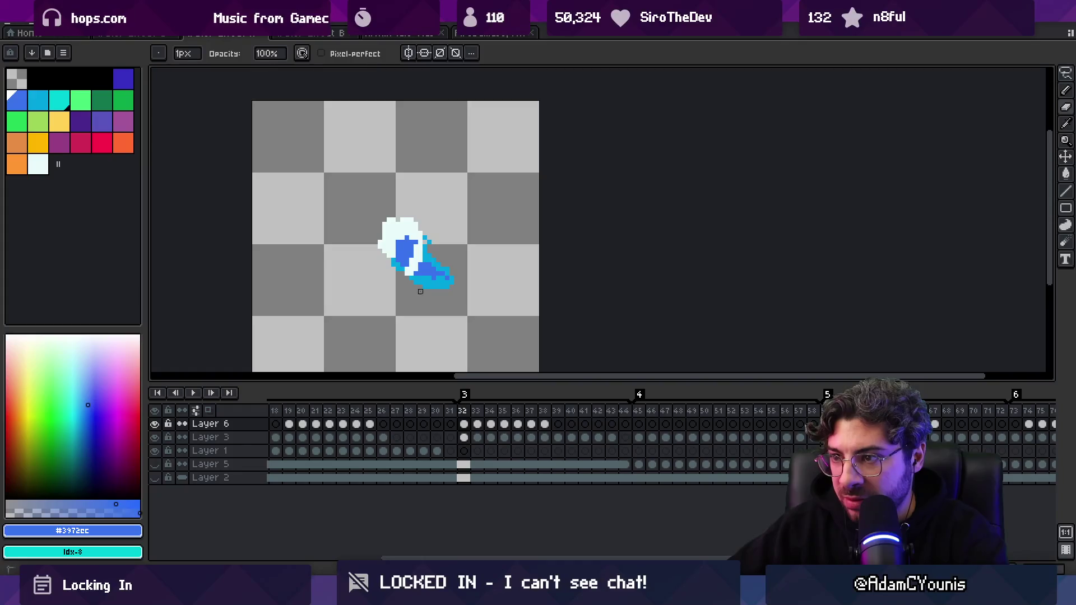
ctrl+click(437, 286)
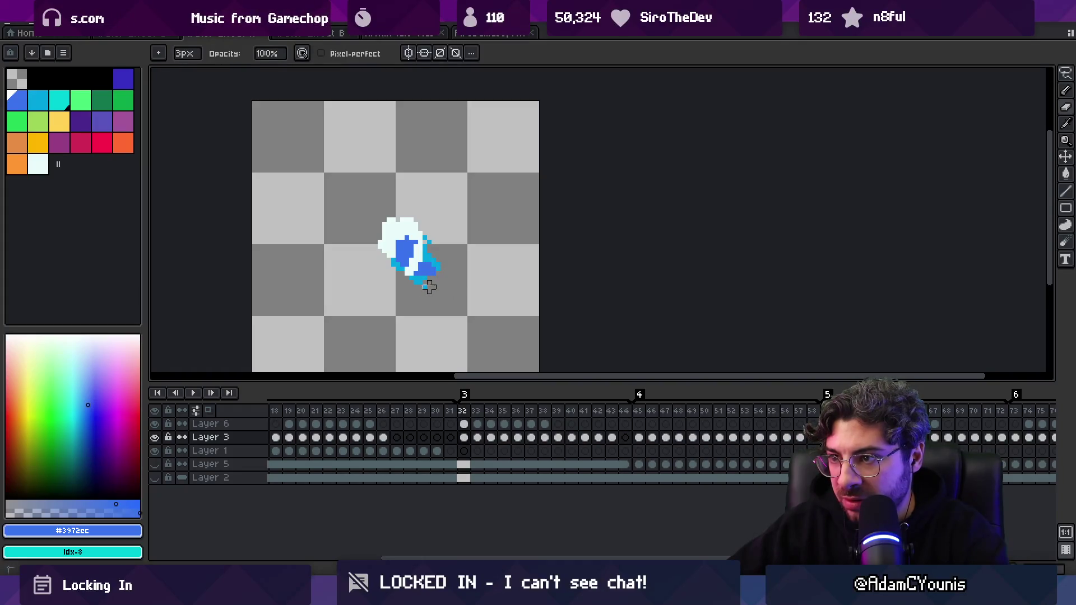
mouse_move(465, 412)
mouse_down()
mouse_move(491, 413)
mouse_move(466, 413)
mouse_up()
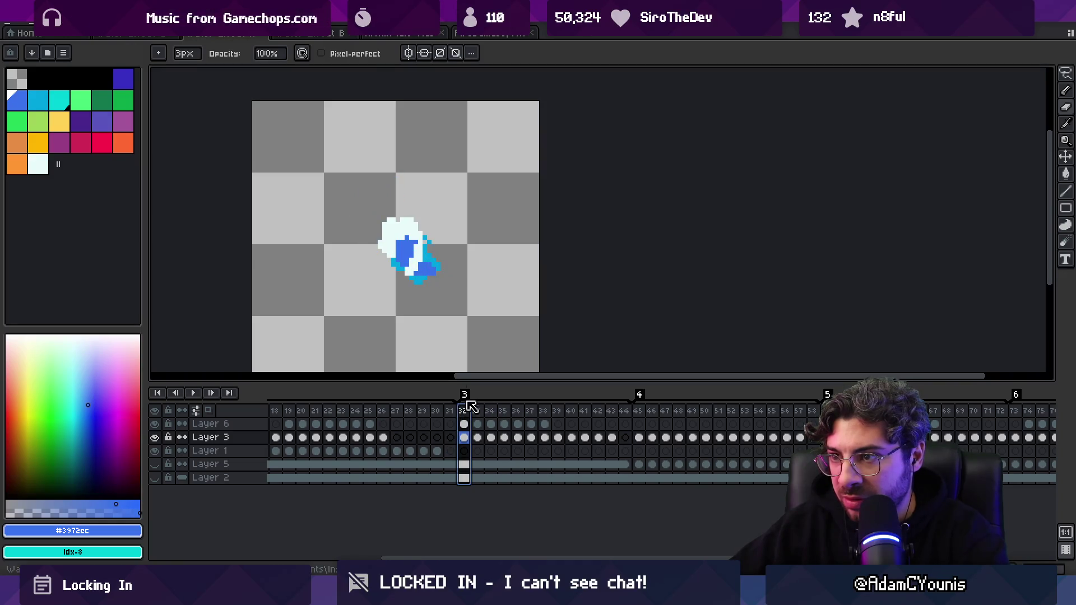
ctrl+click(396, 228)
click(399, 232)
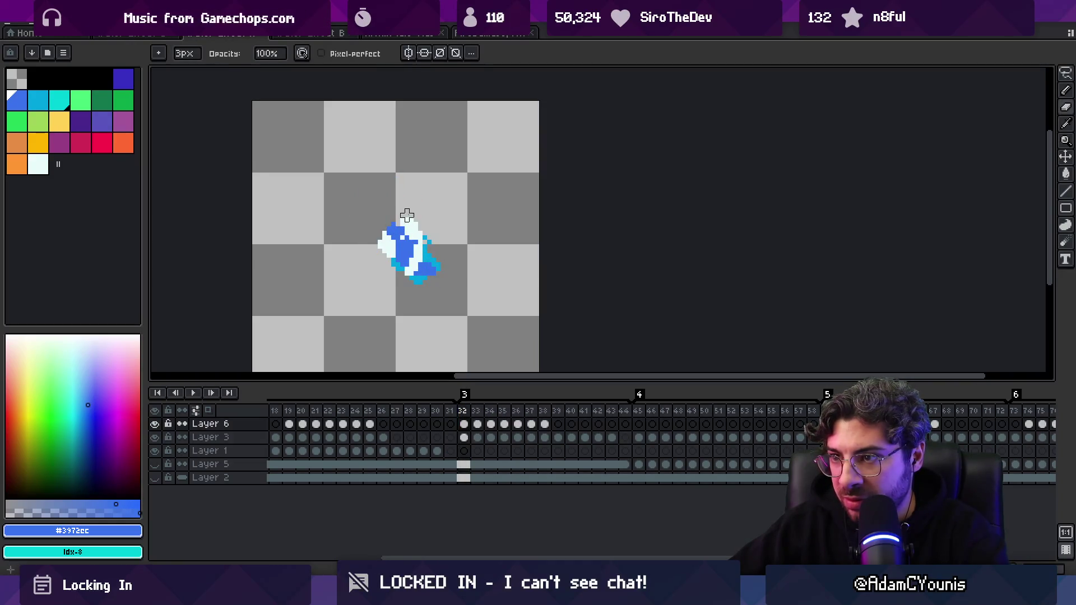
ctrl+click(397, 228)
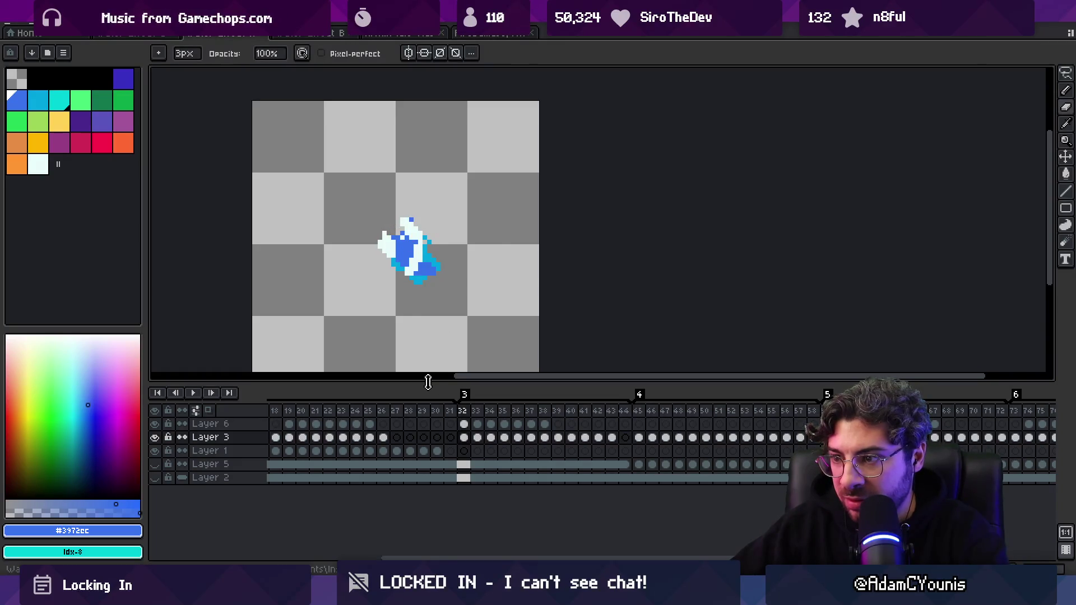
key(alt+Tab)
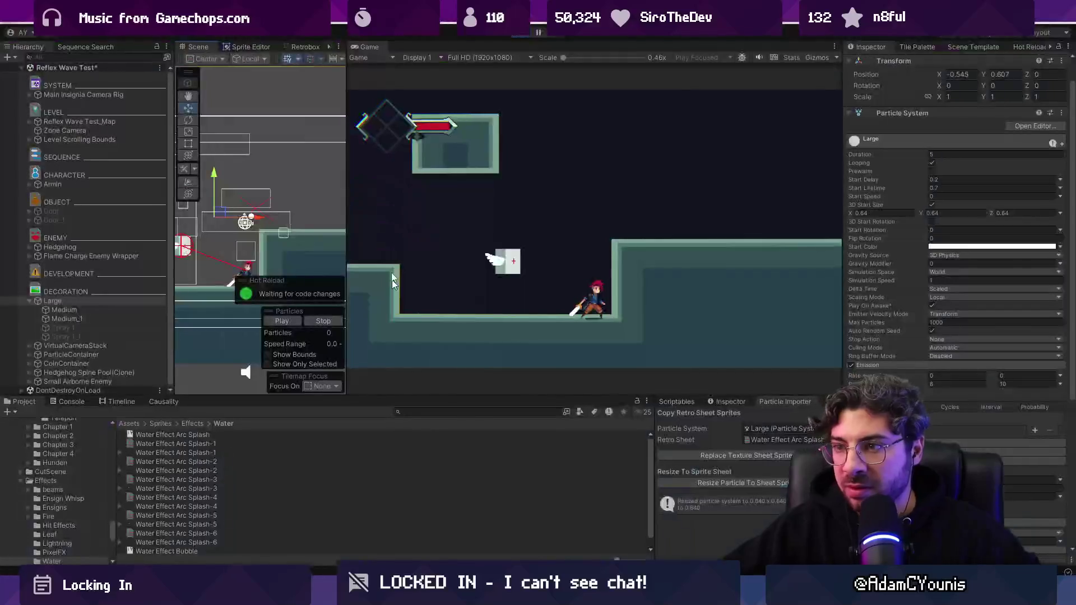
- Drag the Large particle emitter up and left in the Scene view to preview the splash, then return to Aseprite
mouse_move(225, 212)
mouse_down()
mouse_move(145, 200)
mouse_move(230, 206)
mouse_move(177, 220)
mouse_move(218, 218)
mouse_move(208, 219)
mouse_up()
key(alt+Tab)
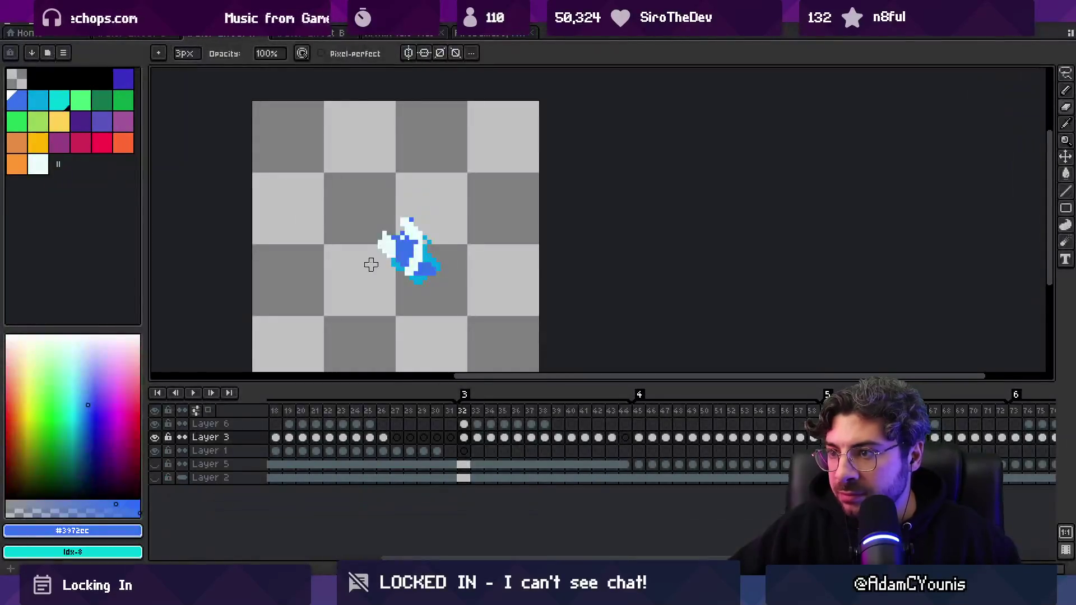
- Sample pale cyan #c8fbfa from Layer 6 and review splash frames 17 and 18
ctrl+click(400, 250)
alt+click(394, 242)
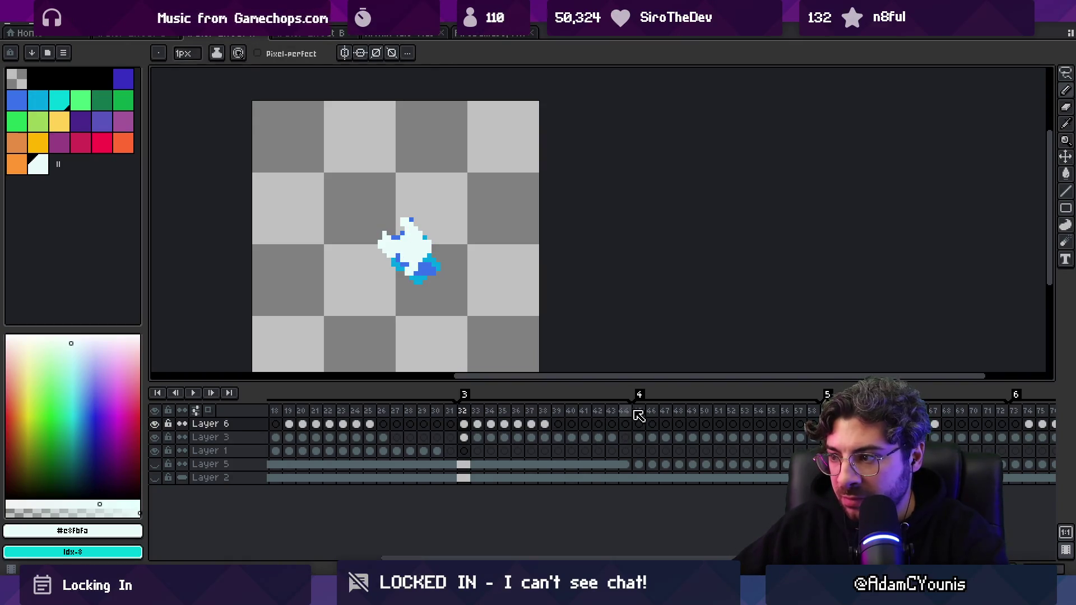
mouse_move(637, 413)
mouse_down()
mouse_move(612, 417)
mouse_move(757, 416)
mouse_move(300, 415)
mouse_move(516, 413)
mouse_move(480, 416)
mouse_move(477, 426)
mouse_up()
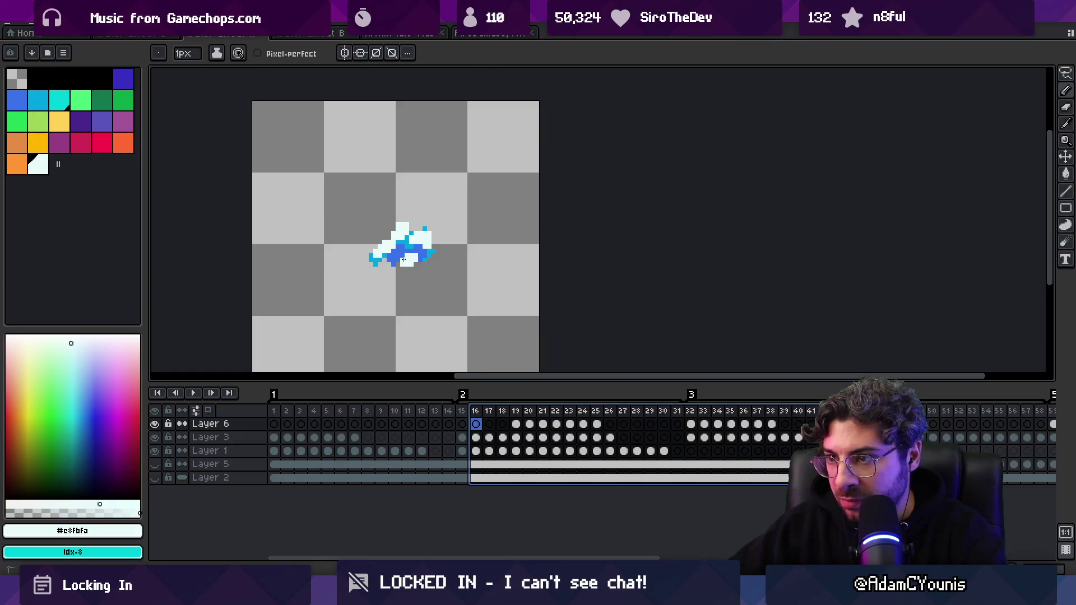
key(Escape)
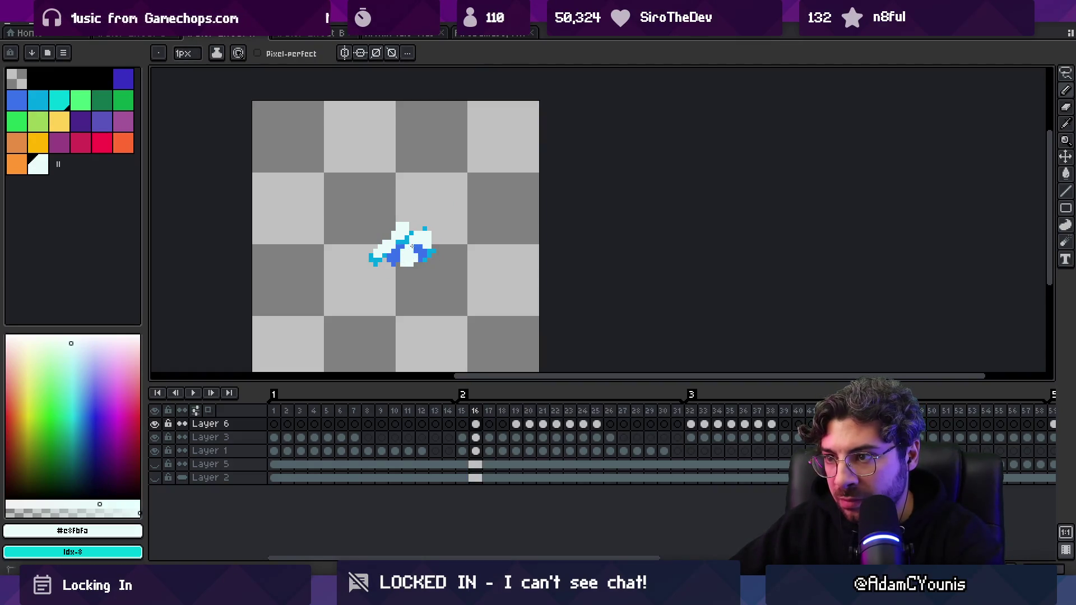
key(Right)
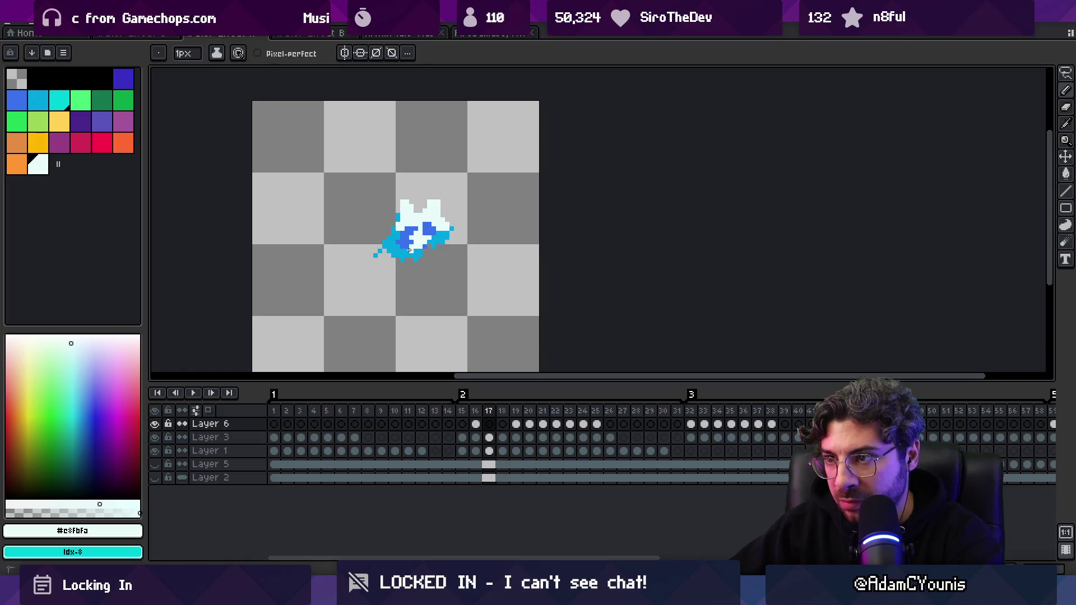
key(Right)
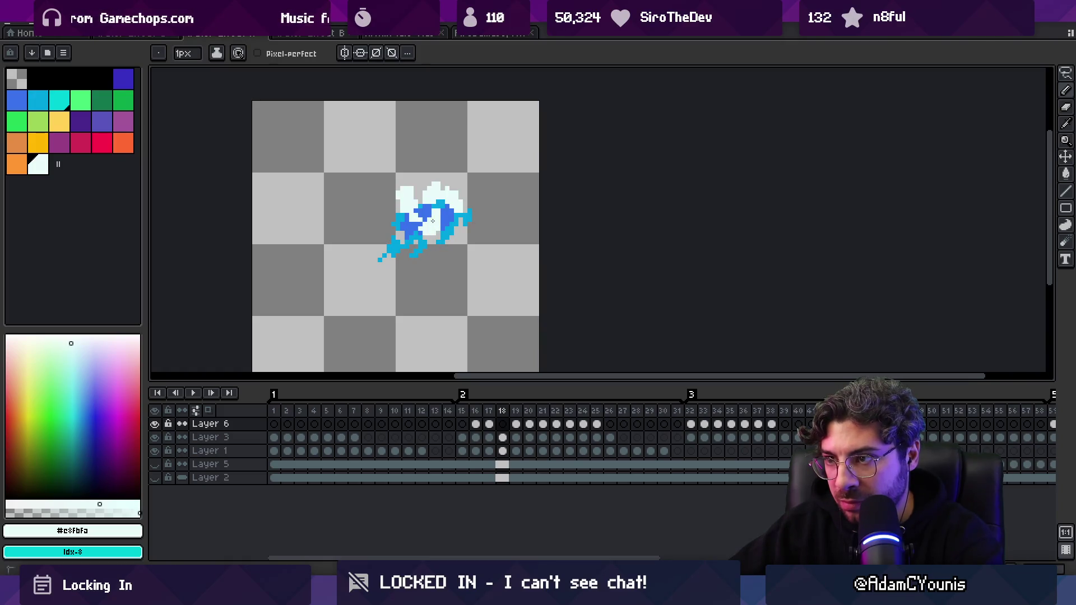
- Re-export the splash sprite sheet over the existing file, check the first frames, then go to Unity
key(ctrl+shift+x)
key(Return)
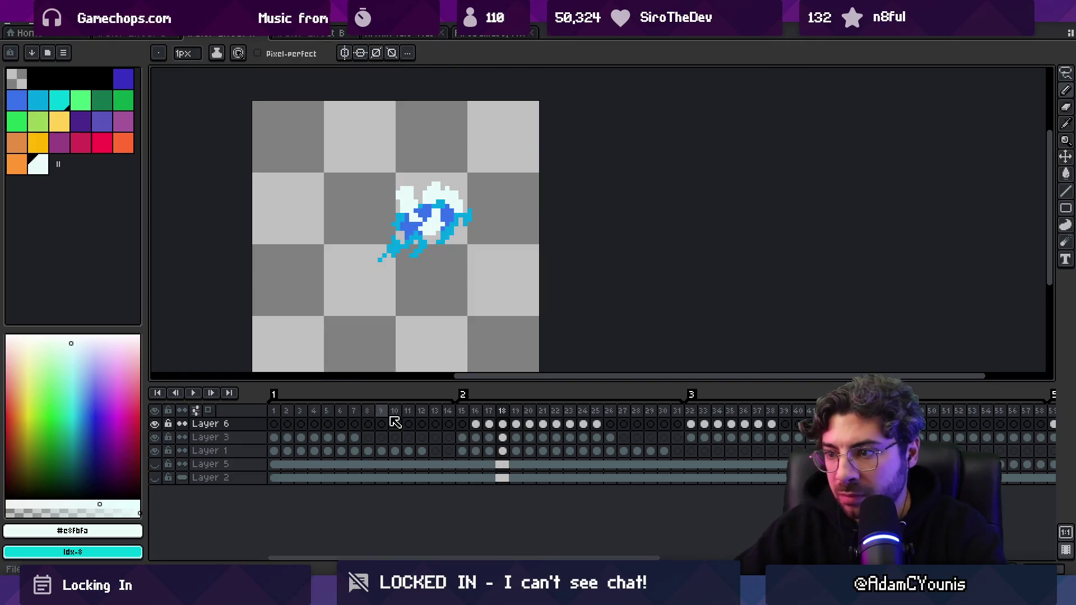
click(288, 412)
click(301, 412)
click(314, 412)
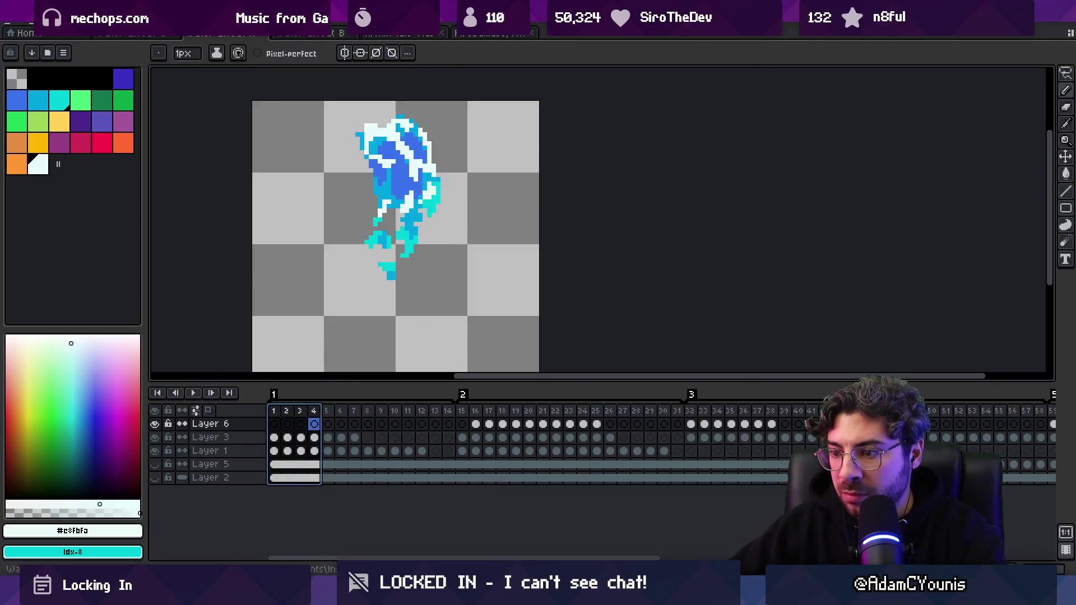
key(alt+Tab)
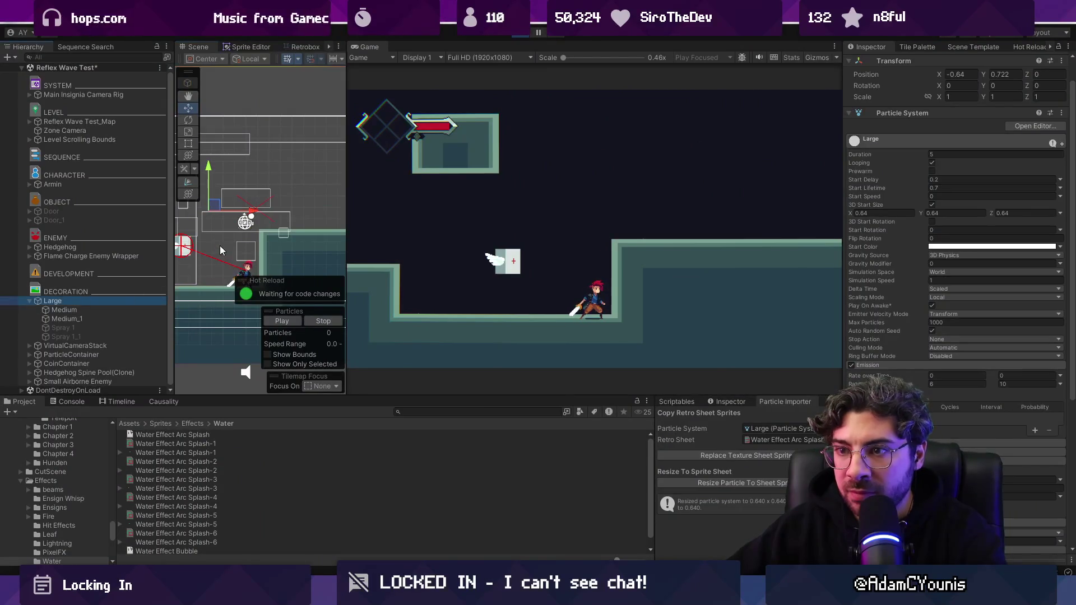
- Parent the Large splash effect under Armin, set its Position X and Y to 0, and play maximized
mouse_move(247, 224)
mouse_down()
mouse_move(283, 216)
mouse_move(218, 238)
mouse_move(280, 221)
mouse_move(213, 218)
mouse_up()
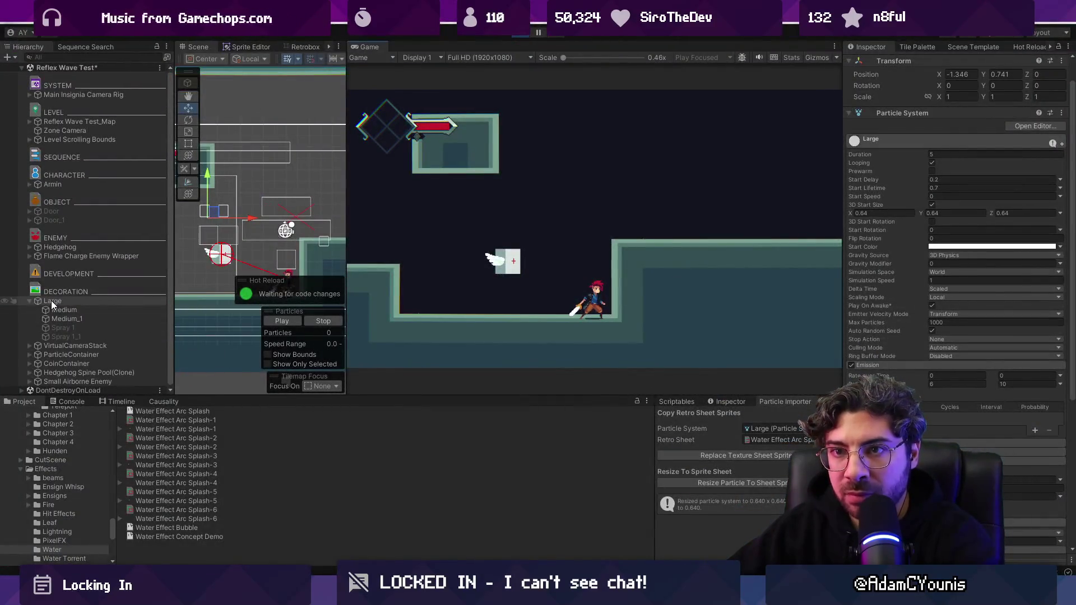
drag(51, 301, 75, 184)
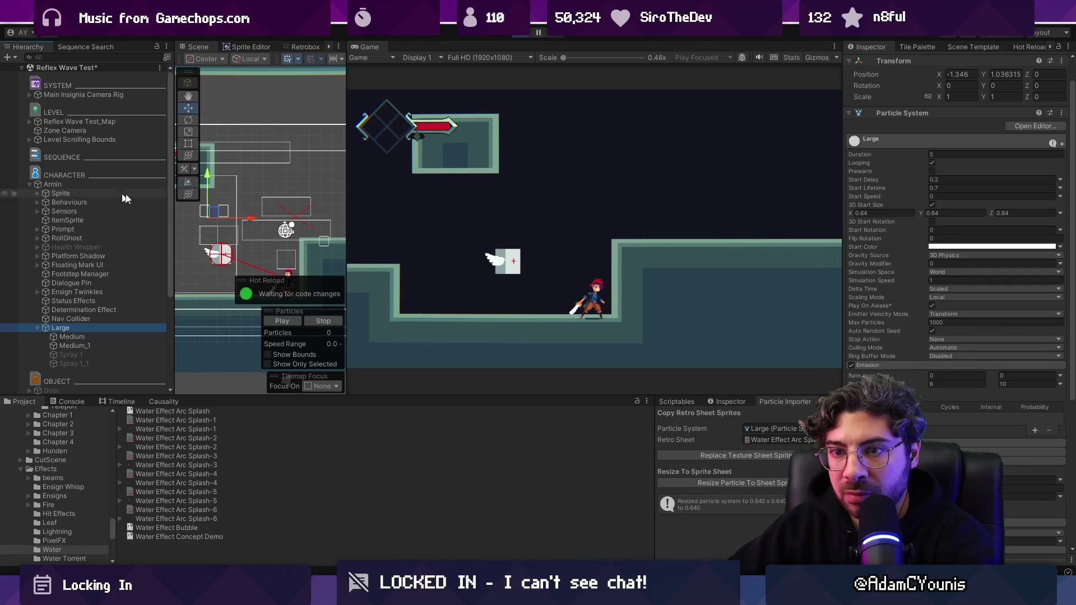
scroll(942, 127, up, 2)
text(0)
key(Tab)
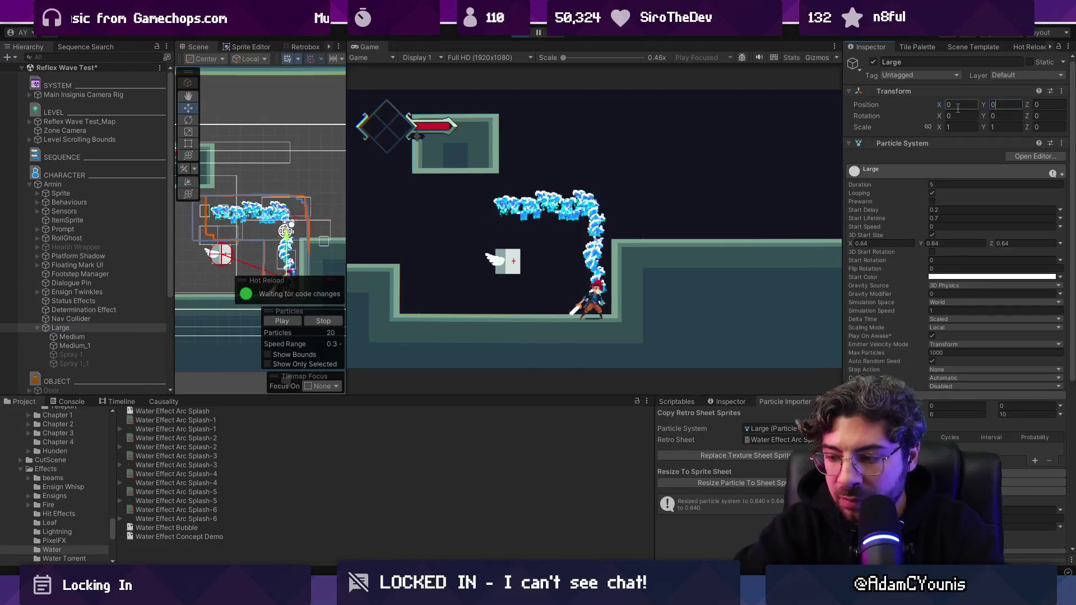
text(0)
key(ctrl+shift+F7)
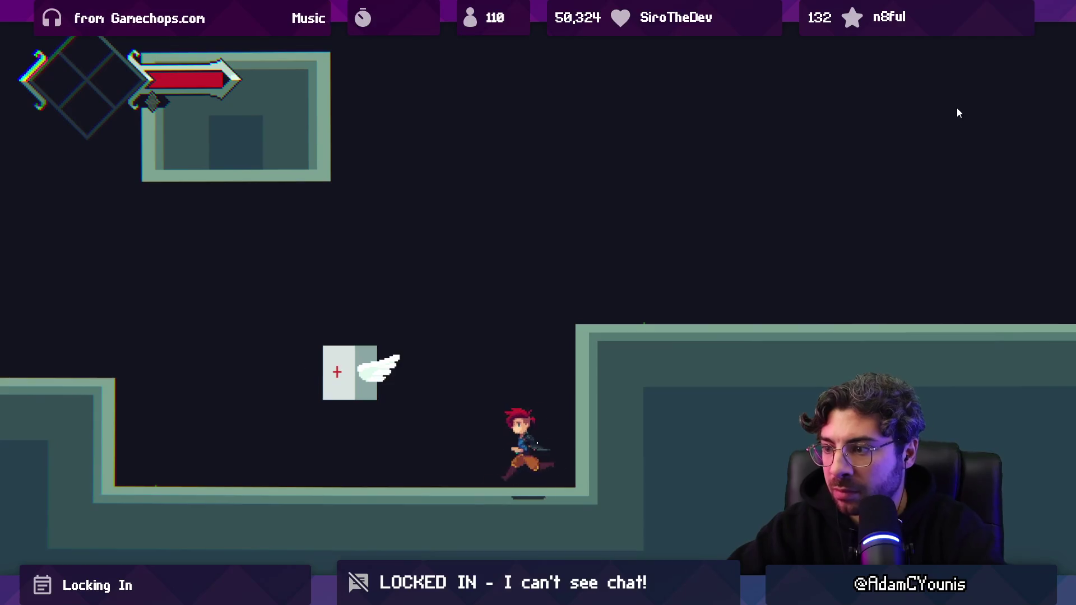
- Run, jump between ledges and dash to trigger the water splash trail
key(Right)
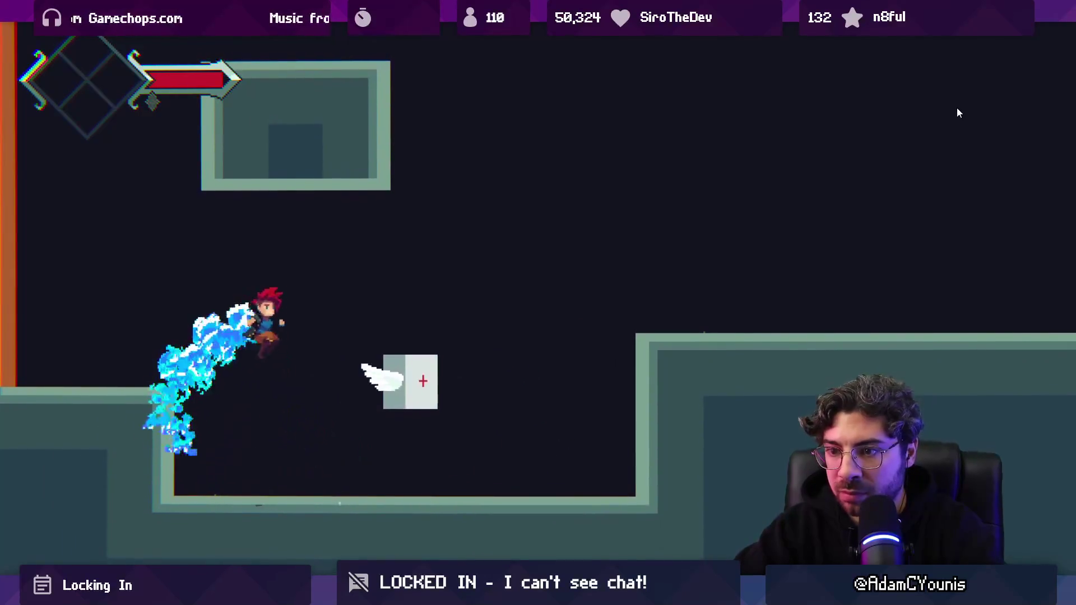
key(space)
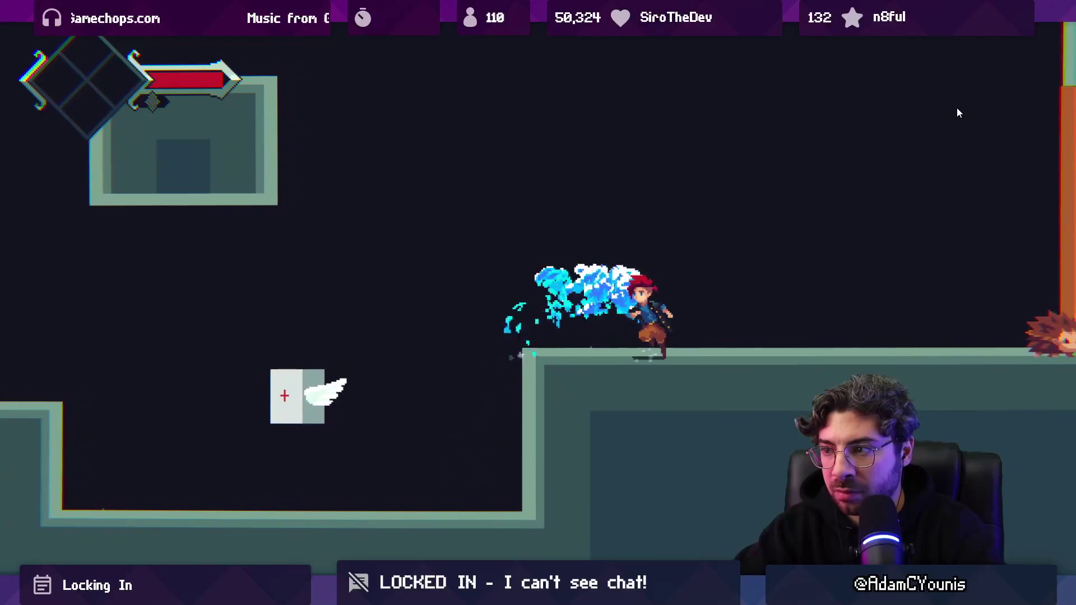
key(Left)
key(space)
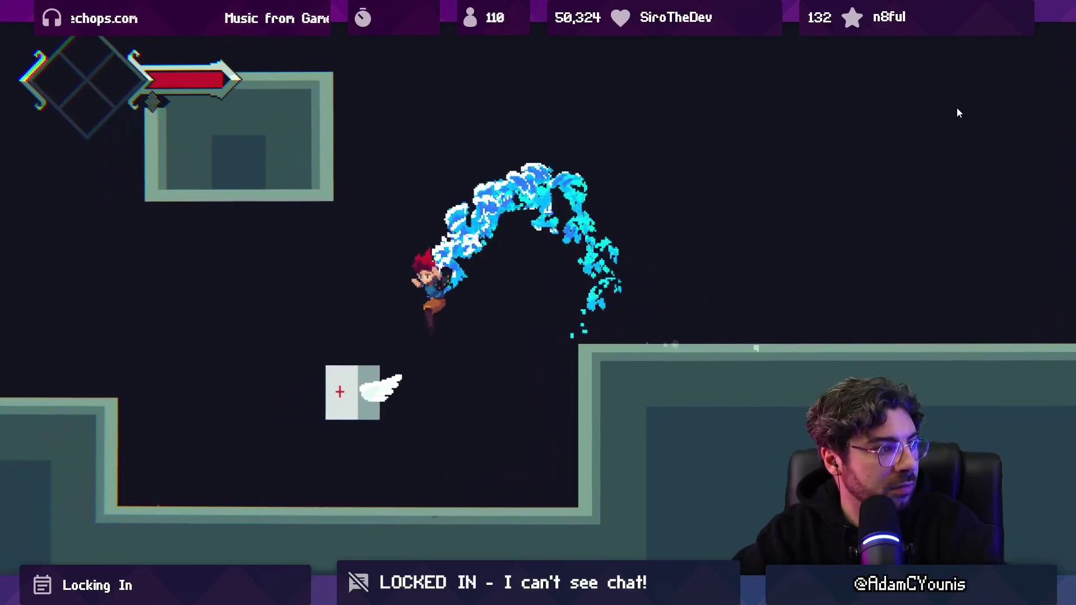
key(Right)
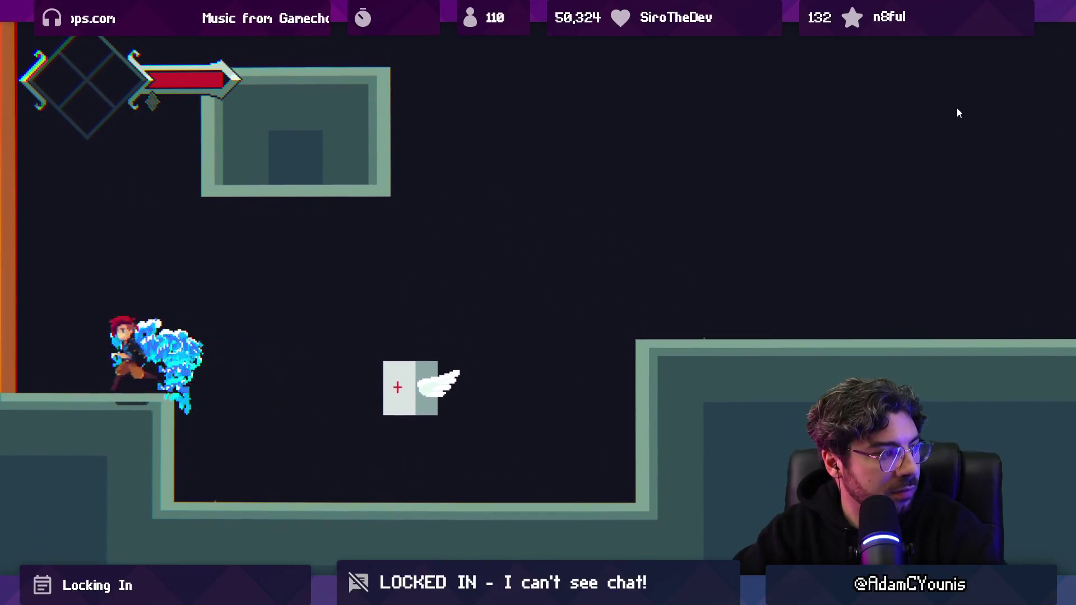
key(space)
key(space)
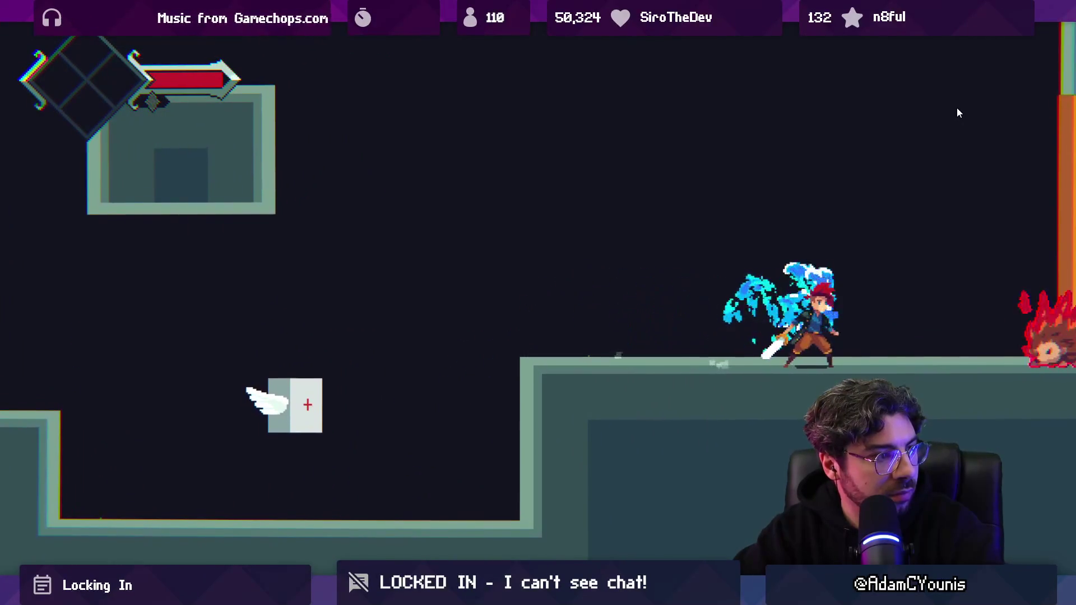
key(Left)
key(space)
key(space)
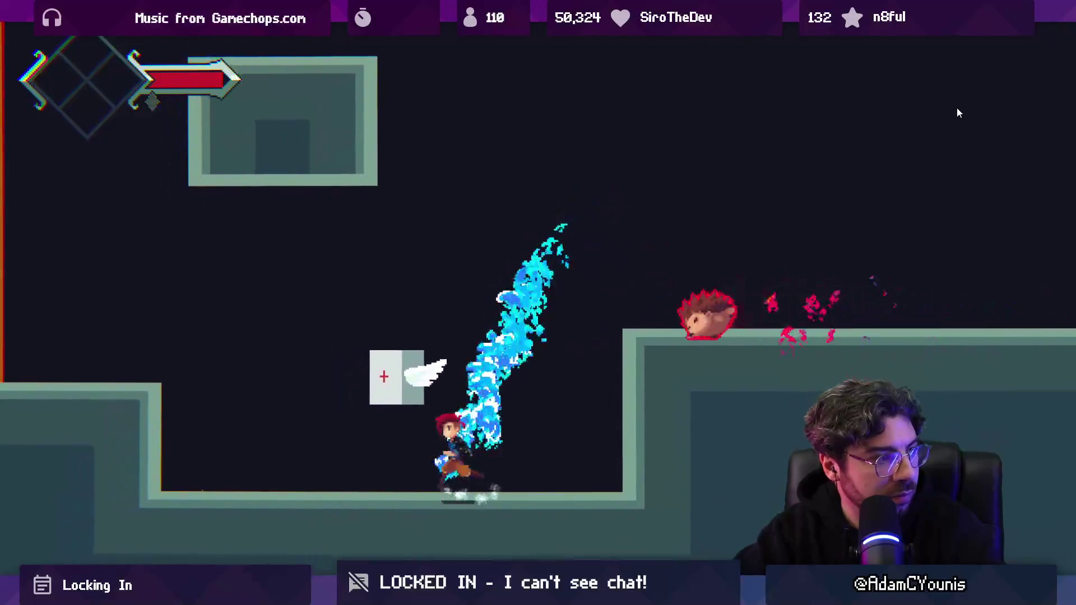
key(space)
- Cling to and climb the orange wall, leaping off and dashing to test the splash
key(space)
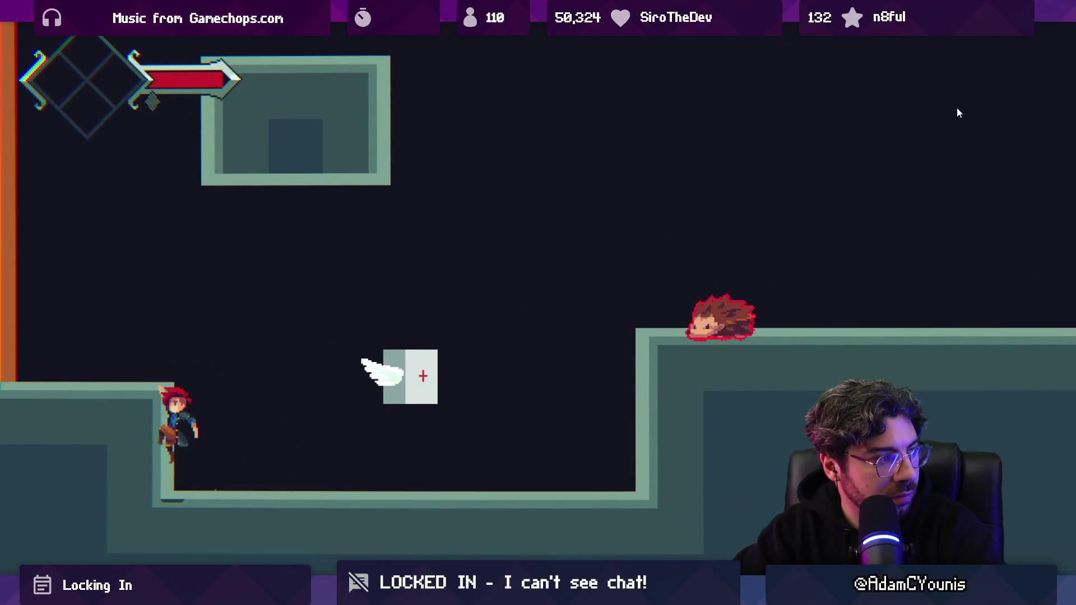
key(space)
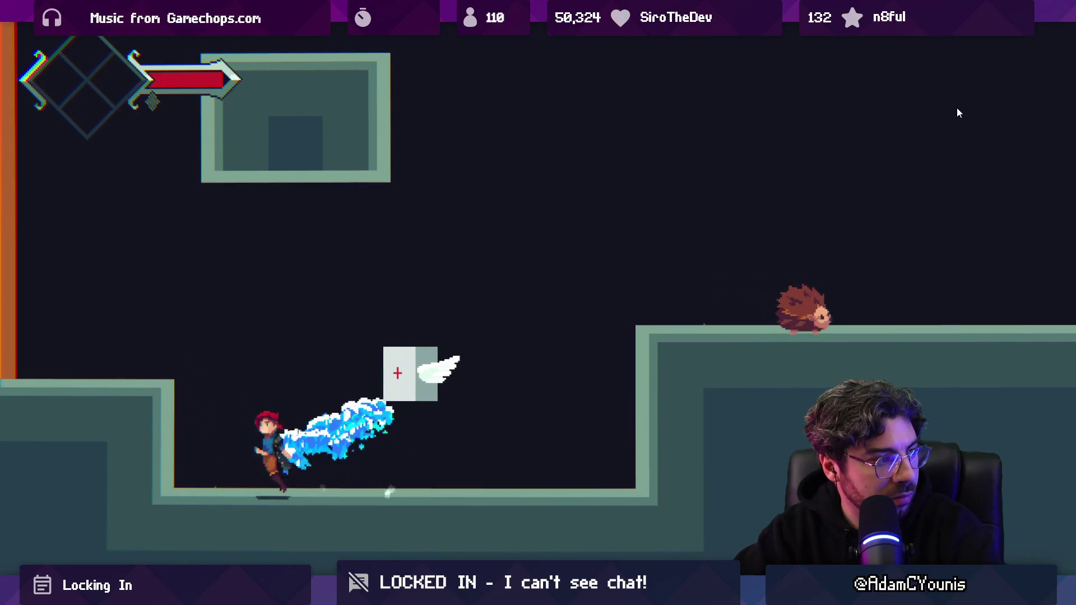
key(space)
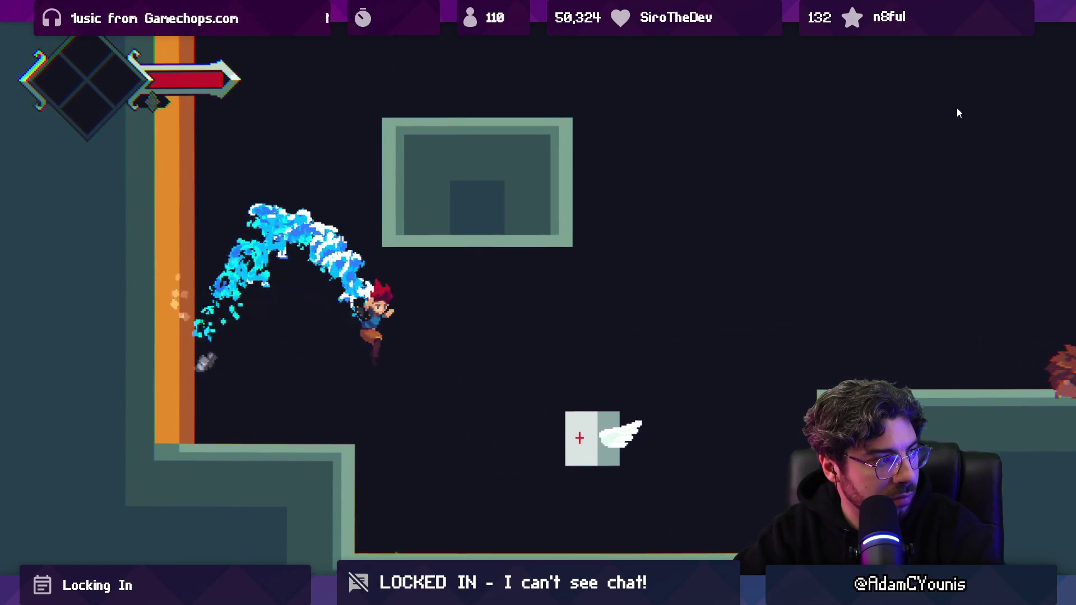
key(space)
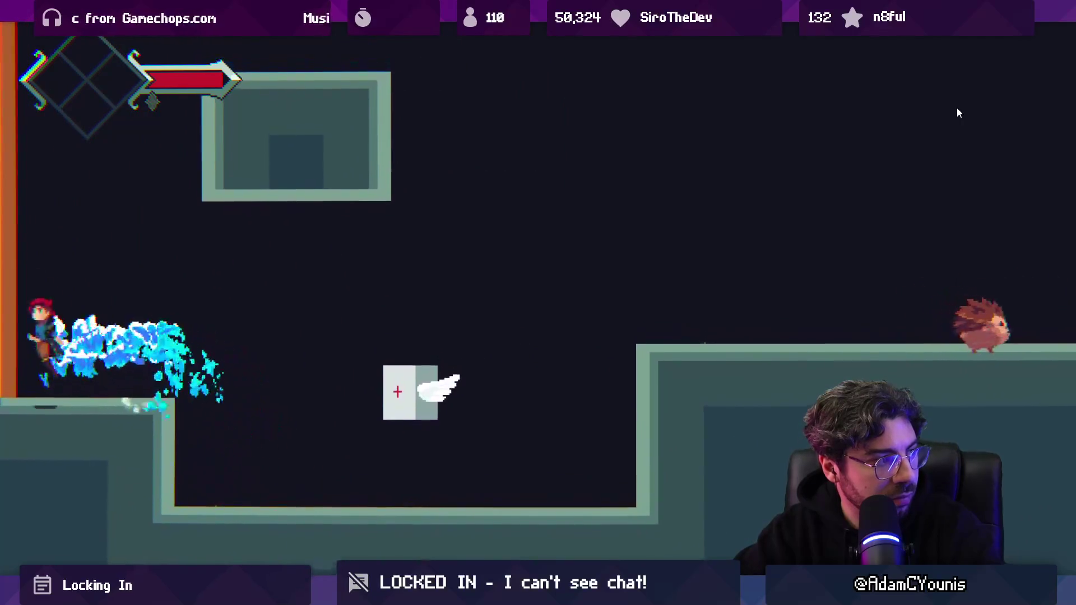
key(space)
key(space)
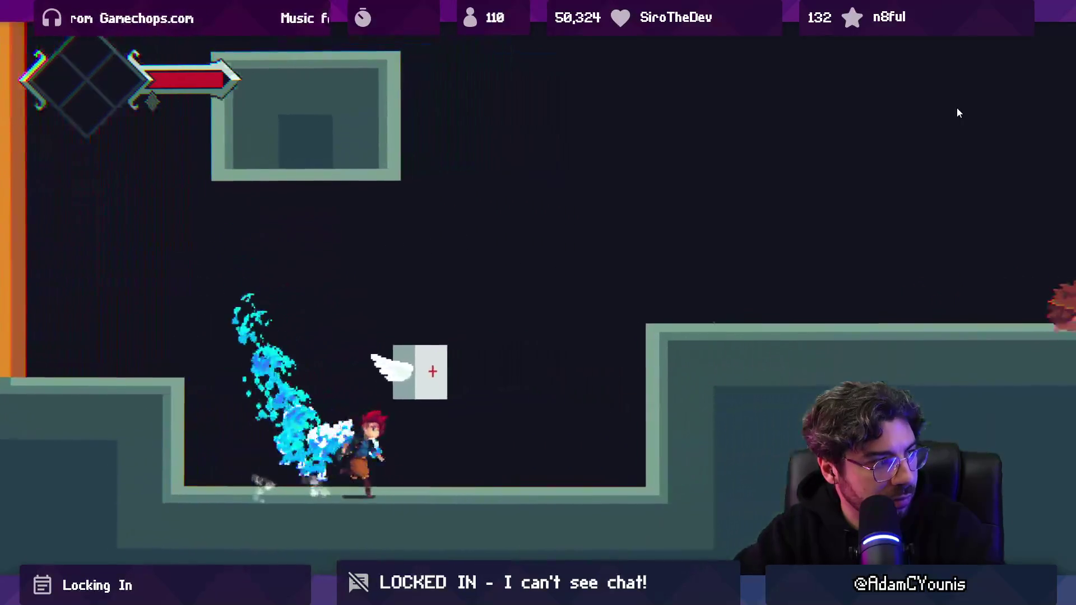
key(space)
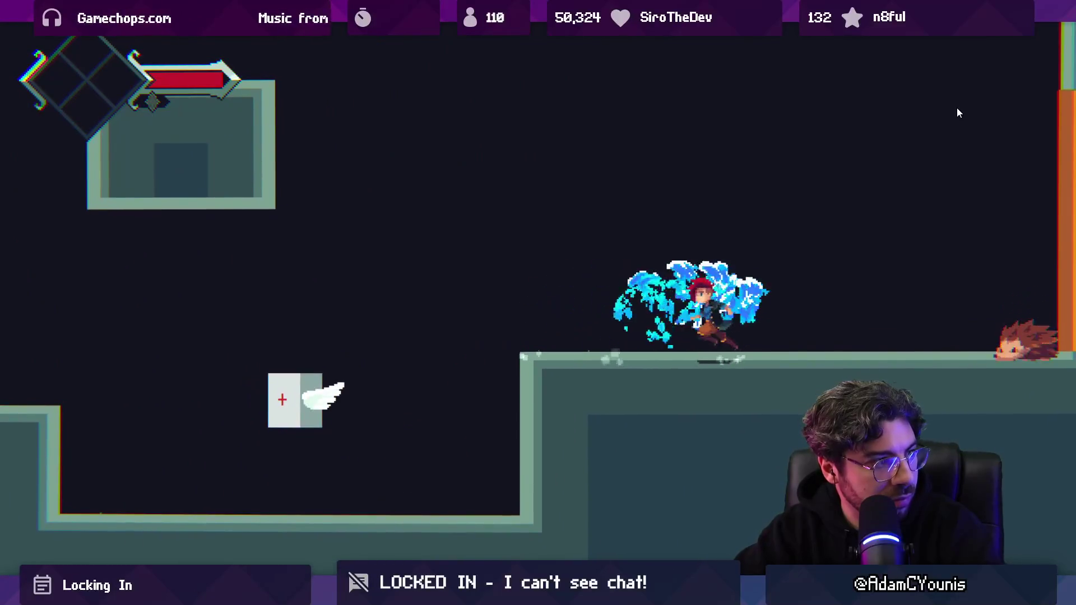
key(space)
key(space)
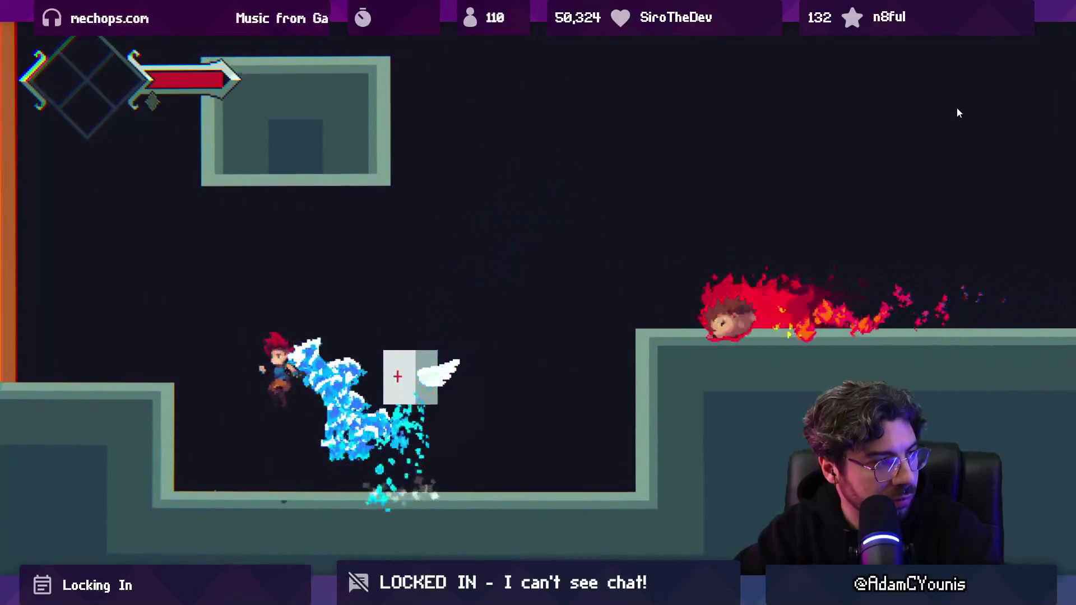
key(space)
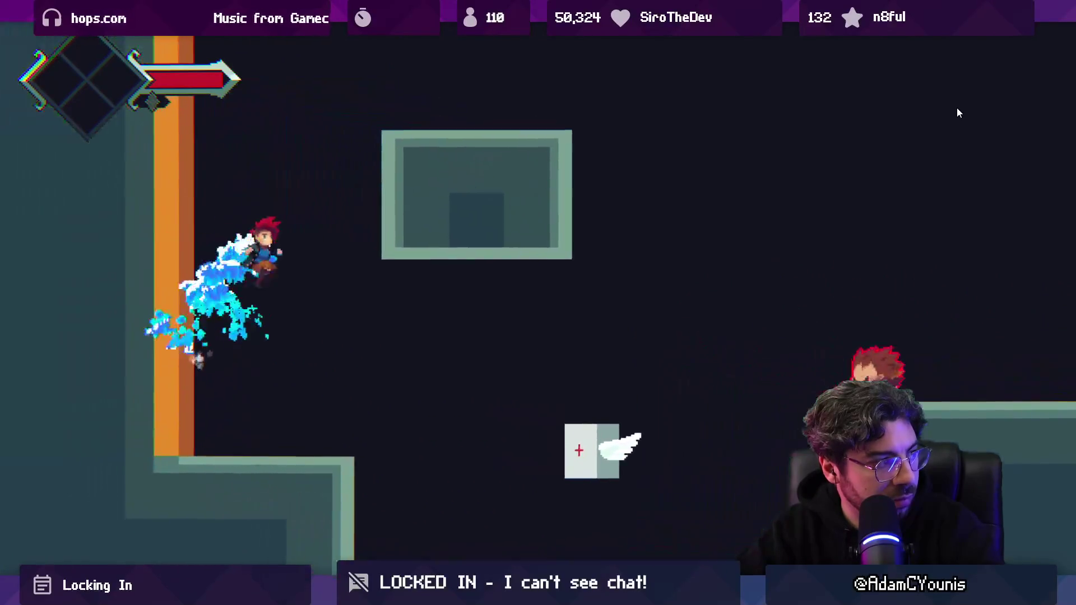
key(space)
key(space)
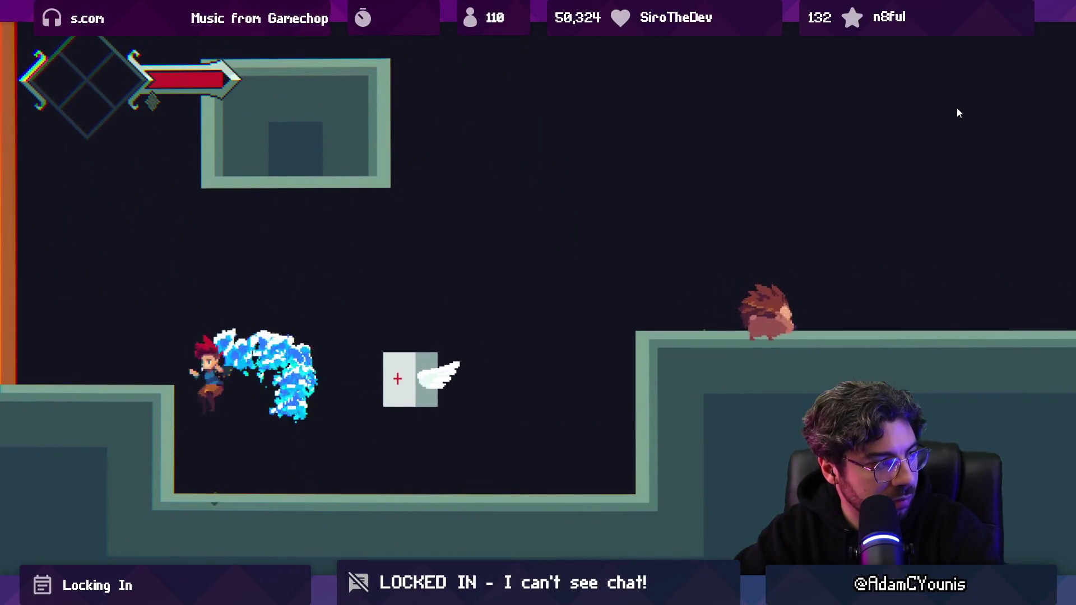
key(space)
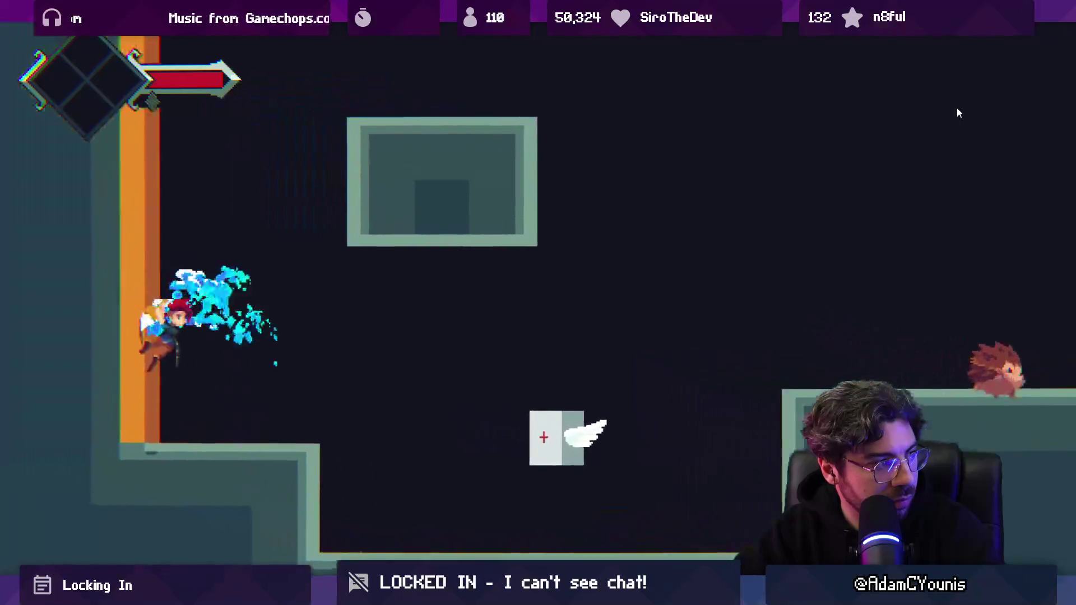
key(space)
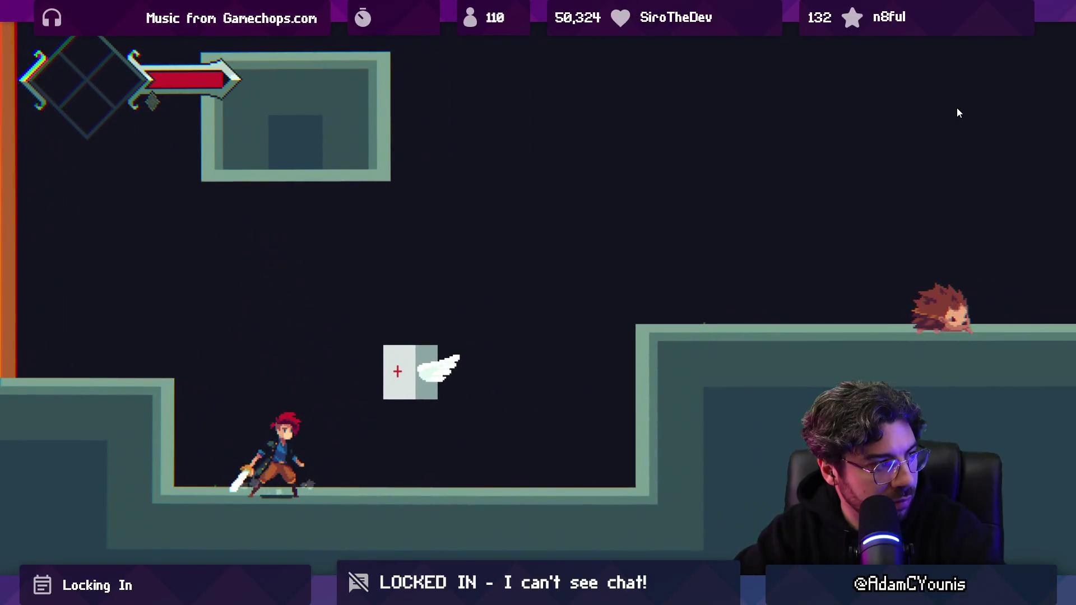
key(space)
key(space)
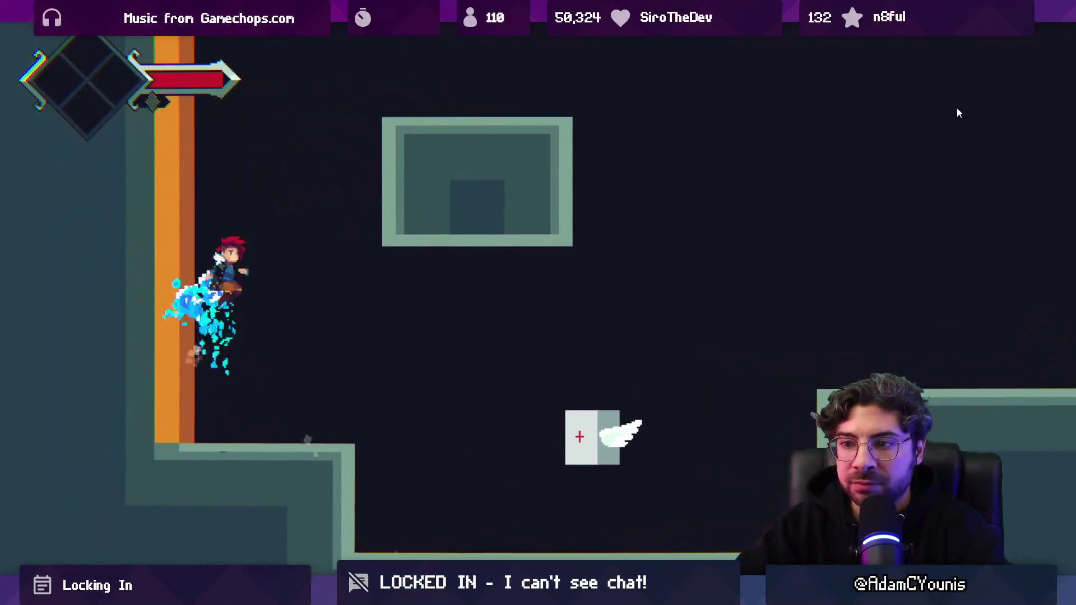
key(space)
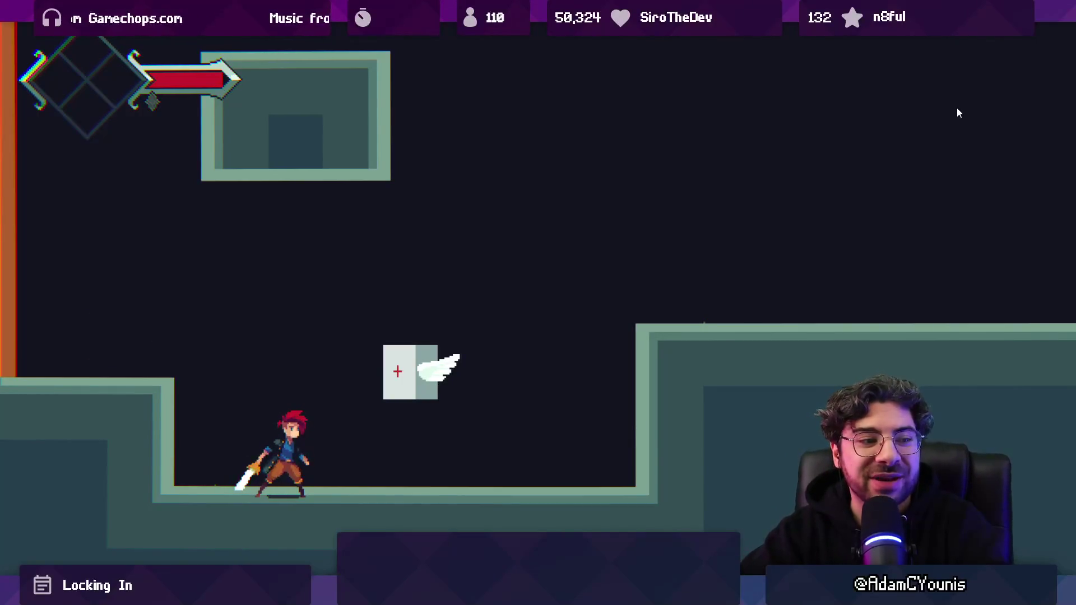
- Dash and wall-jump around the floor and left wall toward the medkit, then return to Aseprite
key(Left)
key(Up)
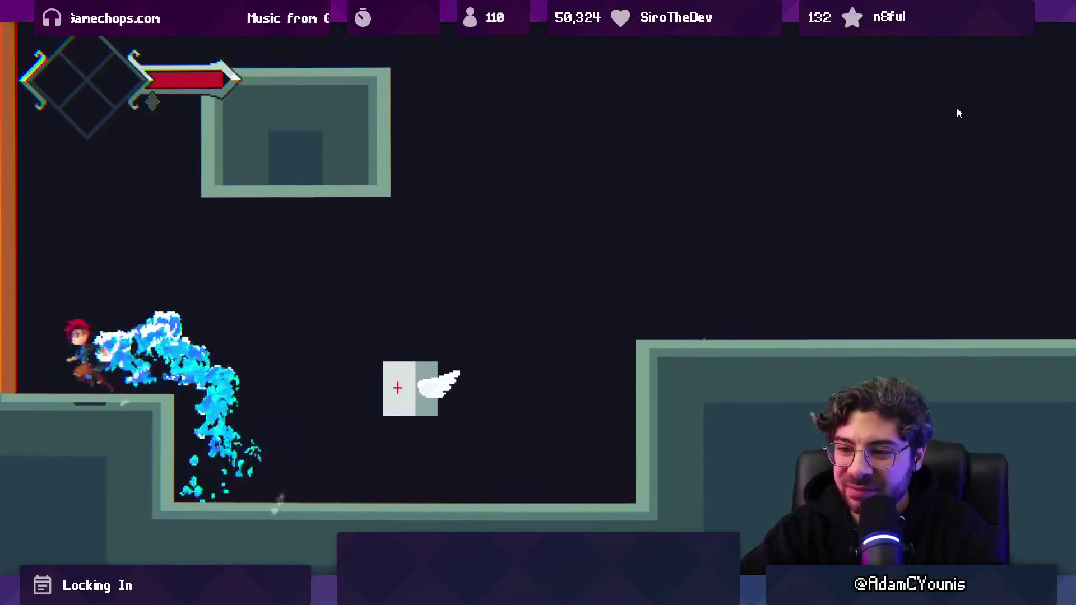
key(Right)
key(Down)
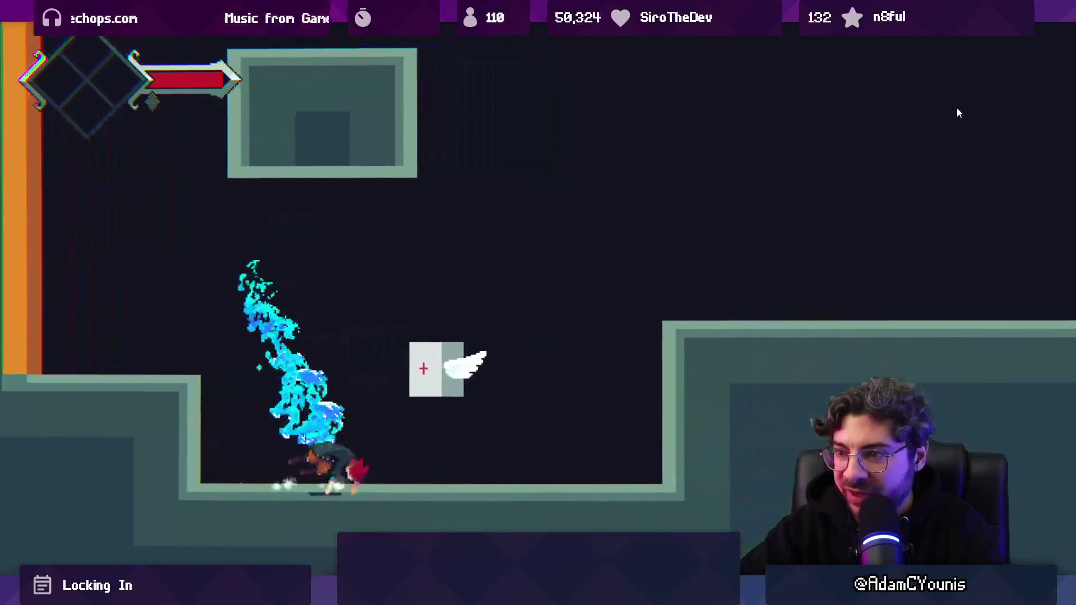
key(Right)
key(Up)
key(Left)
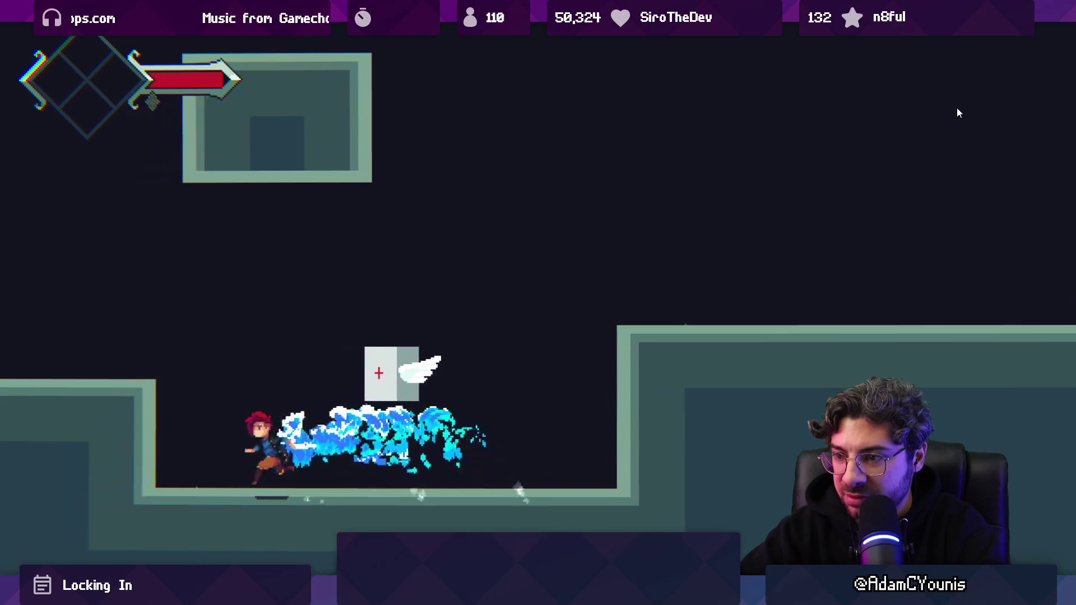
key(Up)
key(Up)
key(Right)
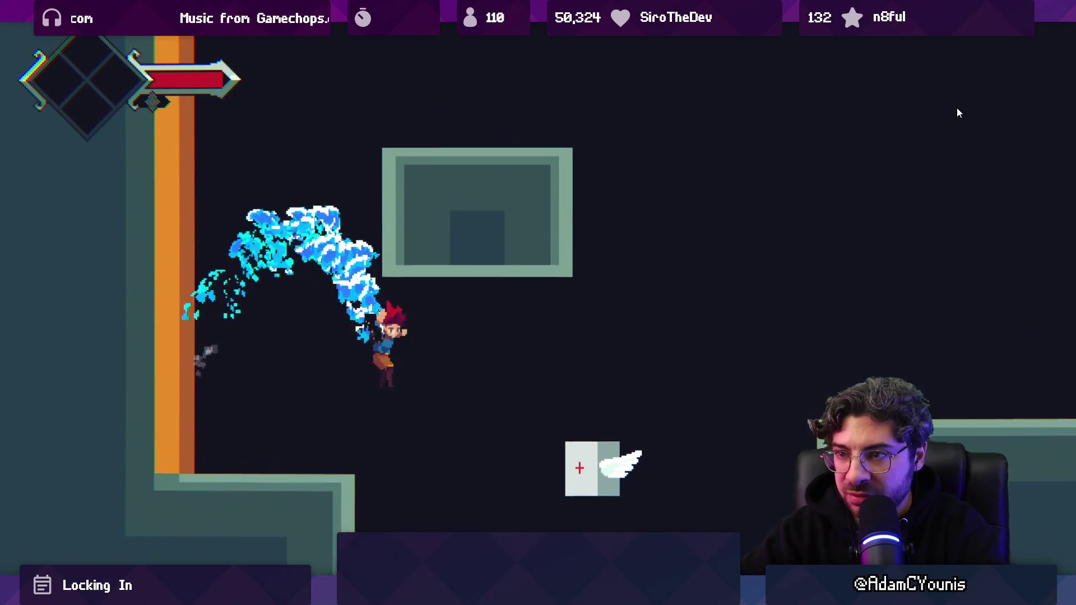
key(Down)
key(Right)
key(Right)
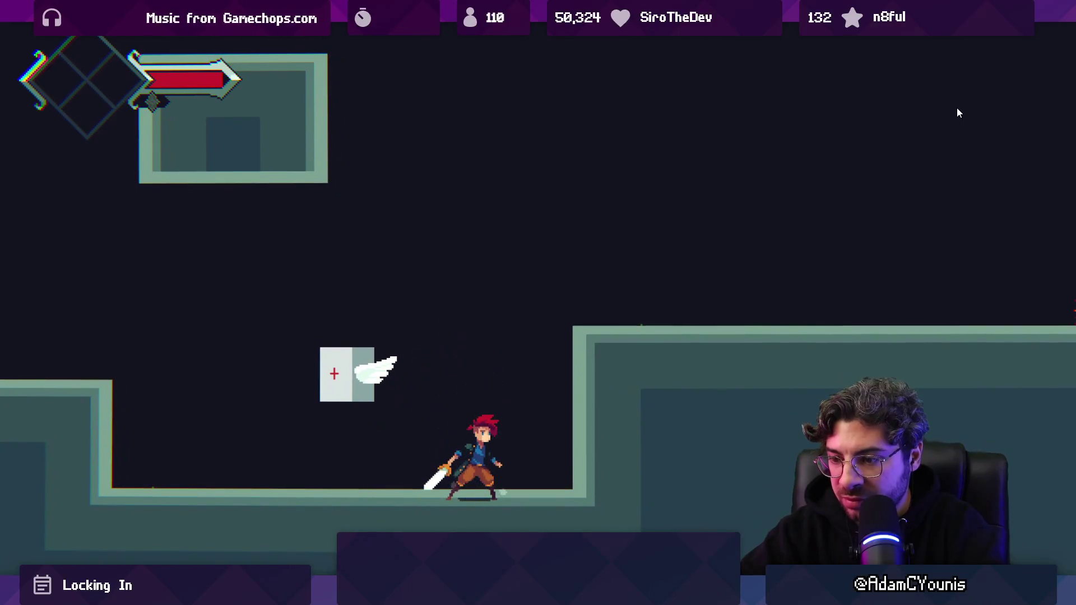
key(alt+Tab)
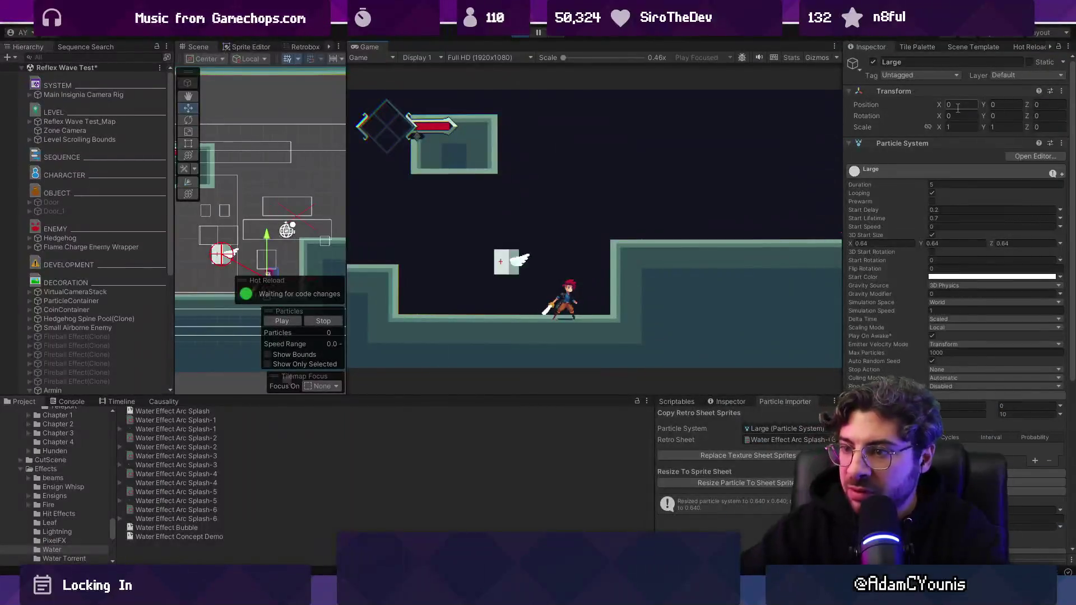
key(alt+Tab)
- Select frames 2 through 23 and go to frame 22 with Layer 6 active
key(v)
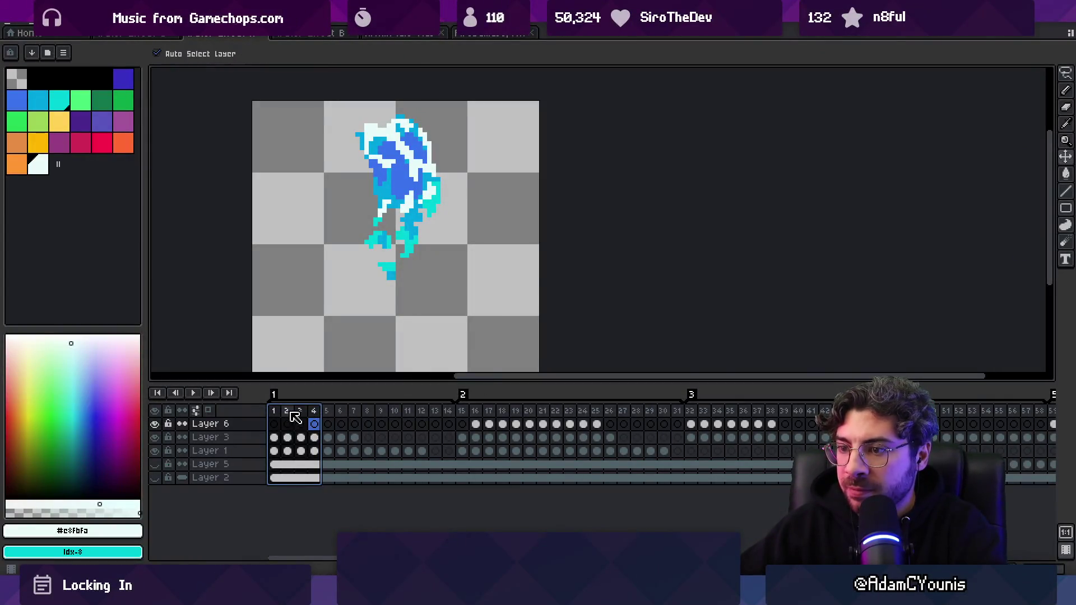
mouse_move(292, 413)
mouse_down()
mouse_move(575, 405)
mouse_move(529, 405)
mouse_move(553, 404)
mouse_up()
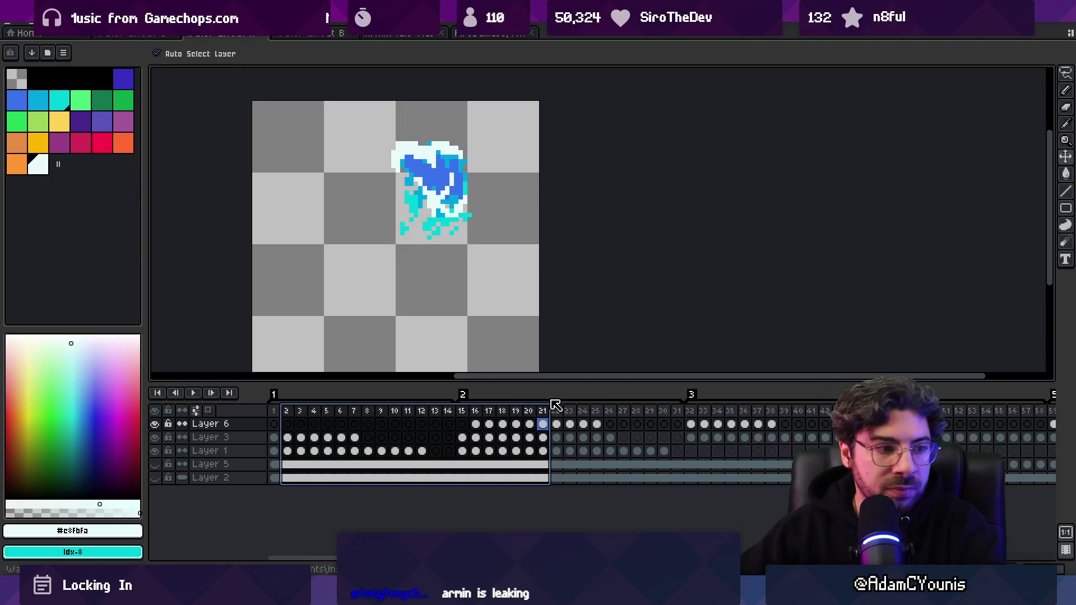
click(430, 157)
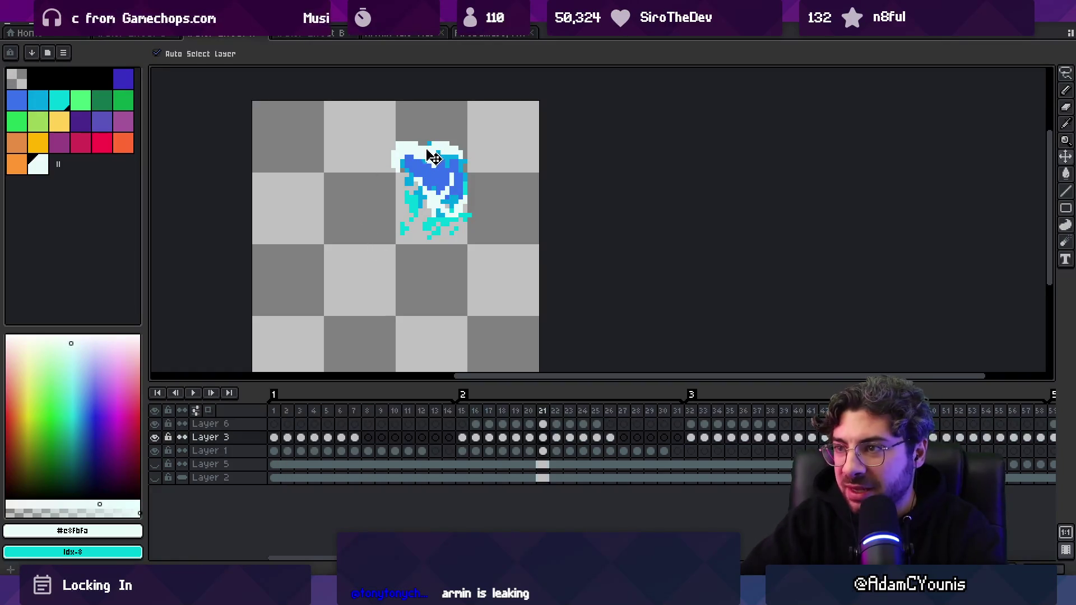
key(b)
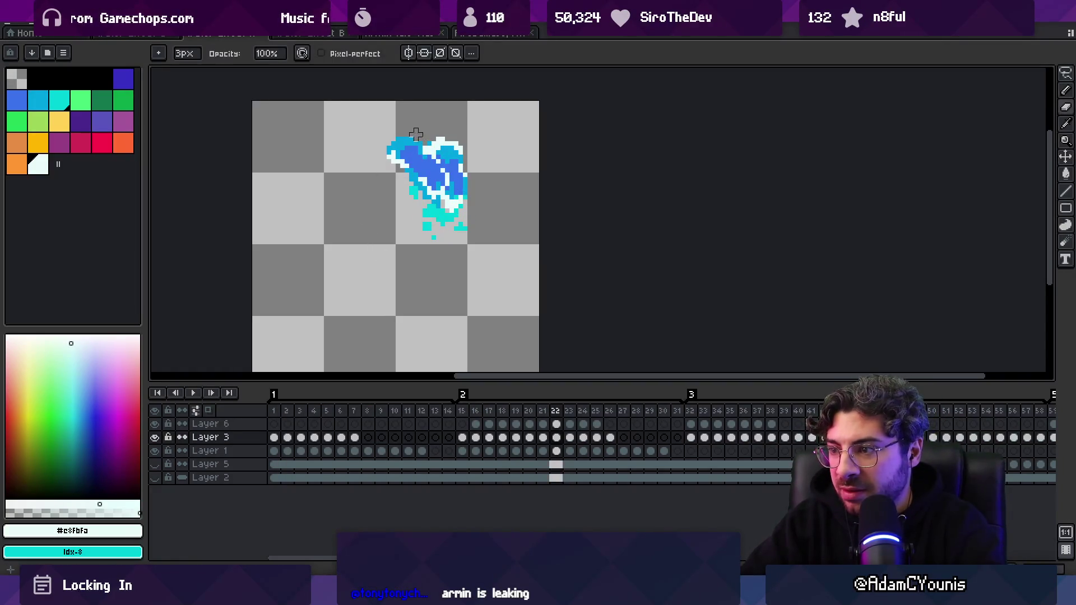
ctrl+click(449, 185)
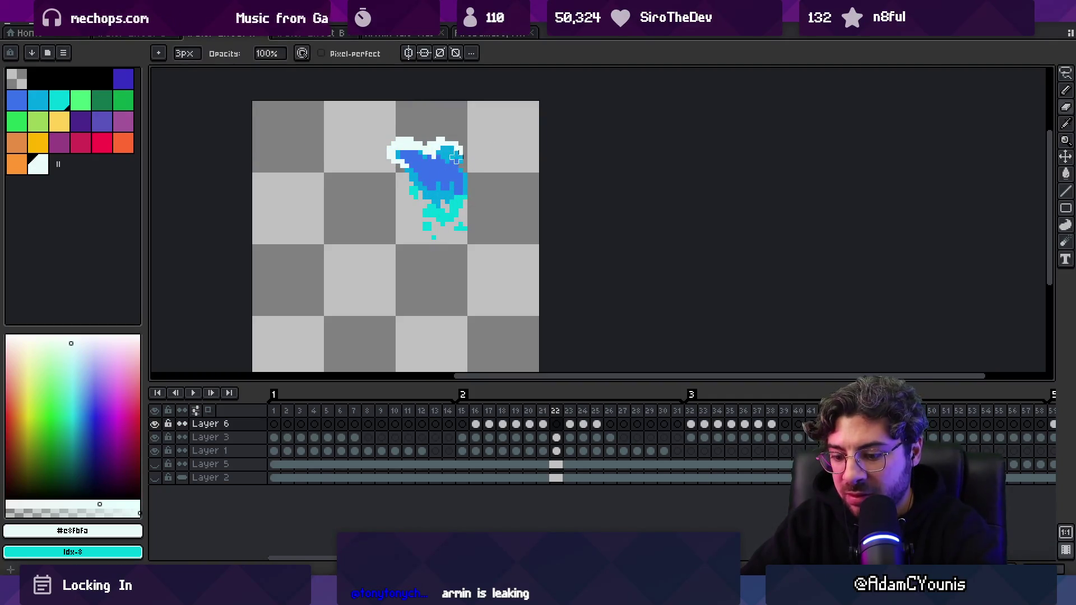
- Compare frame 22 with frames 20–21, then paint pale #c8fbfa highlight pixels on its splash crest
key(Left)
key(Right)
key(Left)
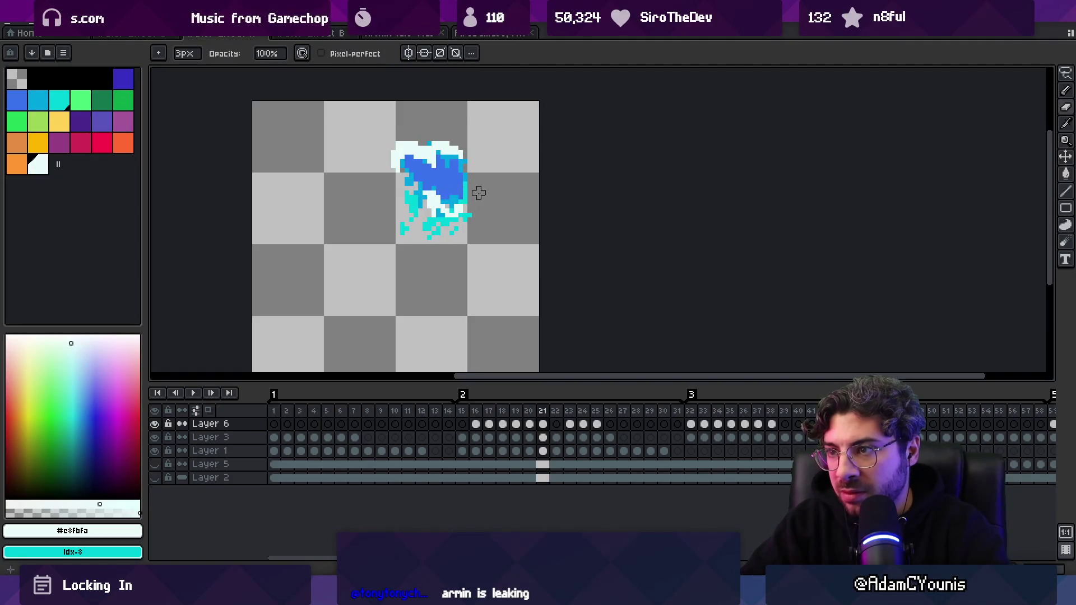
key(Left)
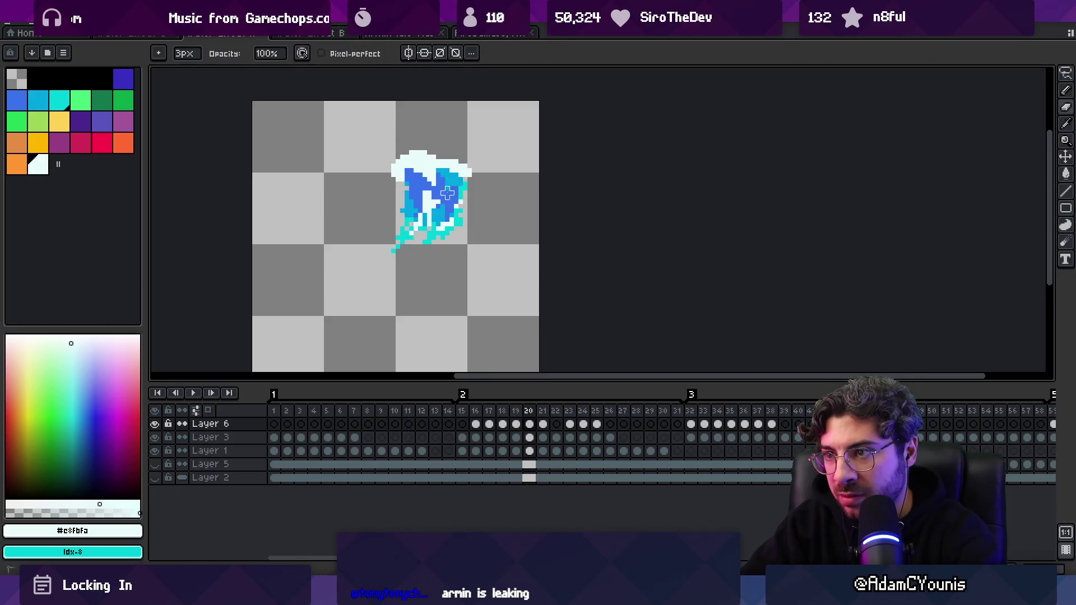
key(Right)
key(Right)
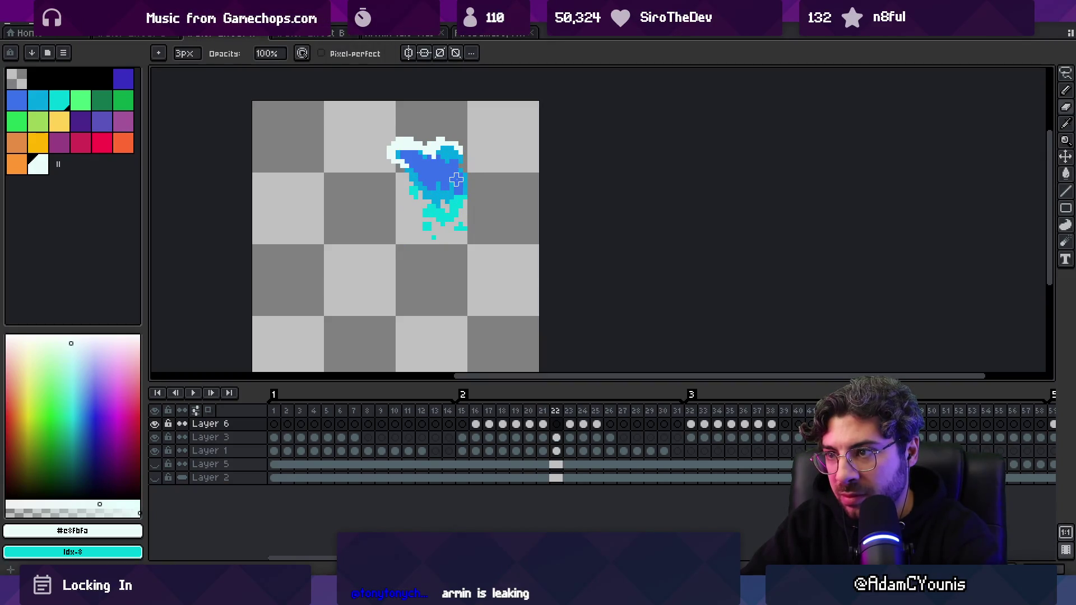
key(Left)
key(Right)
key(b)
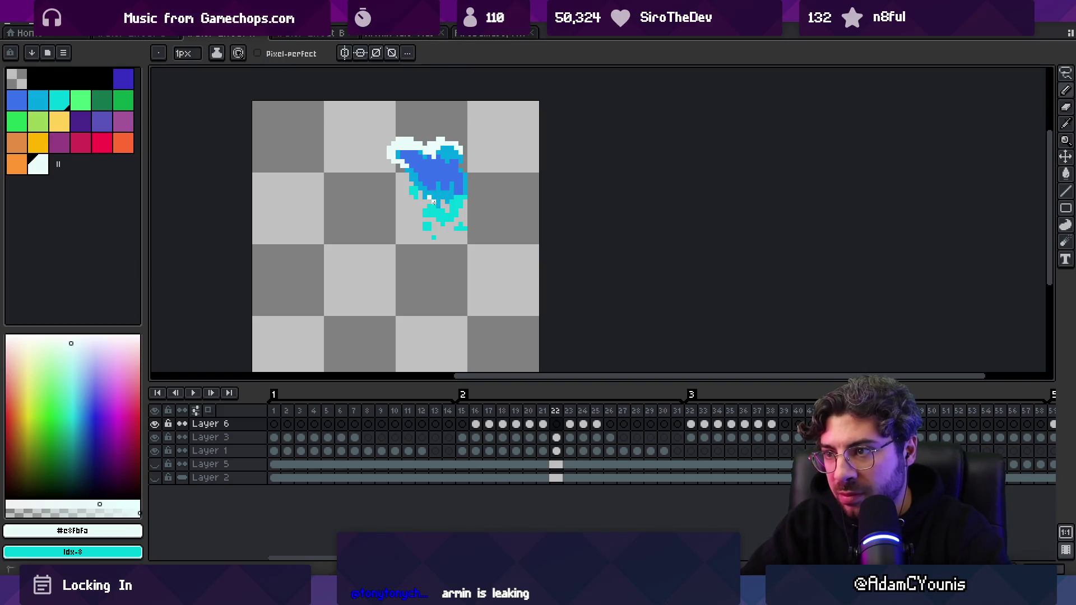
drag(447, 201, 455, 206)
- Paste the copied splash onto frame 23, trim it with a 14px eraser, and move on to frame 25
key(Right)
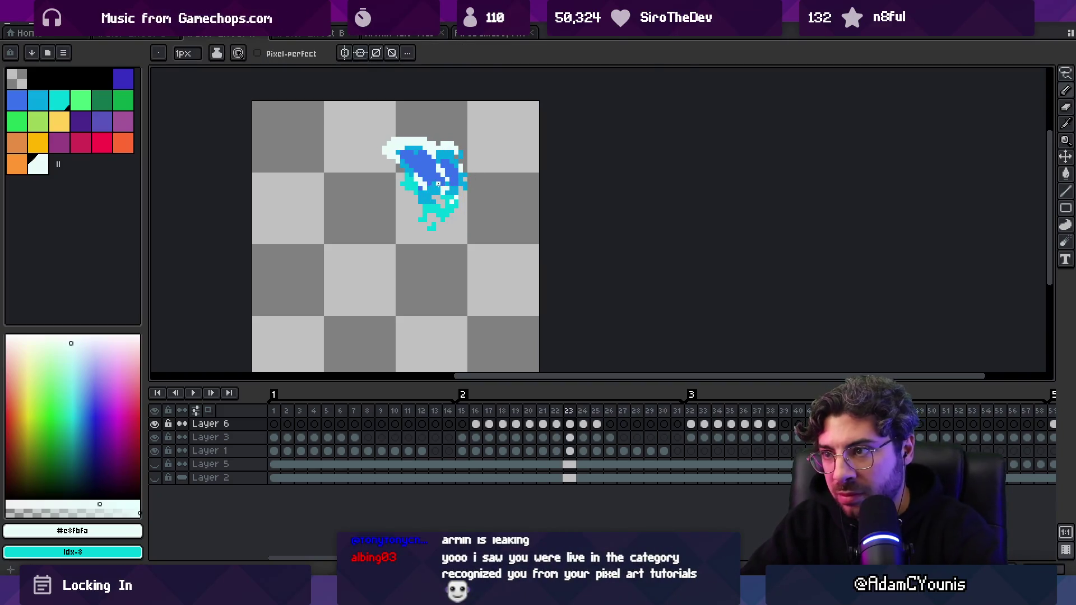
key(ctrl+v)
key(e)
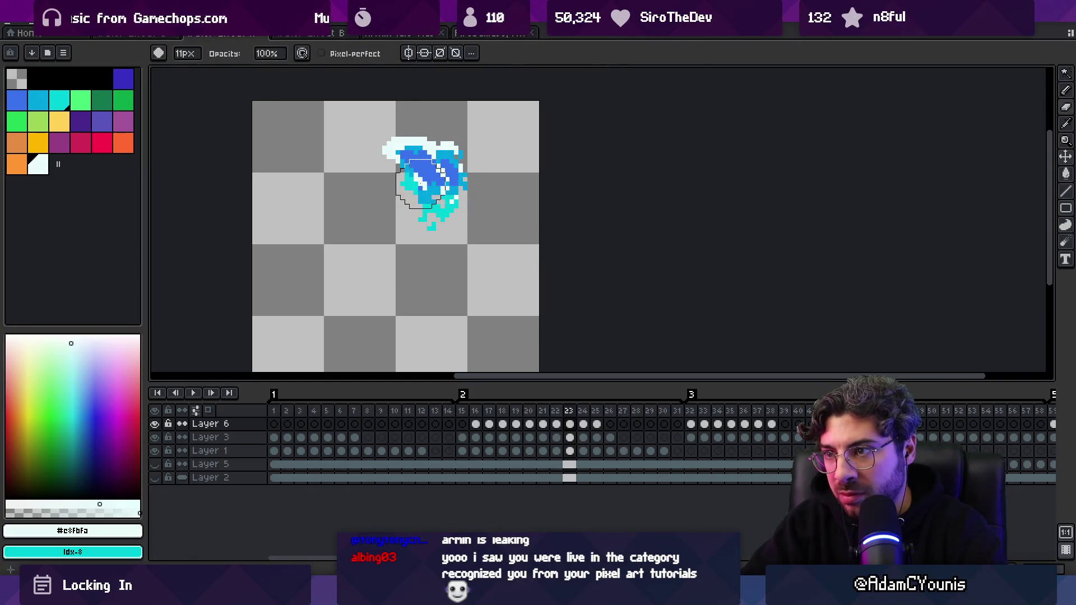
key(plus)
key(plus)
key(plus)
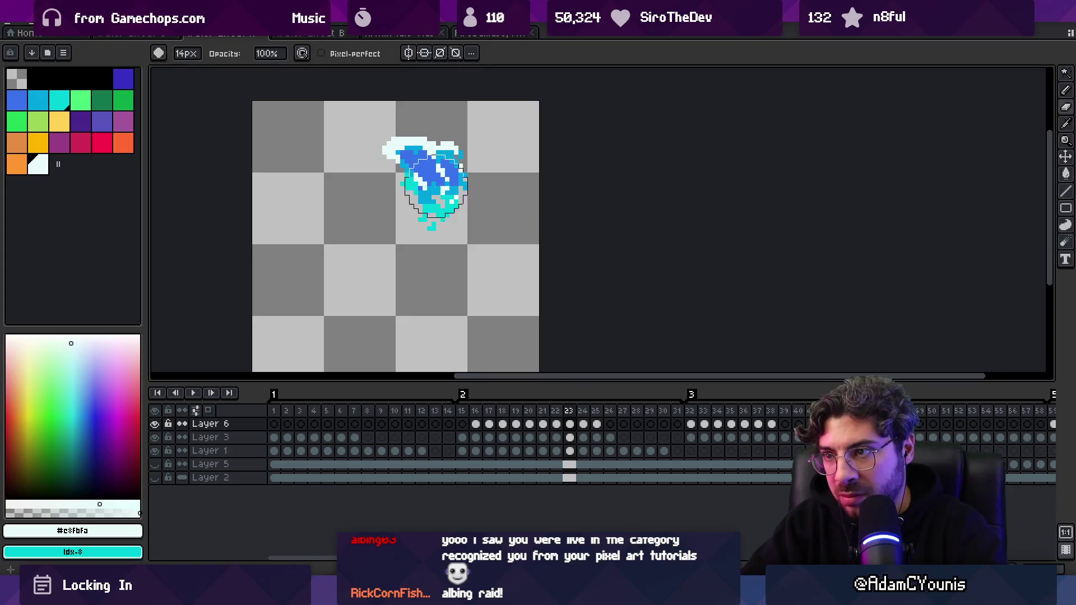
key(v)
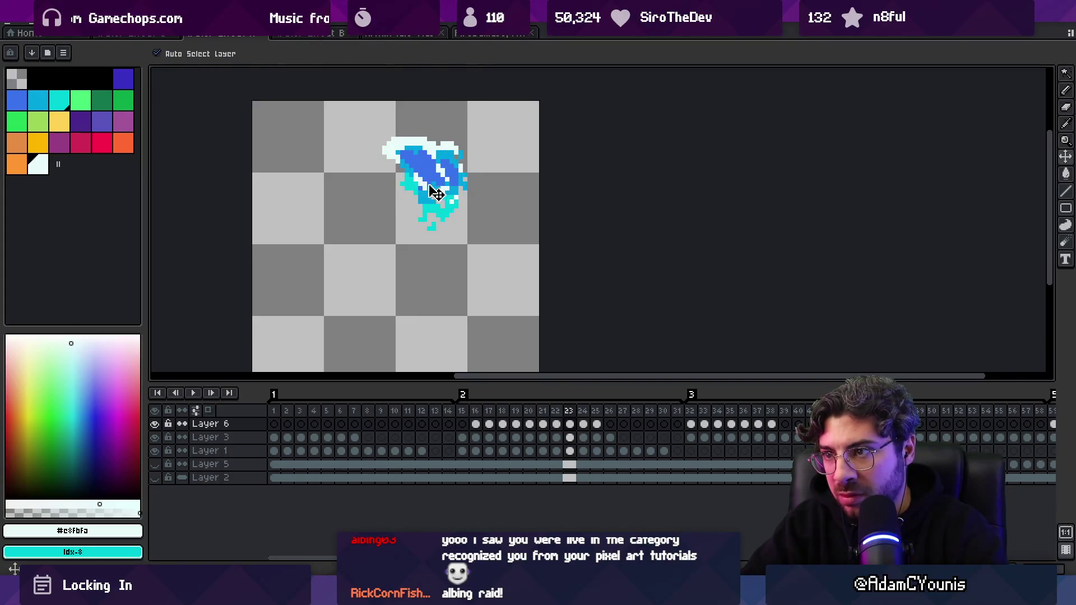
key(e)
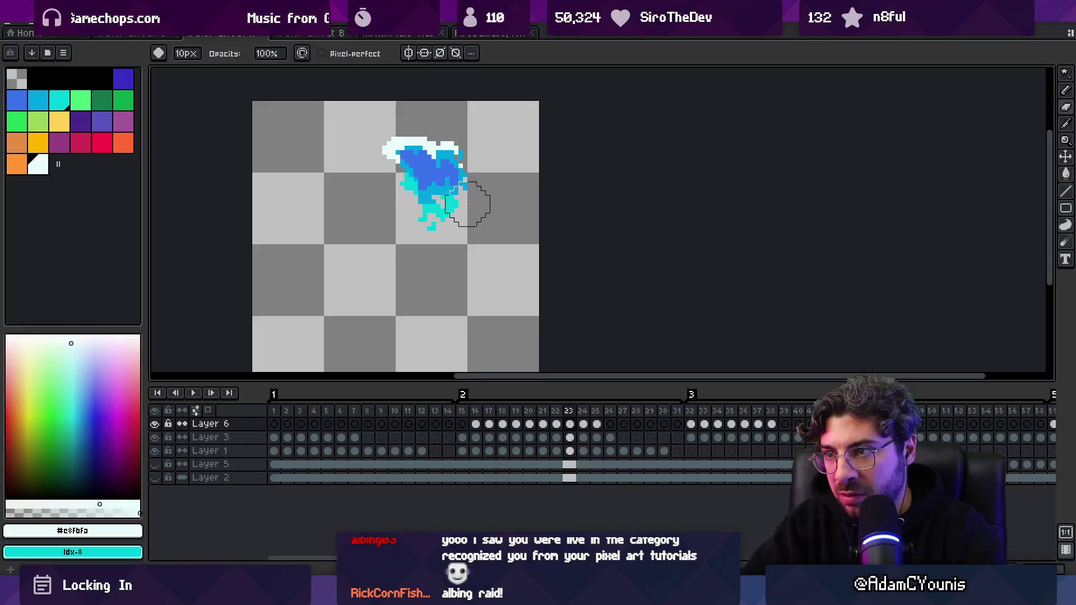
key(Right)
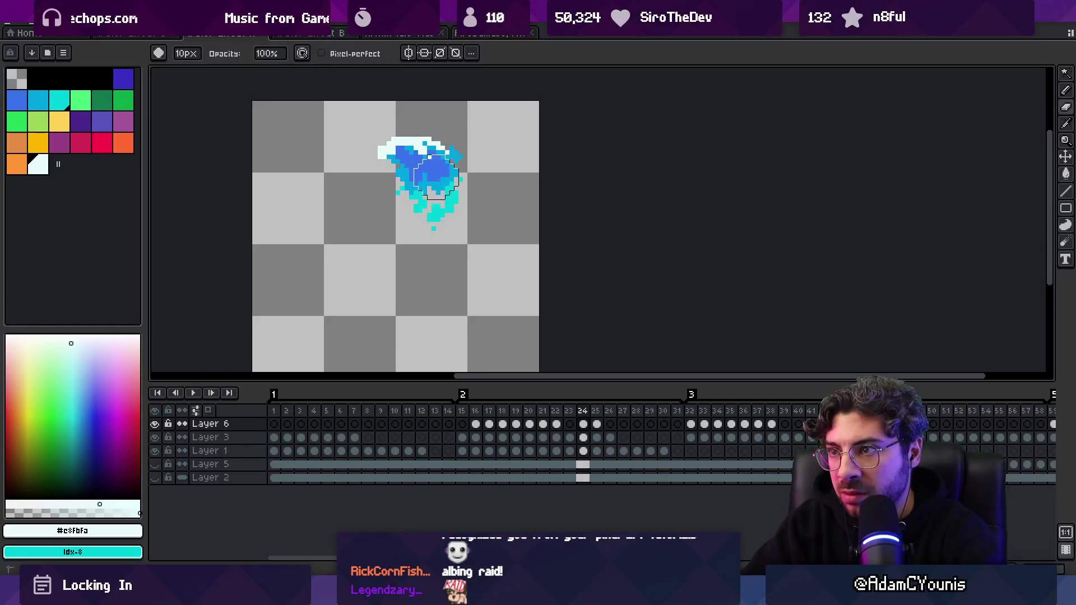
key(Right)
key(Down)
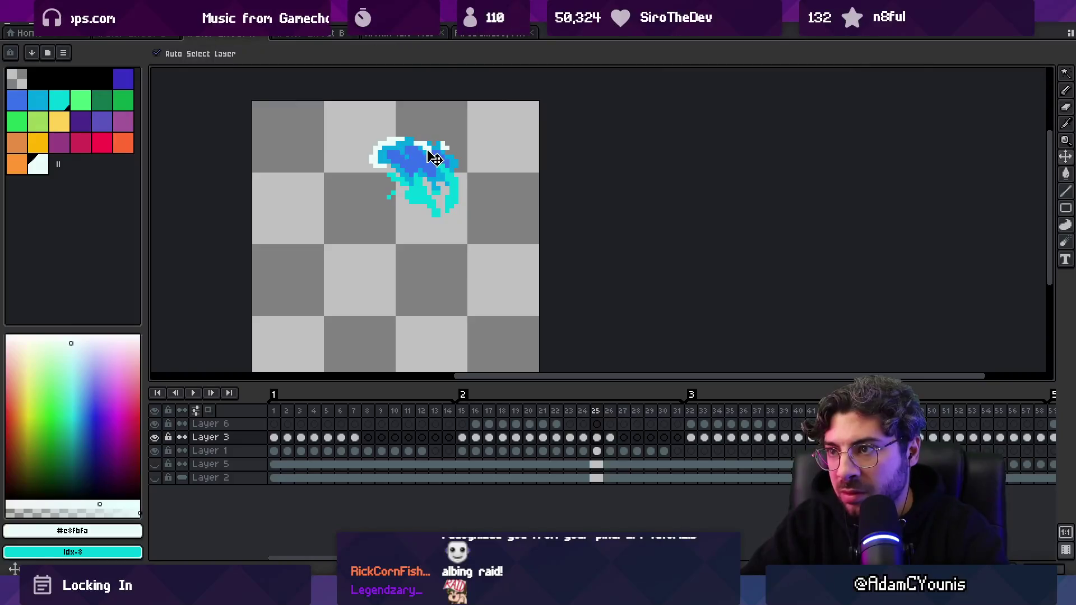
- Step from frame 23 through frames 24, 26, 29 and 36–38 with Layer 6 active, then jump ahead
key(Left)
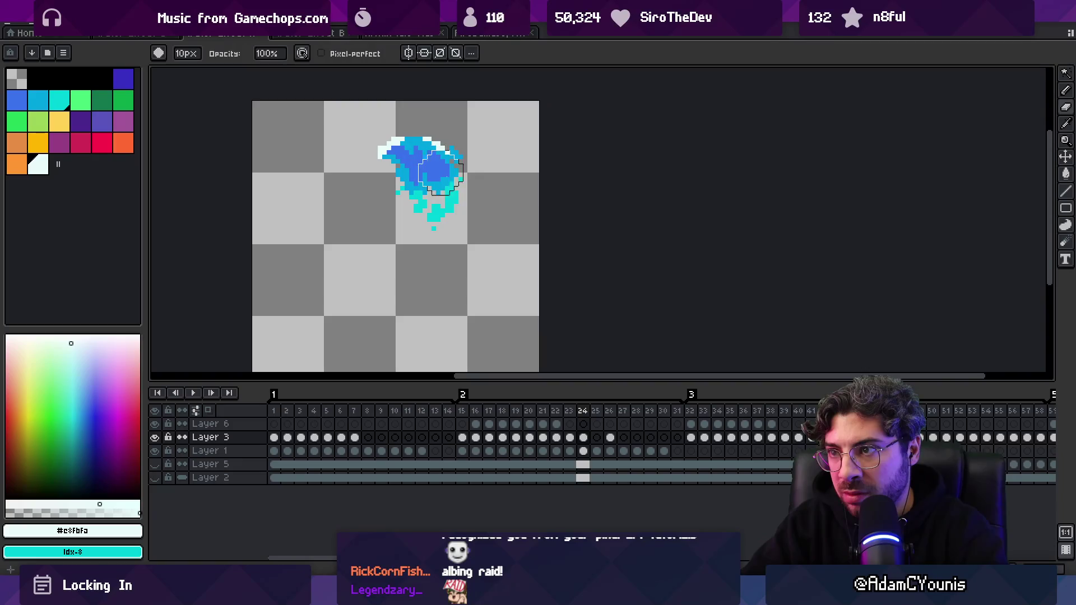
key(Left)
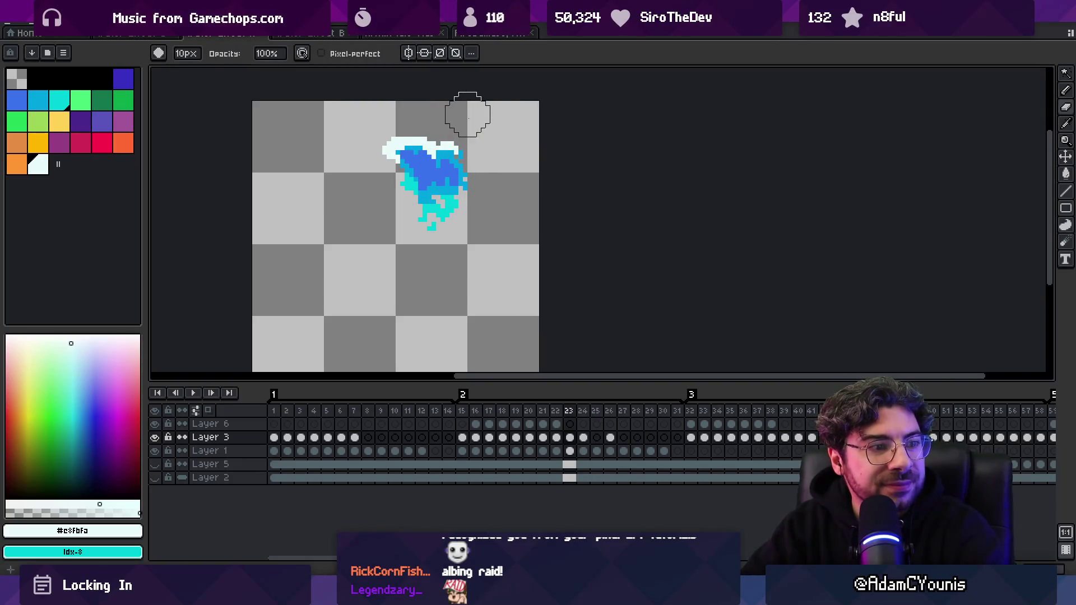
key(Right)
key(Right)
key(Right)
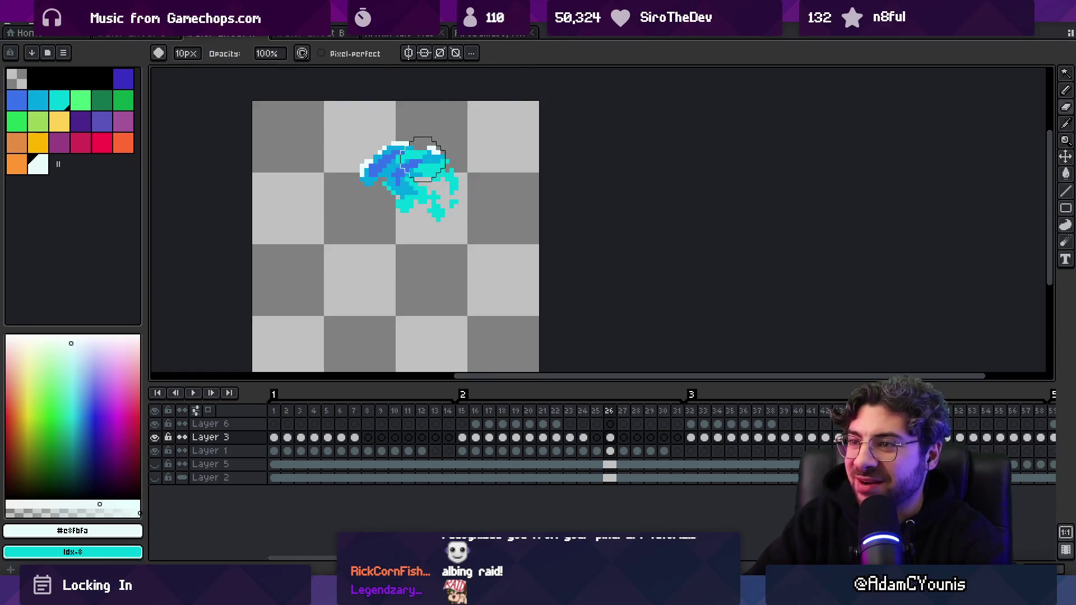
key(Right)
key(Right)
key(Right)
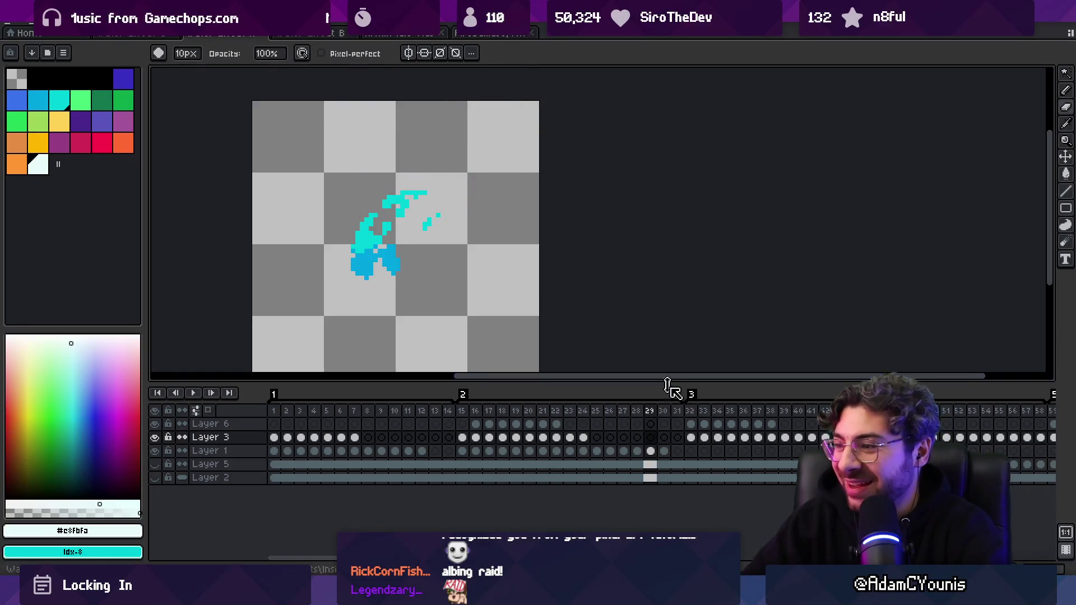
key(Right)
key(Right)
key(Right)
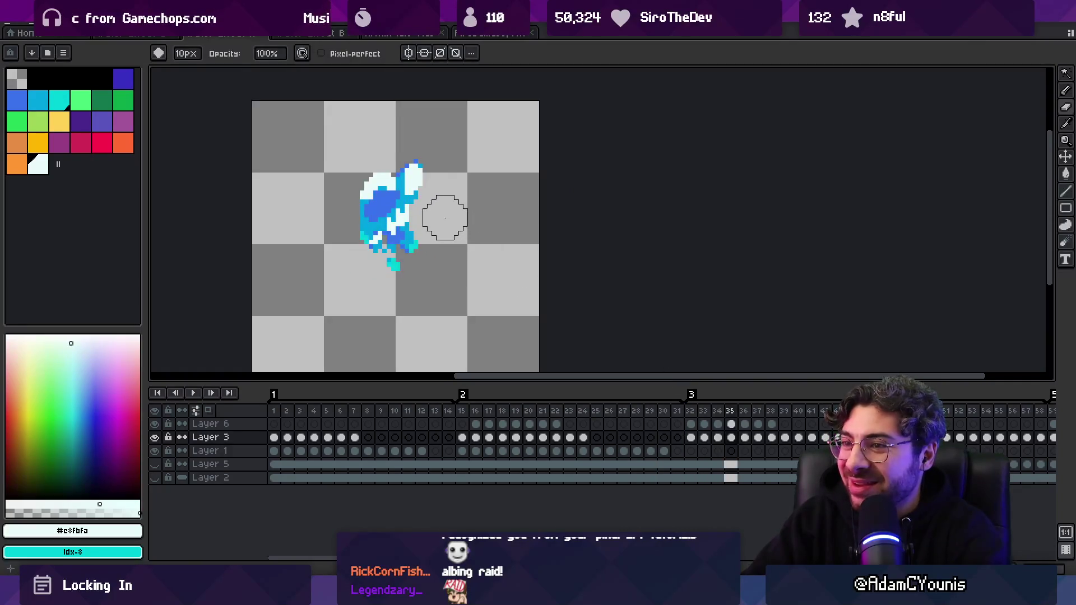
key(Right)
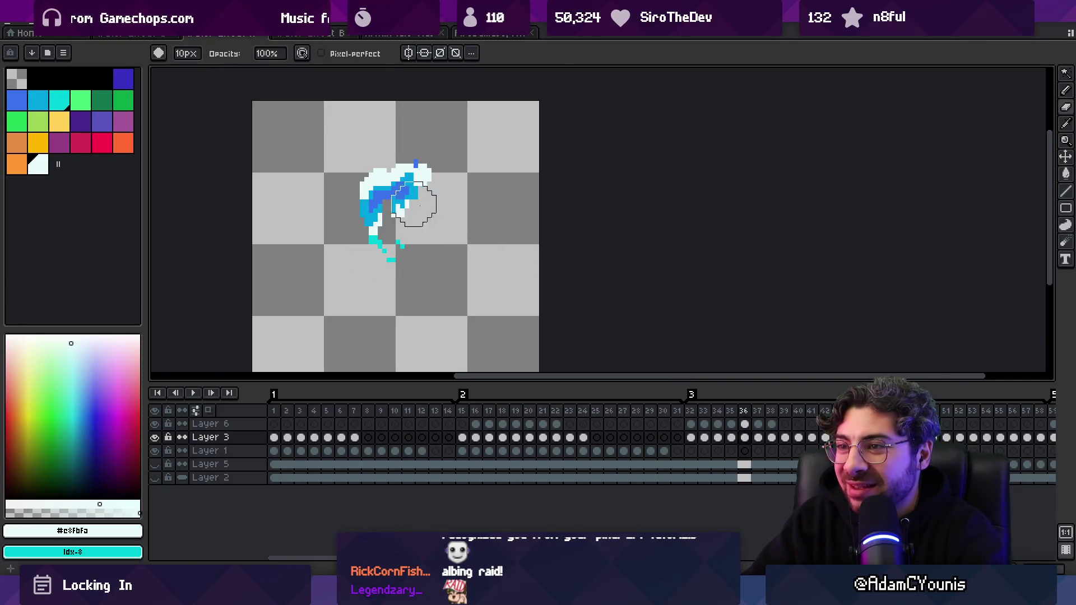
ctrl+click(390, 194)
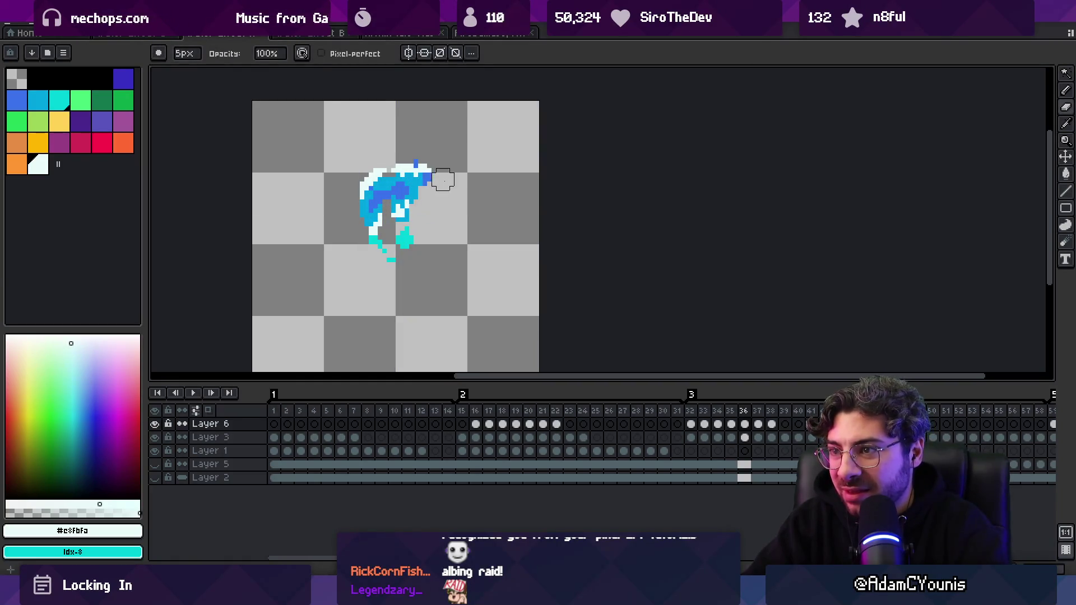
key(Right)
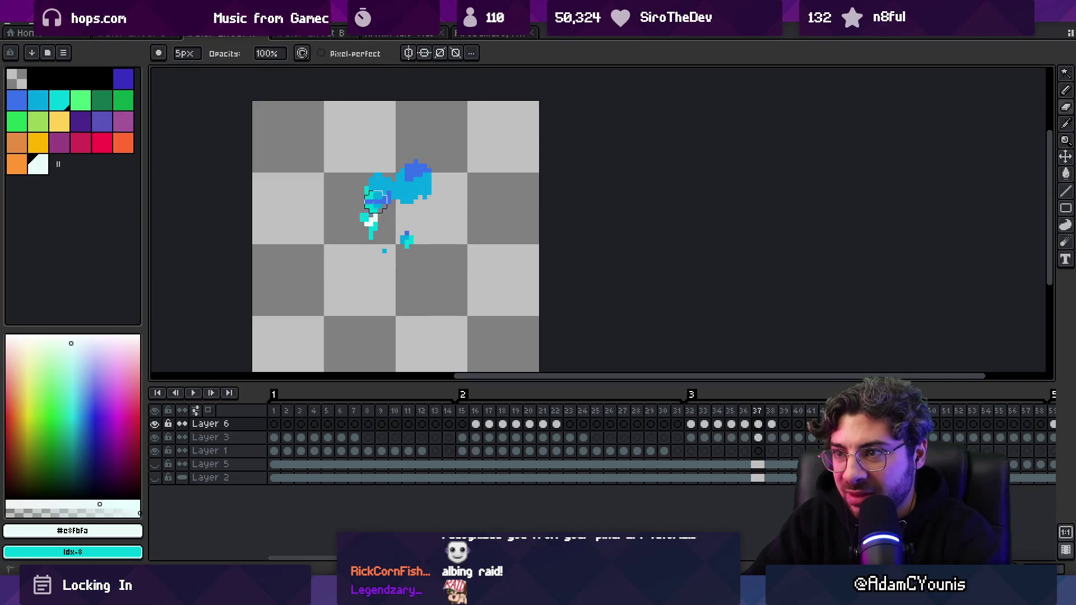
key(Right)
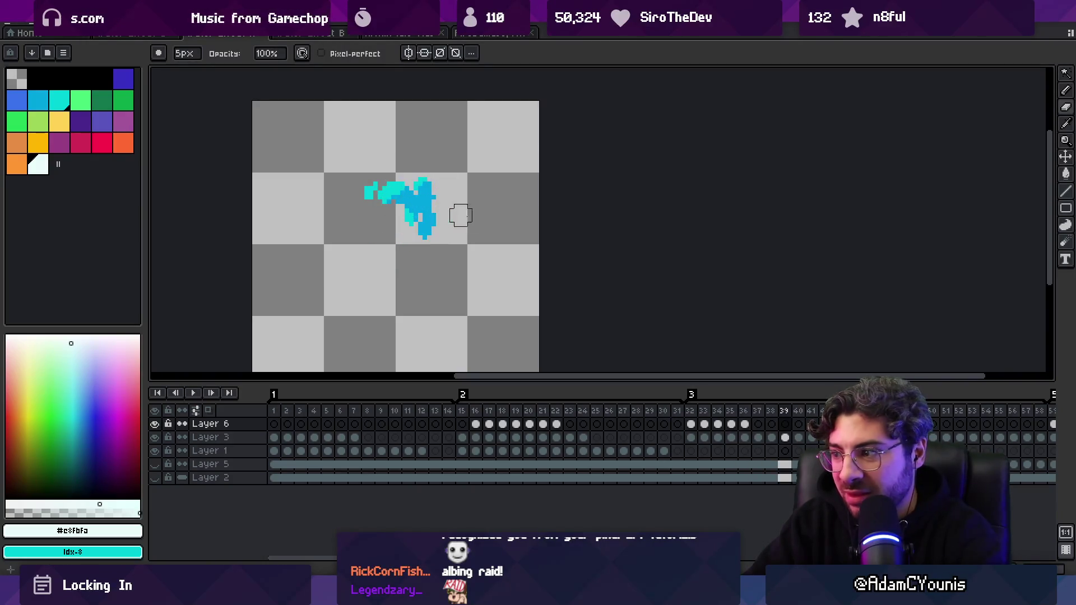
key(Return)
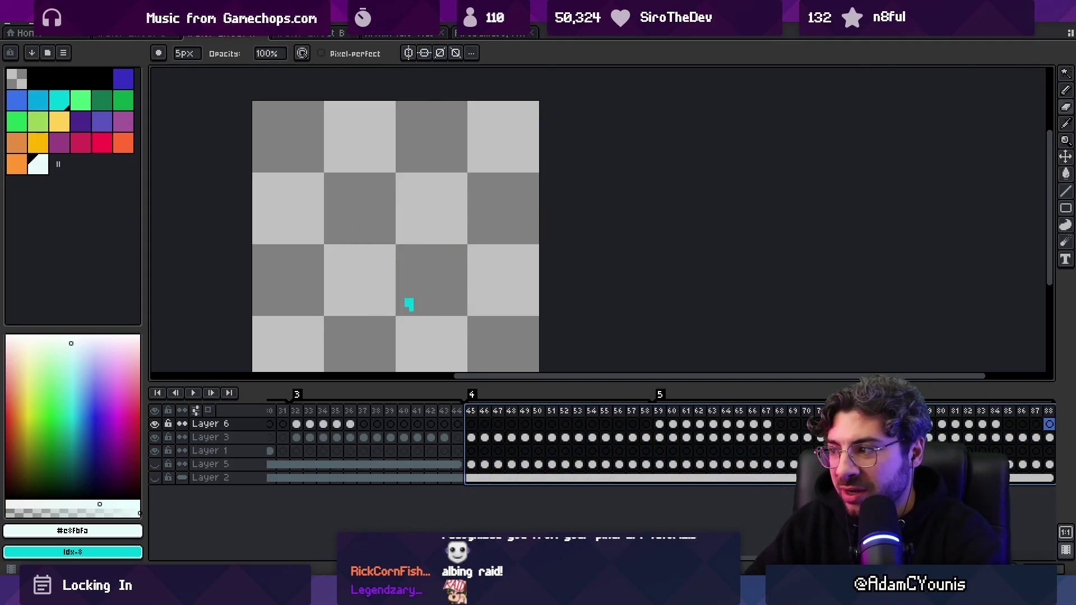
- Clear the frame range and zoom out to see frame 84's splash small, then switch to Unity
key(Return)
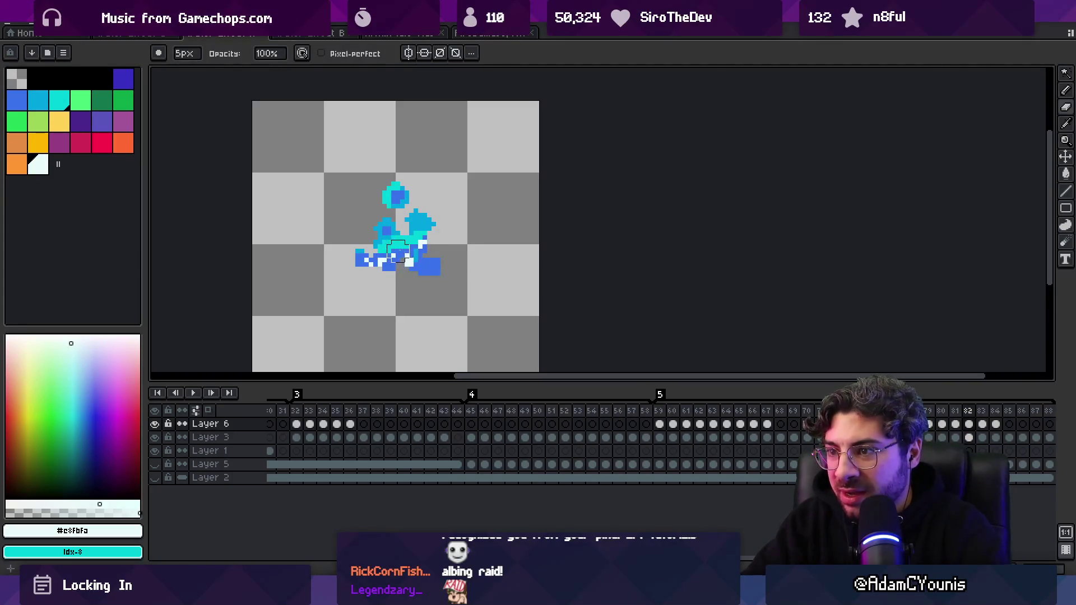
key(z)
scroll(458, 263, down, 1)
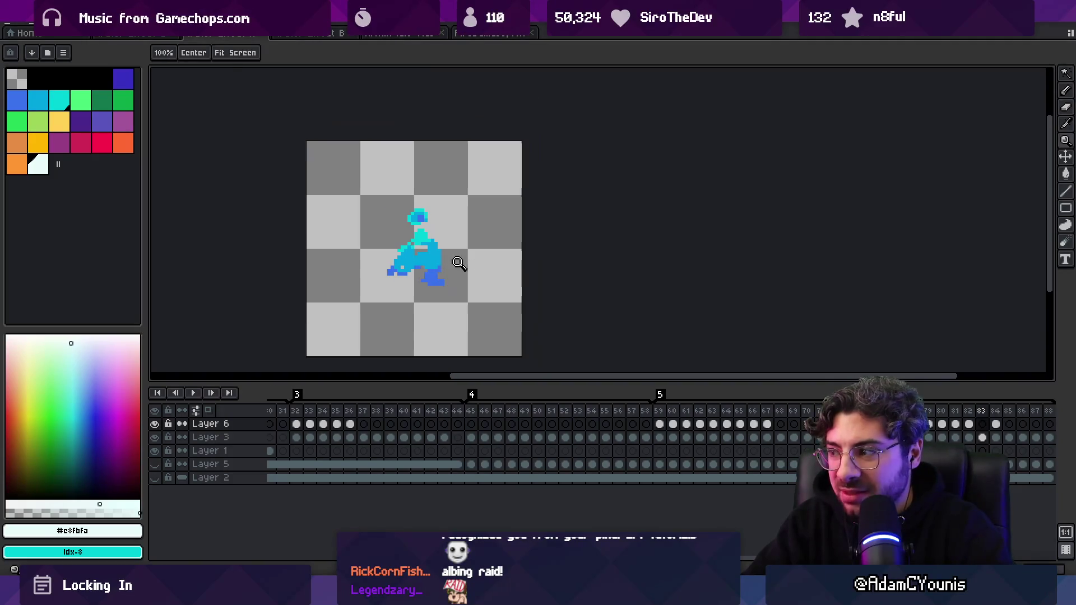
scroll(429, 277, down, 1)
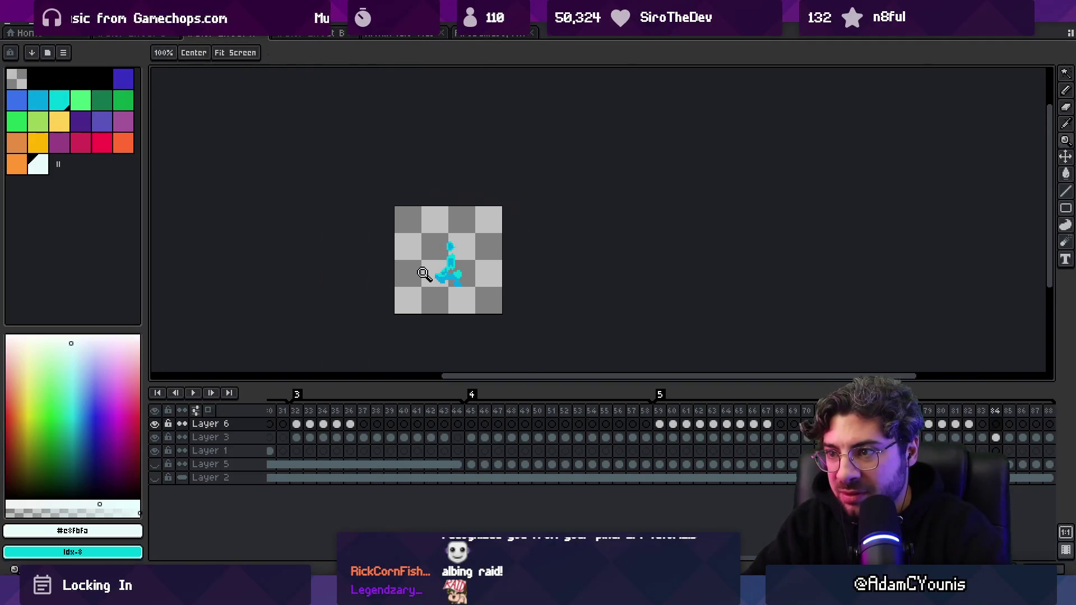
key(v)
key(z)
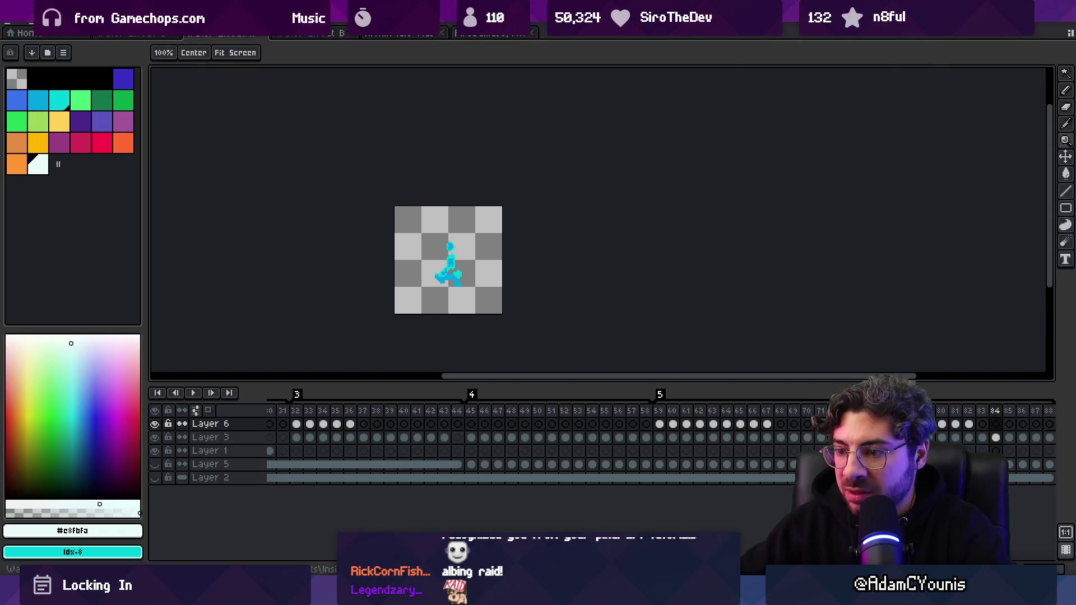
key(alt+Tab)
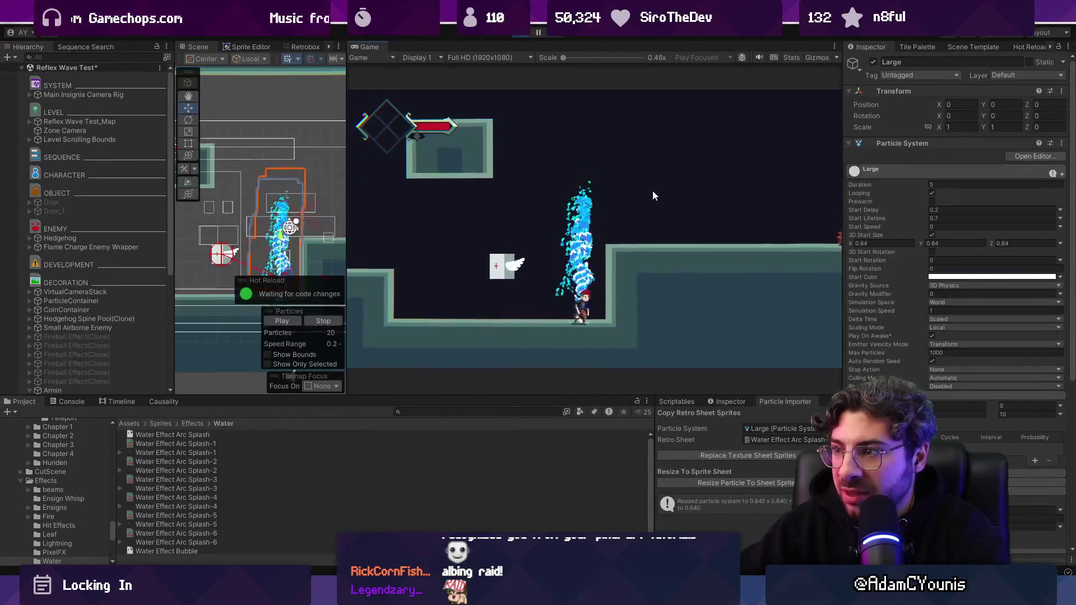
- Play the game maximized to watch the splash on the player, then return to Aseprite
key(shift+space)
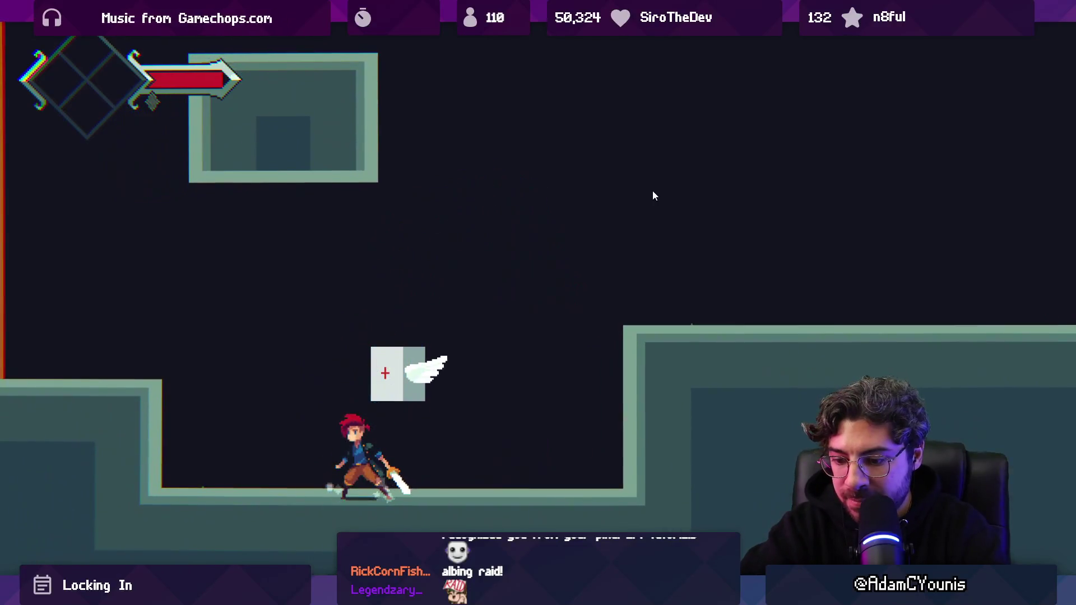
key(alt+Tab)
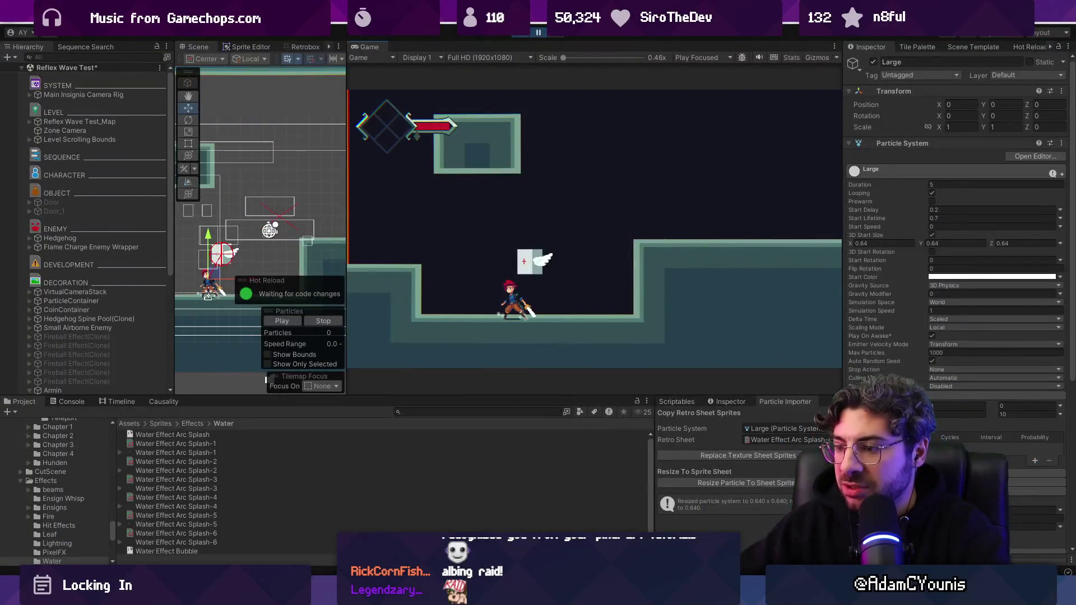
key(alt+Tab)
scroll(420, 436, up, 5)
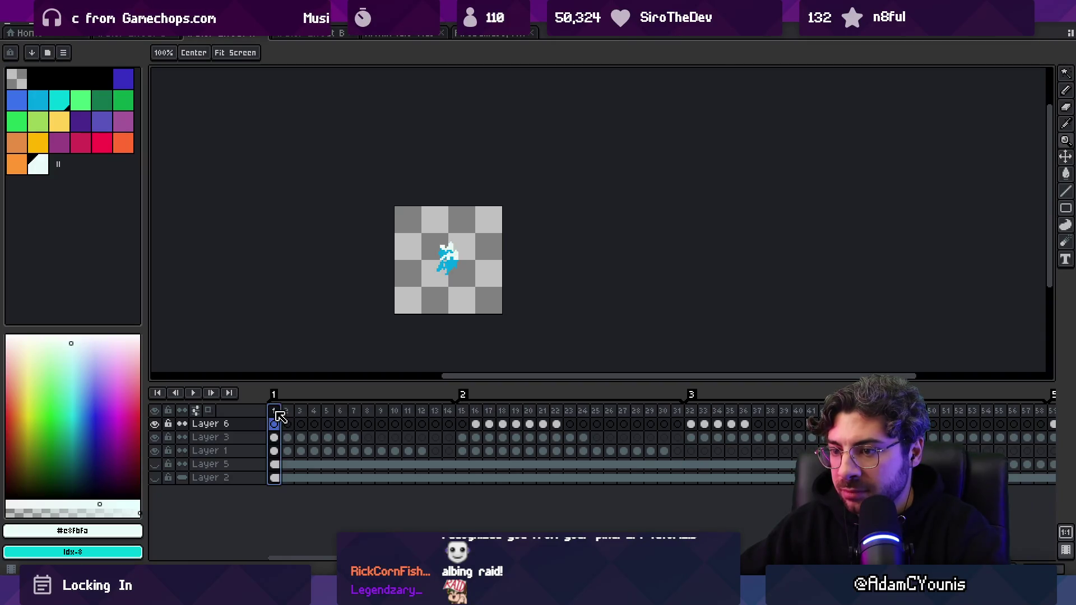
- Select frames 1–19, settle on frame 20, zoom in on the splash and pick Layer 6
drag(397, 407, 532, 405)
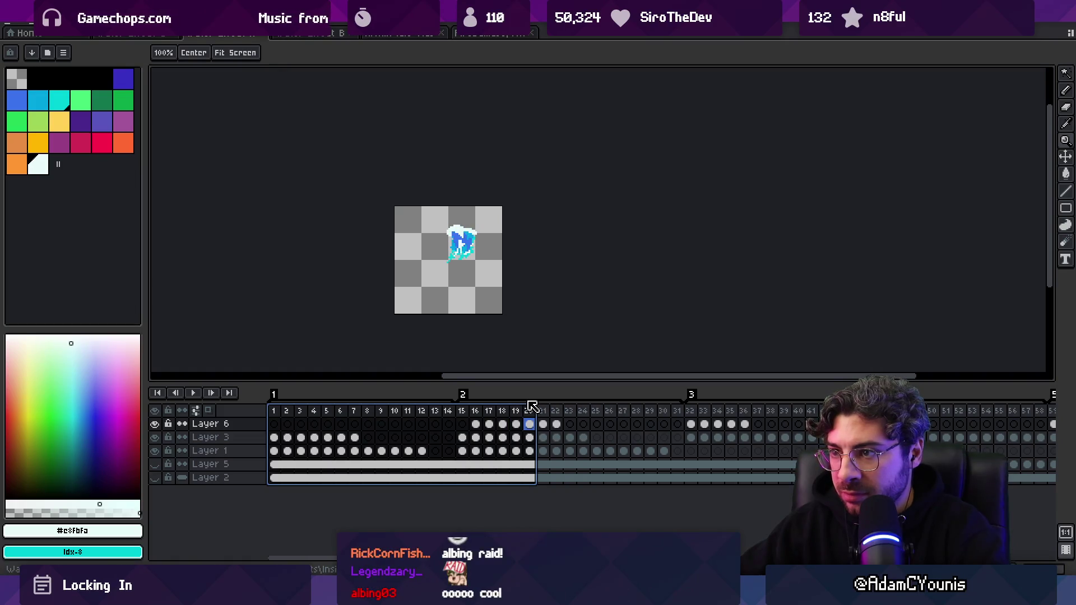
key(Escape)
scroll(482, 200, up, 4)
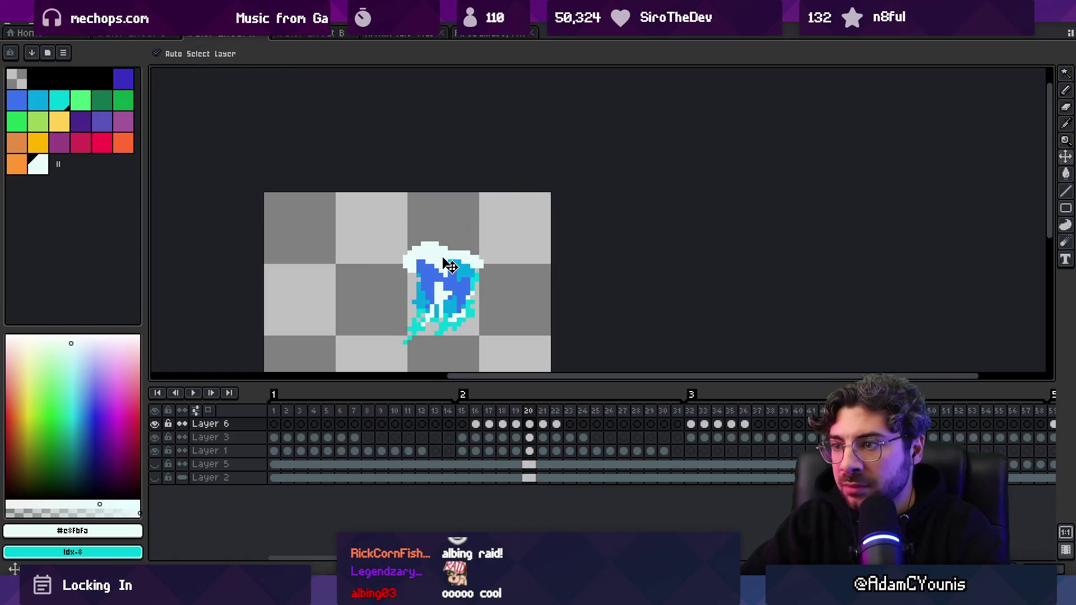
ctrl+click(444, 264)
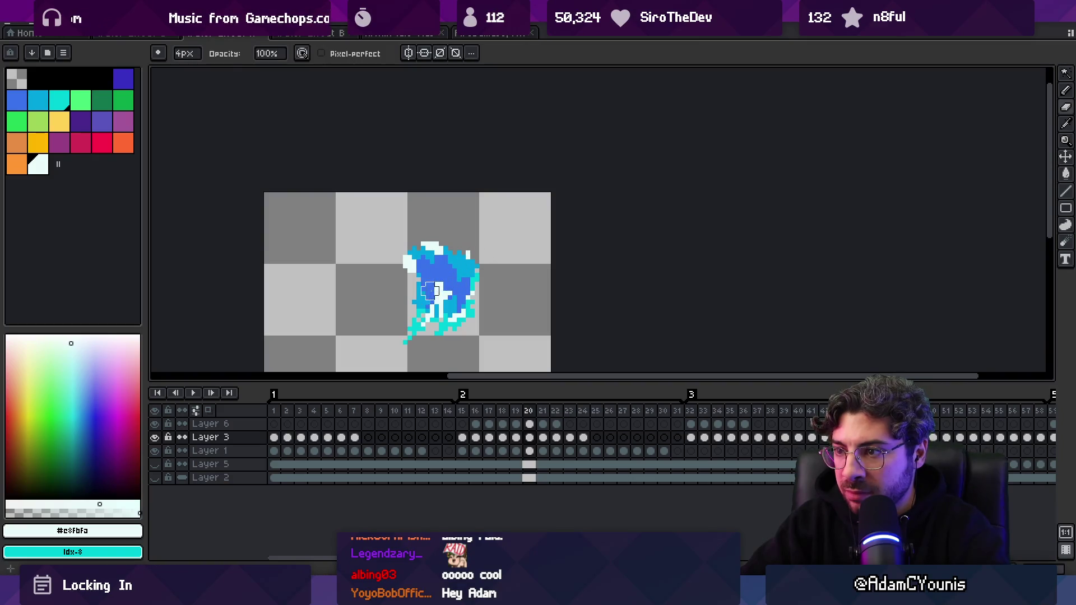
click(455, 287)
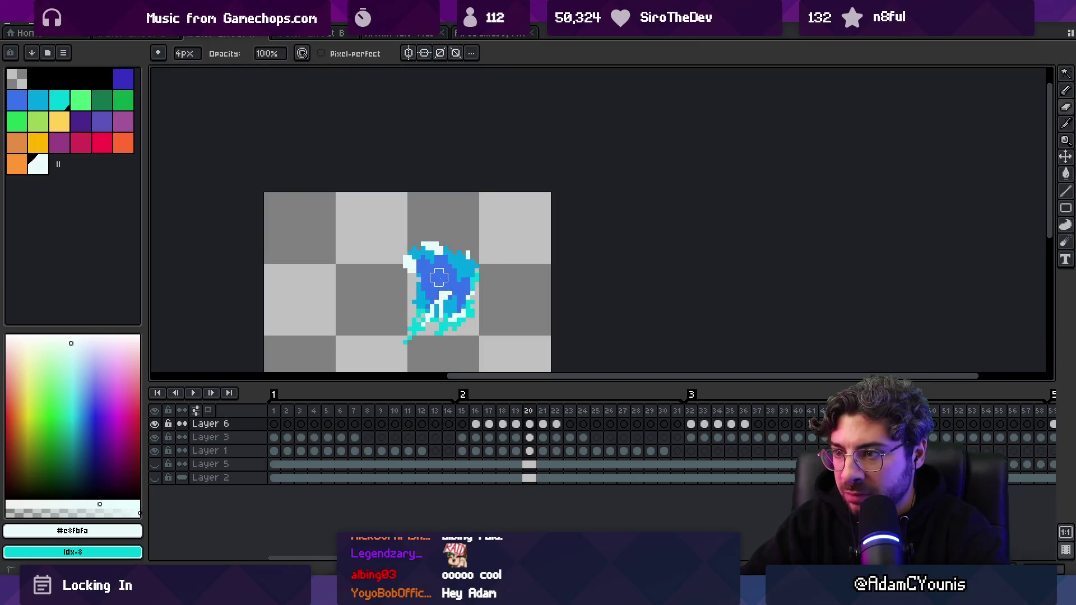
- Step through frames 21–24 alternating between Layer 3 and Layer 6, then switch to Unity
key(ctrl+Right)
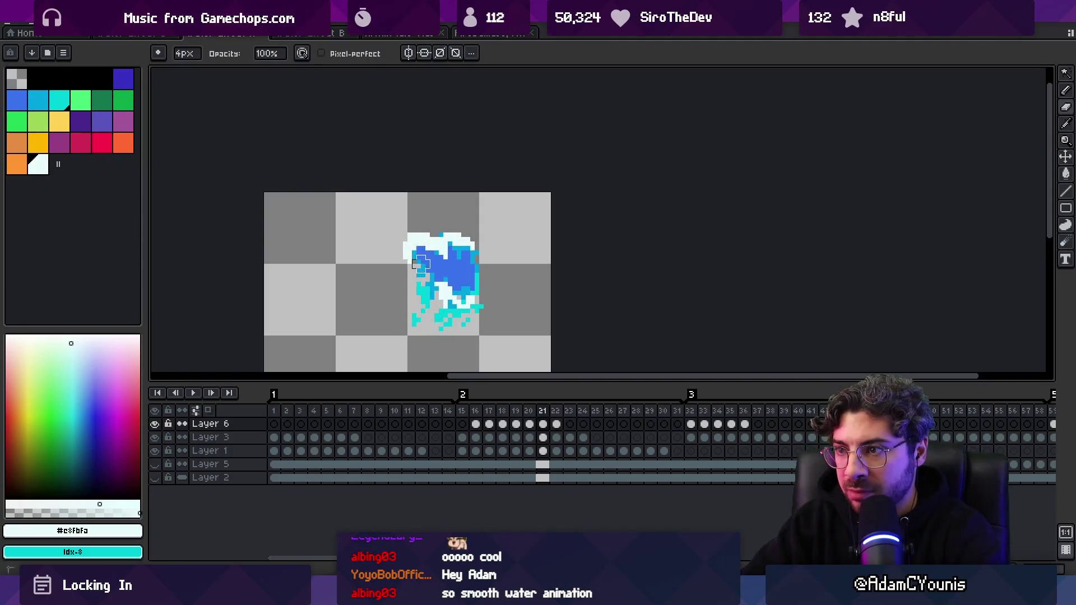
key(v)
click(434, 253)
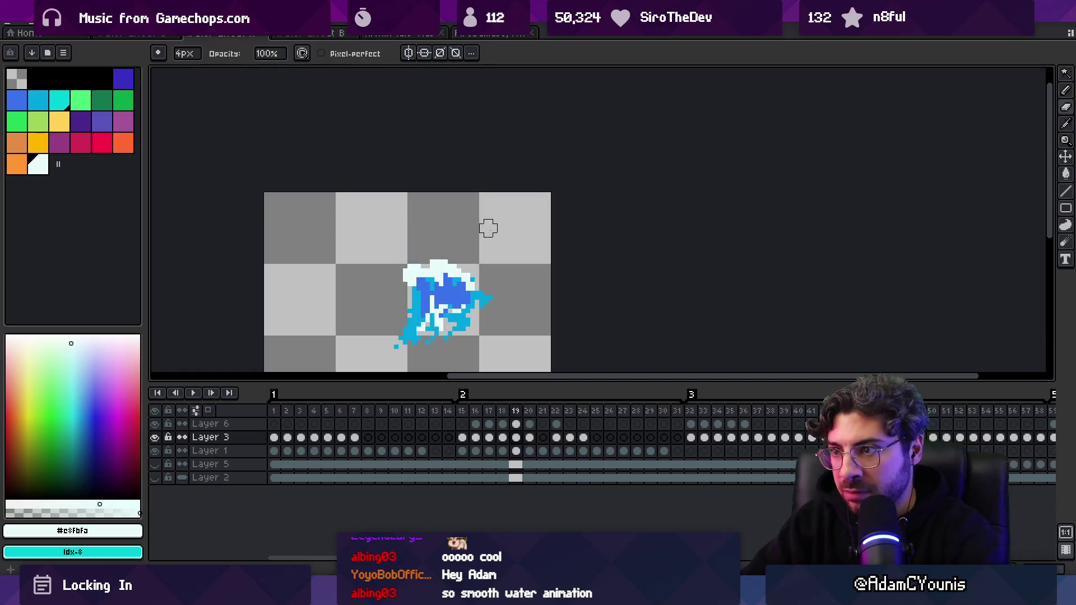
key(Right)
key(Right)
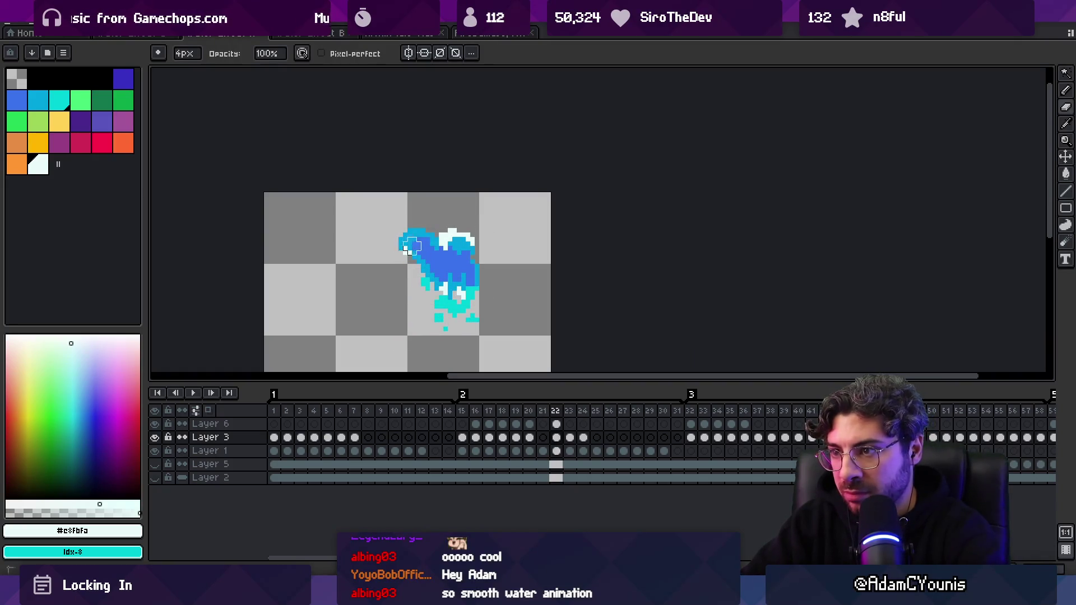
ctrl+click(443, 287)
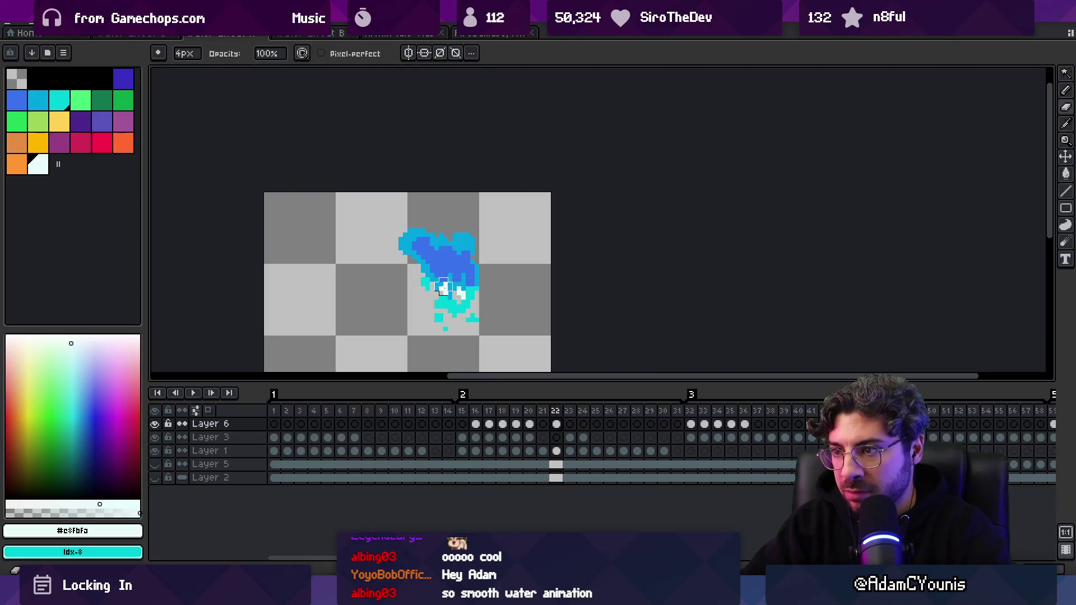
ctrl+click(419, 246)
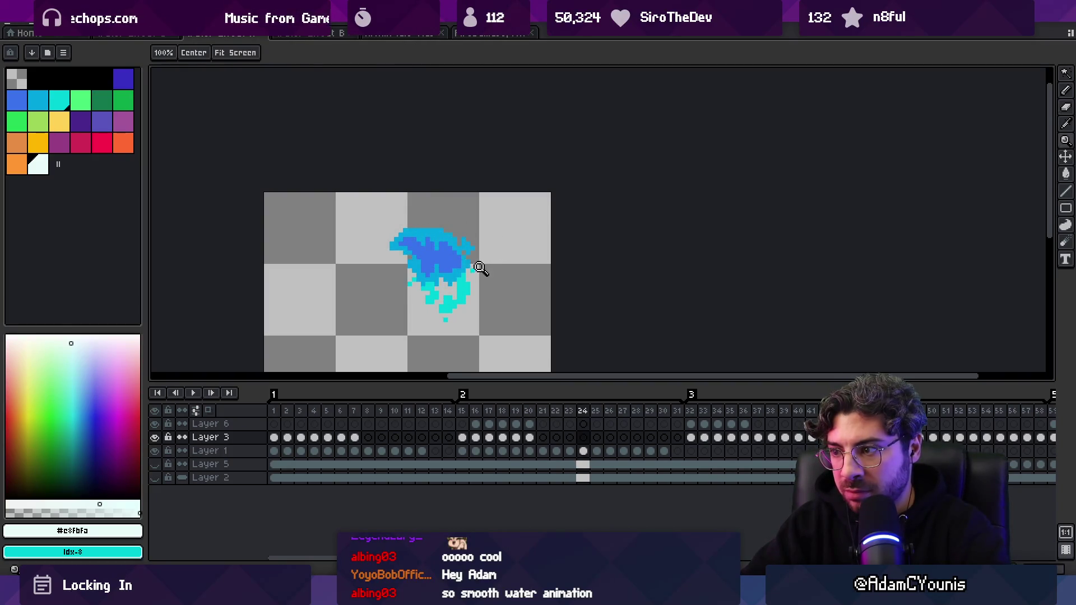
scroll(480, 269, down, 2)
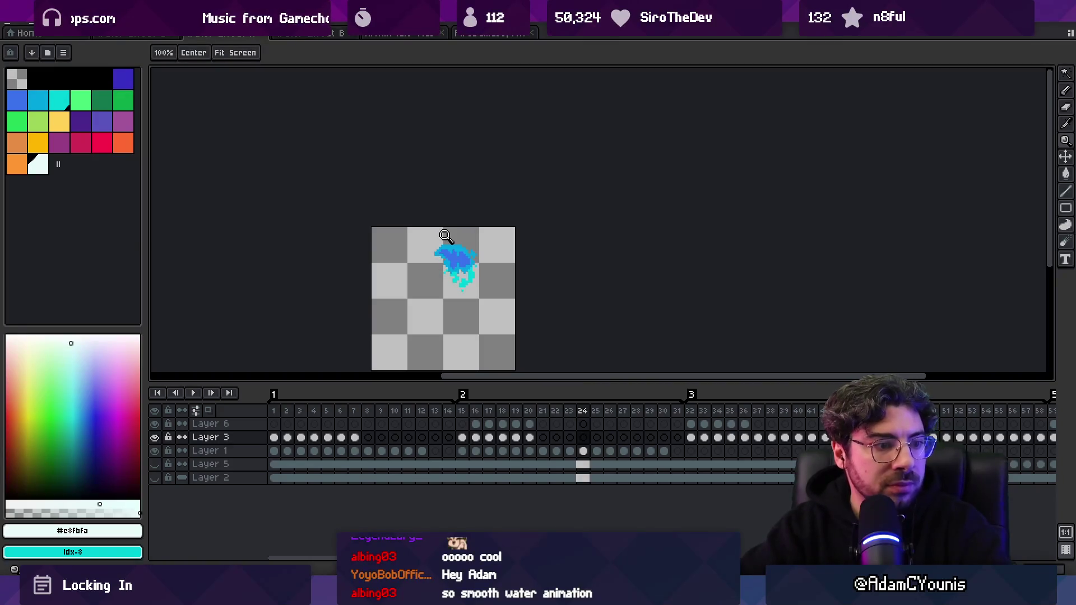
key(z)
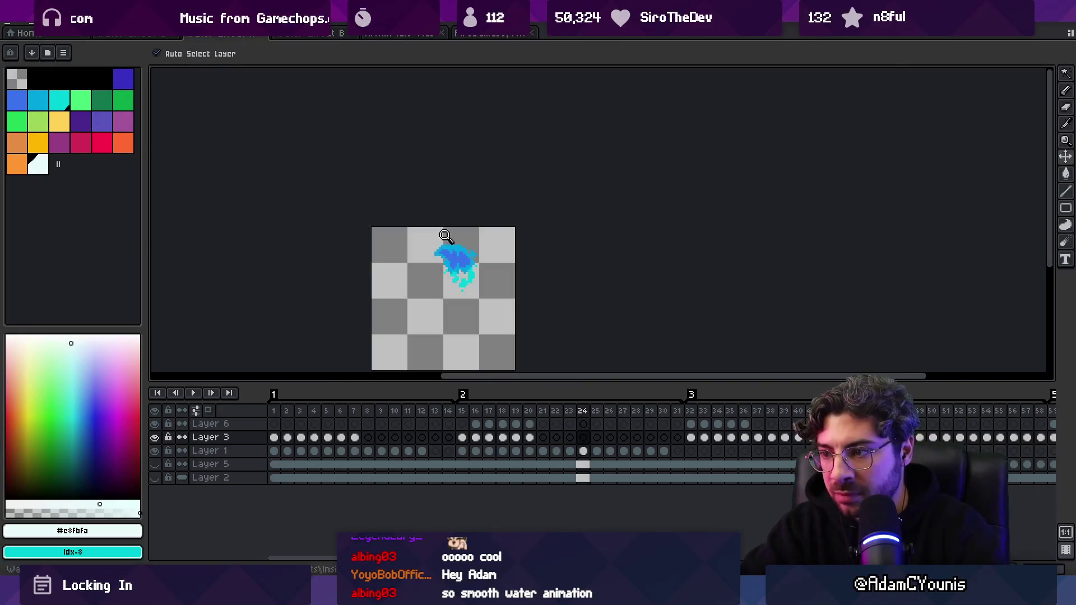
key(alt+Tab)
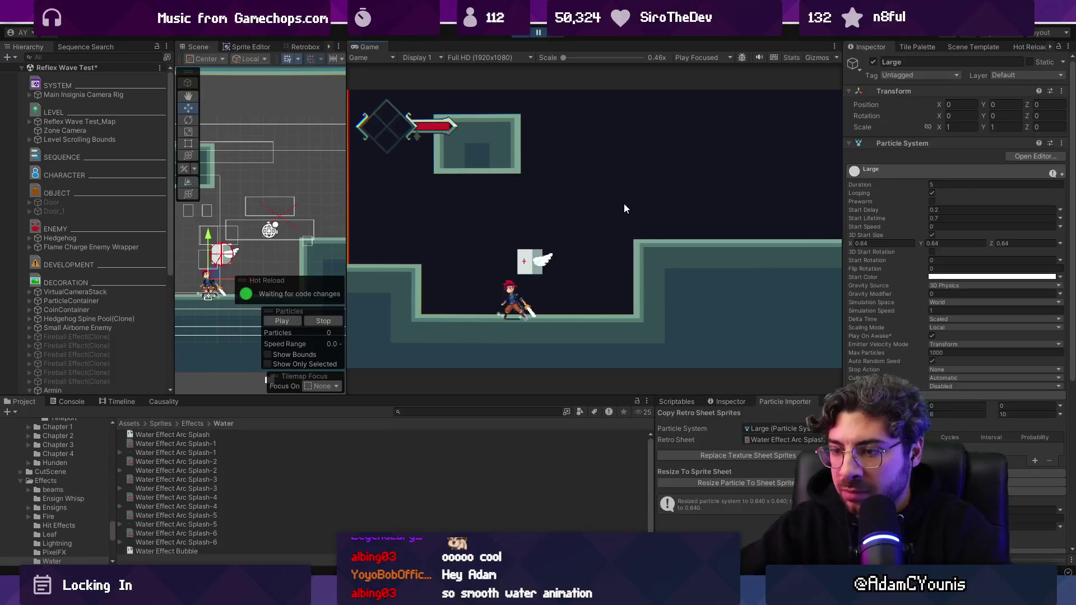
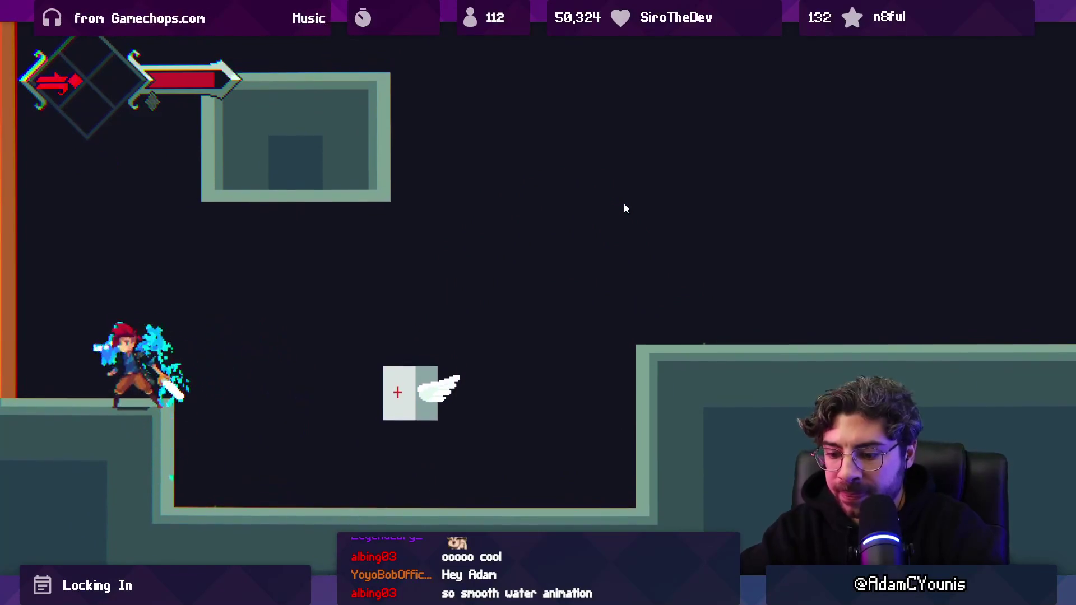
- Exit the full-screen game view and bring up the water splash sprite in Aseprite
key(shift+space)
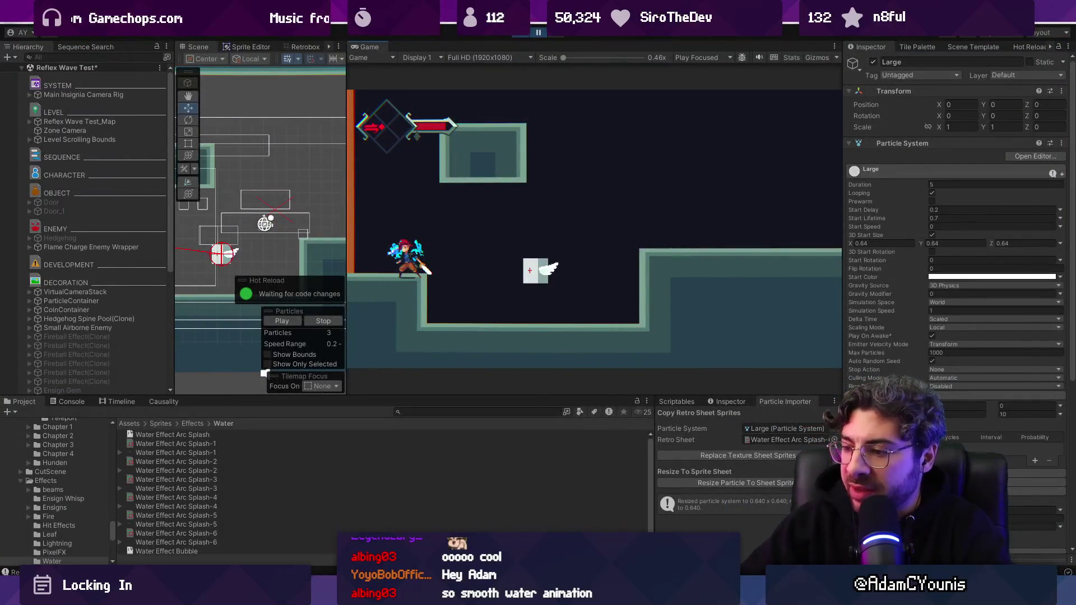
key(alt+Tab)
scroll(569, 412, right, 5)
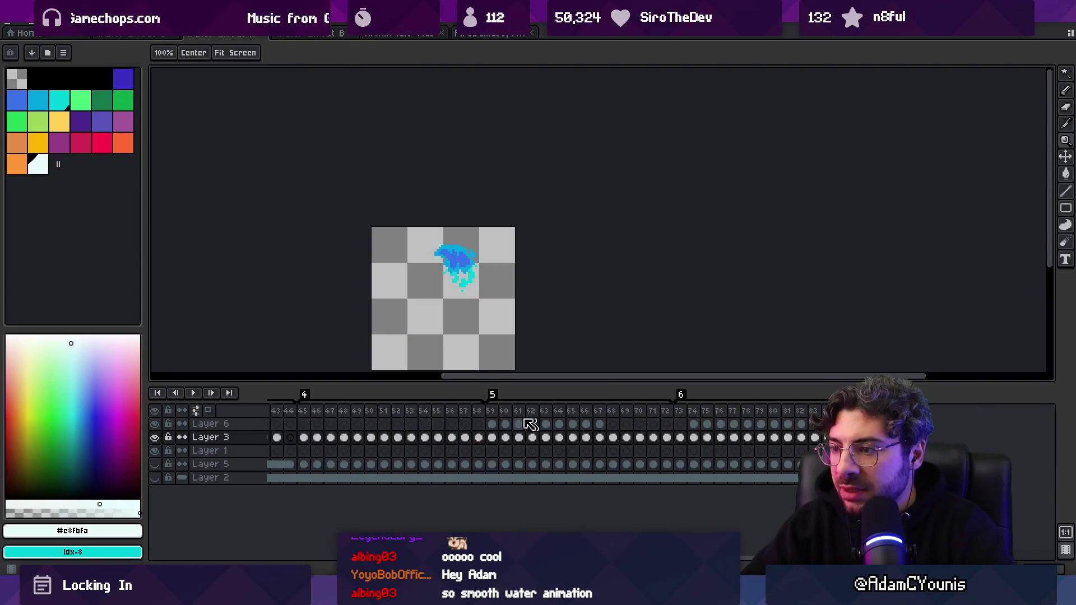
- Select splash frames 59 to 78 and zoom in to step through them
drag(490, 411, 761, 416)
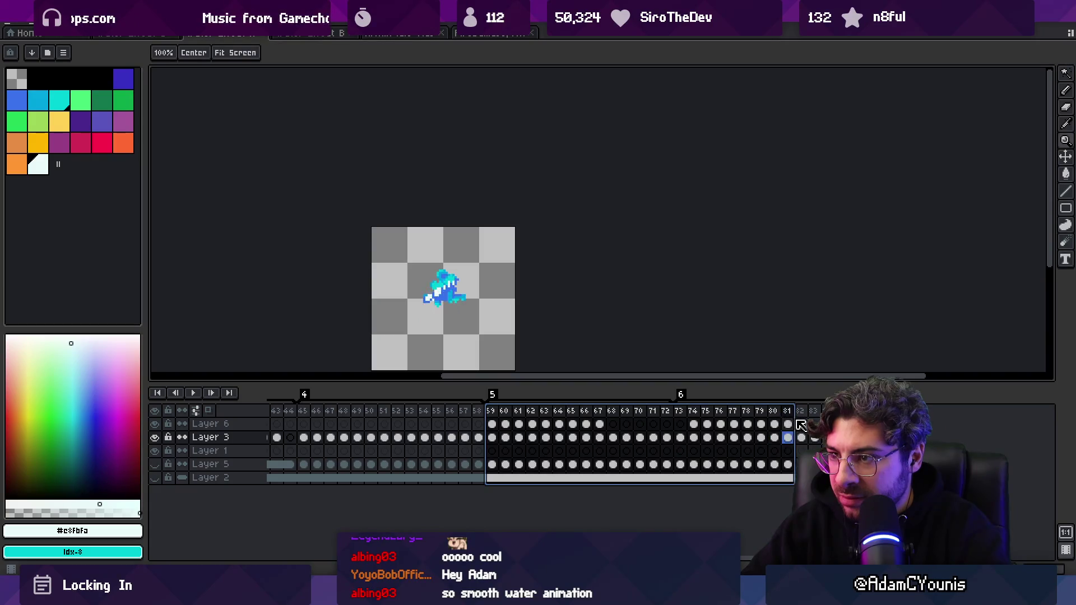
scroll(464, 233, up, 2)
key(b)
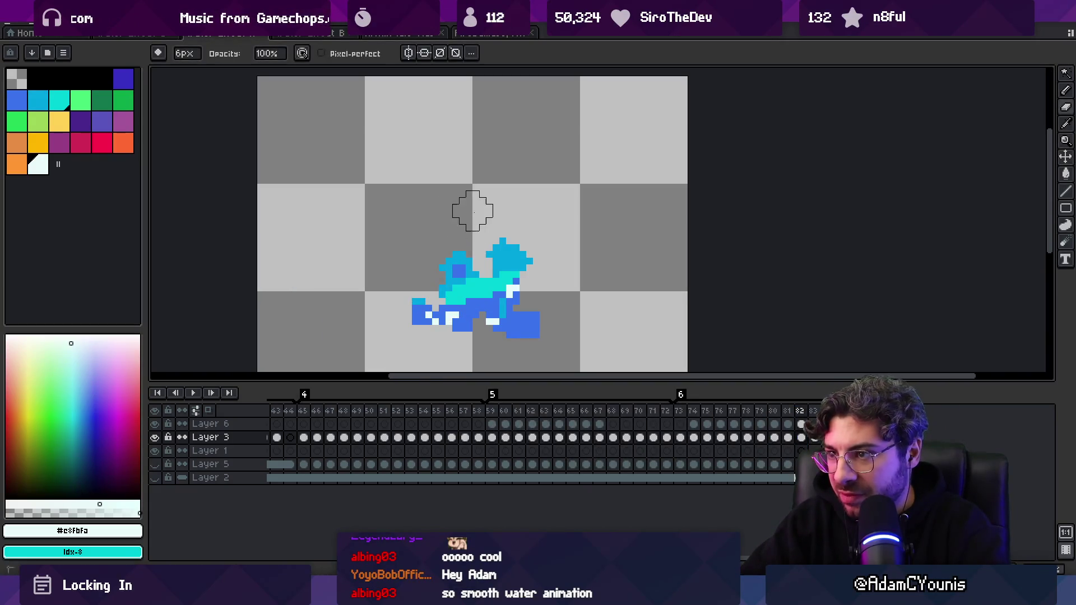
key(Right)
key(Right)
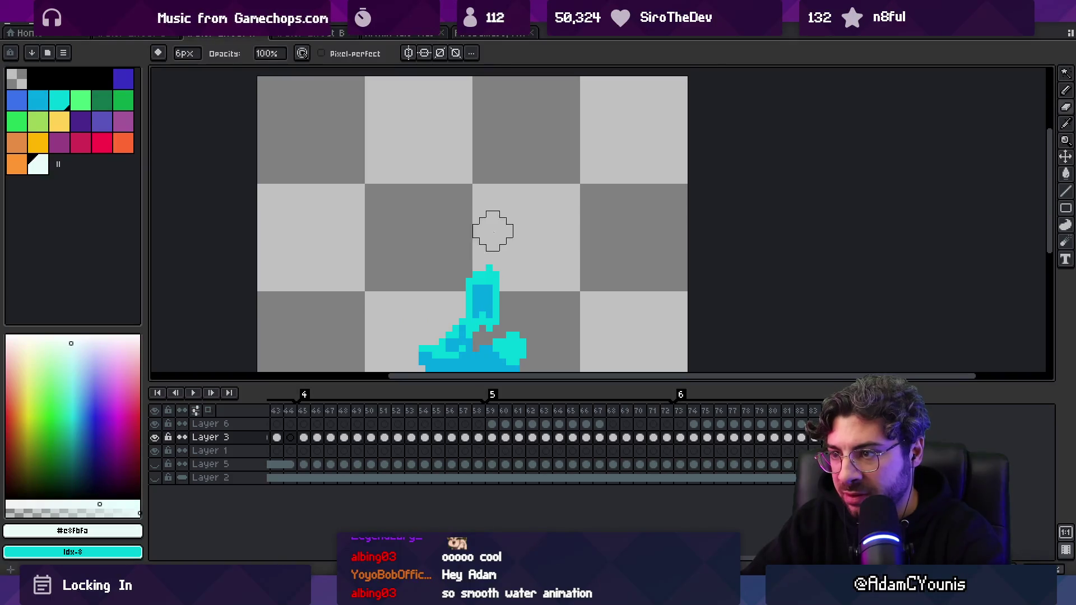
drag(492, 231, 505, 116)
key(Right)
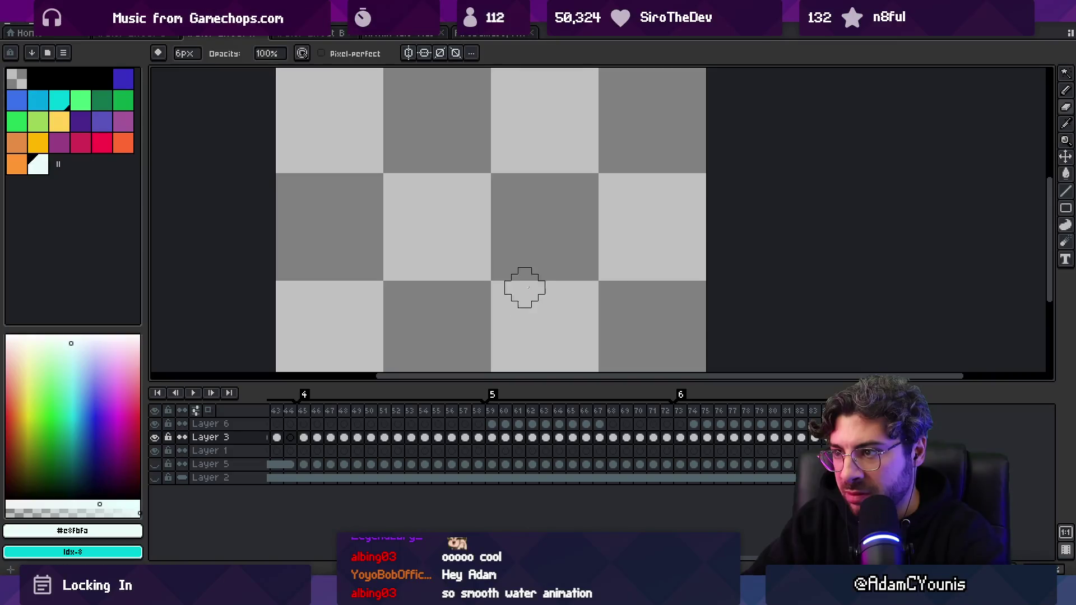
- Export the frames as a sprite sheet over the existing file and return to Unity
key(ctrl+shift+x)
key(Return)
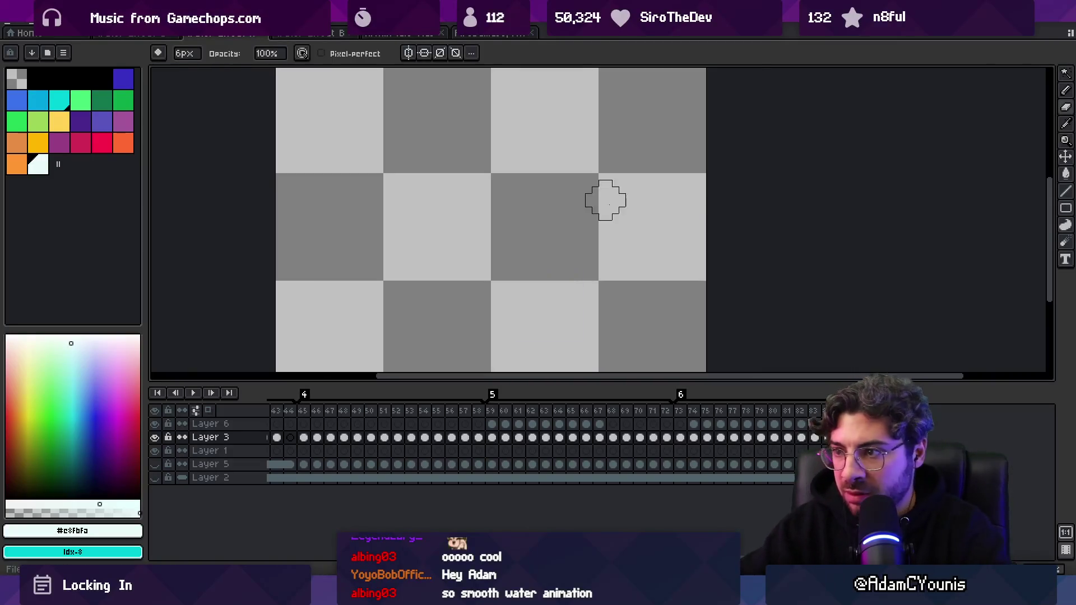
key(alt+Tab)
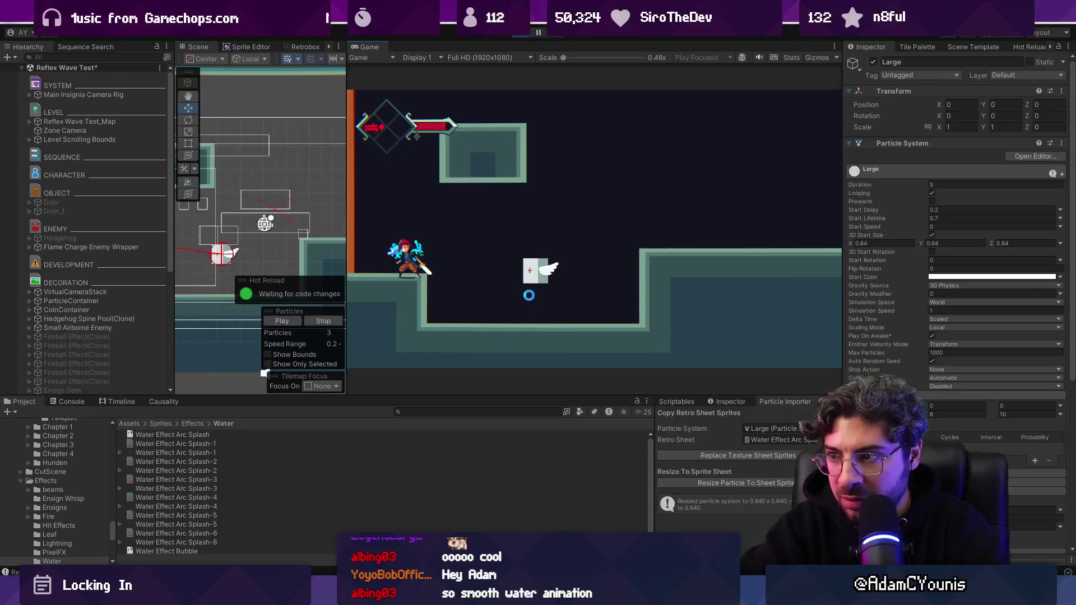
key(shift+space)
key(Right)
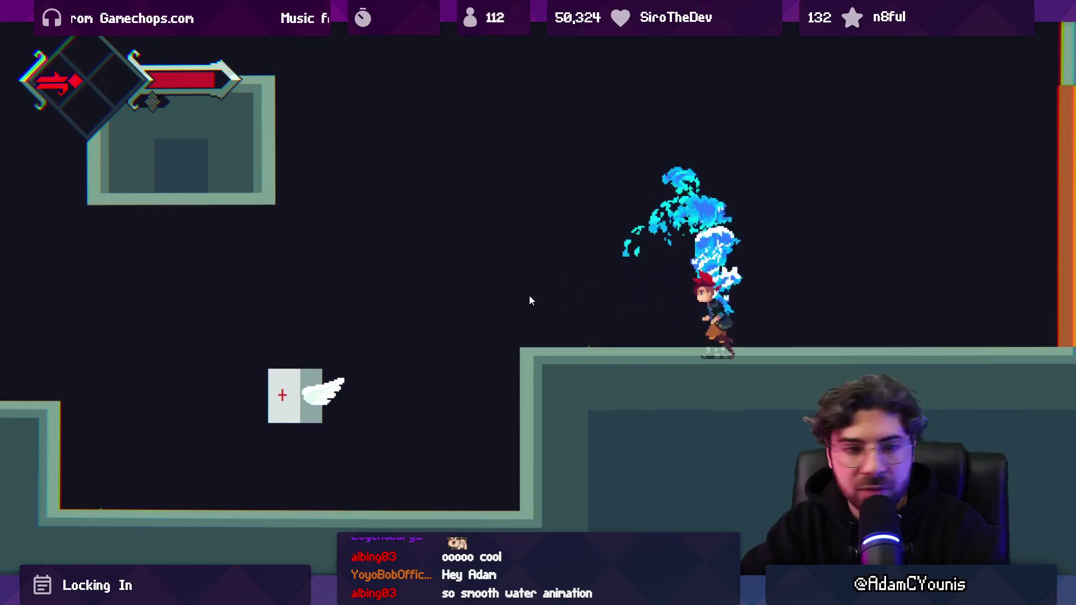
key(Left)
key(Left)
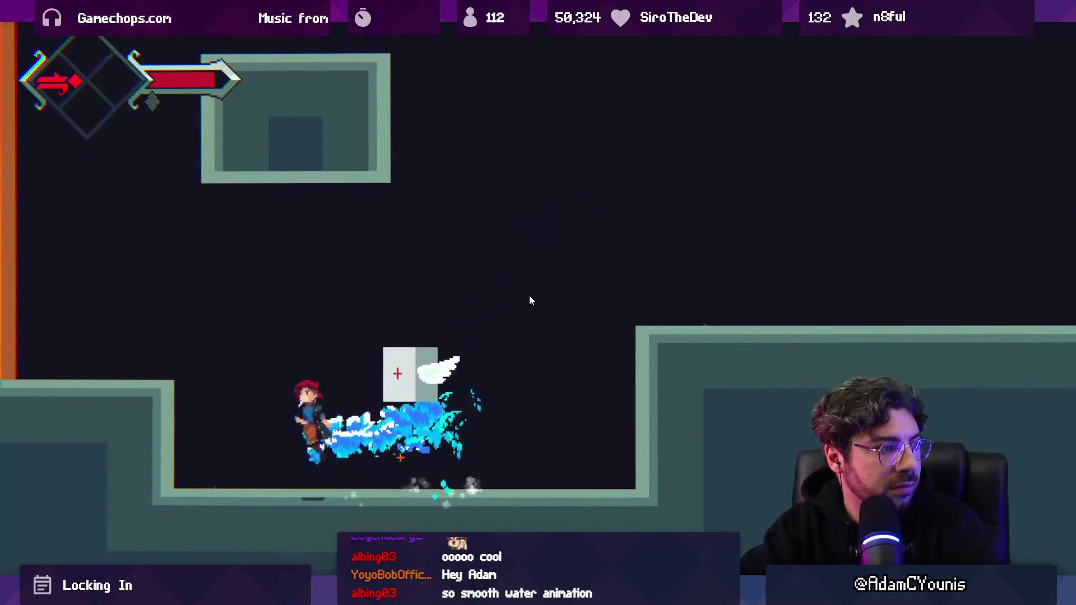
key(Right)
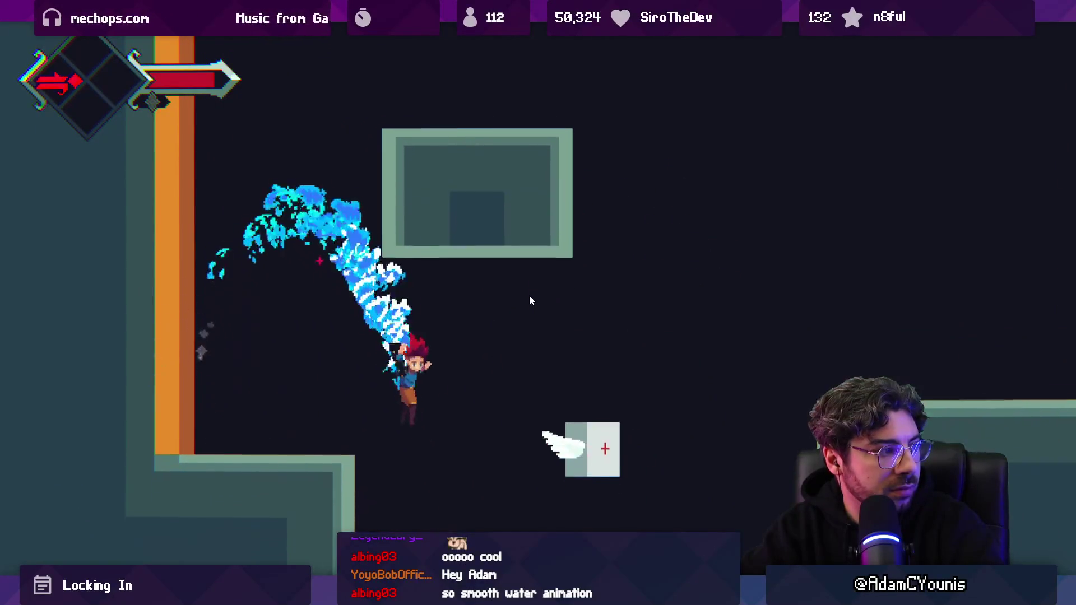
key(Right)
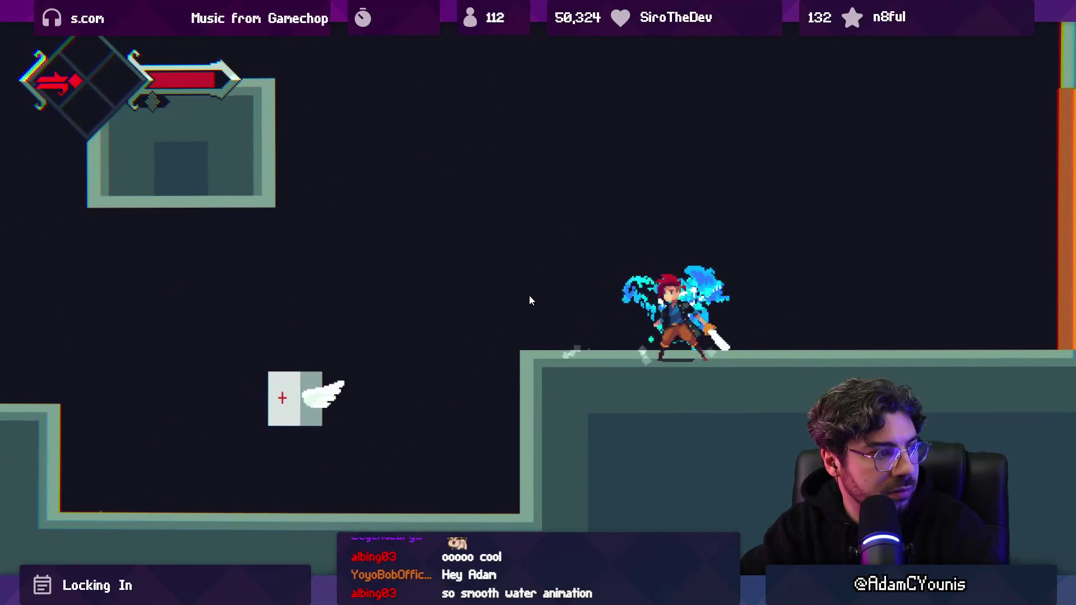
key(Left)
key(Left)
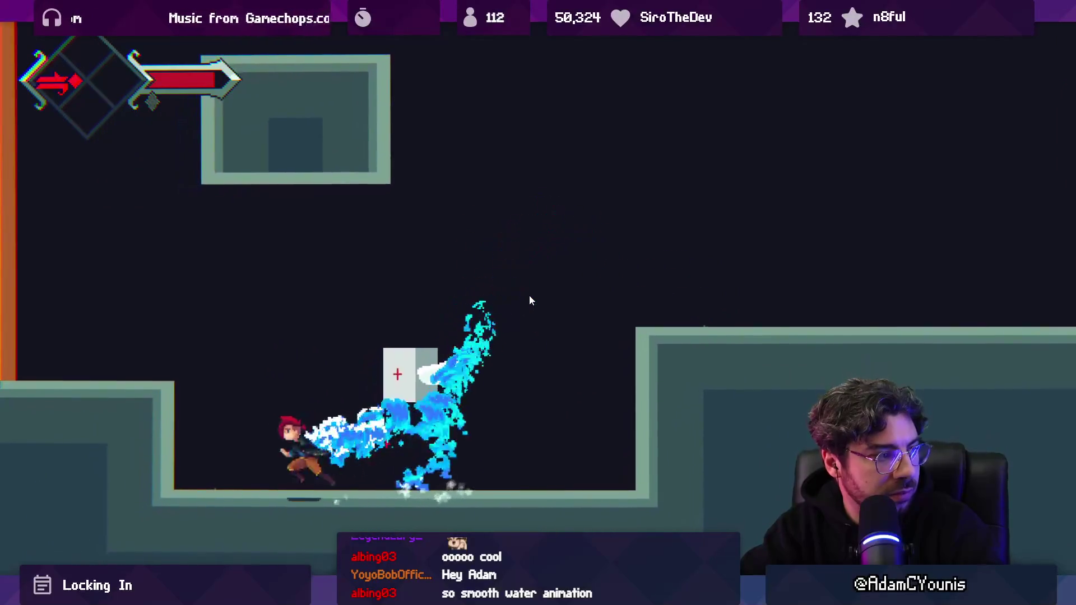
key(Right)
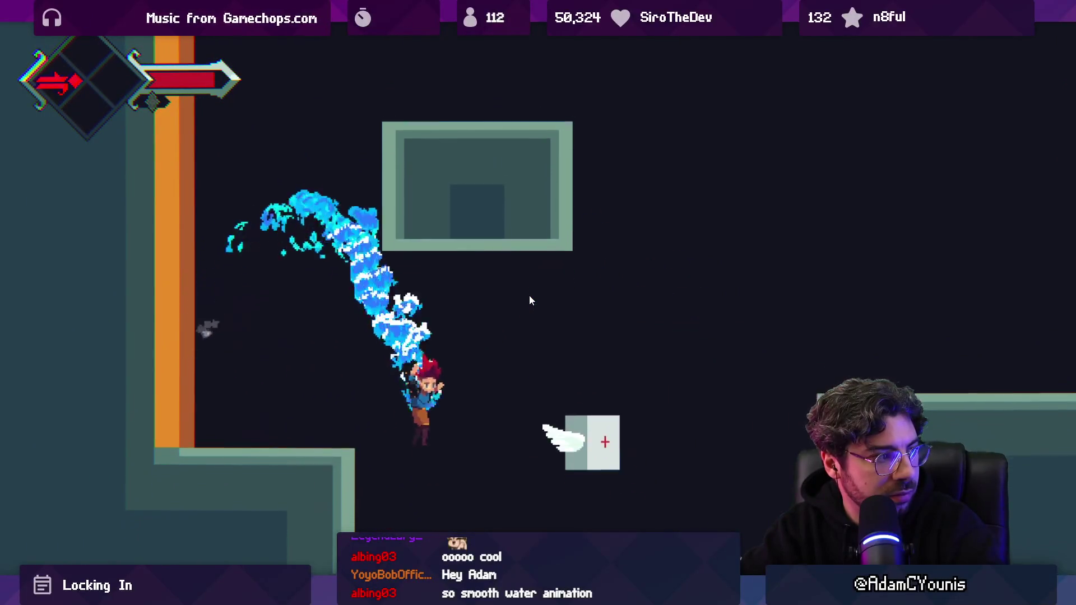
key(Left)
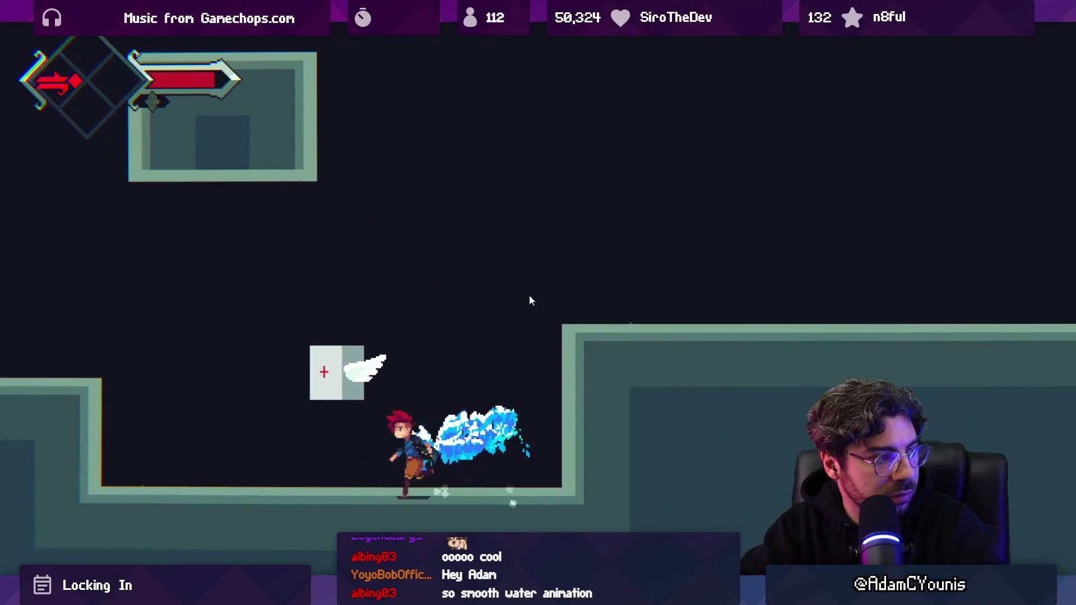
key(Right)
key(Right)
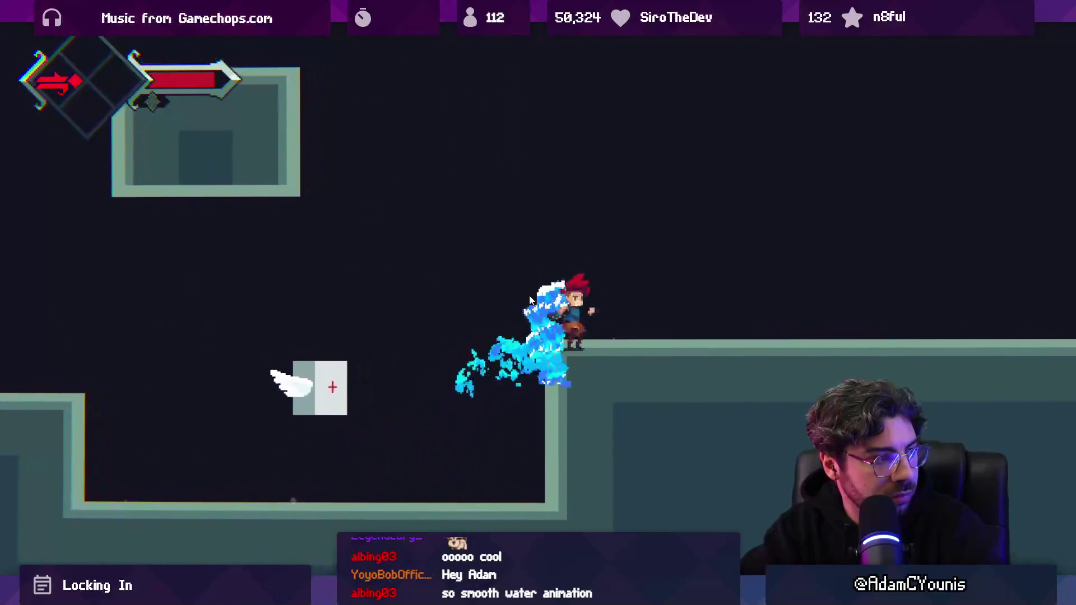
key(Left)
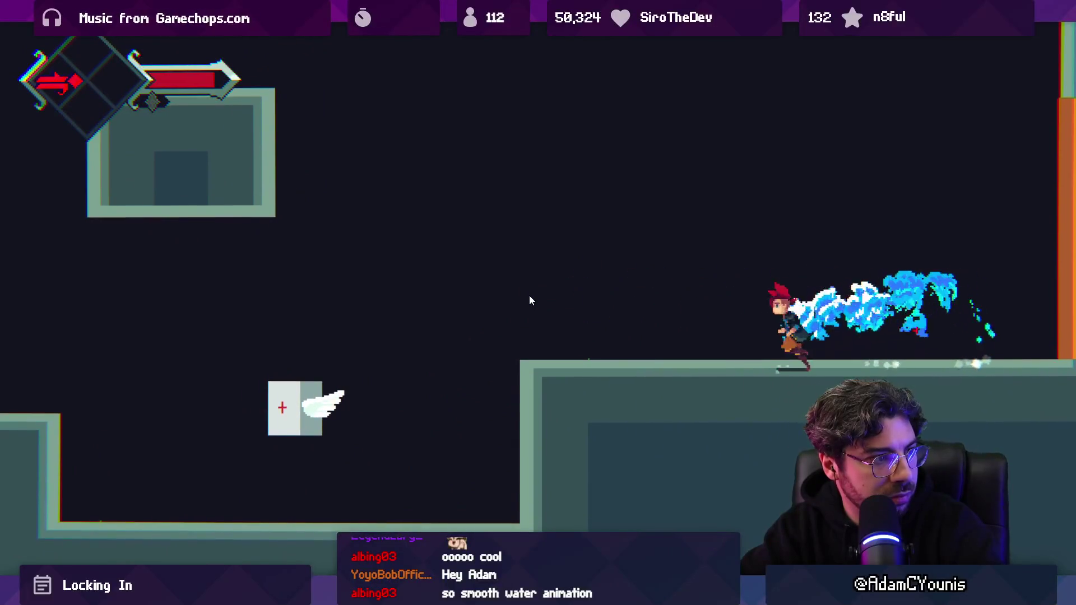
key(Left)
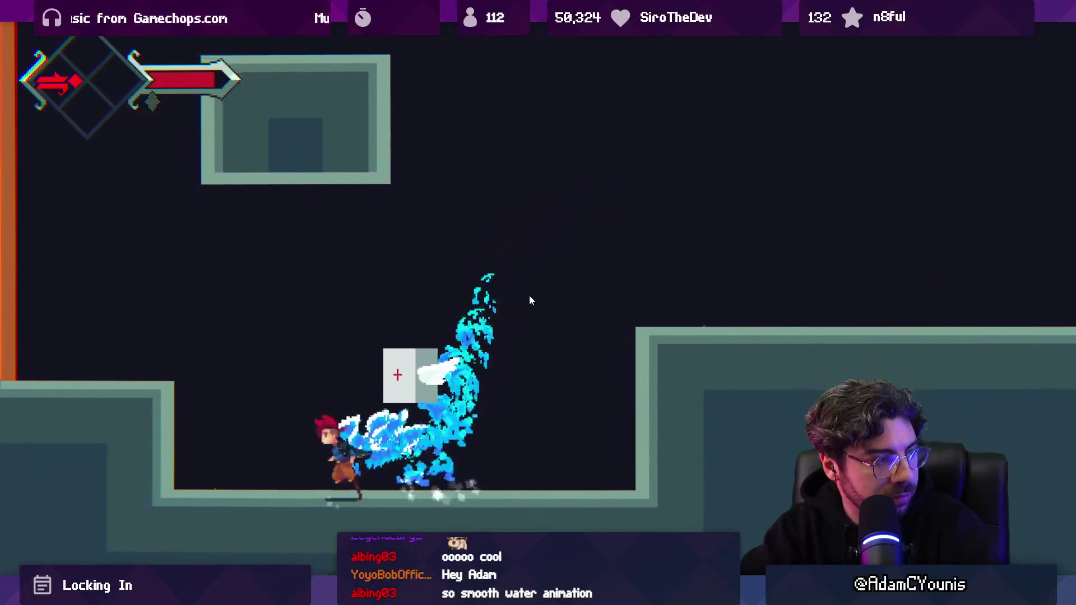
key(Right)
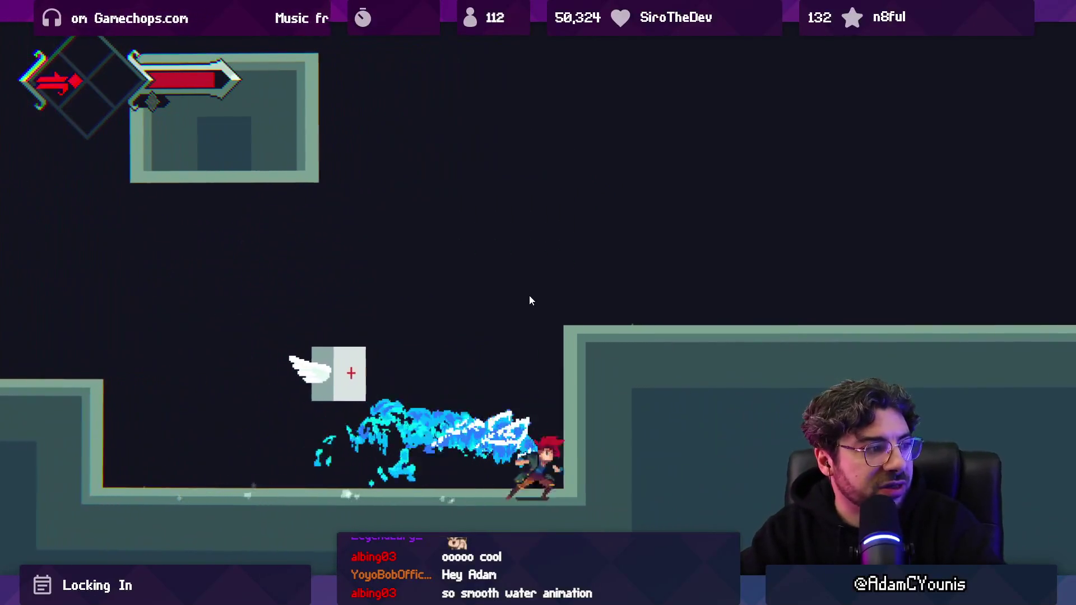
key(Right)
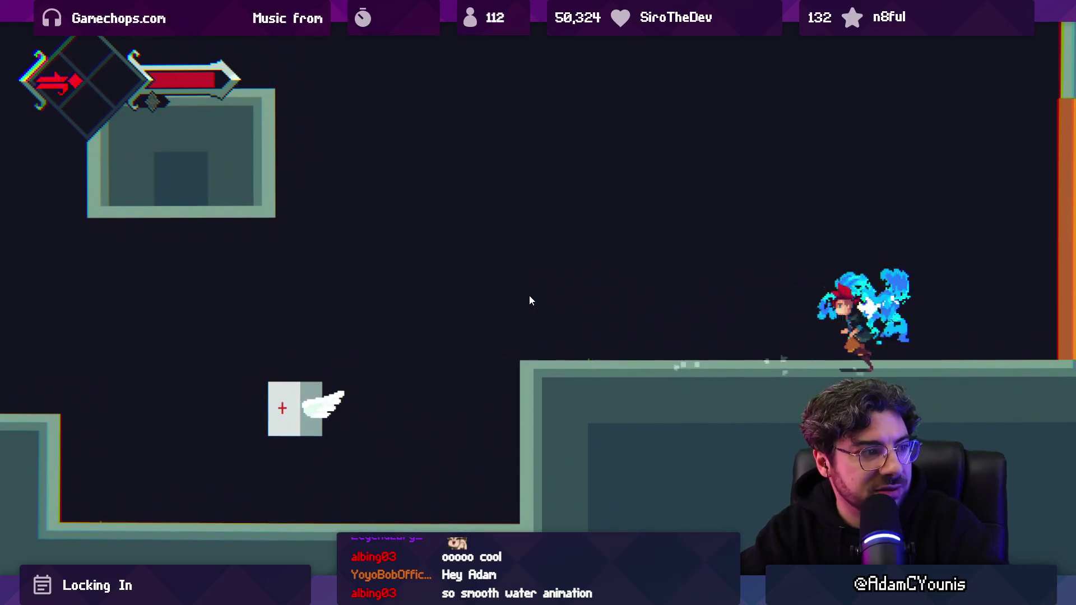
key(Left)
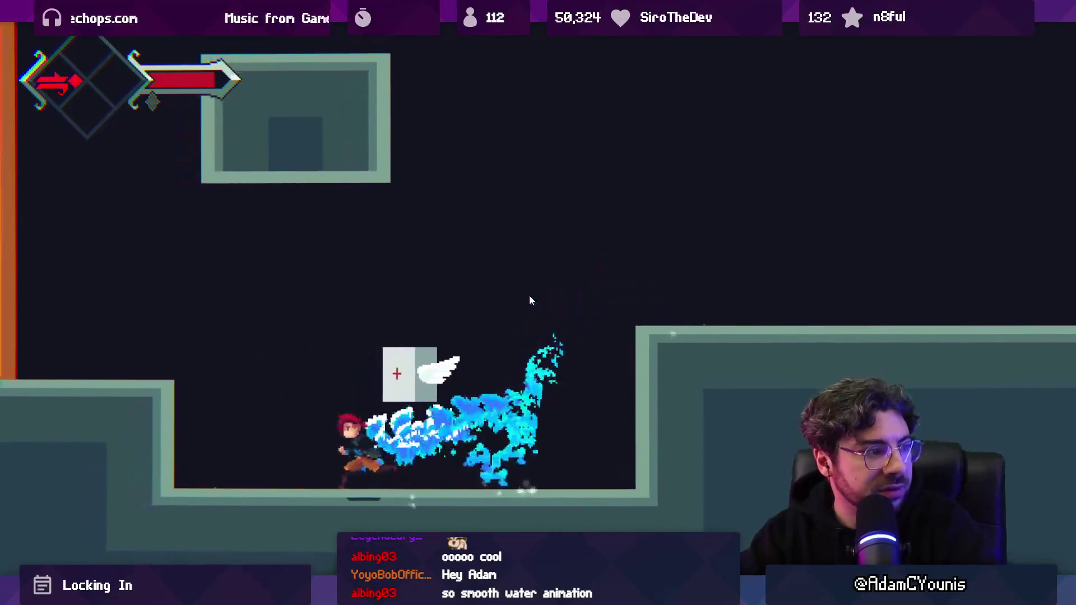
key(Right)
key(Right)
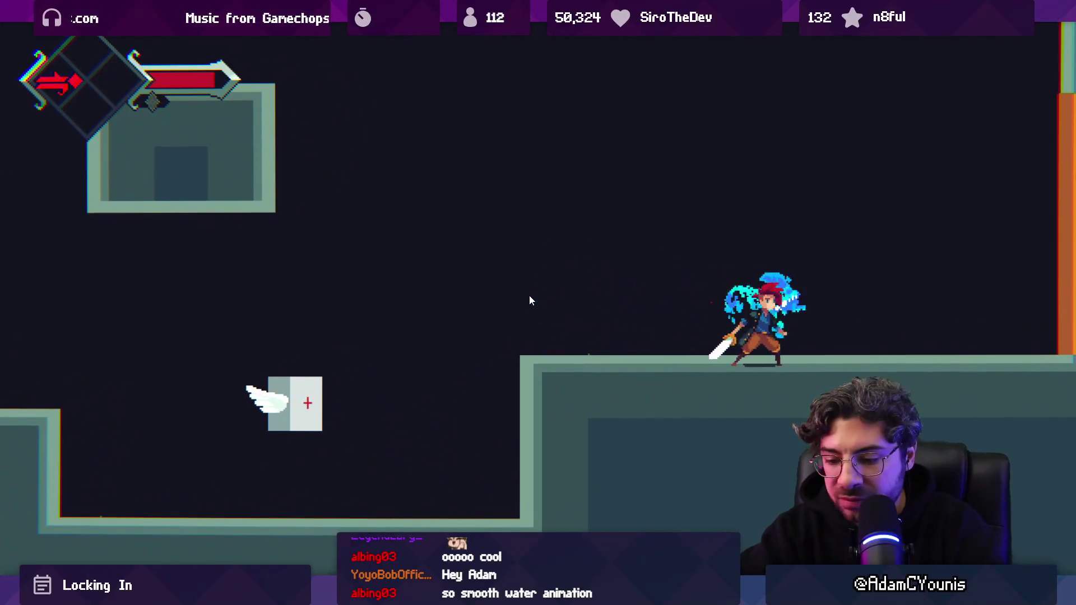
key(shift+space)
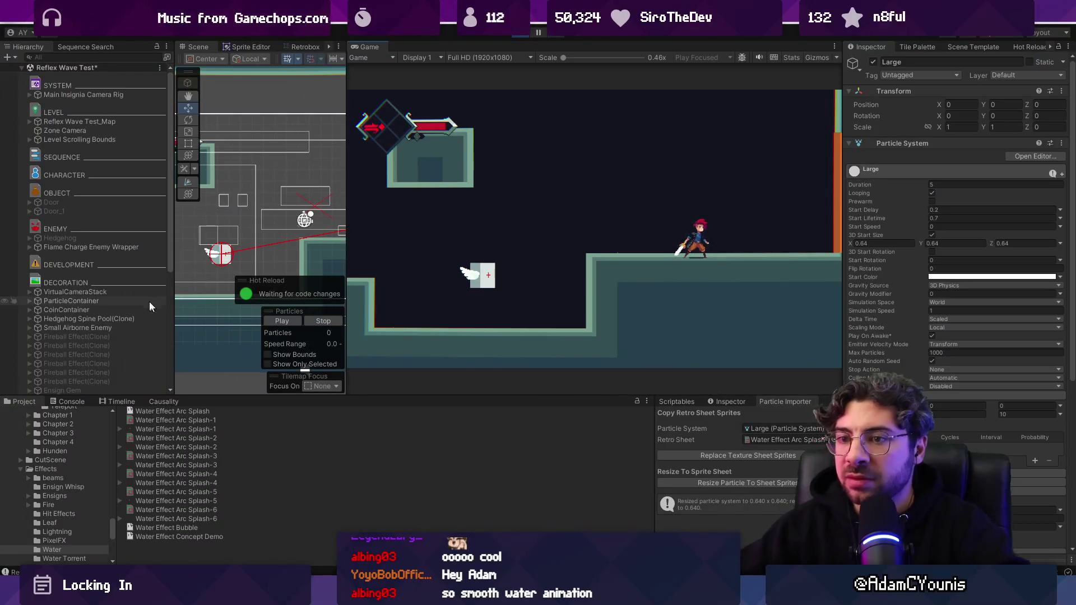
- Select the Large, Medium and Medium_1 emitters, dock the game view, and move them left
scroll(112, 306, down, 5)
shift+click(92, 363)
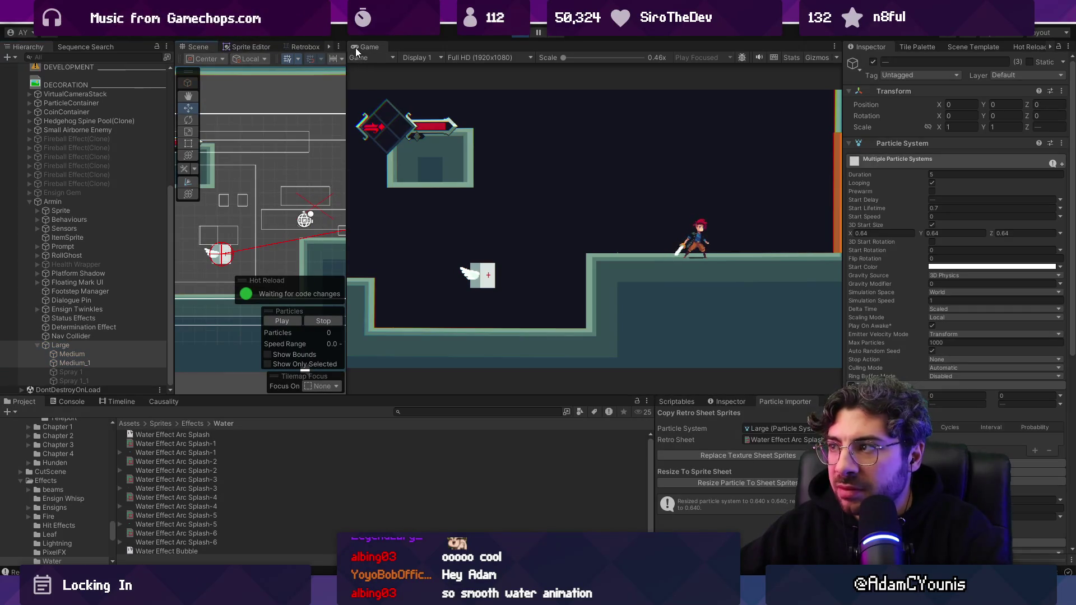
drag(356, 49, 237, 49)
click(202, 47)
scroll(638, 225, up, 3)
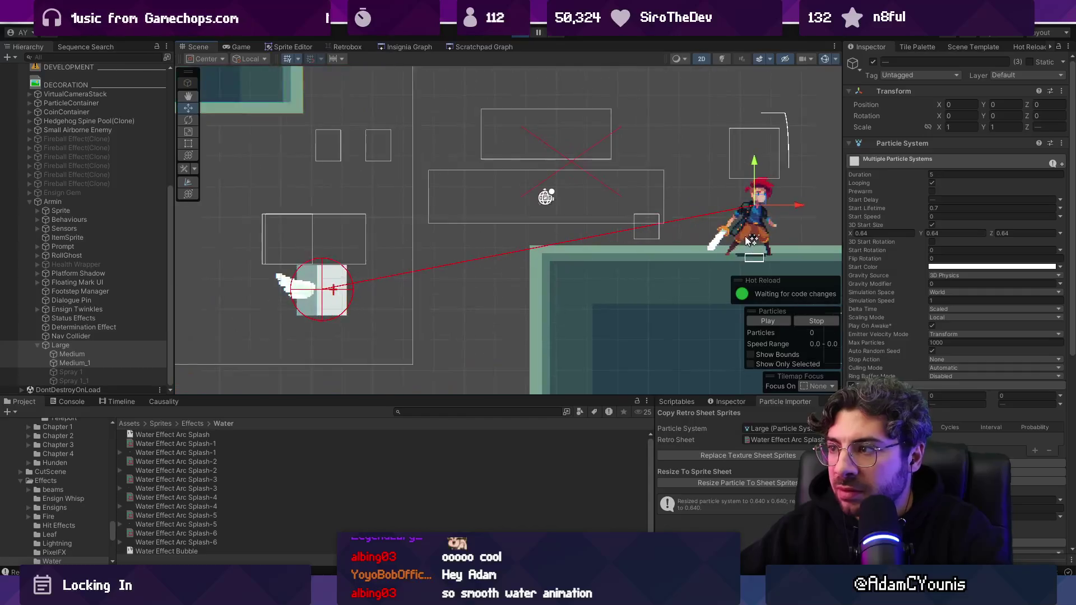
mouse_move(556, 190)
mouse_down()
mouse_move(350, 174)
mouse_move(314, 185)
mouse_move(337, 314)
mouse_move(434, 209)
mouse_up()
- Select the Large emitter and sweep it across the scene to preview its water trail
click(123, 355)
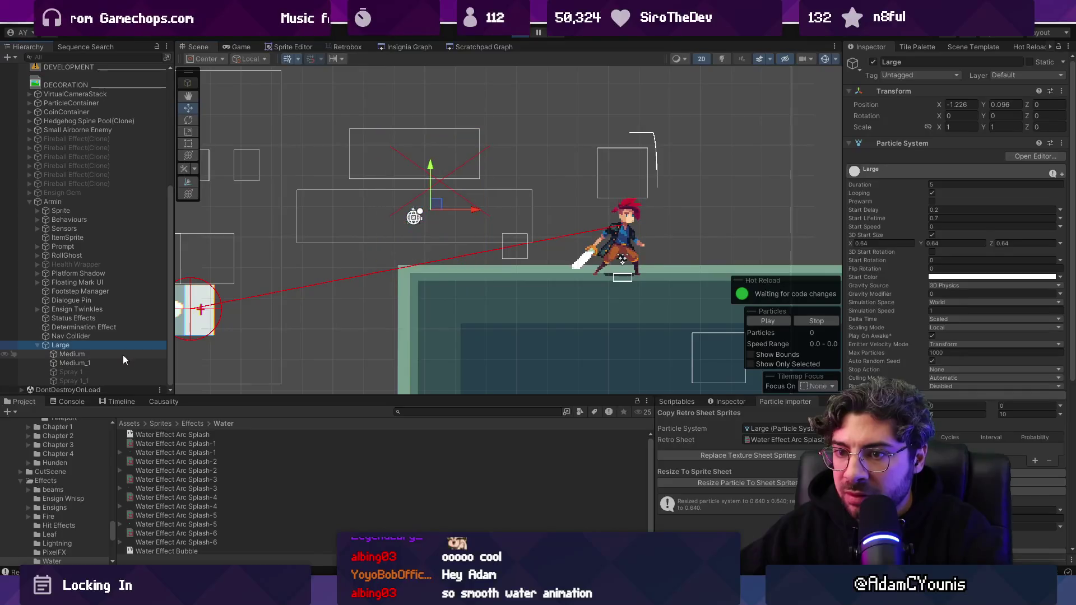
shift+click(122, 362)
click(872, 63)
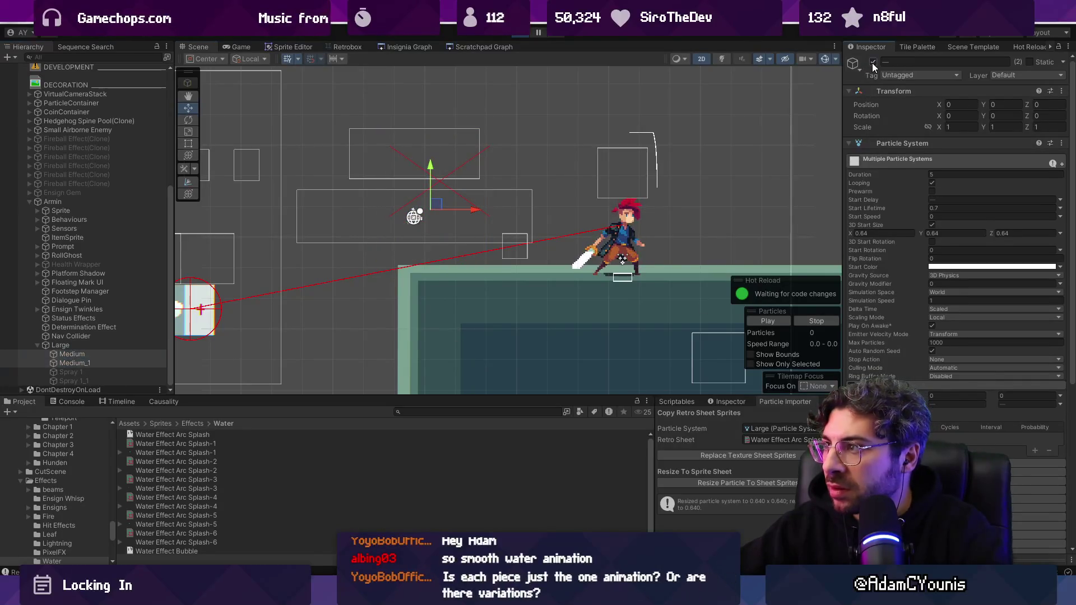
click(100, 346)
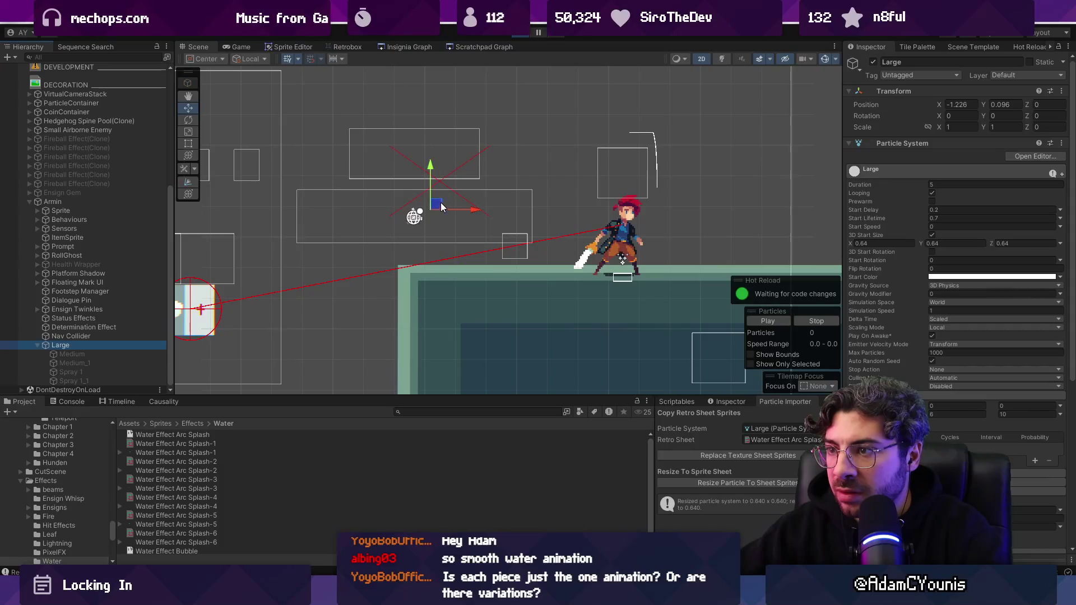
mouse_move(441, 206)
mouse_down()
mouse_move(516, 168)
mouse_move(434, 175)
mouse_move(291, 135)
mouse_move(455, 178)
mouse_move(594, 168)
mouse_move(292, 171)
mouse_move(589, 180)
mouse_move(340, 182)
mouse_move(506, 187)
mouse_up()
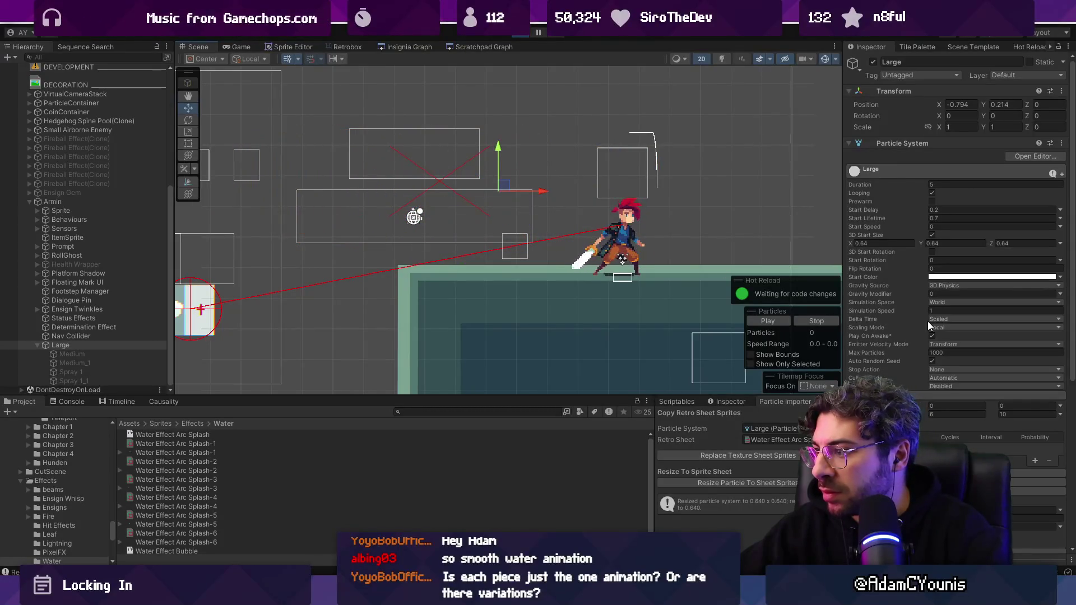
scroll(928, 324, down, 5)
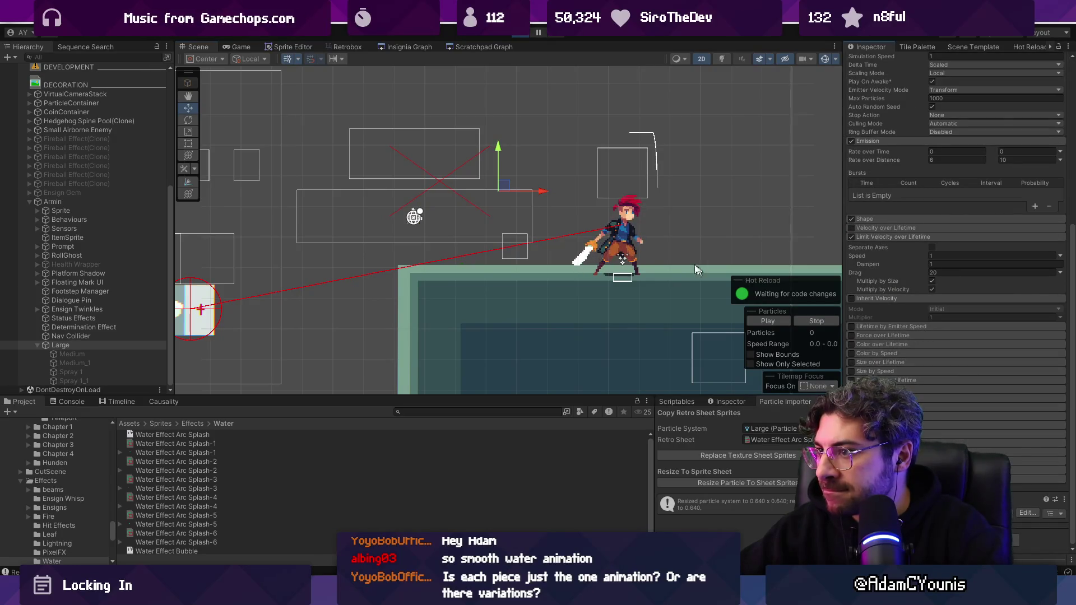
mouse_move(502, 188)
mouse_down()
mouse_move(446, 183)
mouse_move(608, 221)
mouse_up()
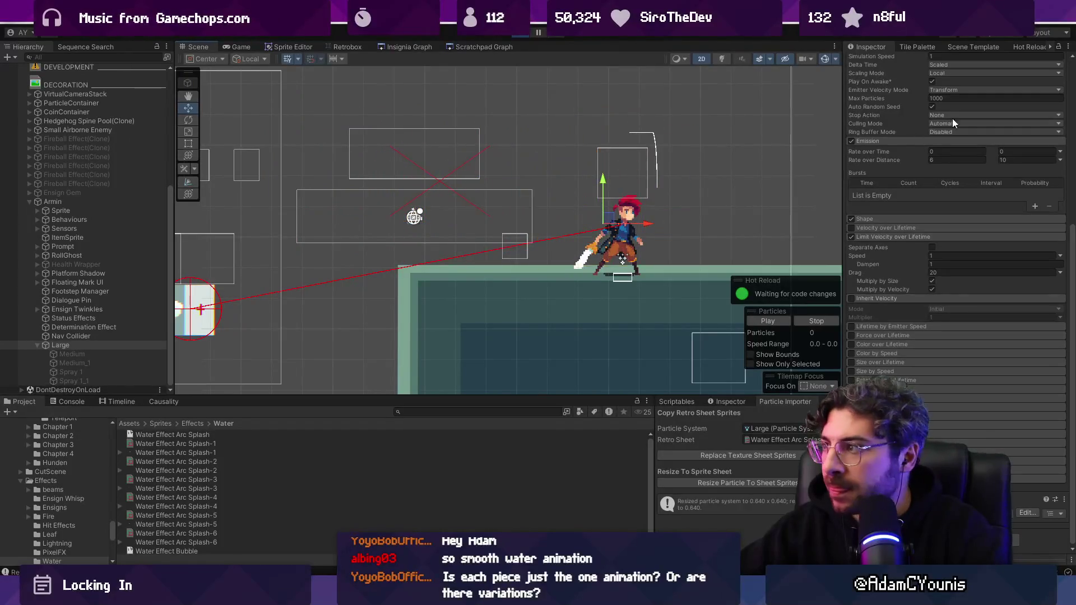
- Edit the Large splash's Position X and start the game full-size
scroll(953, 118, up, 5)
click(967, 104)
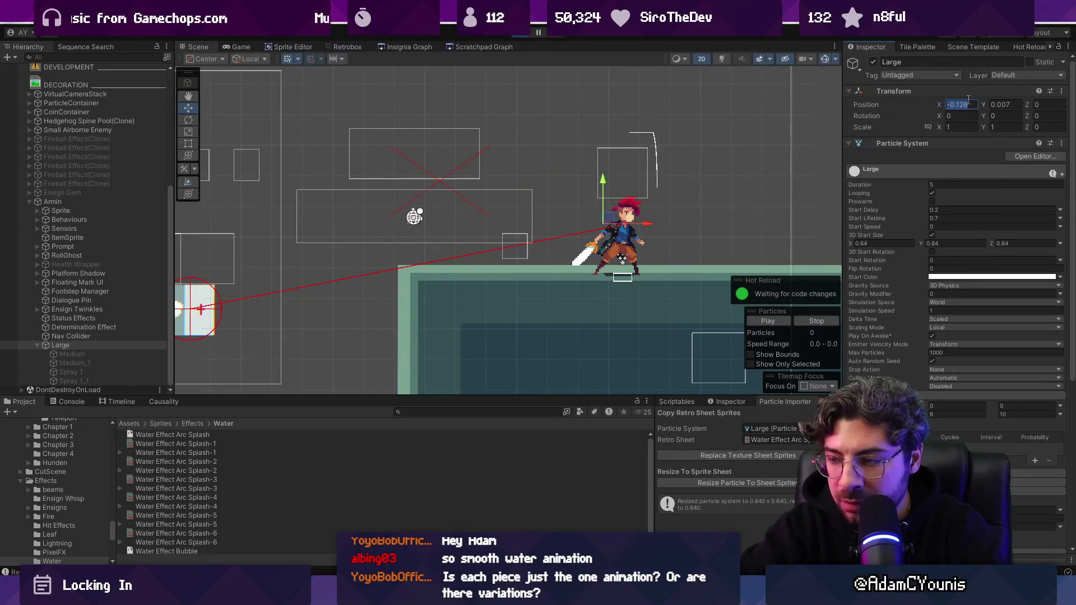
text(0)
key(ctrl+p)
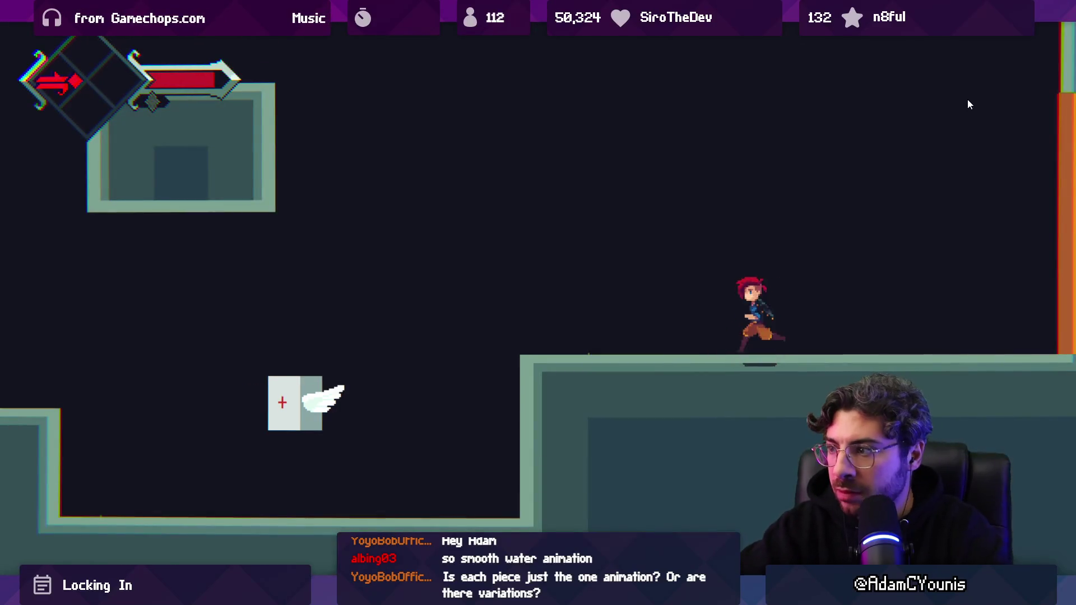
- Run left and right, dash and jump off the ledge to test the splash, then exit full-size view
key(Left)
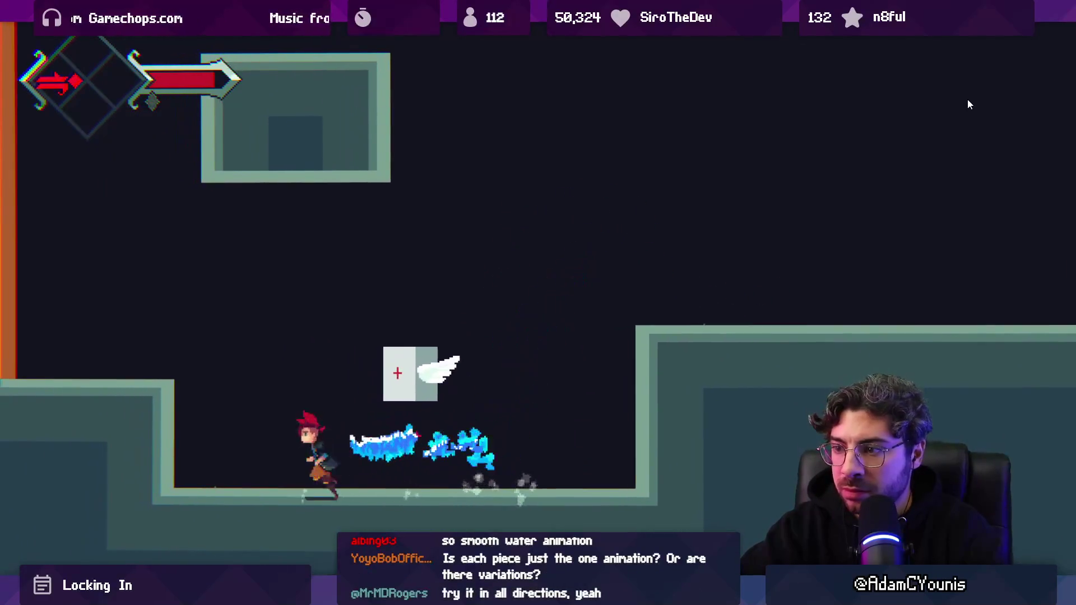
key(Right)
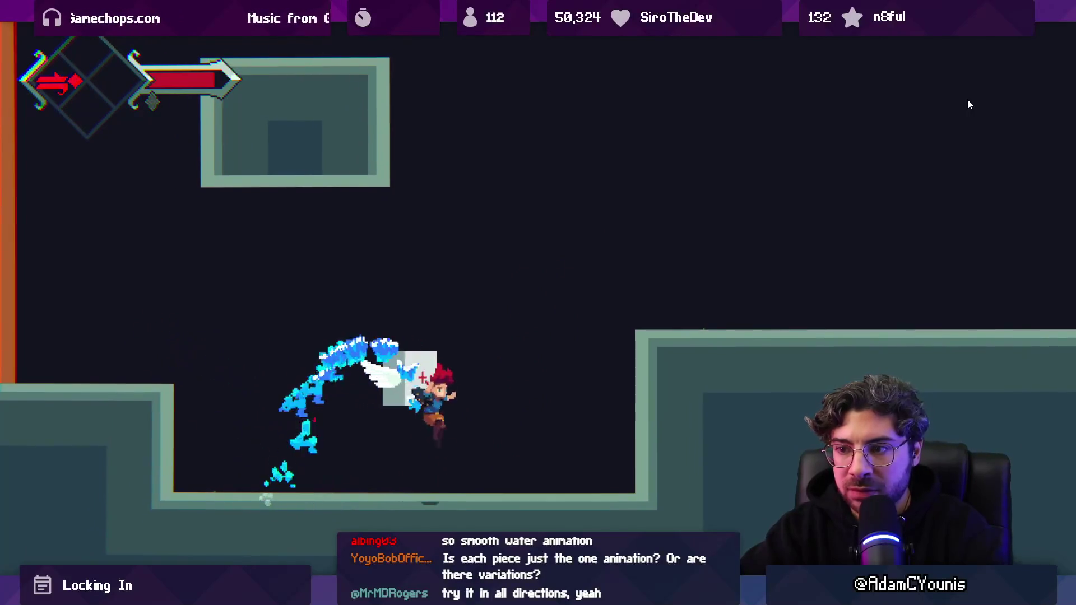
key(space)
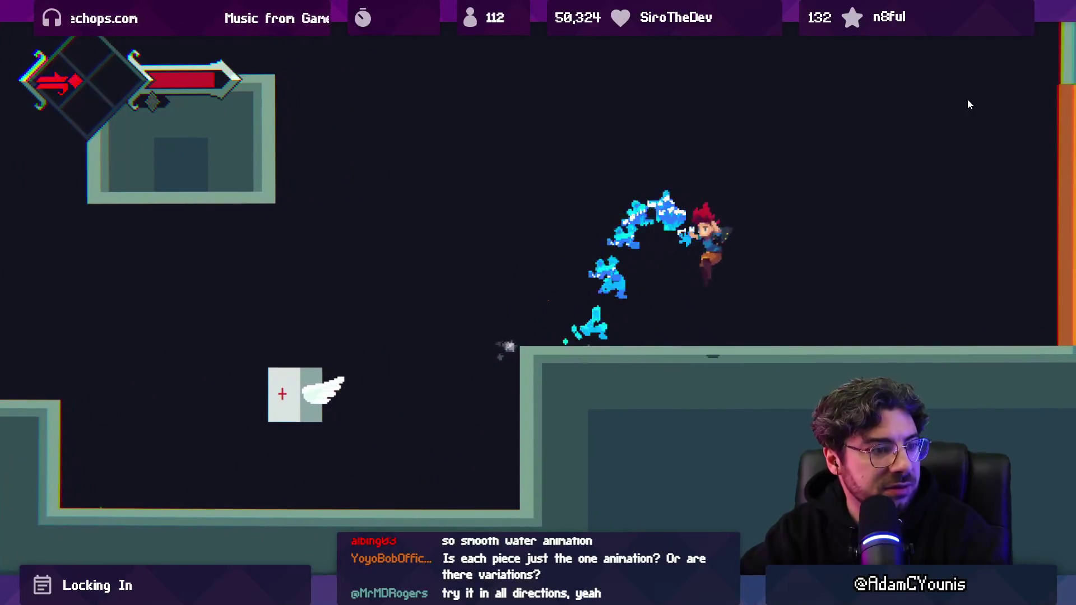
key(Right)
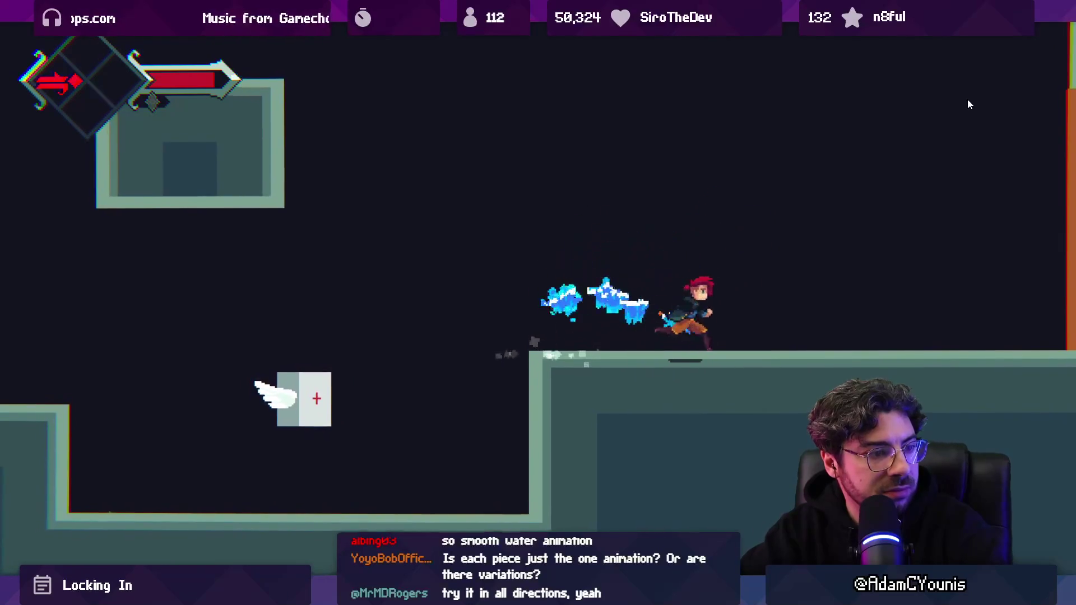
key(Left)
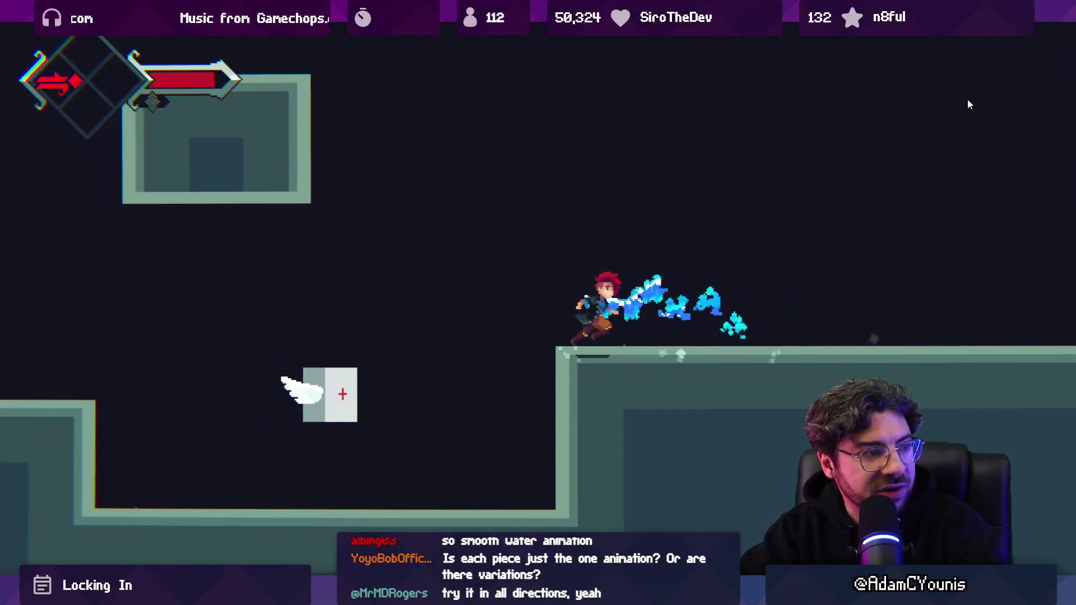
key(Right)
key(Left)
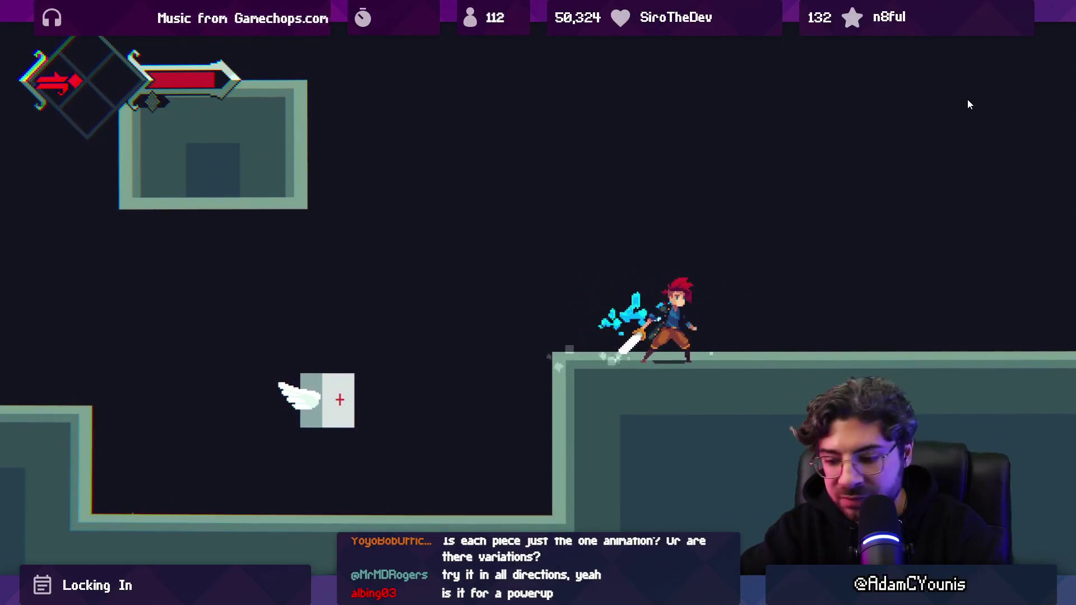
key(ctrl+shift+p)
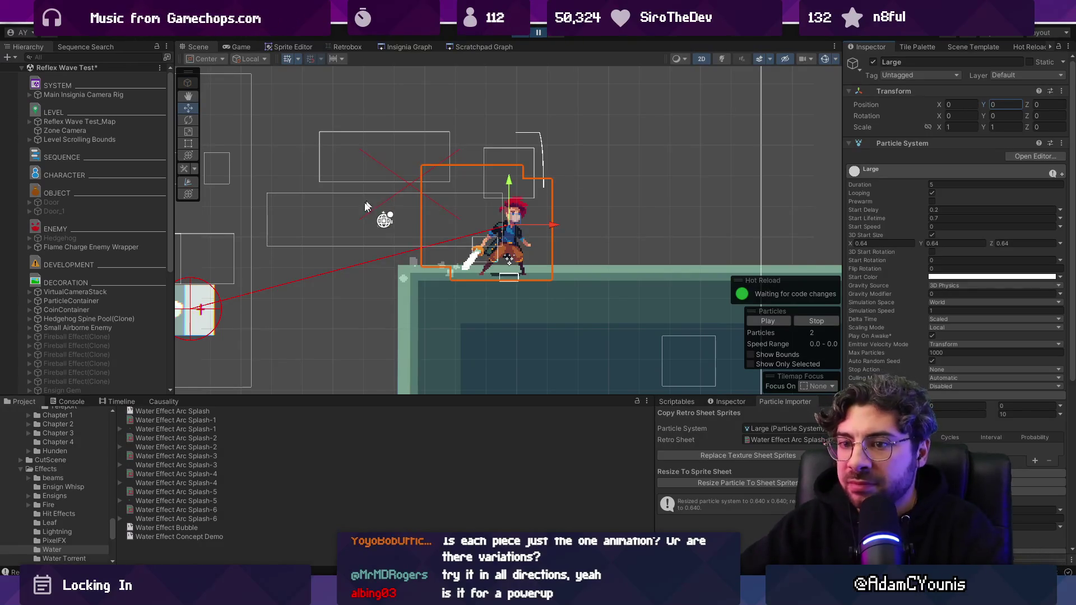
- Select the splash emitters, switch to the docked Game view, and dash left and right to retest
scroll(127, 328, down, 5)
click(100, 354)
shift+click(100, 363)
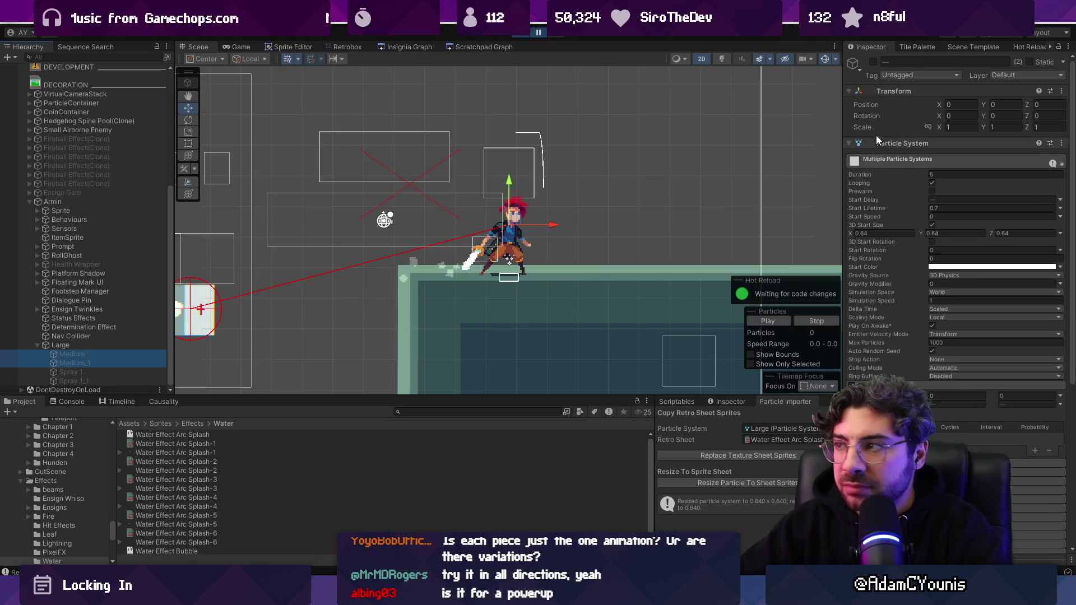
click(127, 345)
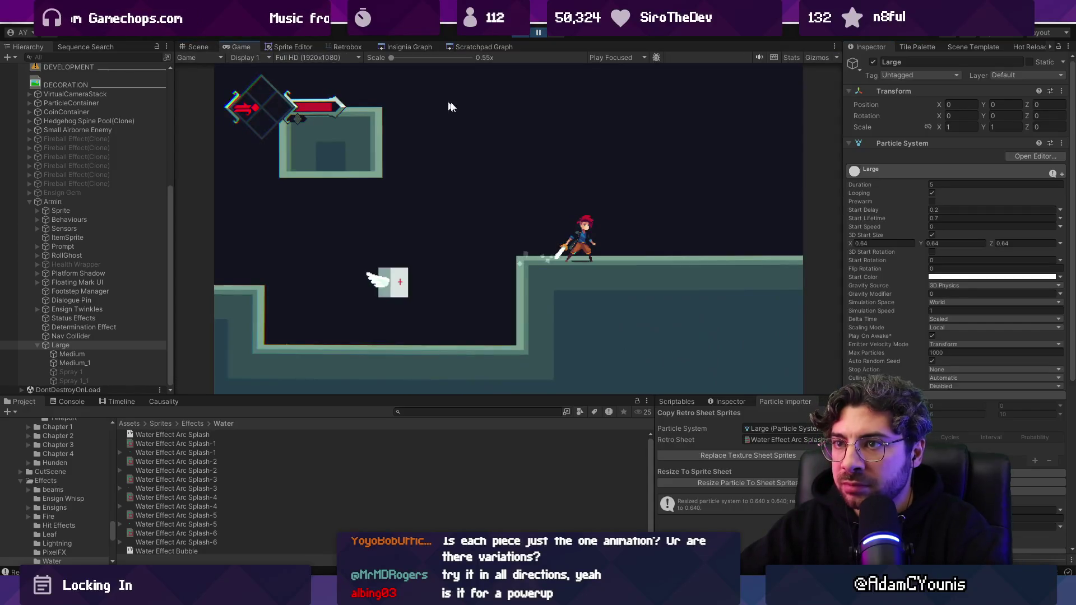
click(236, 46)
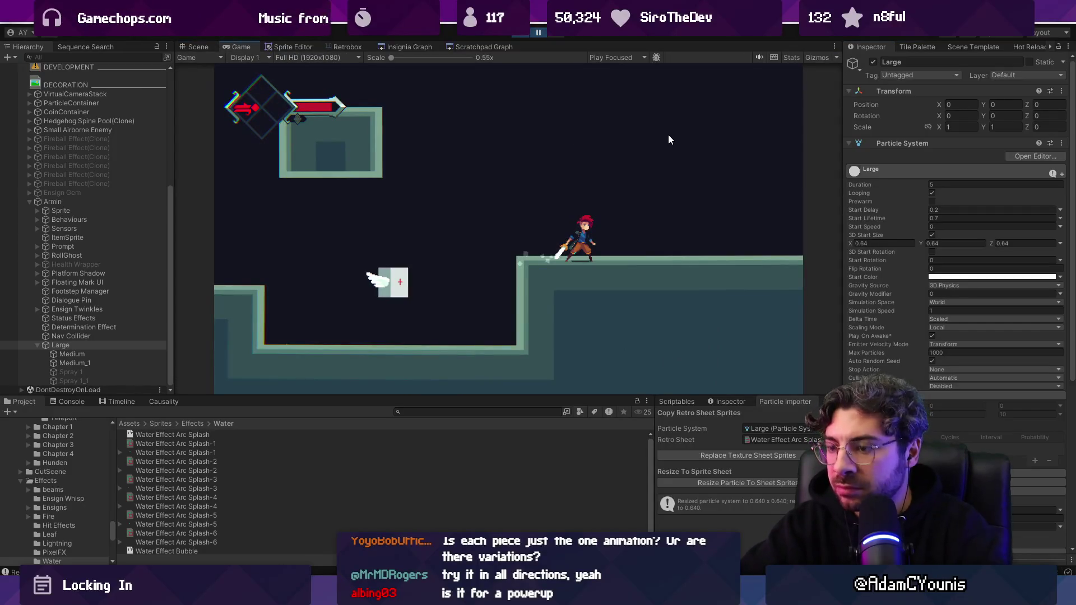
key(Right)
key(Left)
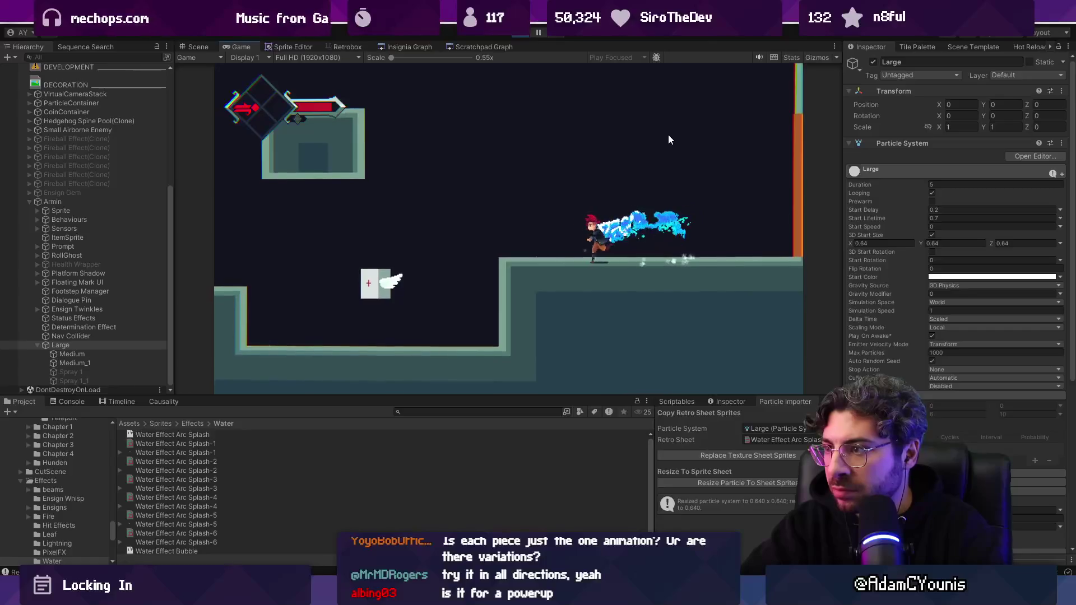
key(Right)
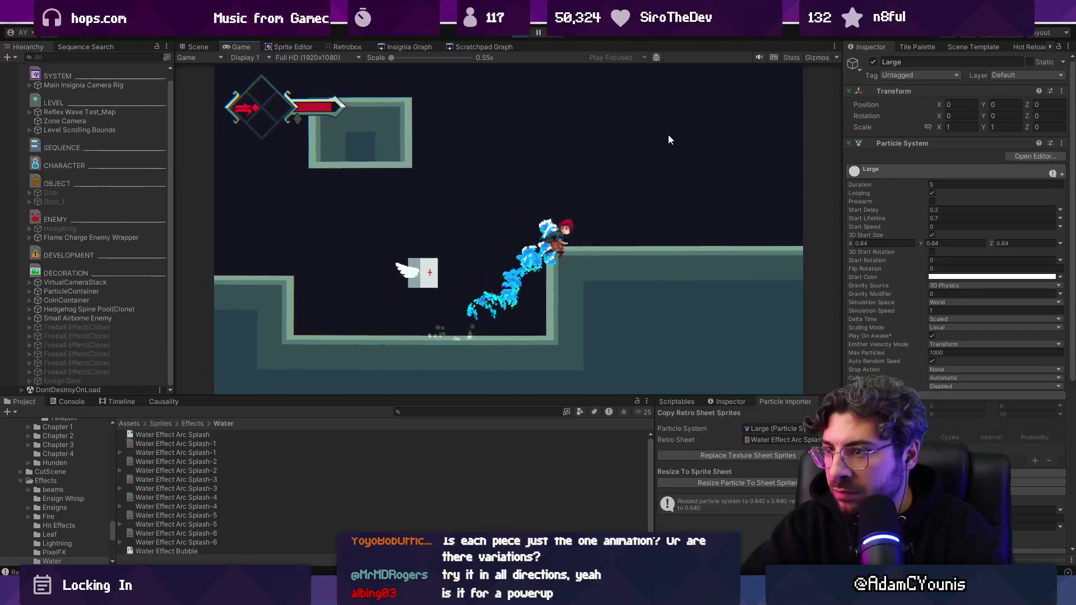
- Select Medium and Medium_1 together in the Hierarchy
scroll(93, 289, down, 5)
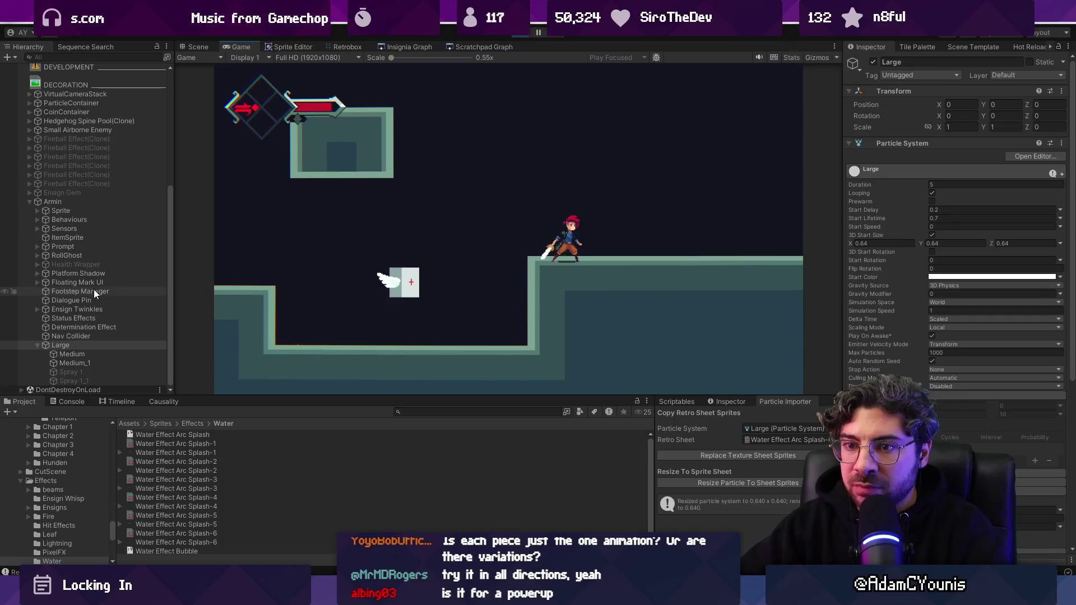
click(110, 355)
shift+click(110, 363)
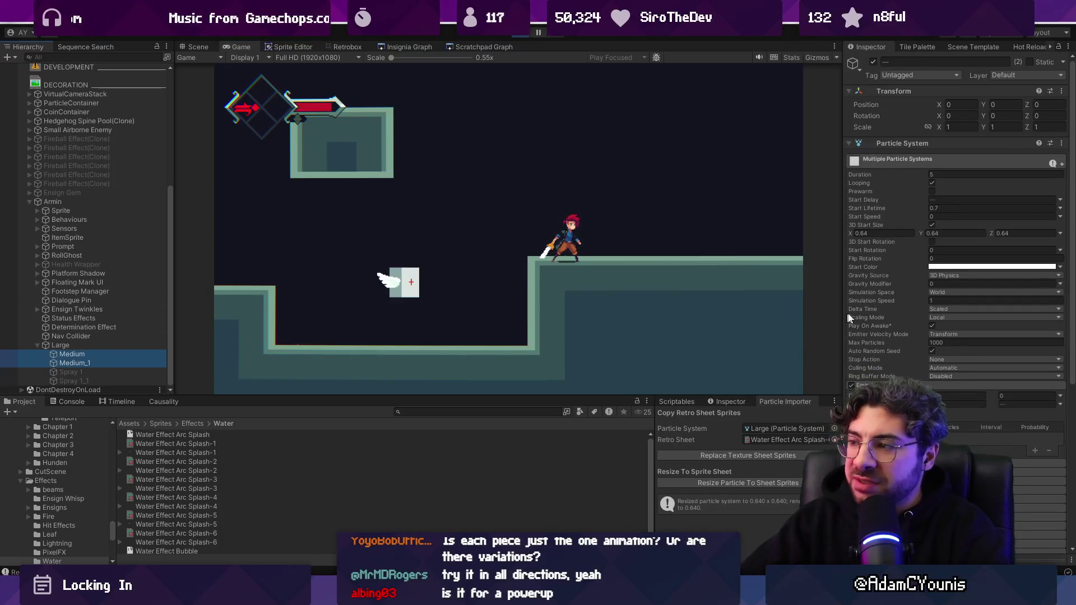
- Expand the Shape module of both Medium systems and set its value to 1
scroll(958, 340, down, 3)
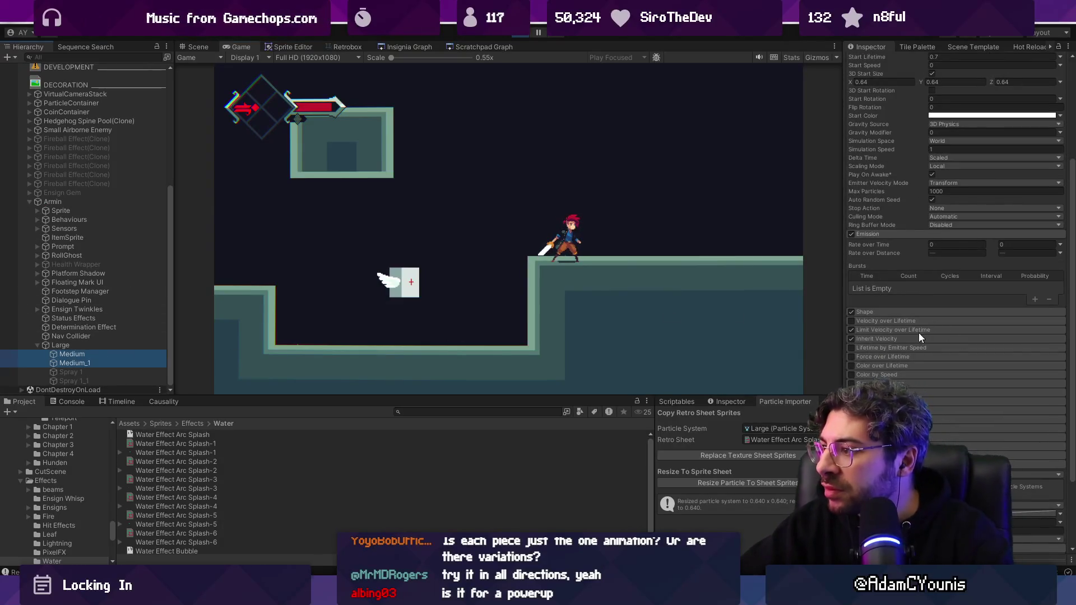
click(884, 311)
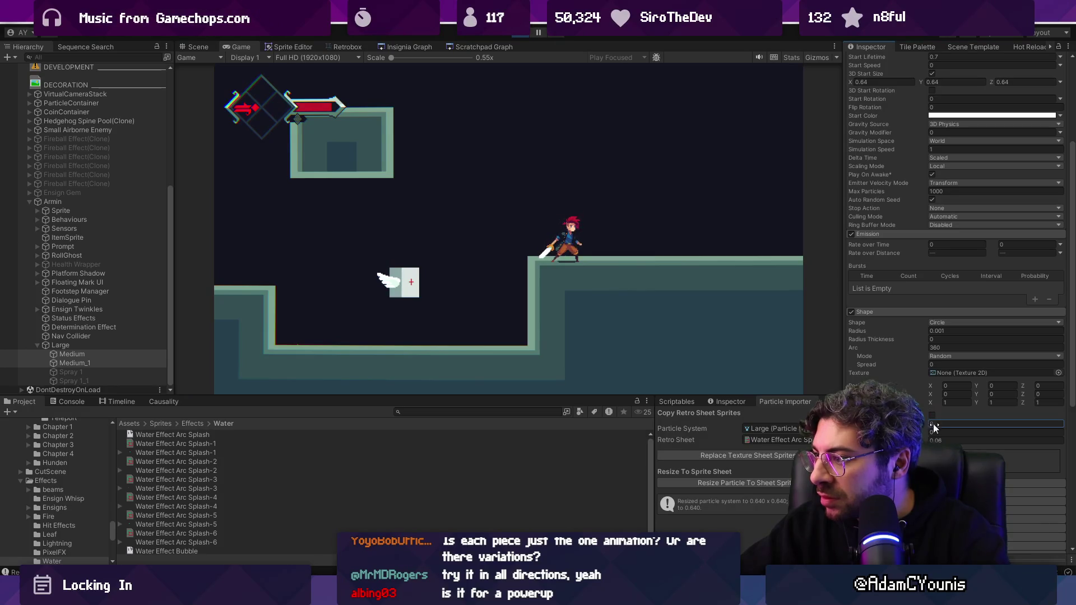
click(704, 201)
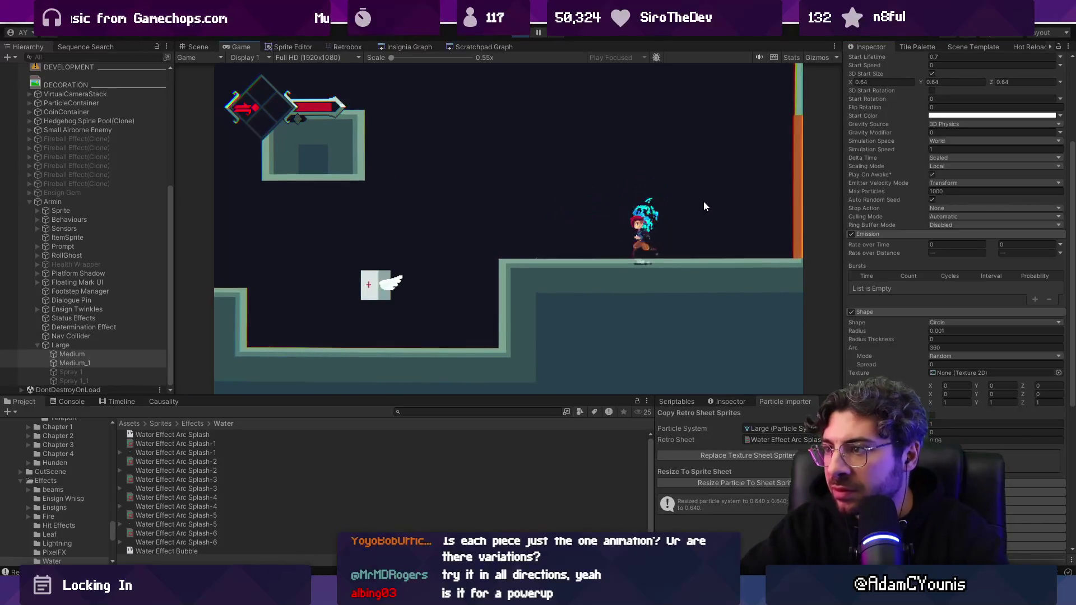
- Jump and run left and right across the ledges to retest the splash upward and sideways
key(Left)
key(space)
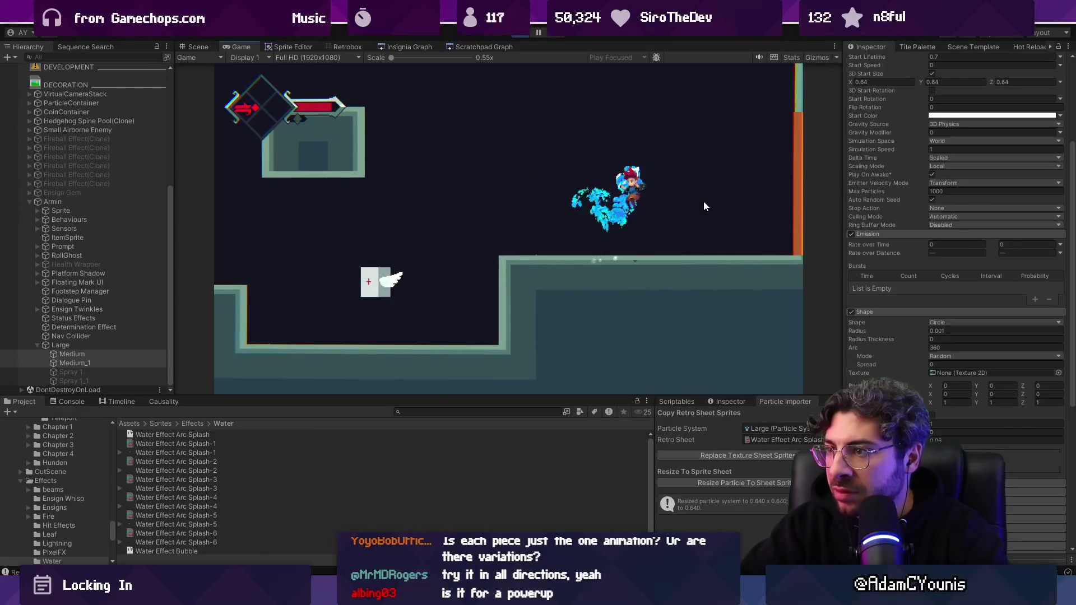
key(space)
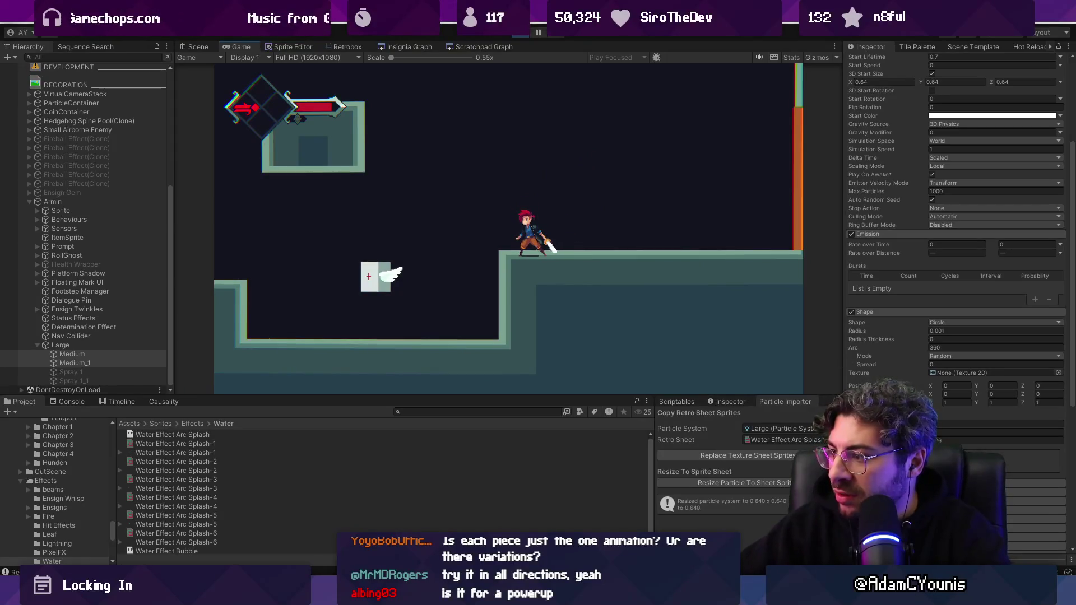
click(631, 213)
key(space)
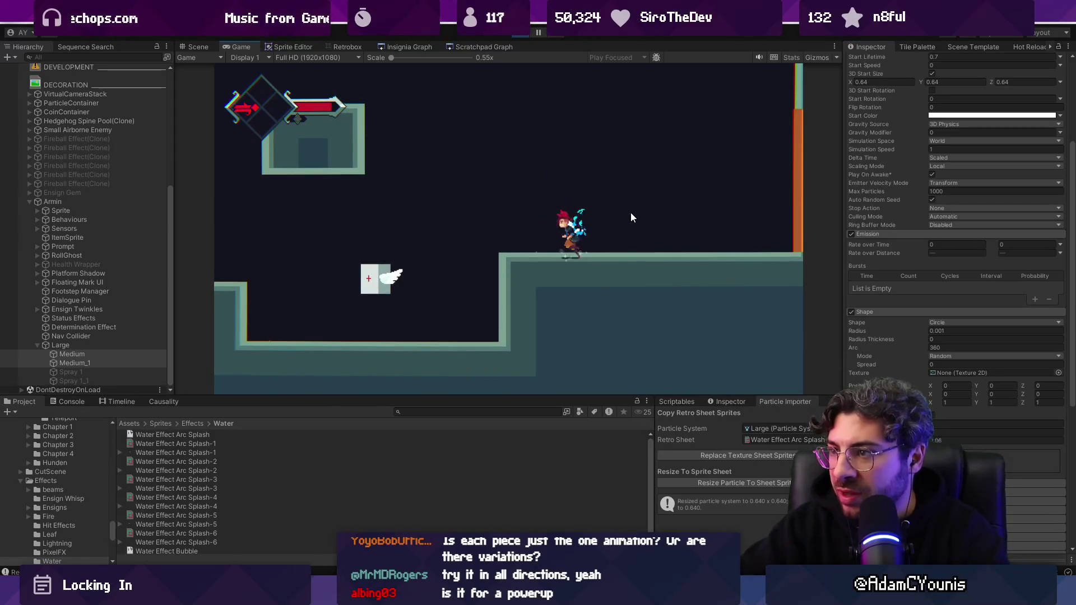
key(Left)
key(space)
key(Right)
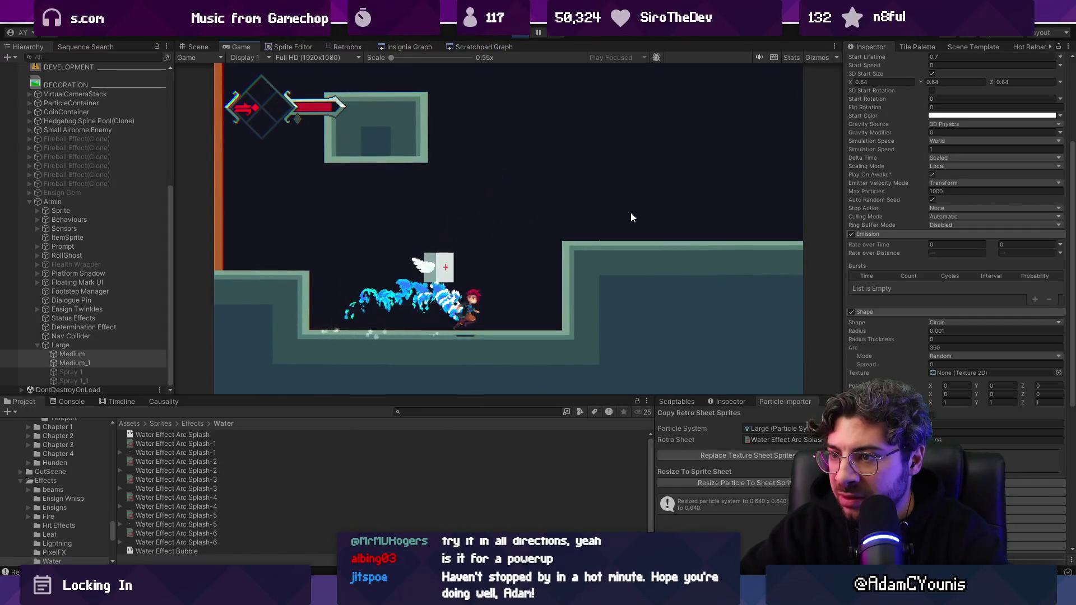
key(space)
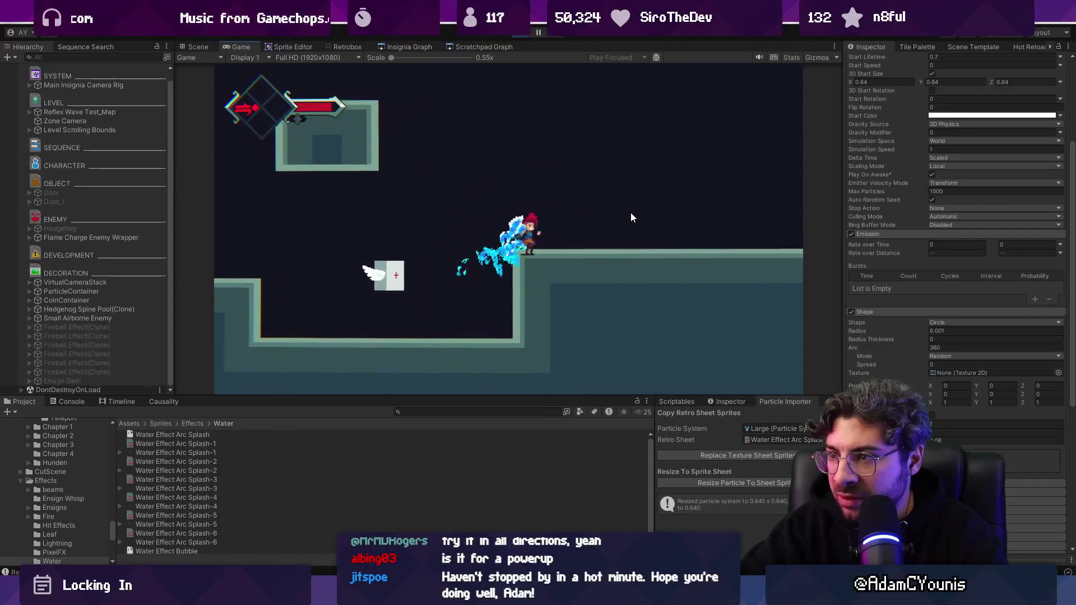
key(Left)
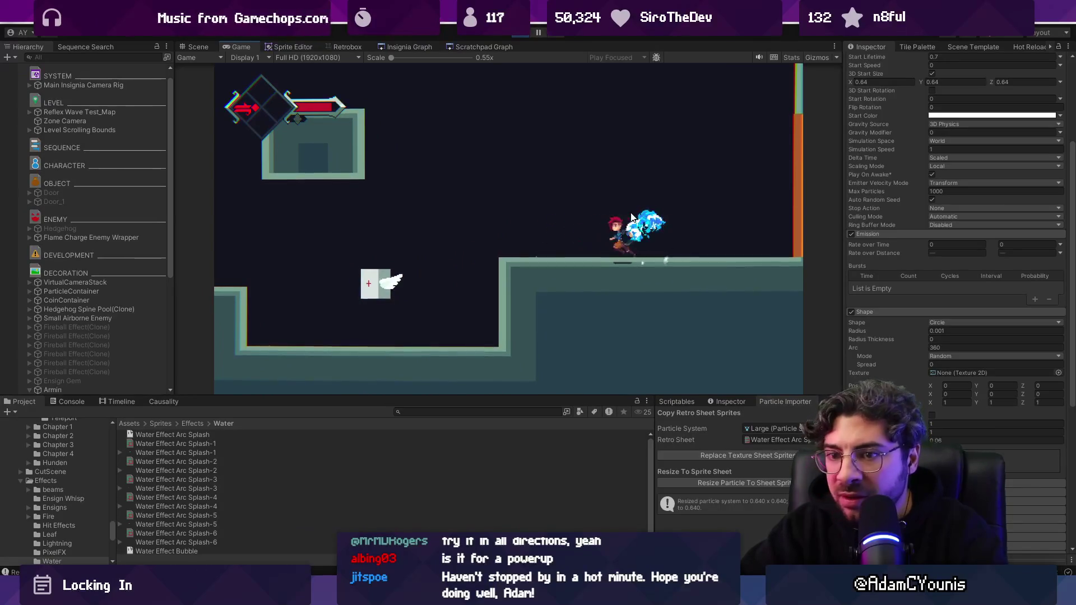
scroll(86, 264, down, 5)
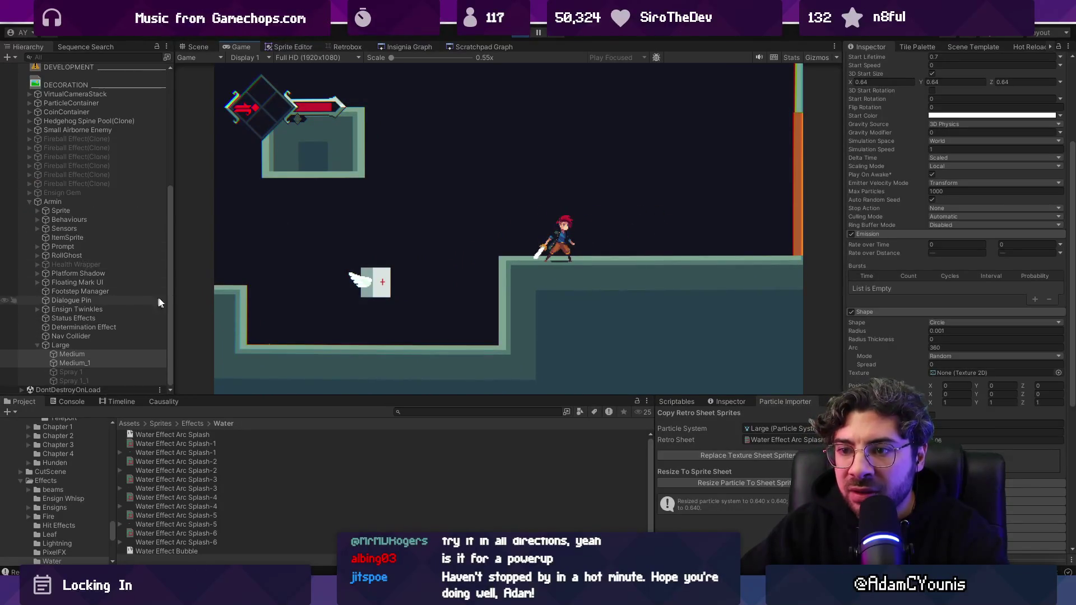
- Go full screen, dash right and left, and leap up-left and up-right with the water trail
key(shift+space)
key(Right)
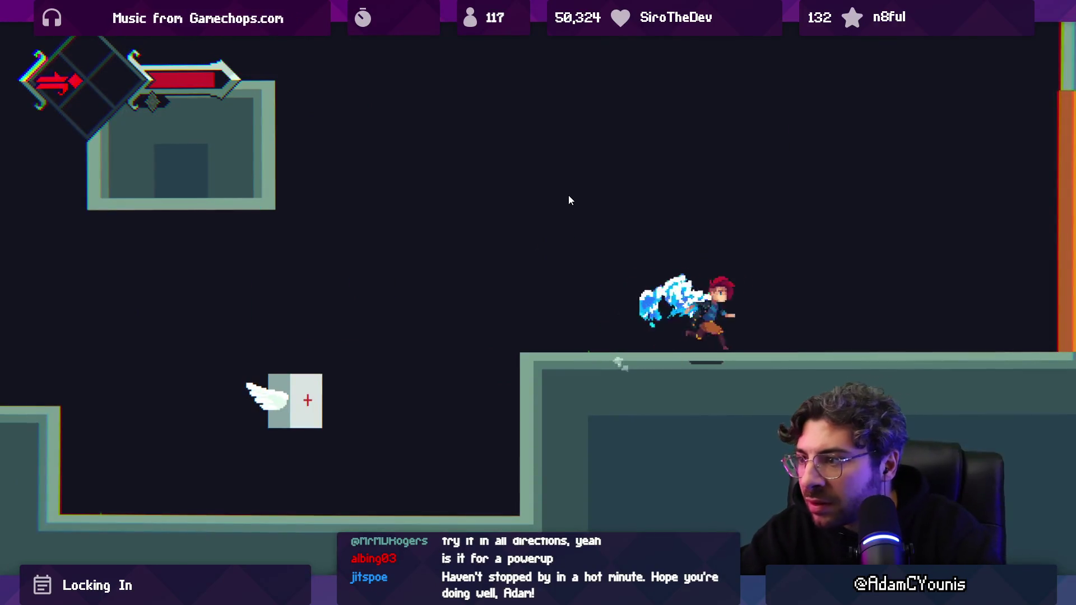
key(Left)
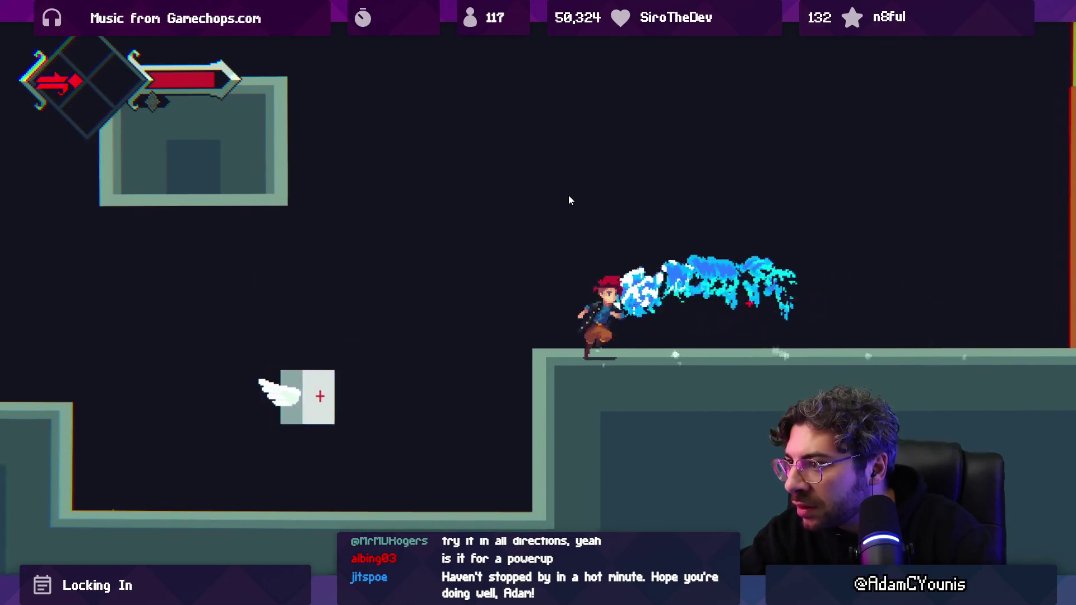
key(Right)
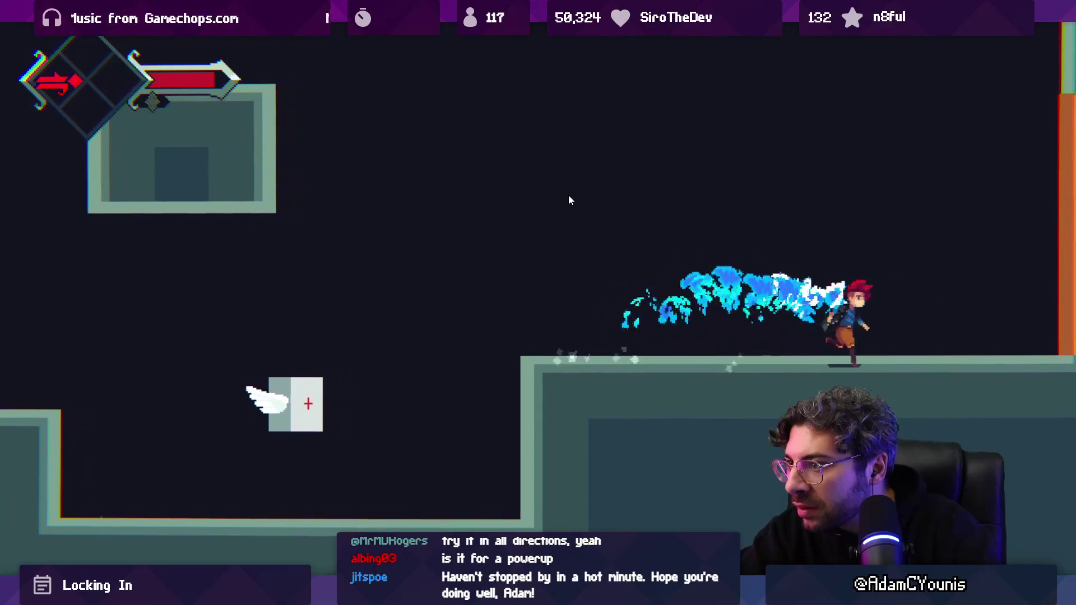
key(Left)
key(space)
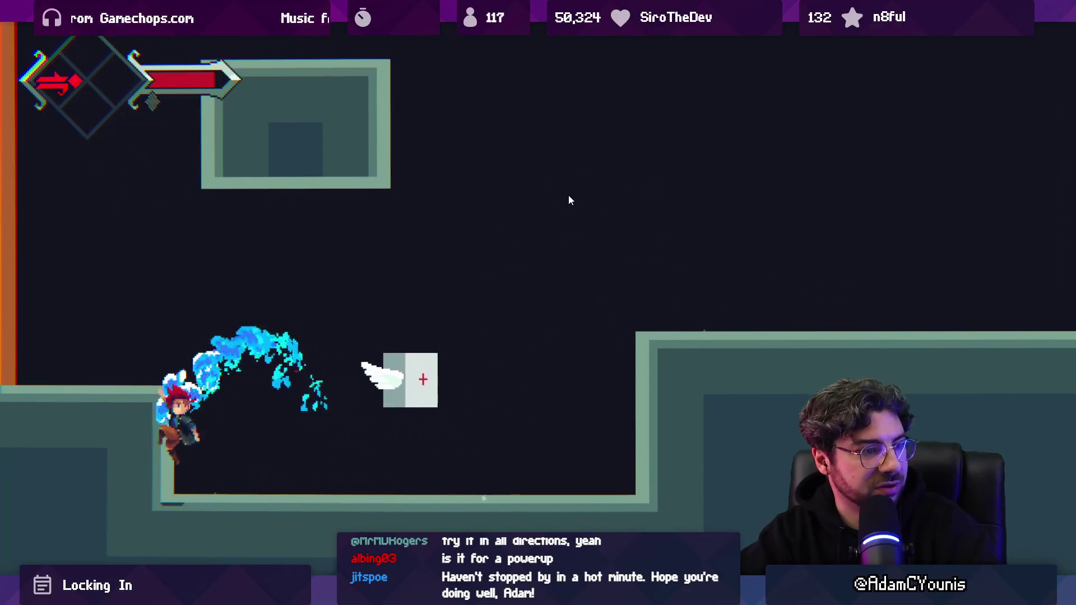
key(Right)
key(space)
- Drop down, dash right and down along the floor, jump onto the ledge, then exit full screen
key(space)
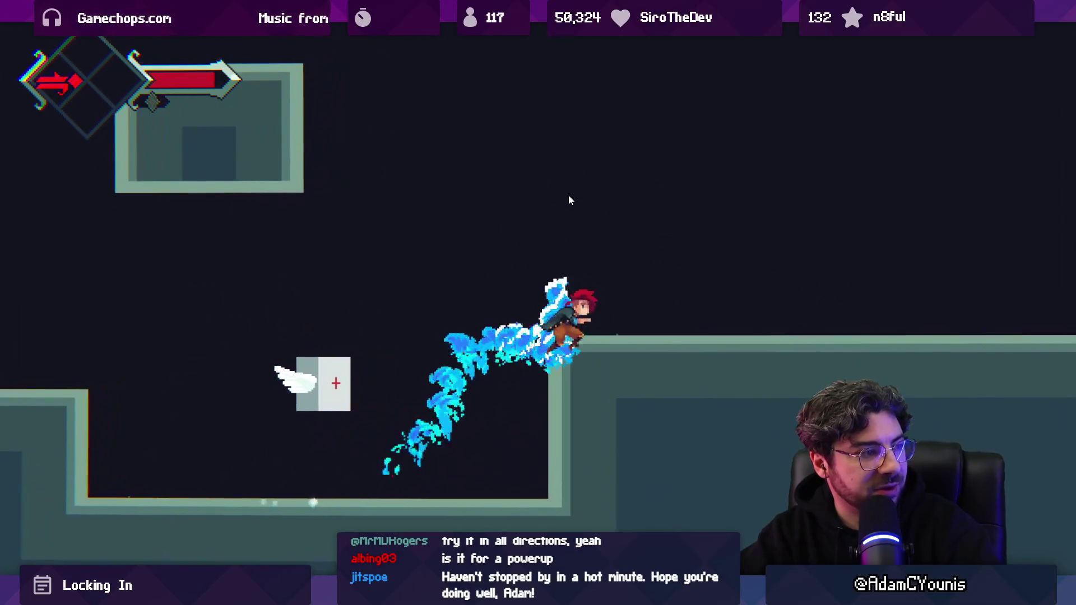
key(Left)
key(space)
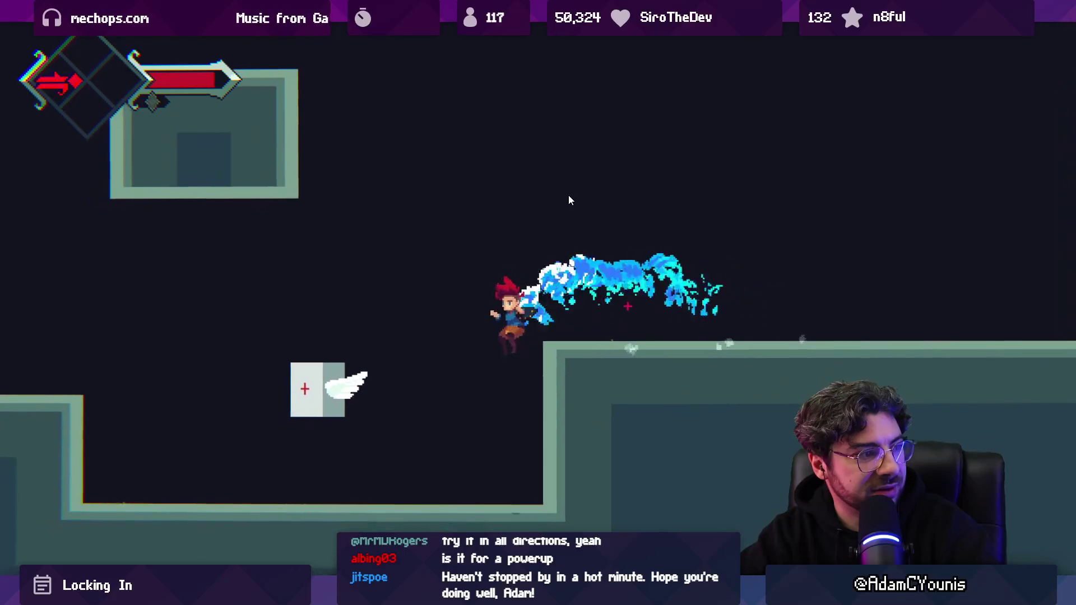
key(space)
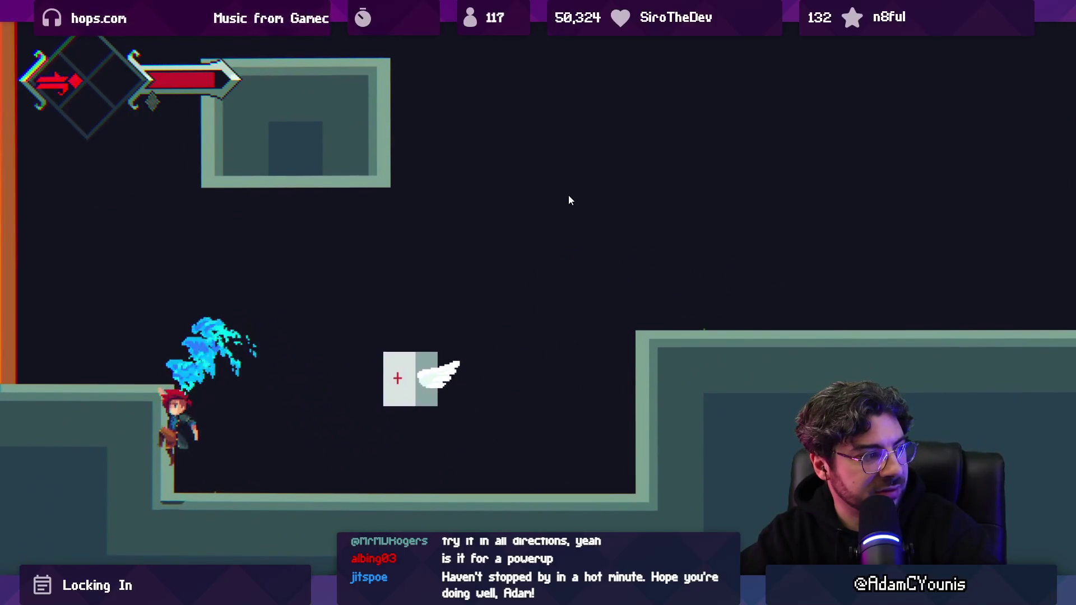
key(Right)
key(space)
key(Down)
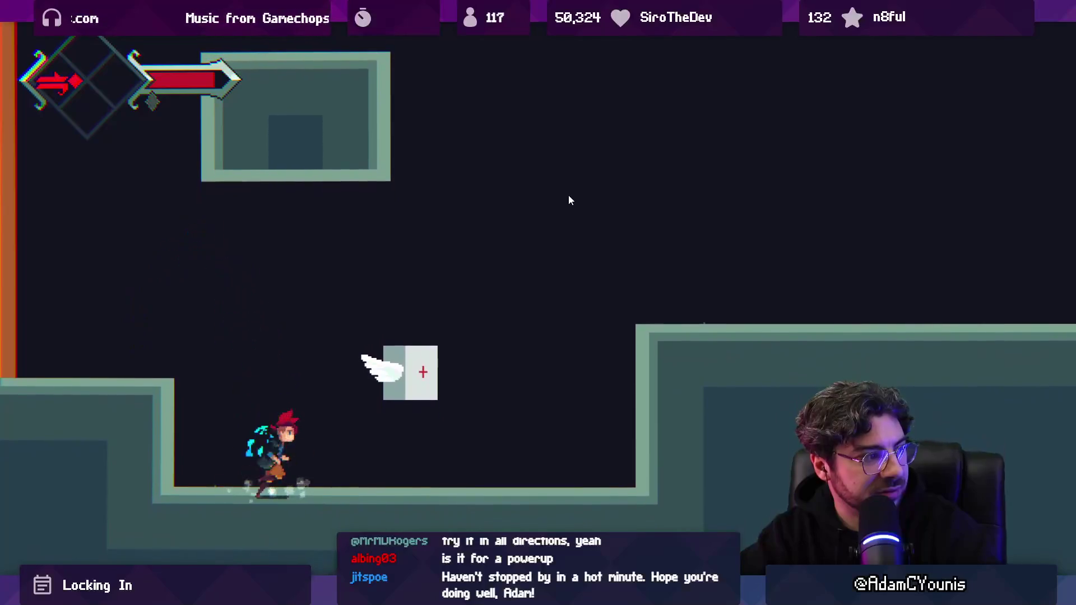
key(Right)
key(space)
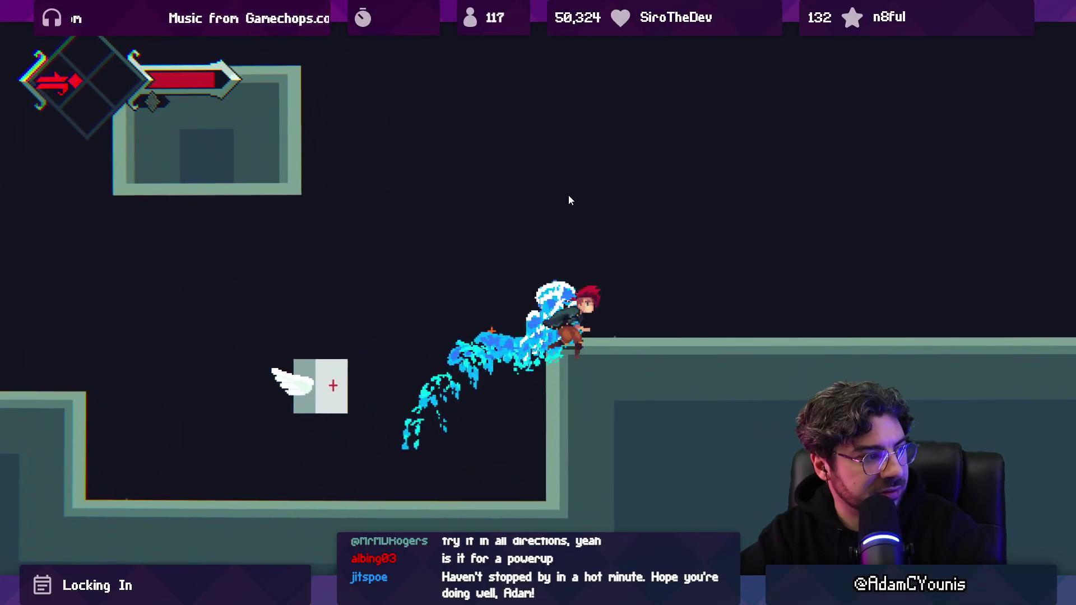
key(shift+space)
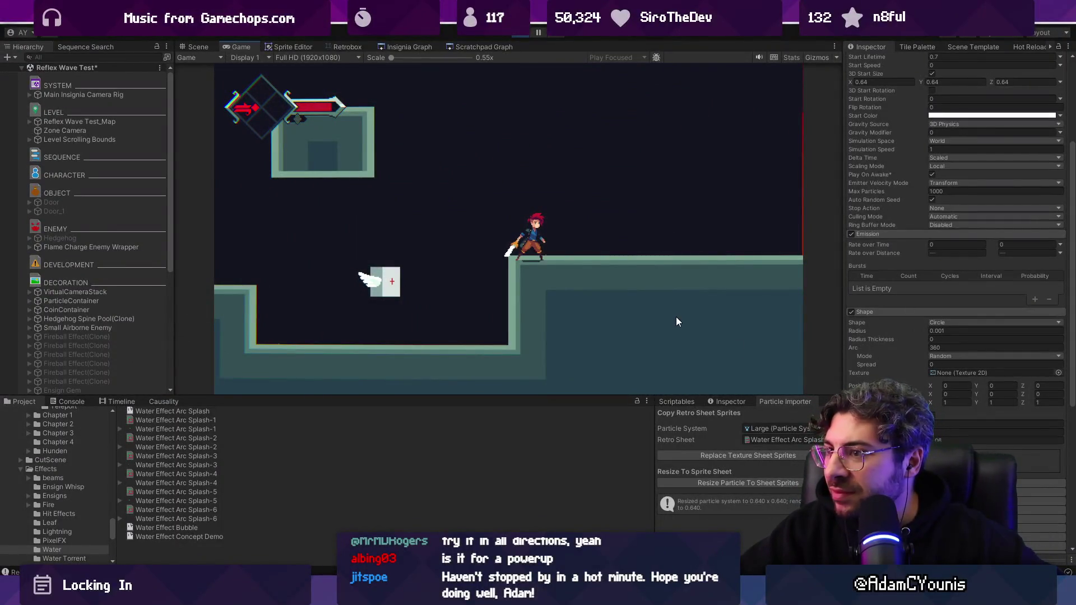
- Activate the Spray 1 and Spray 1_1 objects under Large, then switch to Aseprite
scroll(121, 331, down, 5)
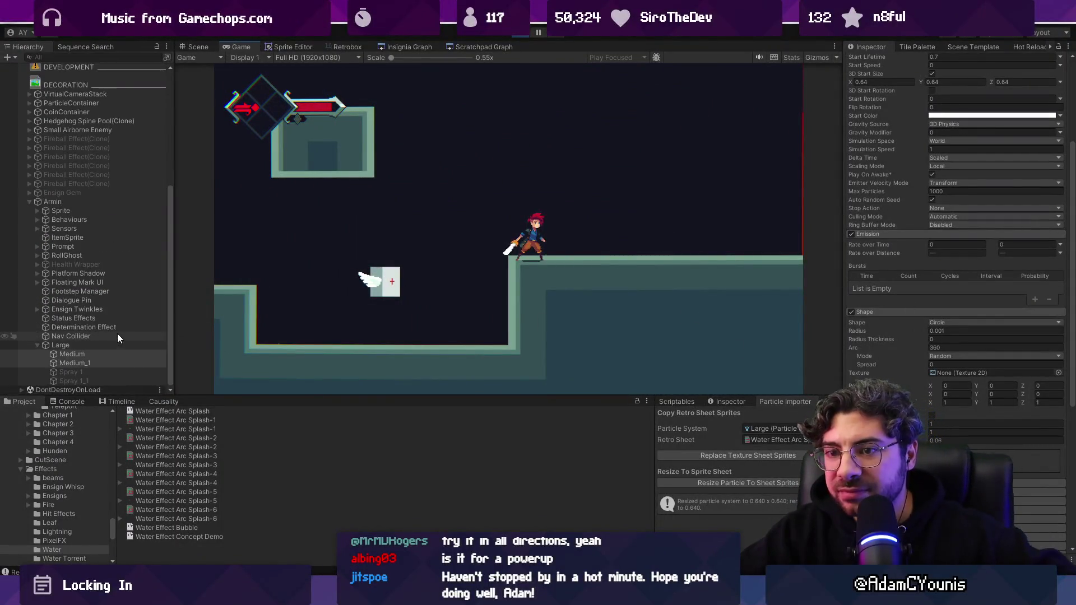
click(116, 373)
shift+click(142, 380)
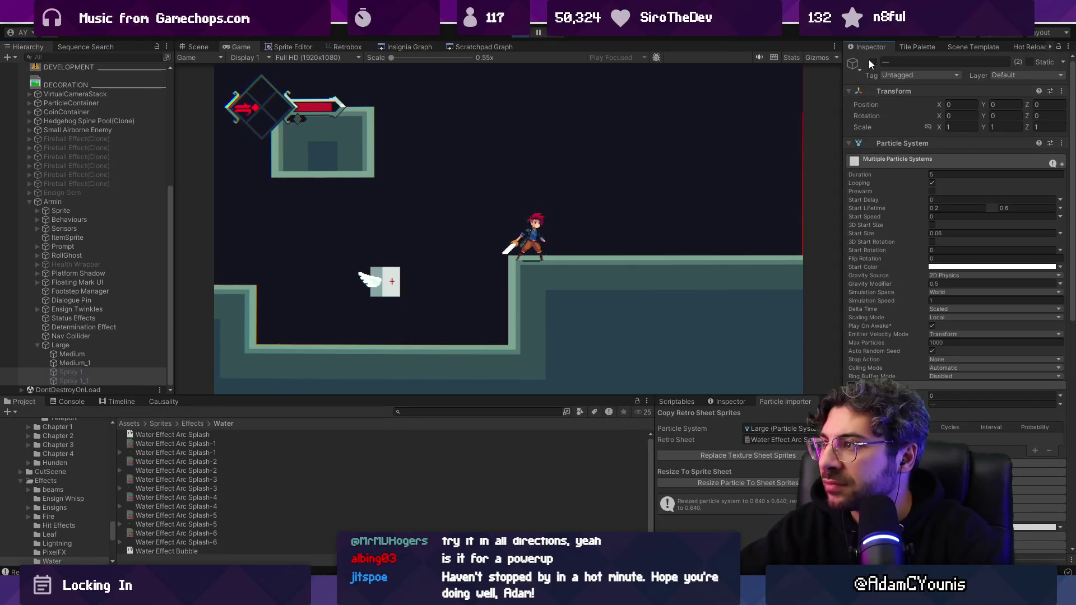
click(873, 61)
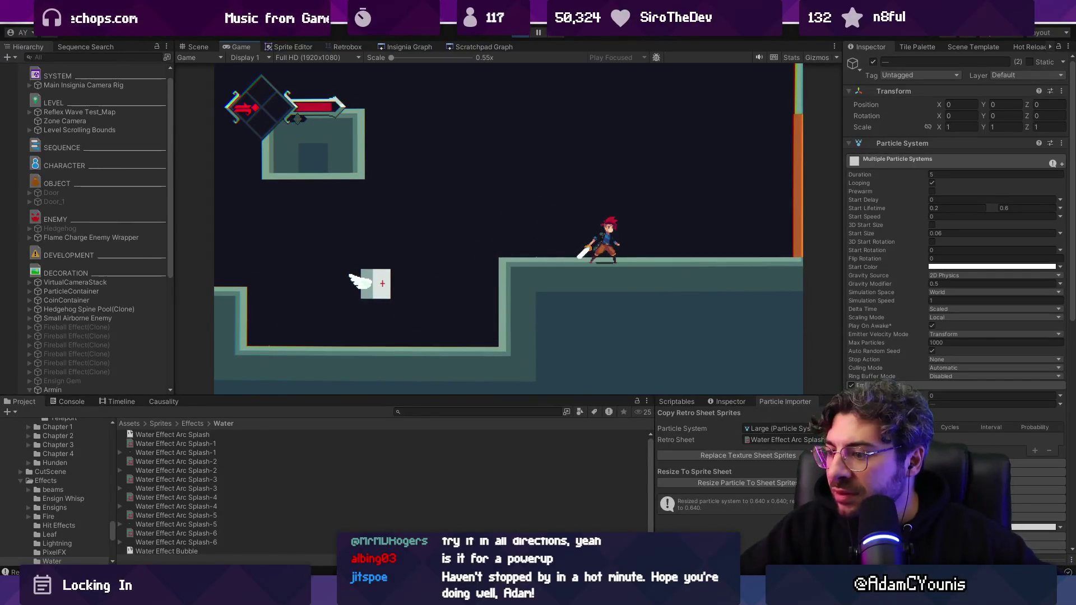
key(alt+Tab)
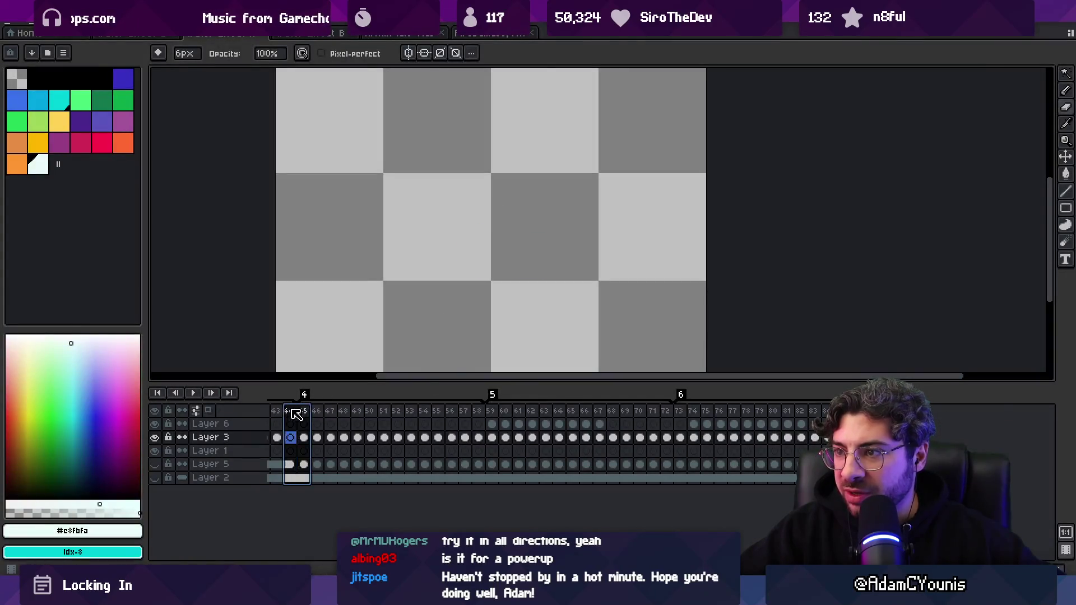
- Return to frame 1, select frames 1 to 3 on all layers, and view frame 3
key(Home)
scroll(438, 255, down, 3)
scroll(438, 255, up, 1)
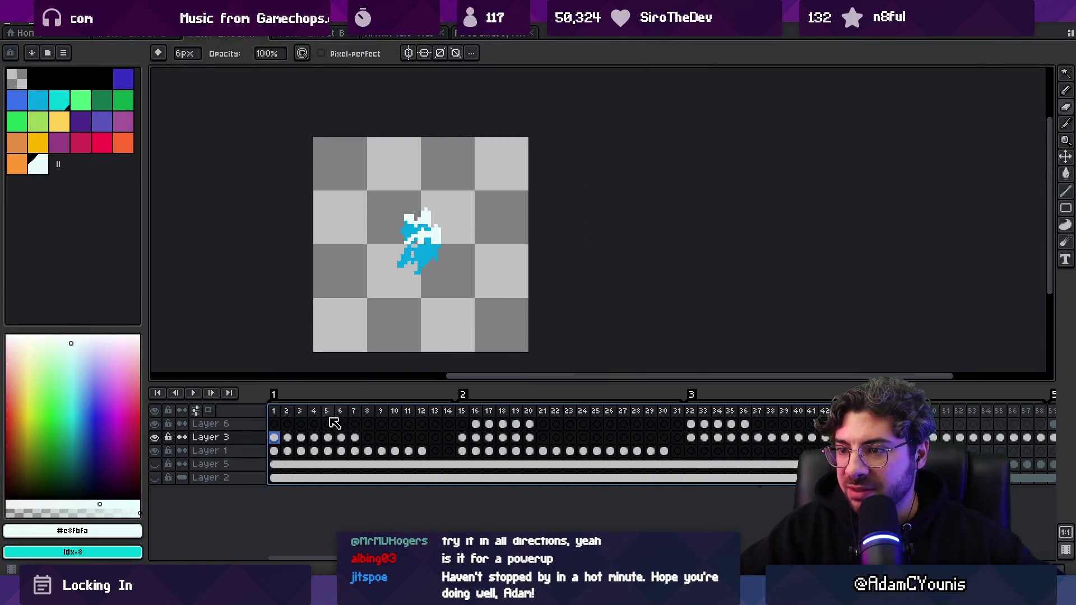
mouse_move(273, 411)
mouse_down()
mouse_move(816, 410)
mouse_move(380, 413)
mouse_up()
click(155, 477)
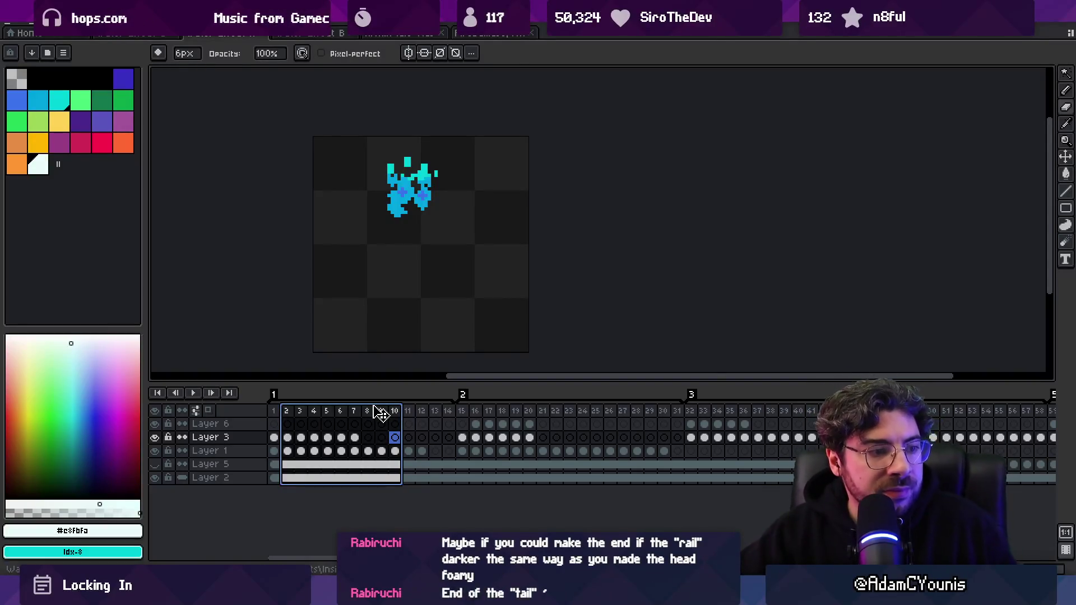
- Compare with the effect in Unity, then select frames 10 through 26 in Aseprite
key(alt+Tab)
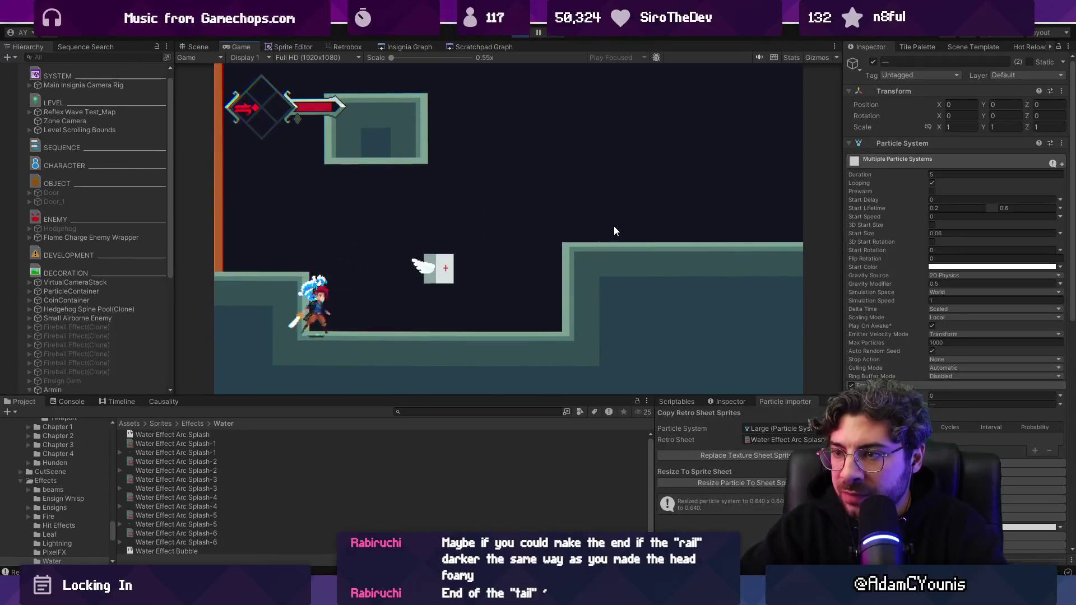
key(alt+Tab)
mouse_move(404, 419)
mouse_down()
mouse_move(451, 418)
mouse_move(280, 419)
mouse_move(618, 418)
mouse_move(558, 416)
mouse_move(604, 415)
mouse_up()
key(Escape)
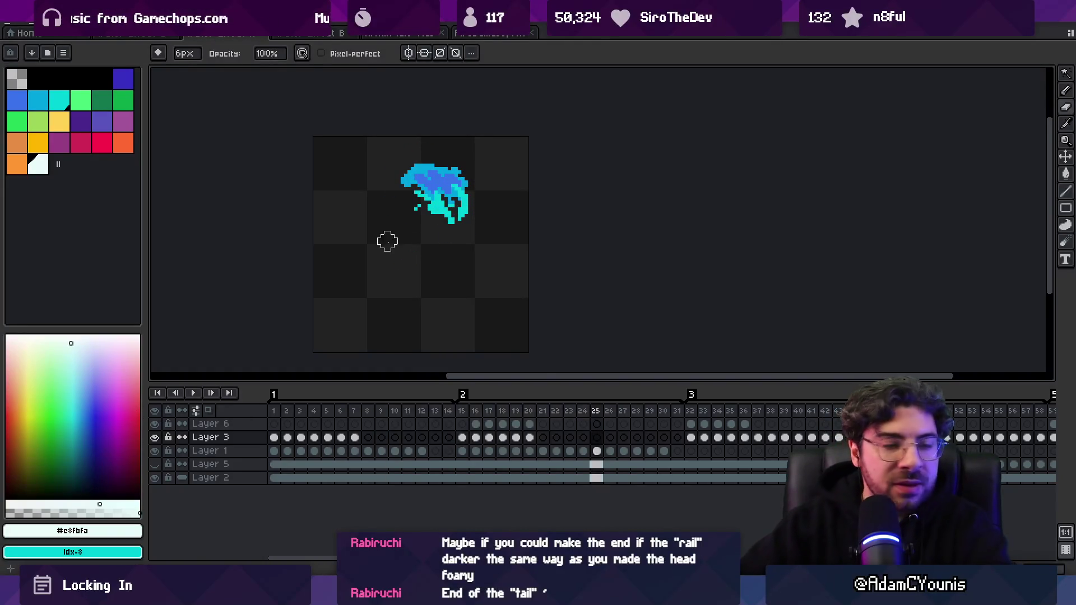
- On Layer 1, retouch the splash with light blue #01a5e0 and darker blue #3972cc, erasing stray pixels
key(v)
click(443, 213)
alt+click(436, 192)
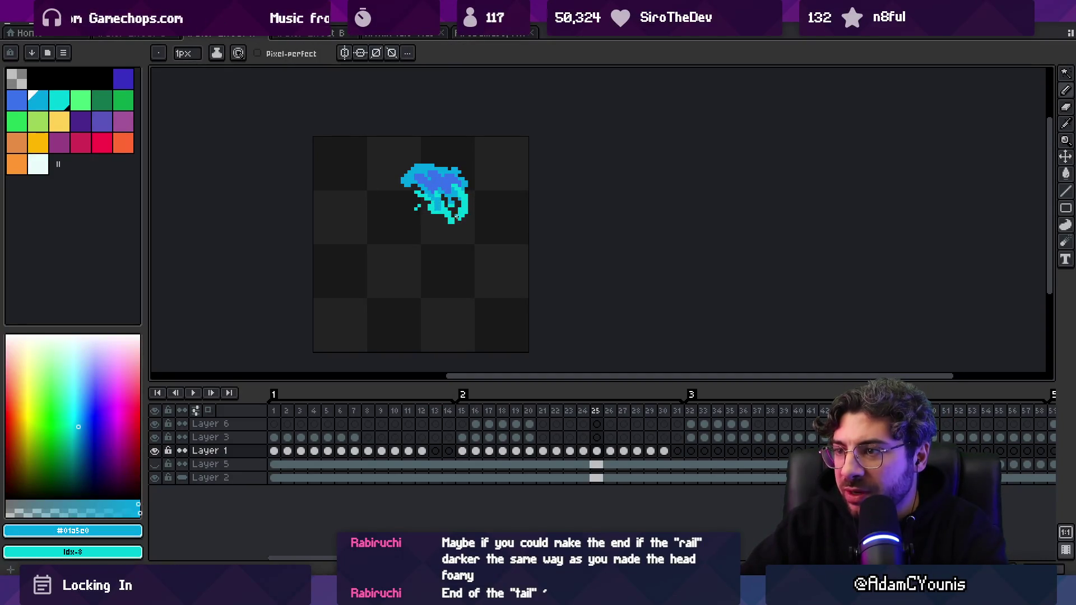
key(e)
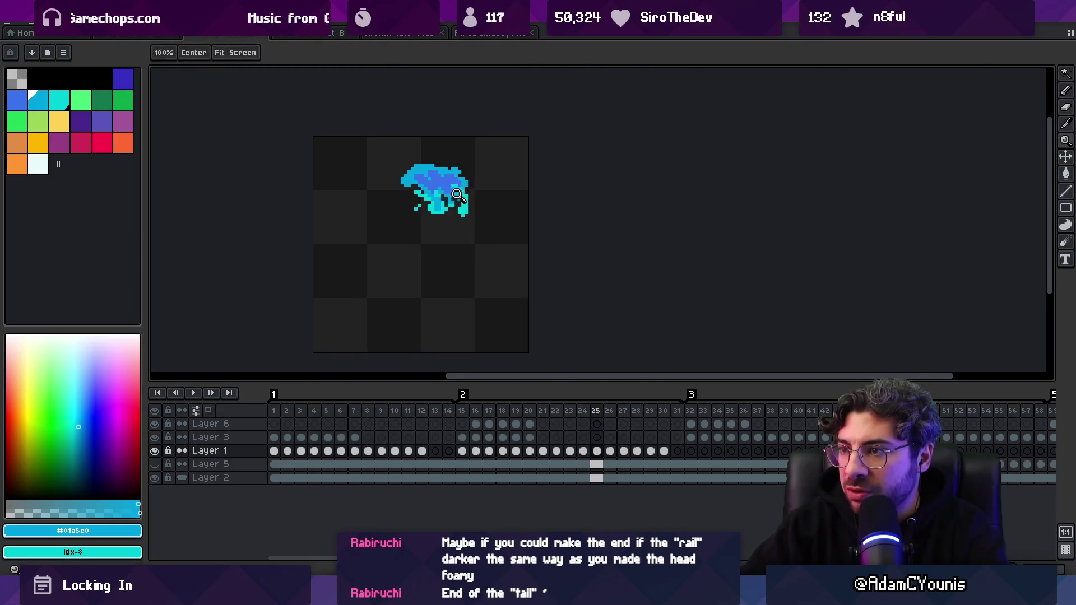
click(458, 194)
alt+click(411, 205)
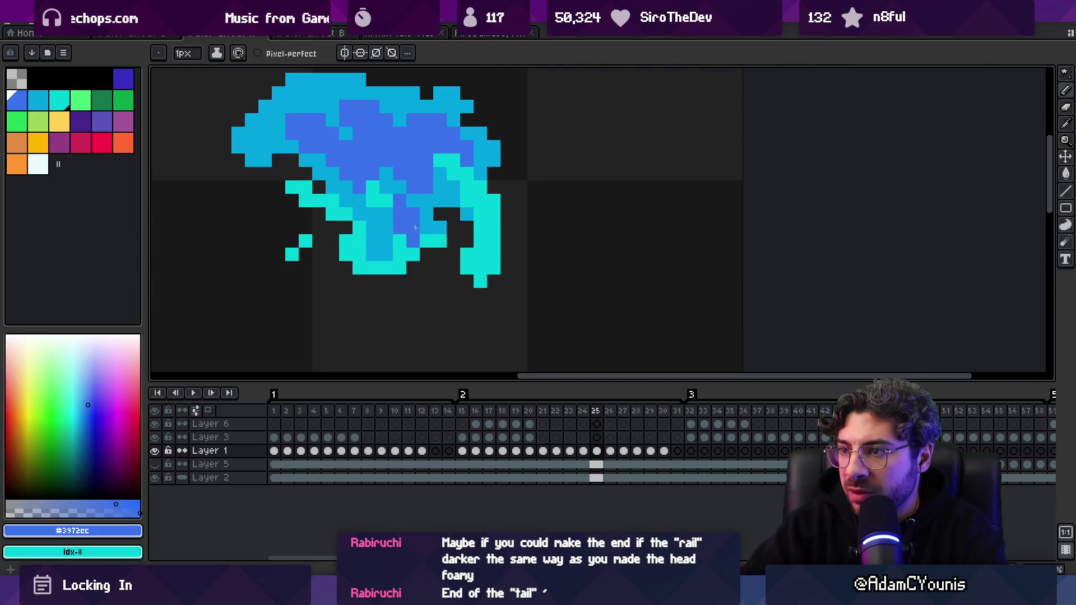
alt+click(387, 241)
key(e)
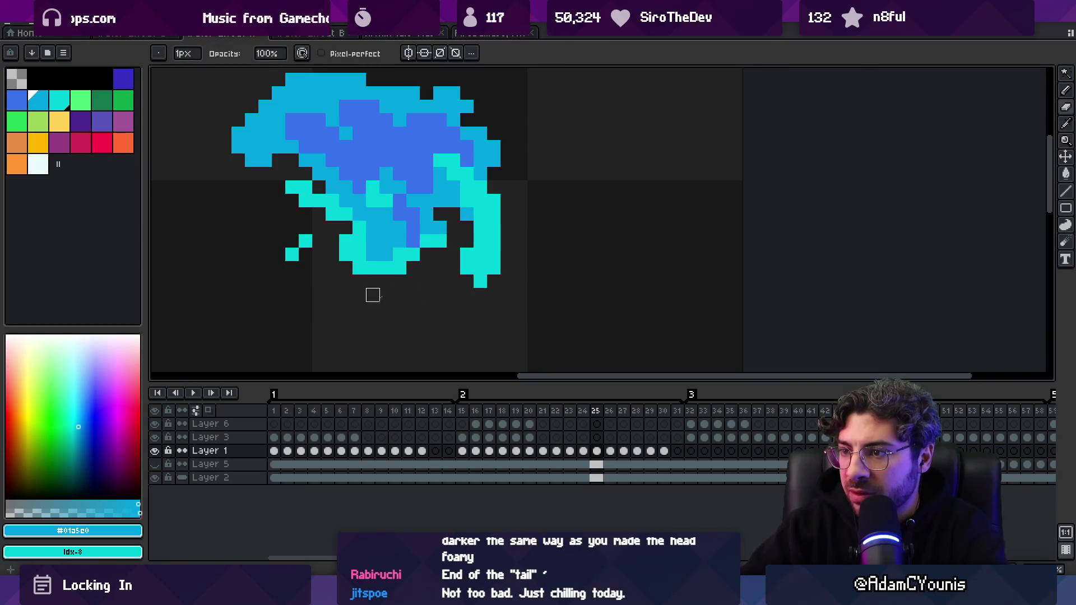
alt+click(427, 173)
key(z)
drag(470, 199, 419, 183)
- Zoom in closely and recolour splash pixels with cyan #00d0d8 and light blue #01a5e0
key(m)
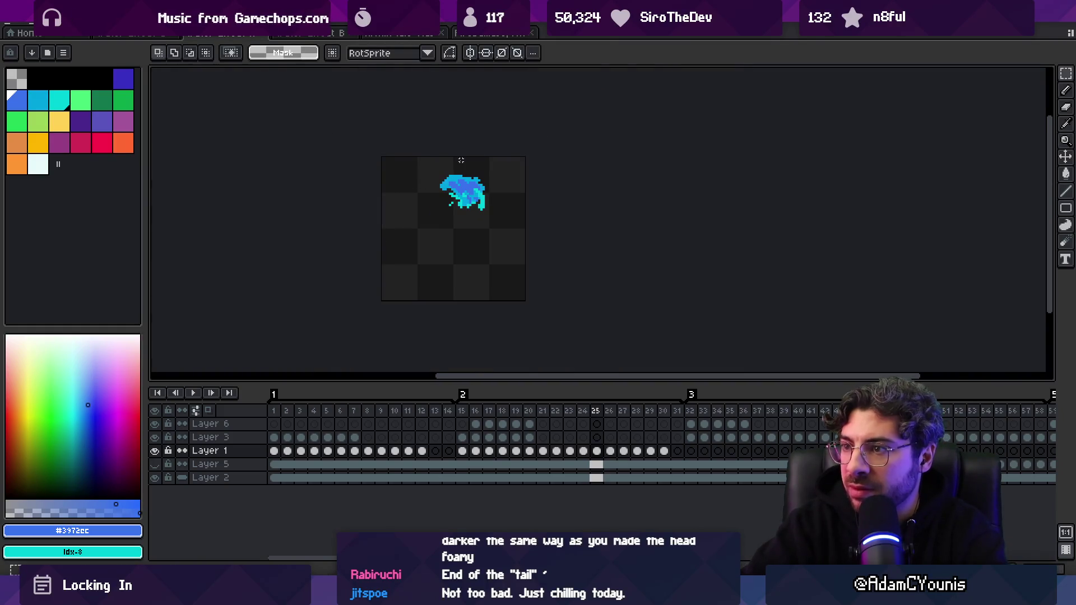
key(z)
drag(478, 88, 486, 250)
alt+click(485, 250)
drag(550, 240, 449, 179)
key(b)
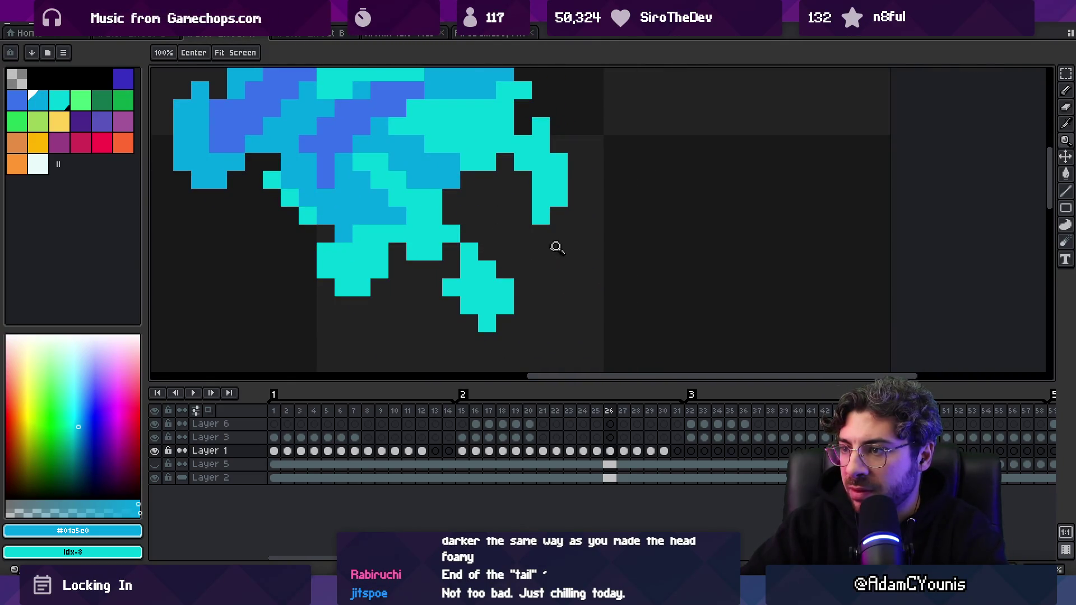
scroll(557, 247, down, 5)
scroll(538, 241, up, 2)
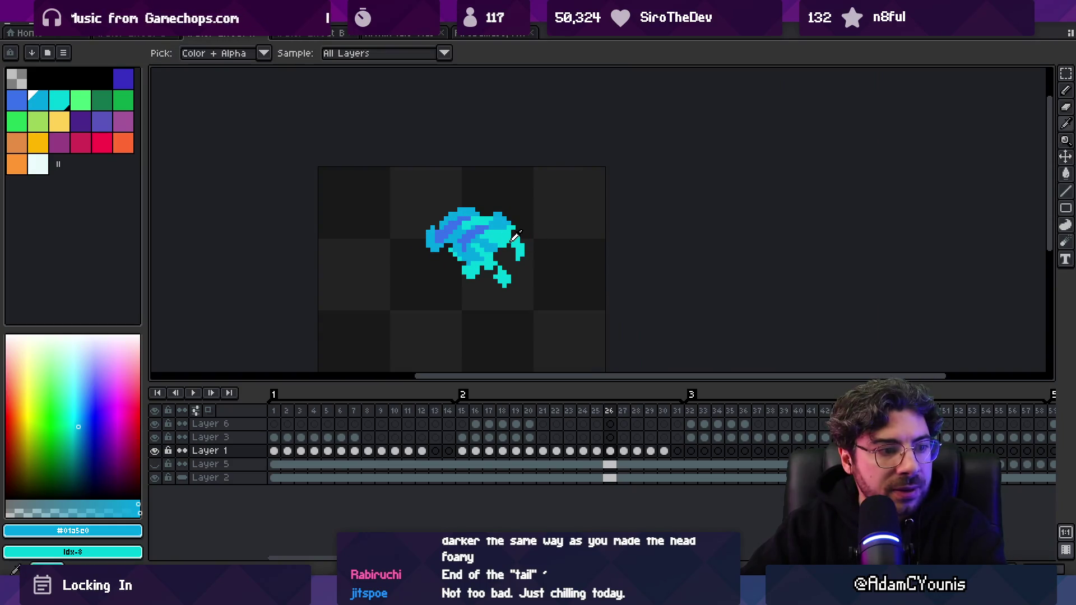
alt+click(521, 239)
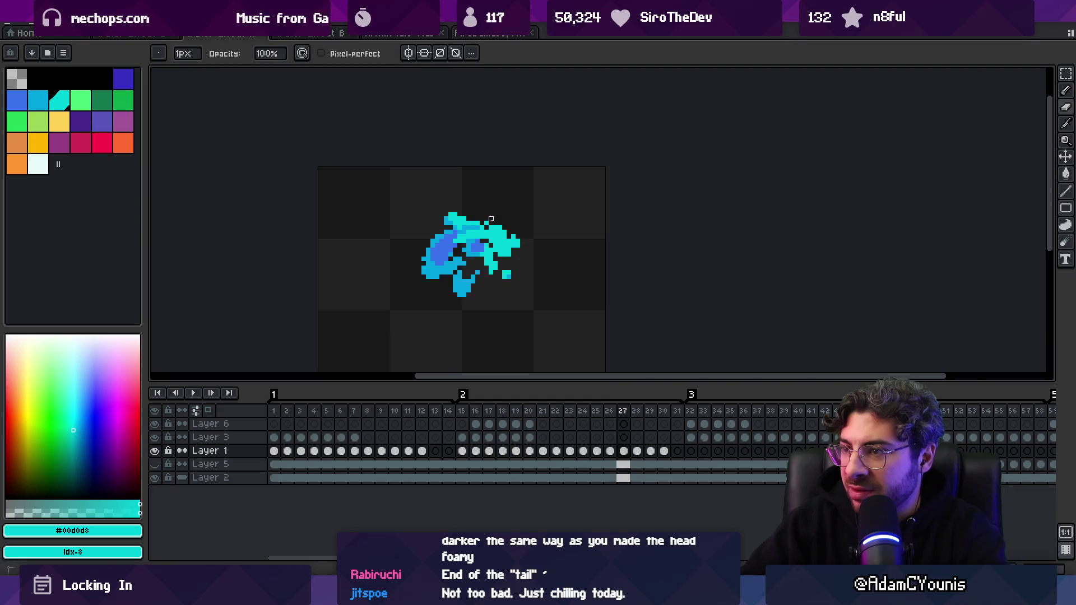
alt+click(455, 263)
alt+click(486, 241)
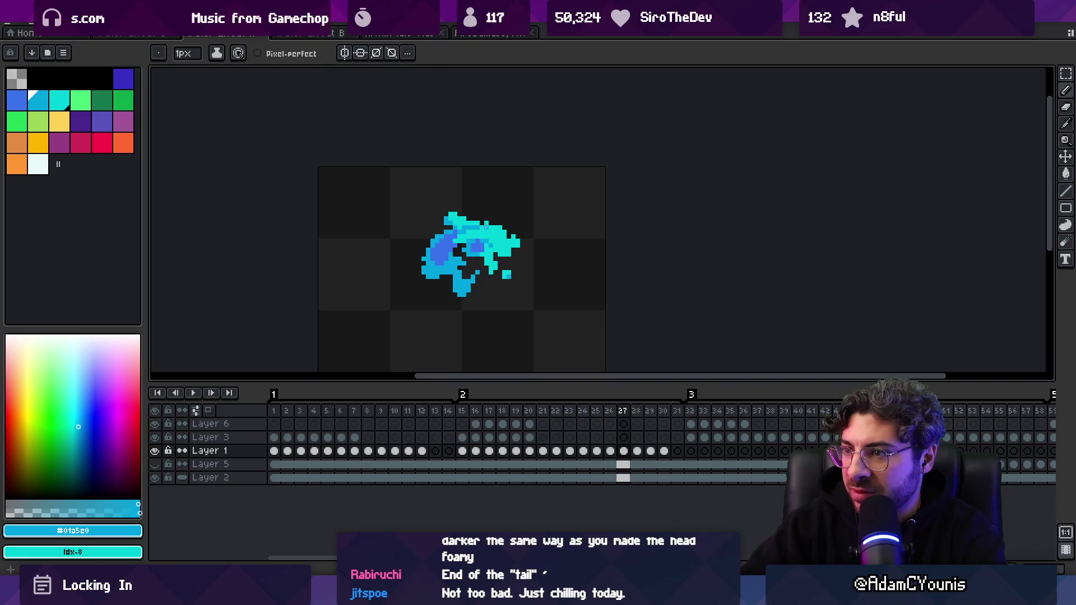
- Retouch frames 28 and 29 of the splash animation
key(Right)
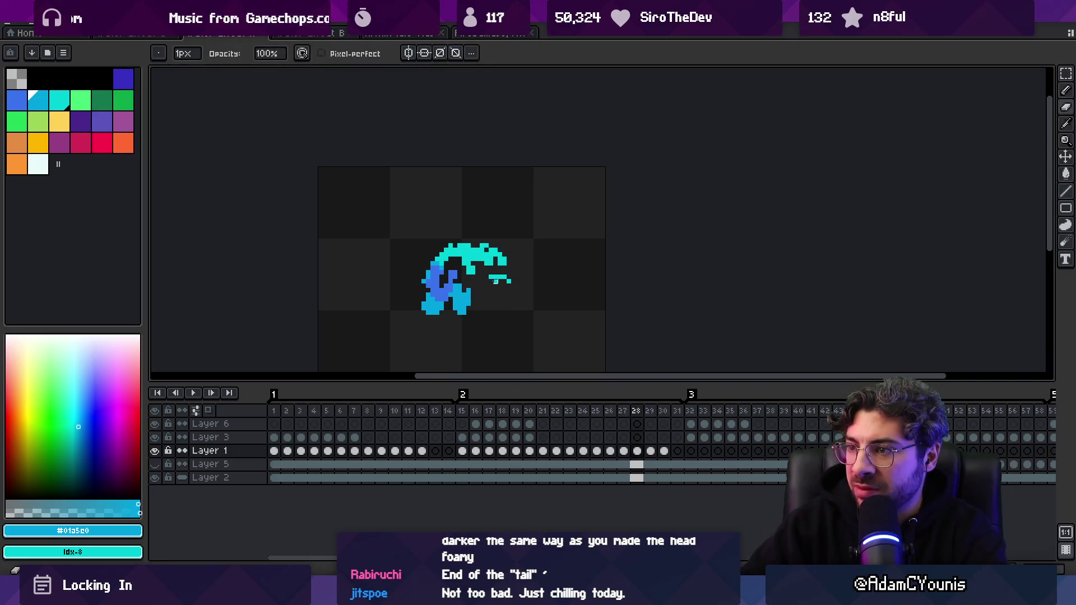
alt+click(493, 259)
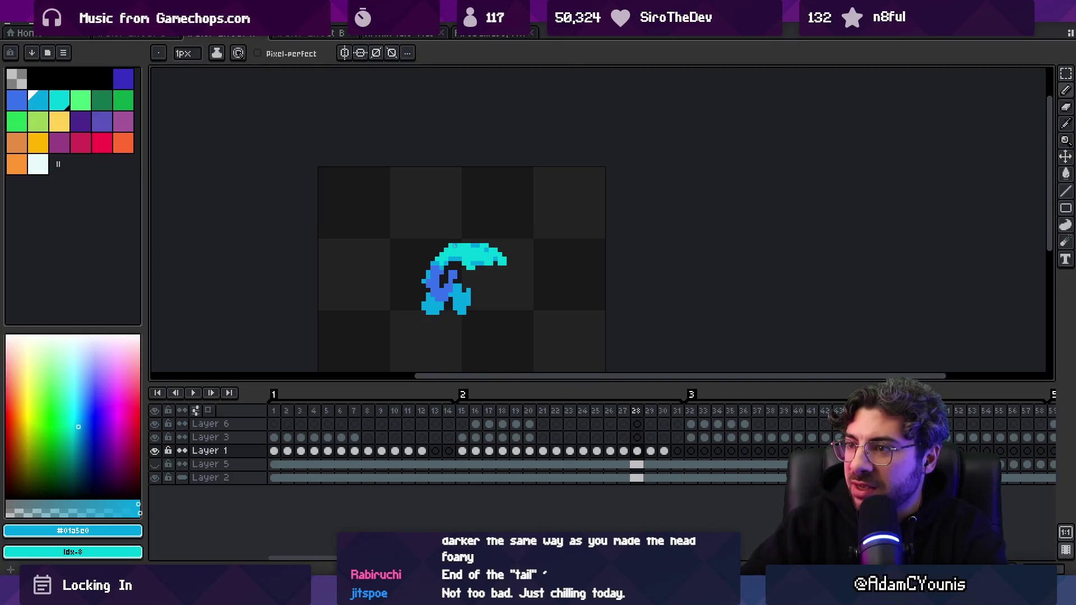
key(z)
scroll(456, 224, down, 3)
key(Right)
scroll(463, 186, up, 2)
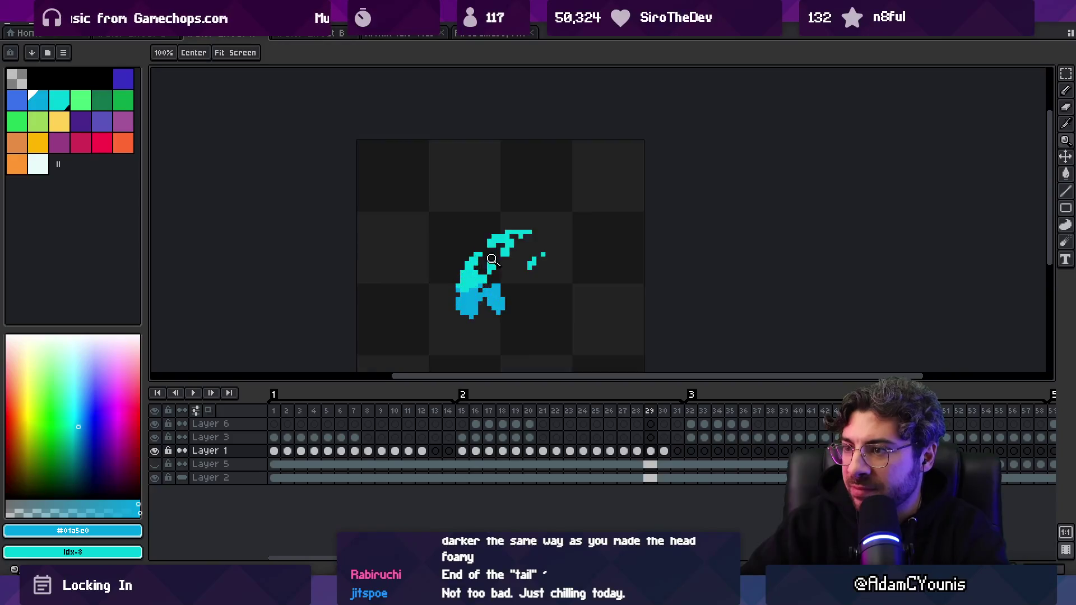
key(b)
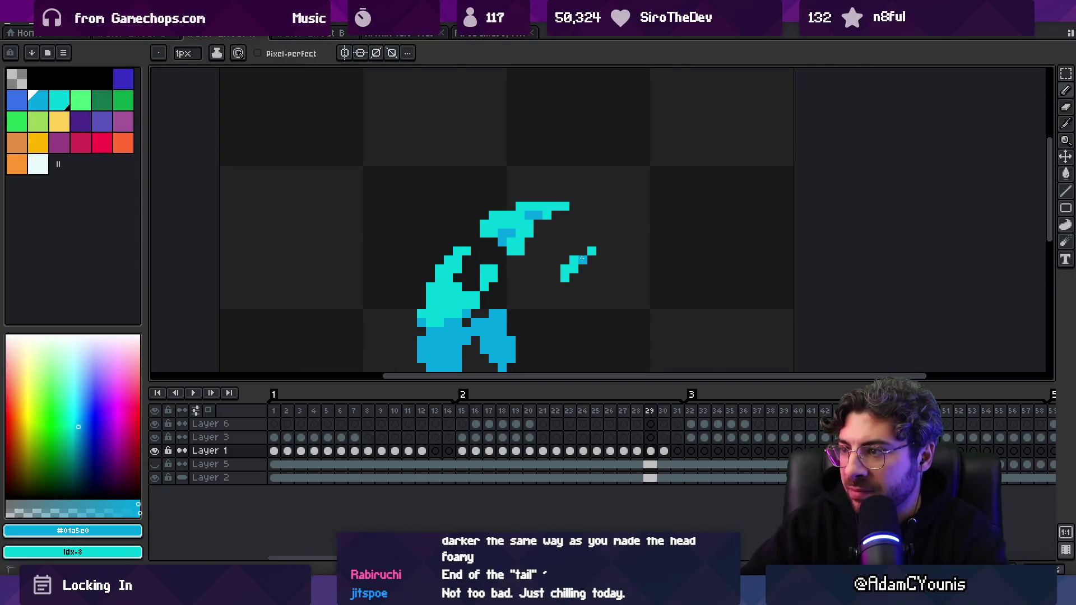
key(z)
scroll(583, 253, down, 3)
scroll(462, 284, up, 3)
key(b)
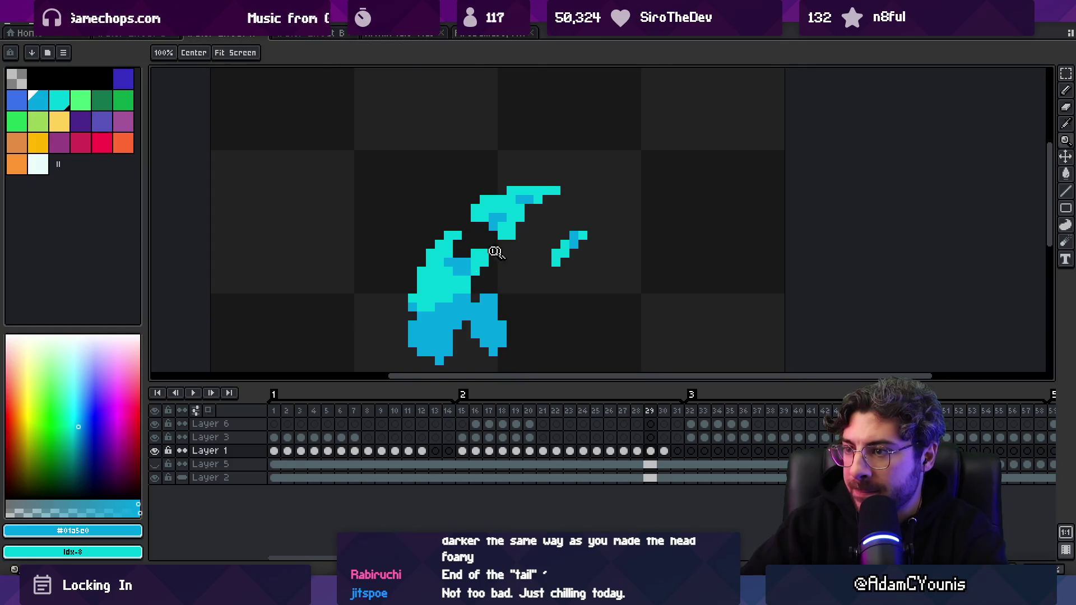
- Advance to frame 30 and add cyan #00d0d8 pixels to the splash
scroll(495, 252, down, 2)
key(Right)
scroll(475, 210, up, 2)
key(b)
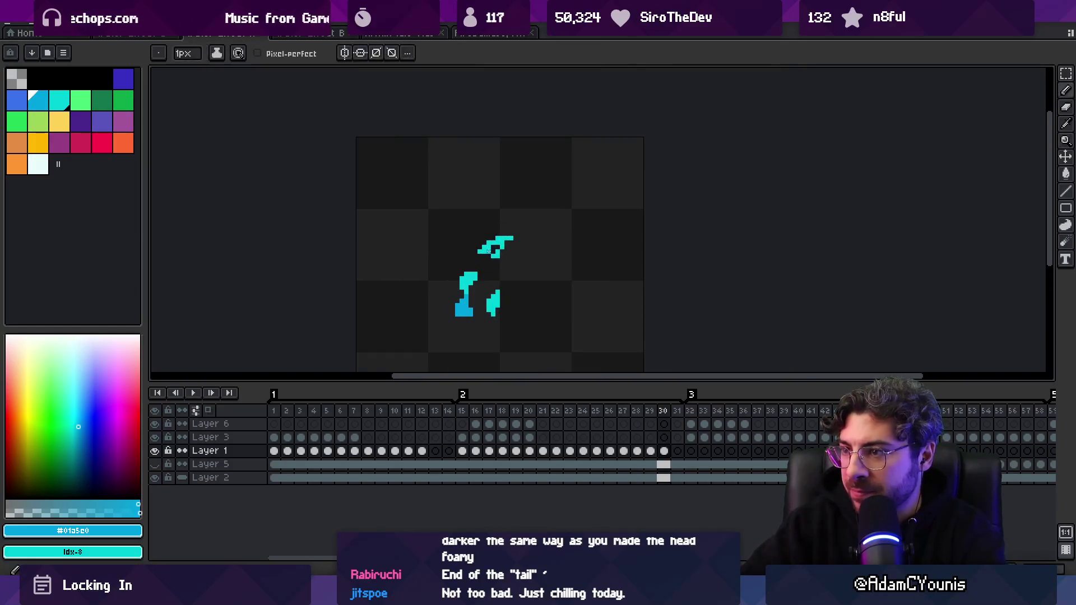
alt+click(467, 293)
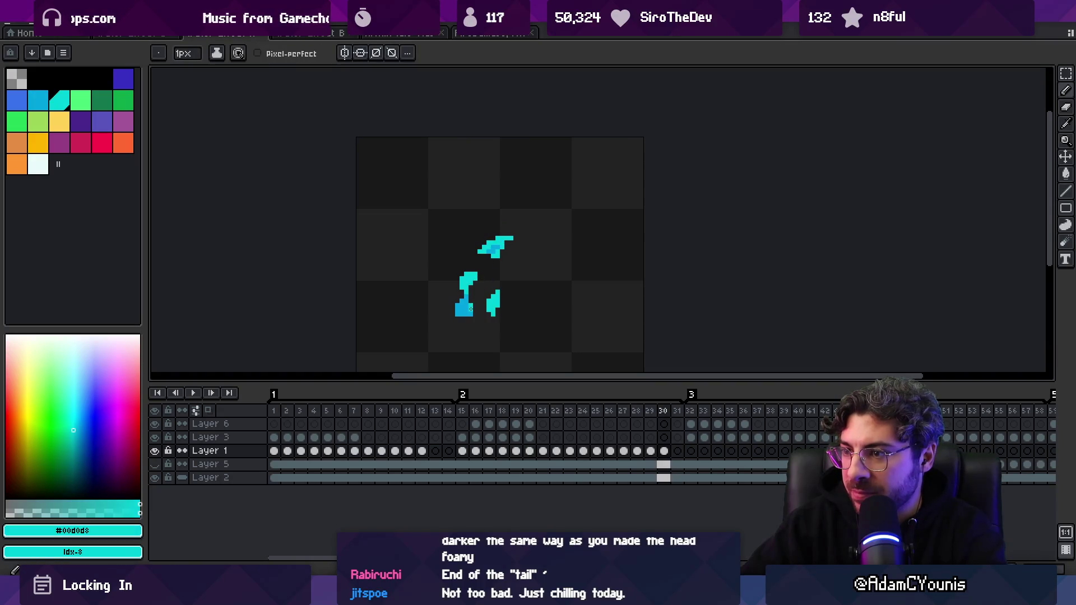
key(z)
scroll(463, 268, down, 2)
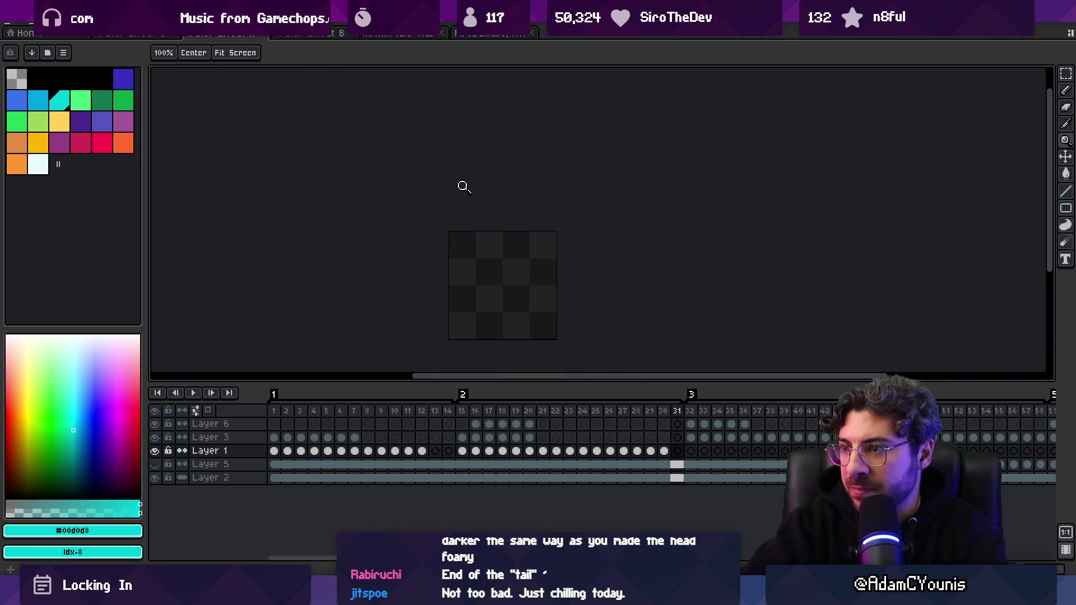
- Re-export the sprite sheet over the existing file, hide the dark layer, and return to Unity
key(ctrl+shift+x)
key(Return)
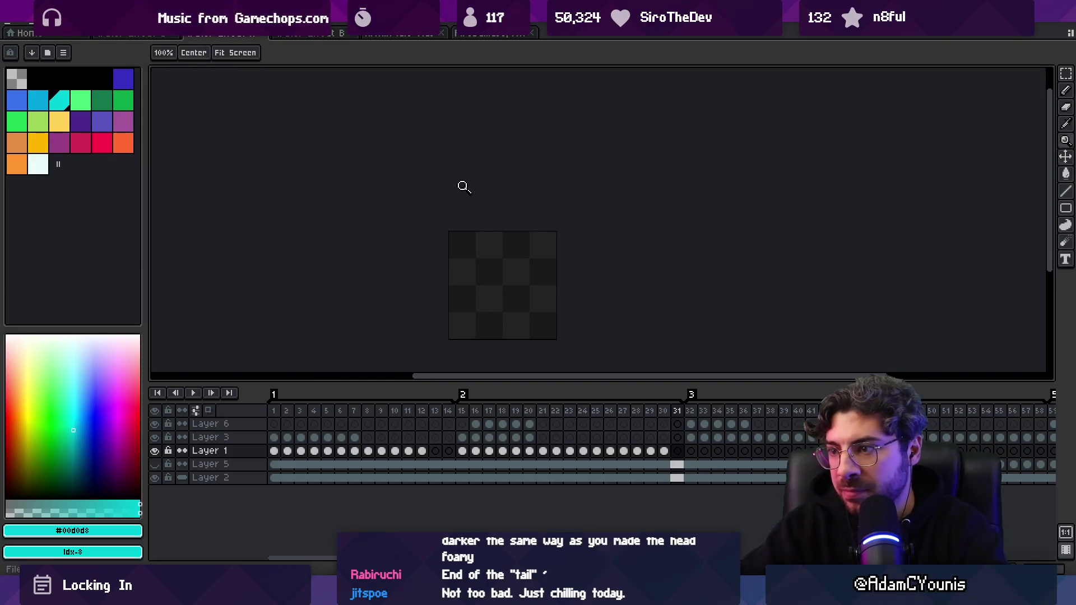
click(157, 476)
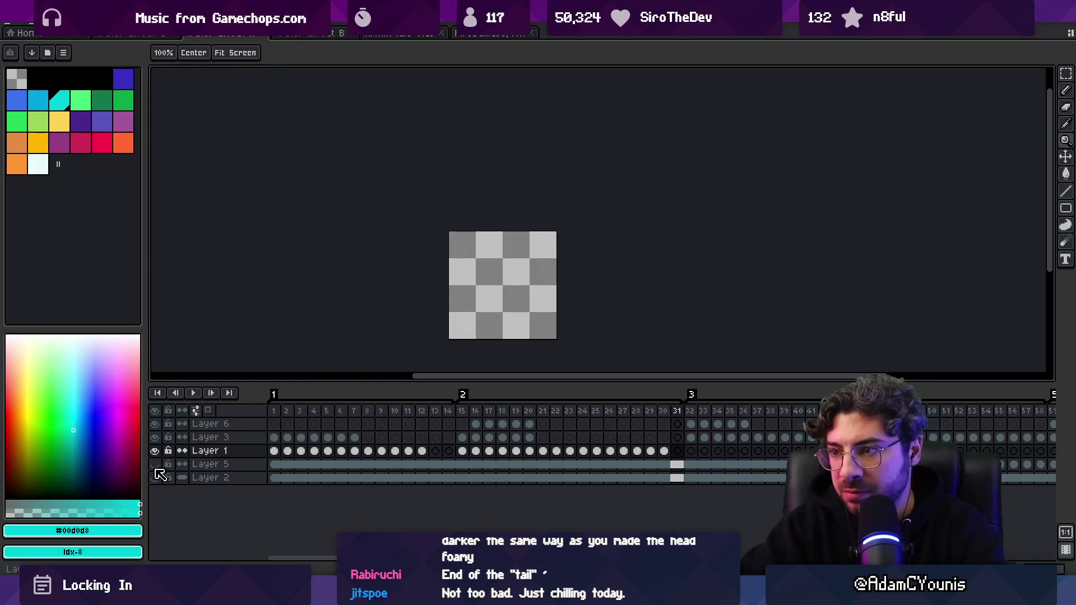
key(alt+Tab)
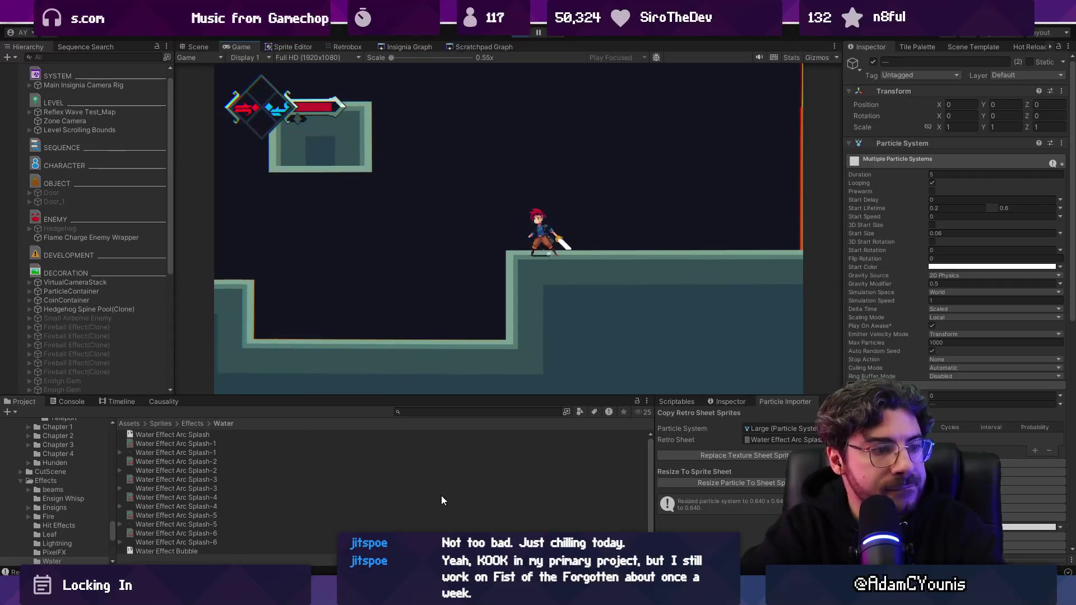
key(F9)
key(Escape)
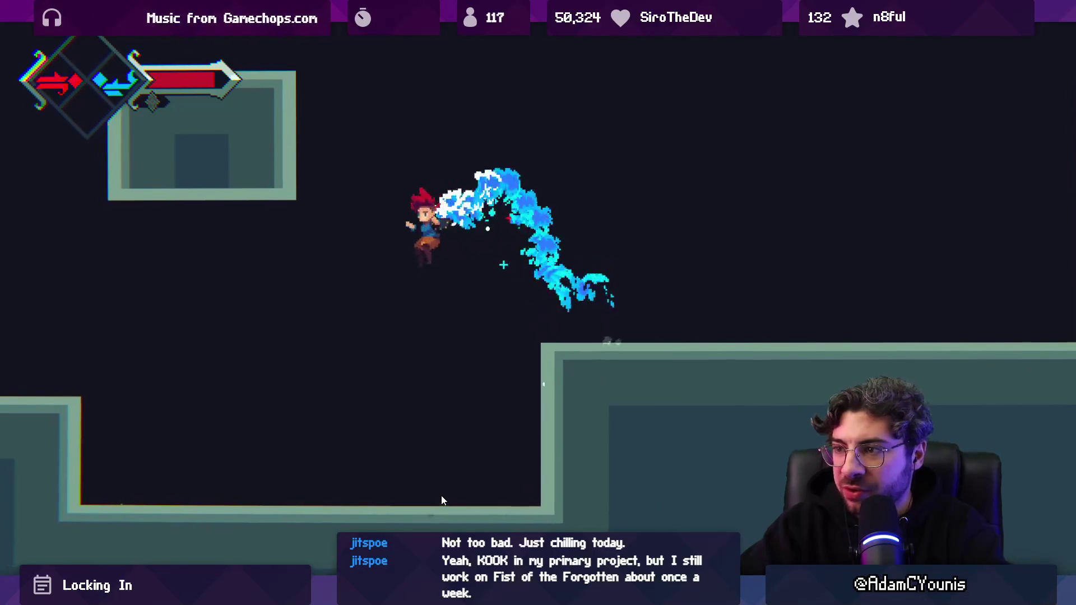
key(F9)
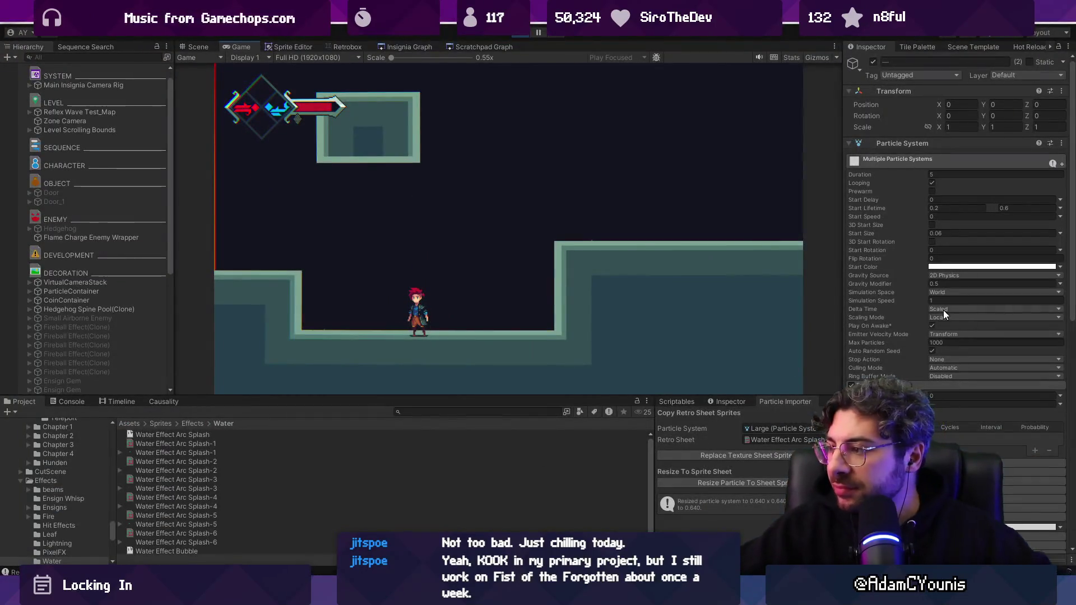
scroll(954, 410, down, 3)
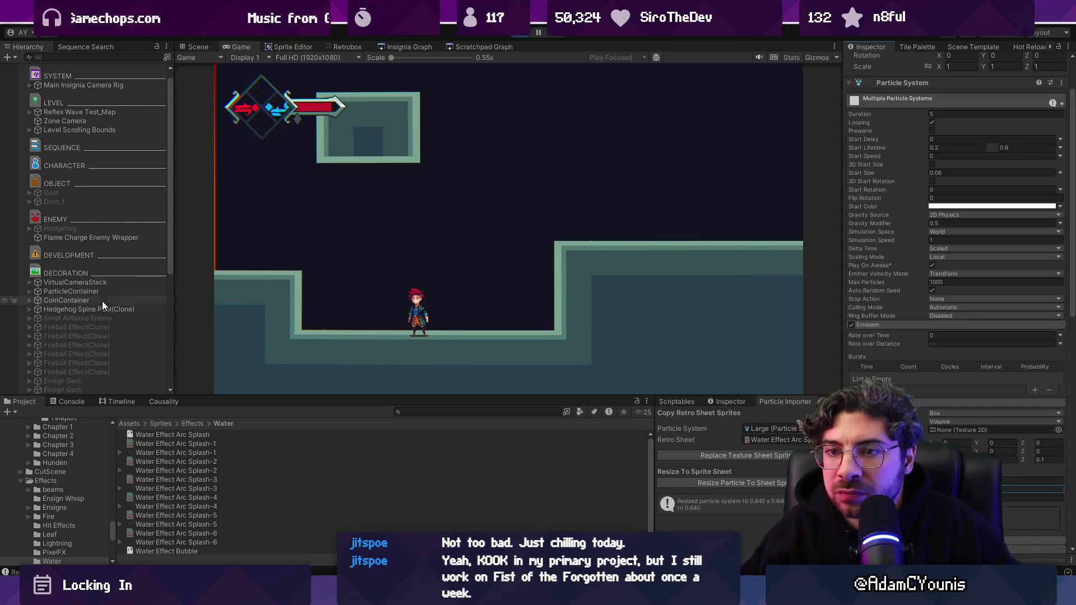
- Select Medium and Medium_1 together and set Shape Randomize Position to 0.03
scroll(102, 301, down, 5)
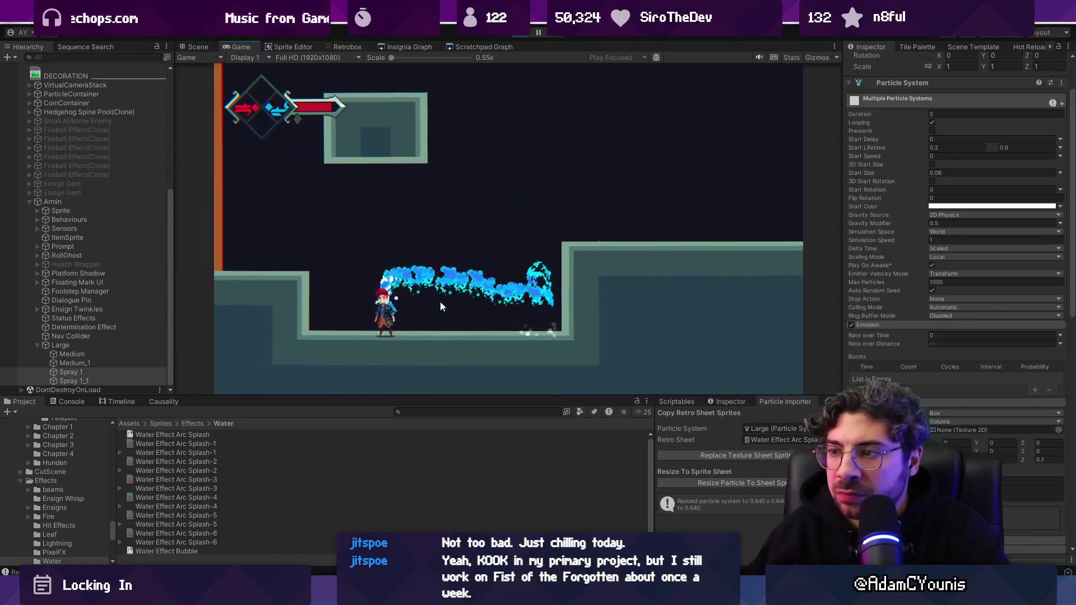
click(108, 358)
shift+click(108, 363)
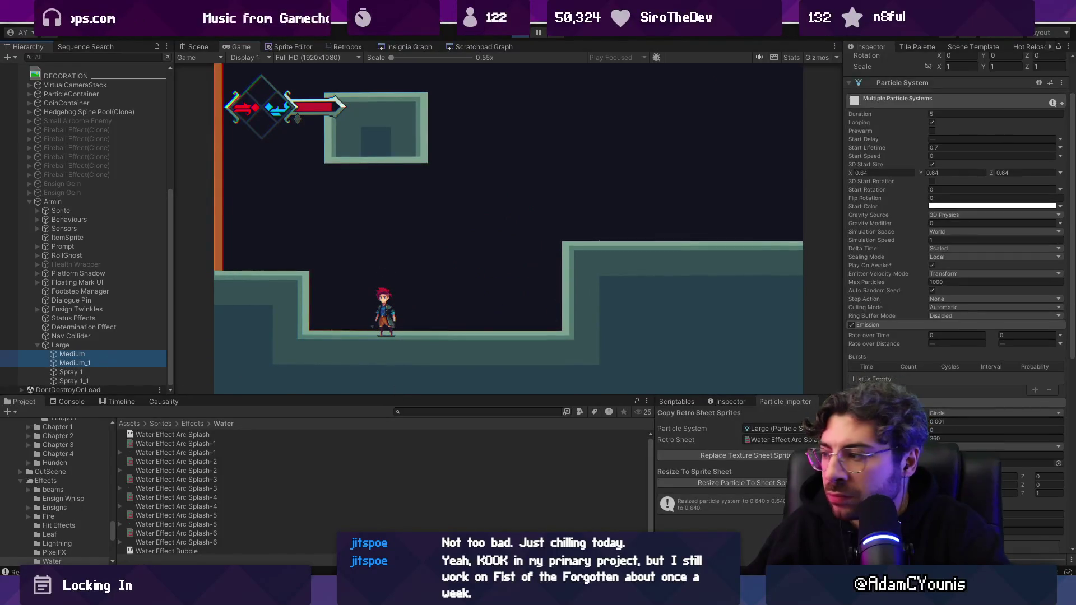
scroll(940, 406, down, 5)
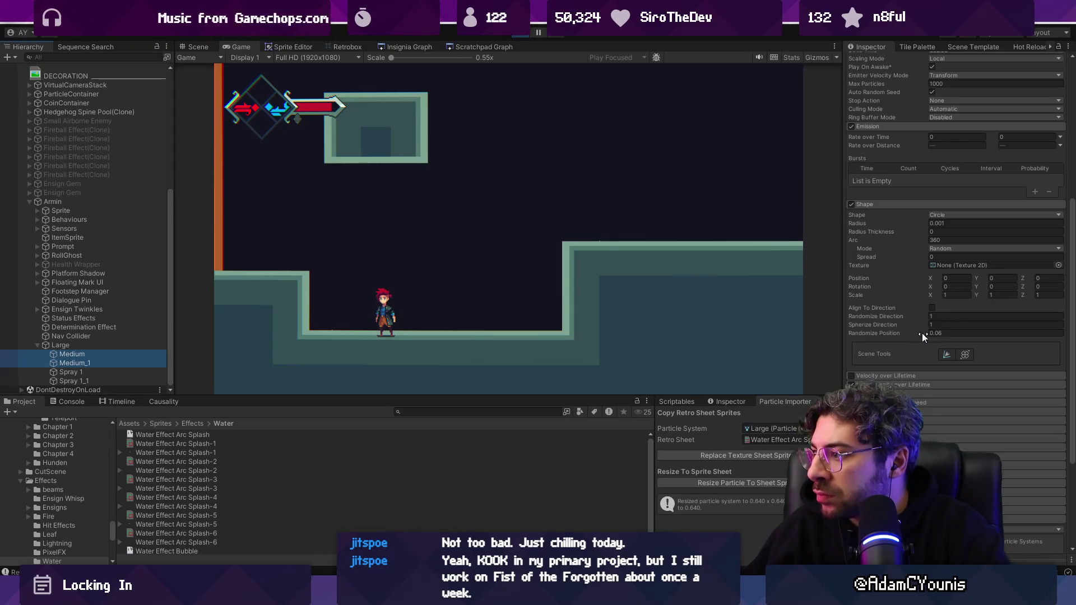
text(0.03)
click(499, 274)
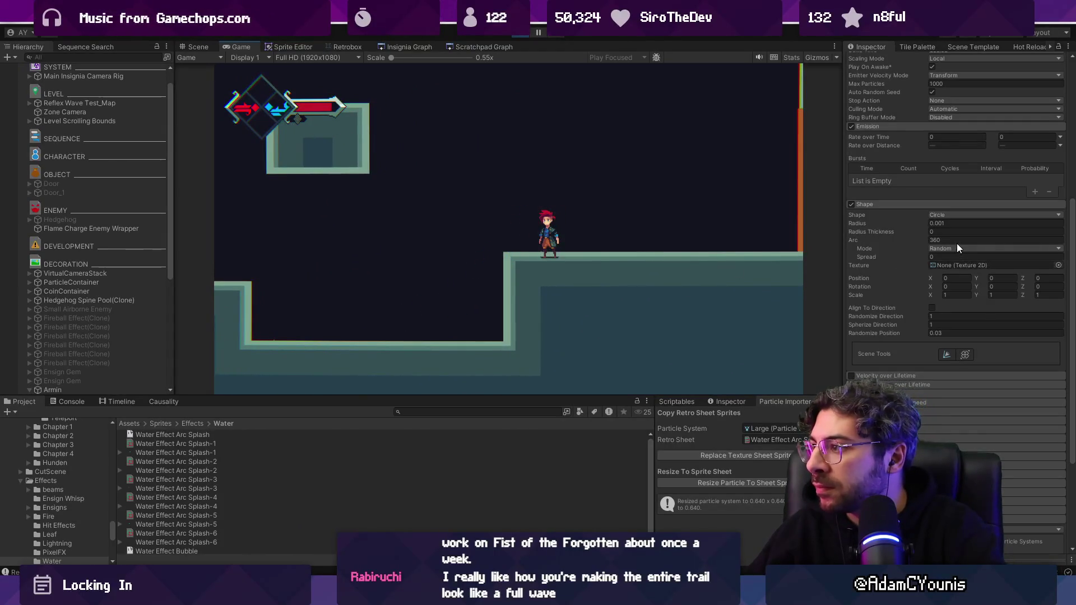
- Raise Radius Thickness to 0.09 and drag the emitter away from the character in the Scene view to preview
drag(896, 231, 902, 230)
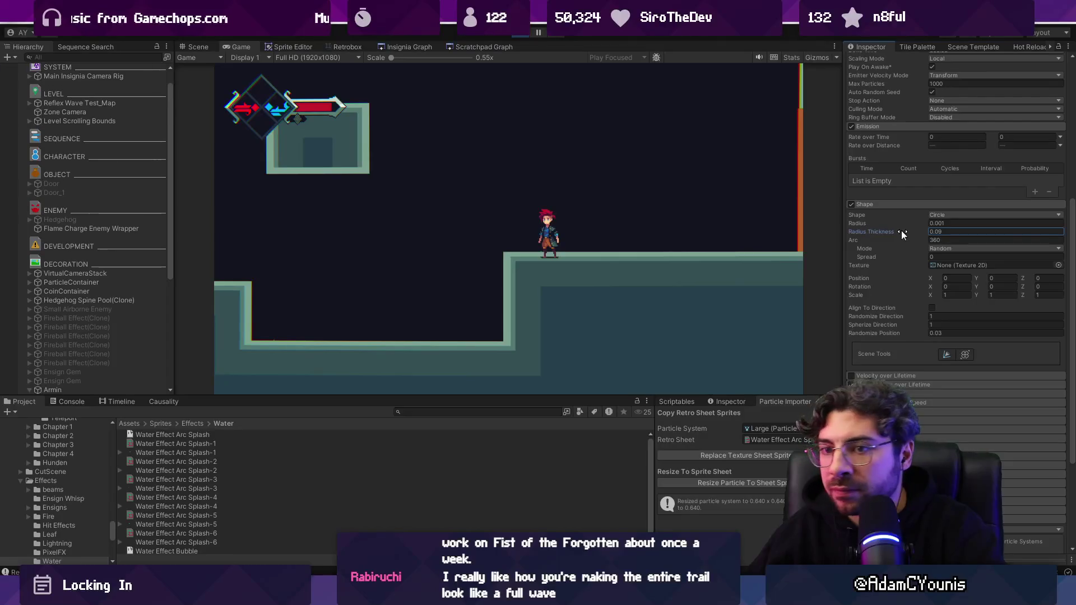
key(ctrl+1)
mouse_move(482, 223)
mouse_down()
mouse_move(690, 189)
mouse_move(330, 191)
mouse_move(761, 192)
mouse_move(507, 187)
mouse_move(684, 179)
mouse_move(359, 186)
mouse_move(600, 202)
mouse_move(481, 179)
mouse_move(363, 180)
mouse_move(594, 213)
mouse_move(532, 163)
mouse_move(734, 185)
mouse_move(532, 180)
mouse_move(595, 200)
mouse_move(688, 207)
mouse_up()
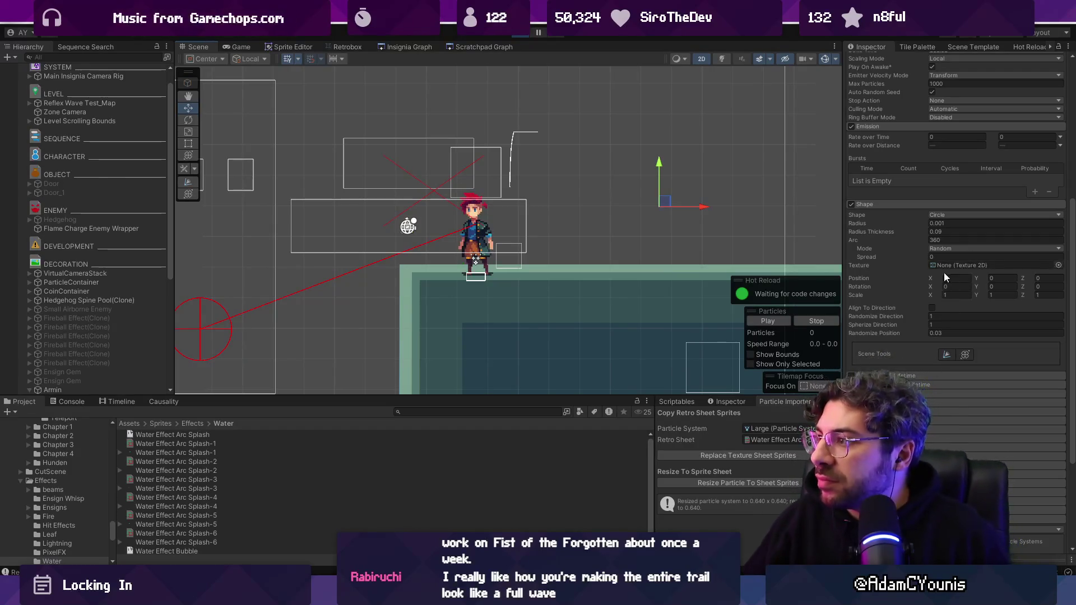
- Drag the Medium emitter around the scene to preview its wider splash trail
scroll(945, 277, up, 8)
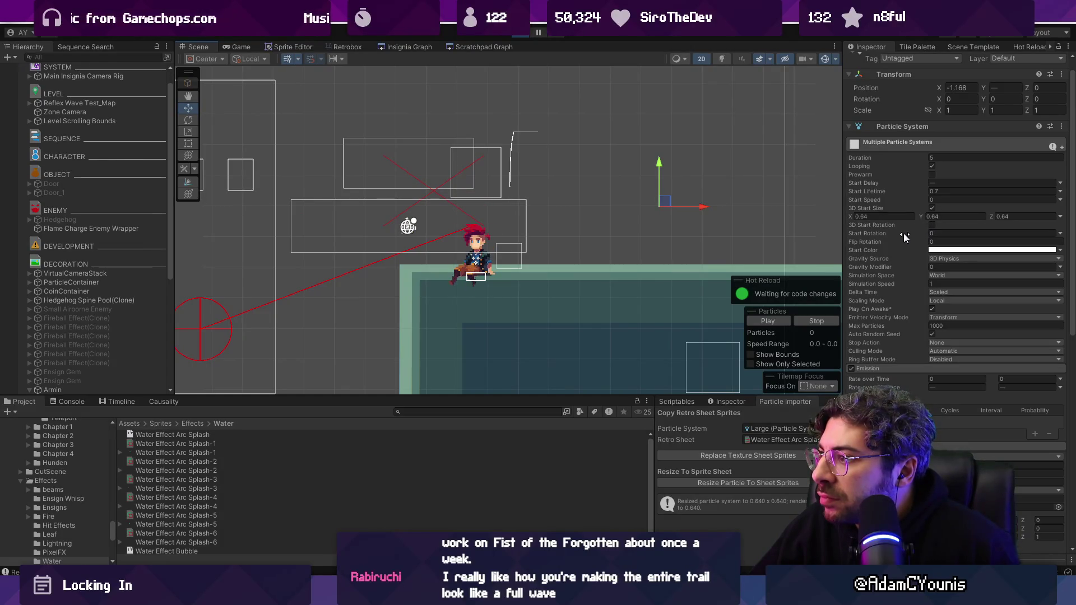
scroll(907, 260, down, 4)
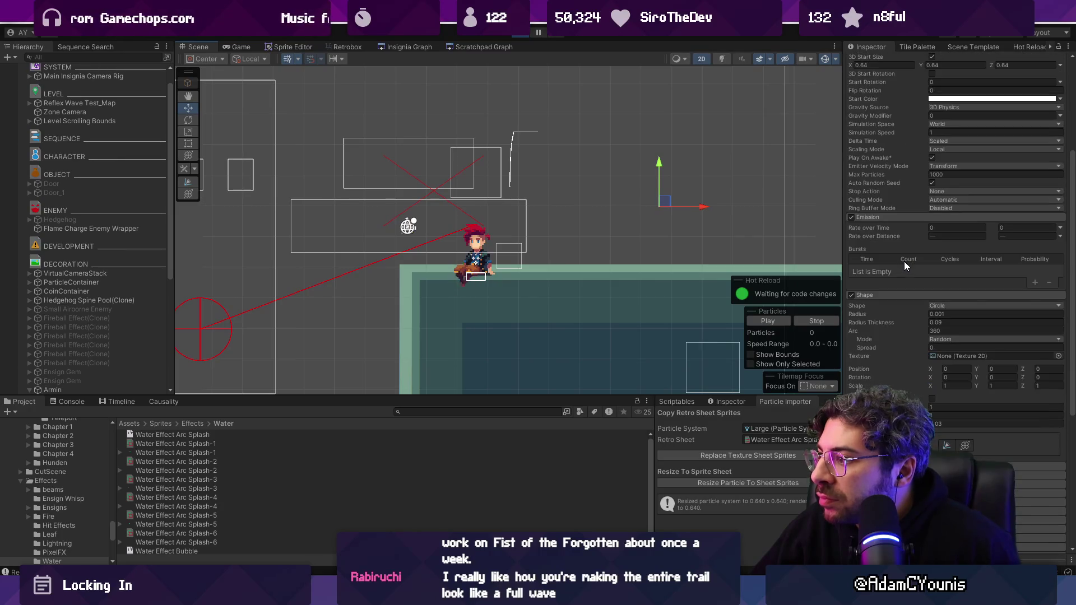
scroll(904, 261, down, 2)
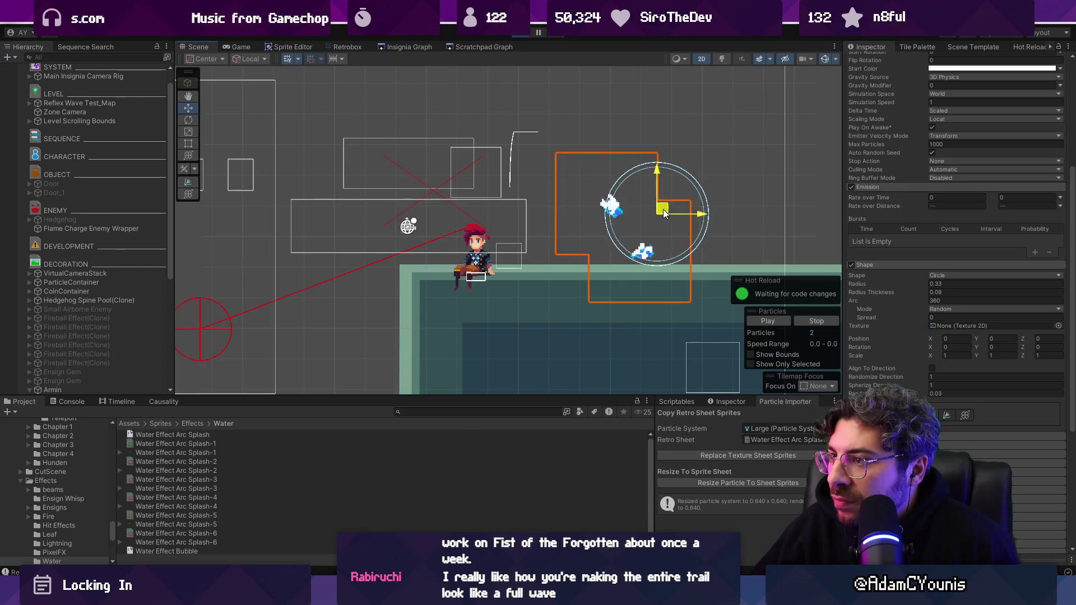
drag(664, 201, 627, 199)
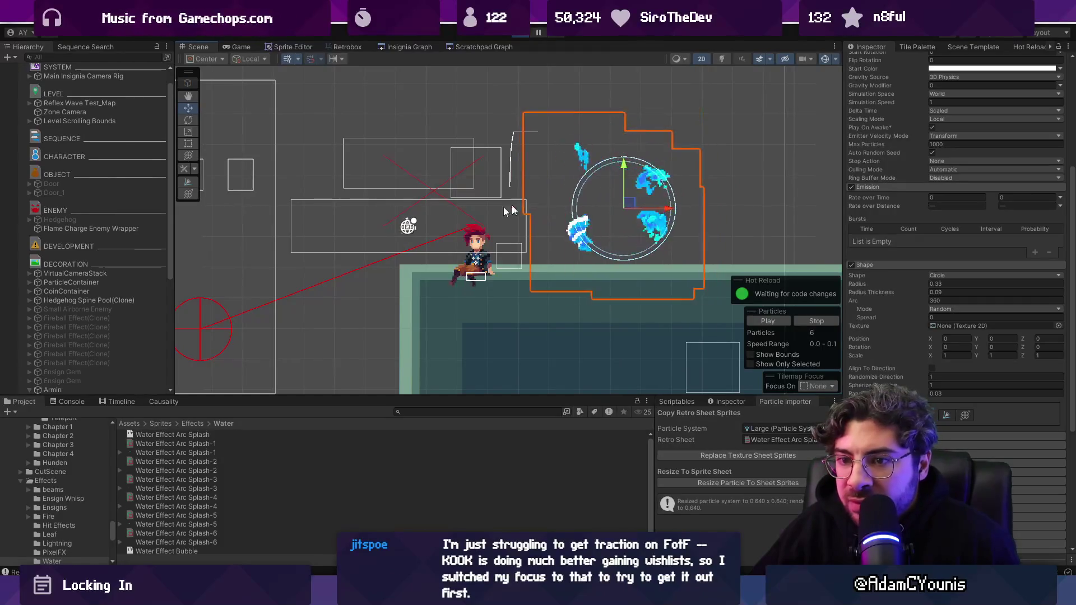
scroll(110, 244, down, 5)
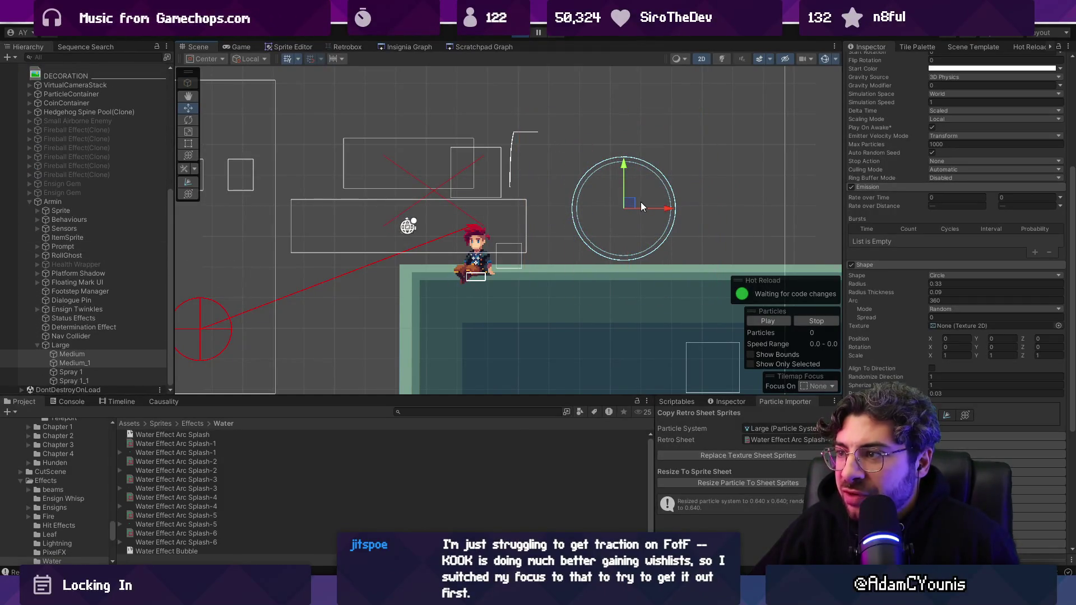
drag(620, 195, 642, 216)
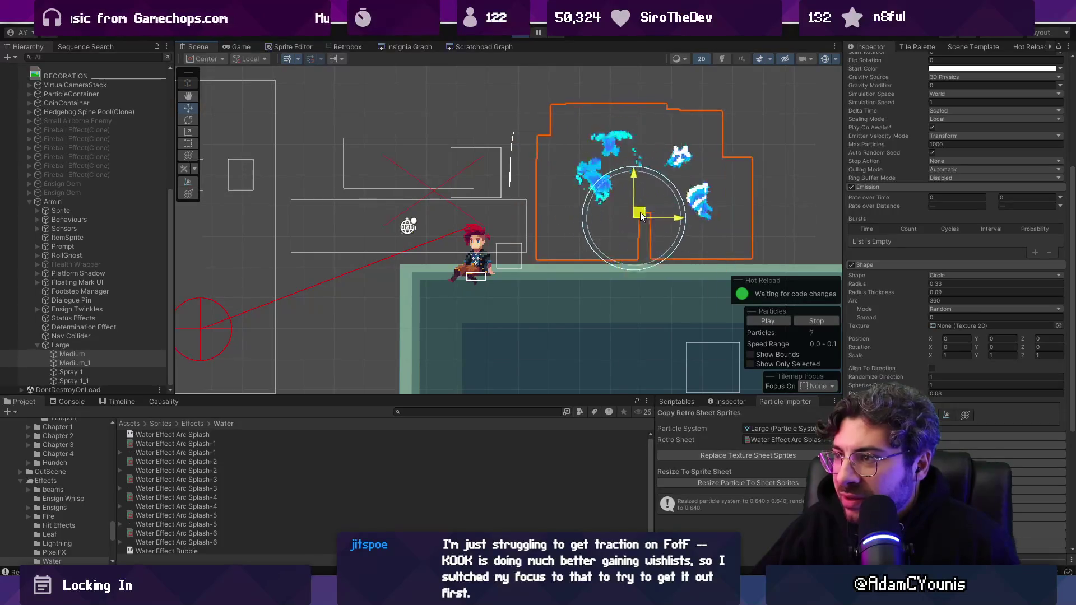
mouse_move(631, 172)
mouse_down()
mouse_move(764, 185)
mouse_move(331, 187)
mouse_move(374, 198)
mouse_move(683, 182)
mouse_move(471, 190)
mouse_move(304, 180)
mouse_move(710, 193)
mouse_move(344, 187)
mouse_move(585, 195)
mouse_move(711, 188)
mouse_move(611, 196)
mouse_move(314, 179)
mouse_move(764, 182)
mouse_move(455, 169)
mouse_move(639, 187)
mouse_move(623, 199)
mouse_up()
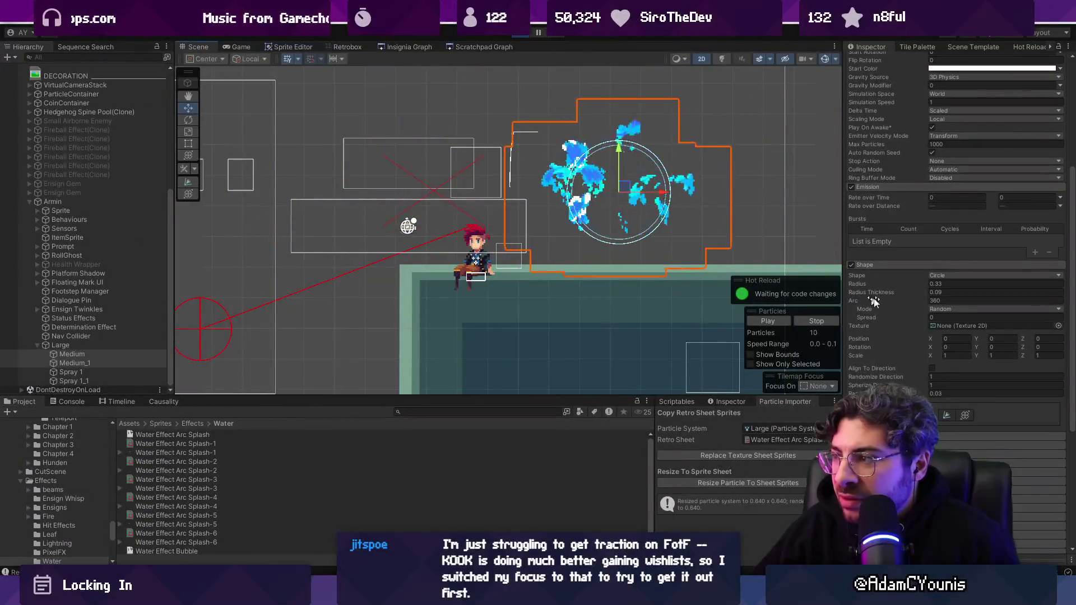
- Shrink the Shape Radius to 0.03 and Radius Thickness to 0, then sweep the emitter left to preview
click(917, 295)
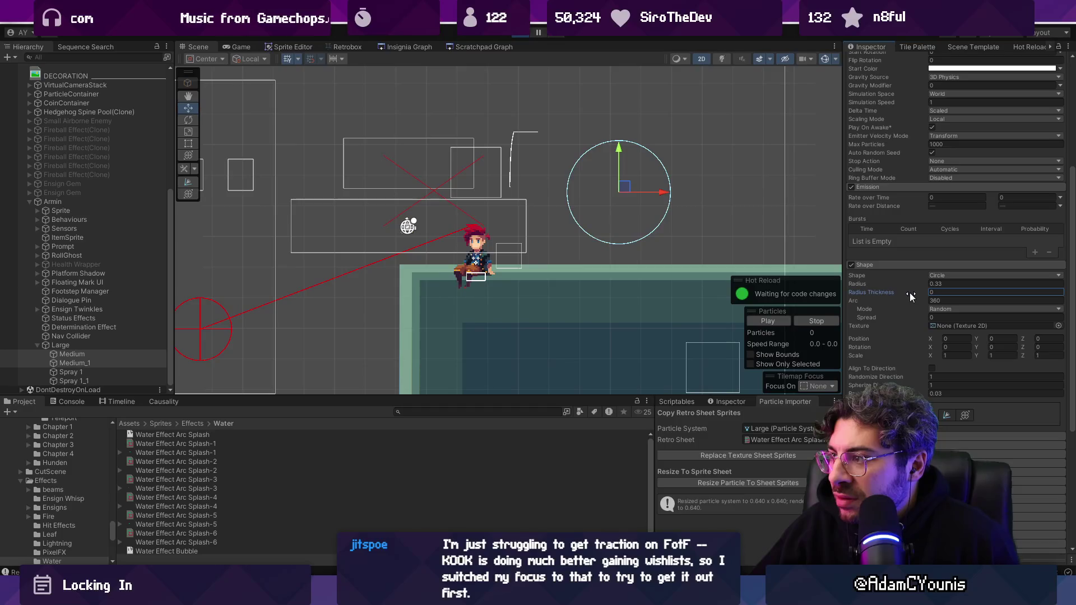
drag(909, 294, 900, 285)
mouse_move(626, 192)
mouse_down()
mouse_move(709, 190)
mouse_move(367, 196)
mouse_move(343, 211)
mouse_move(511, 211)
mouse_move(476, 247)
mouse_up()
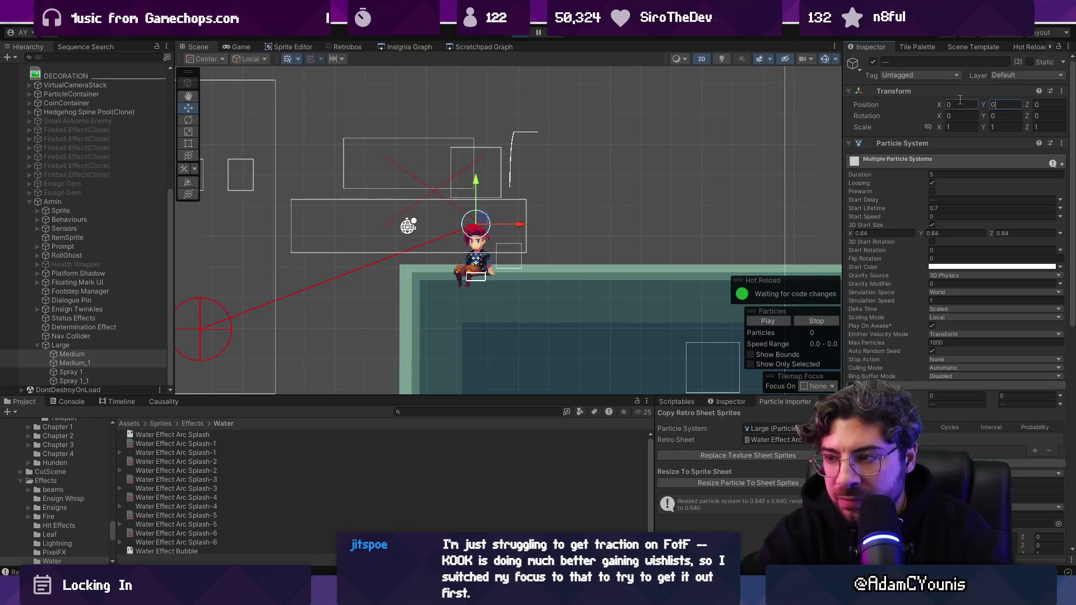
- Enter Play mode, restarting once, and dash and jump between the higher ledge and lower floor
key(ctrl+p)
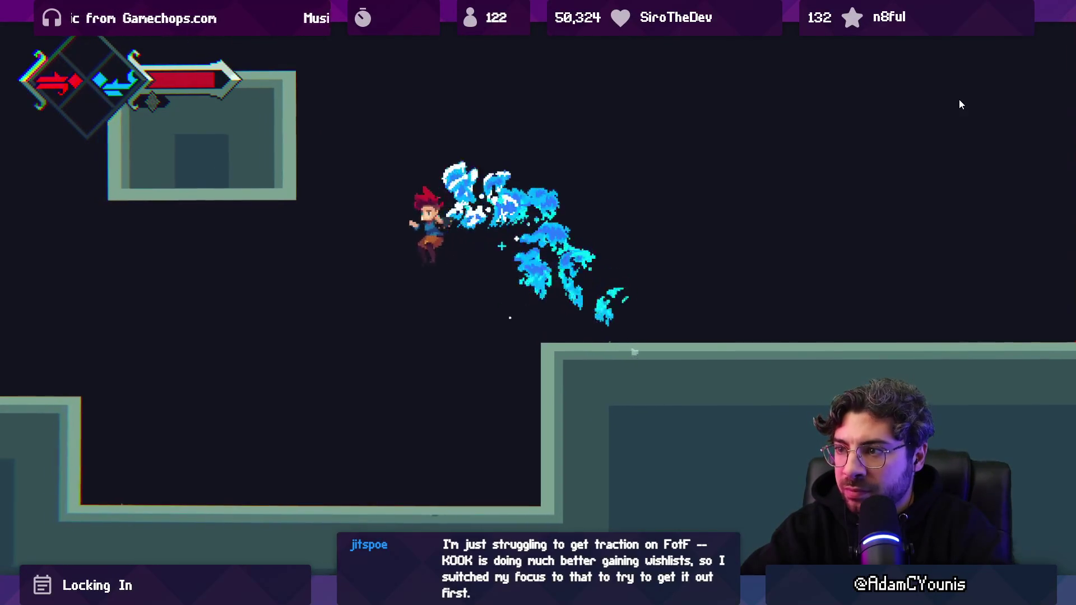
key(ctrl+p)
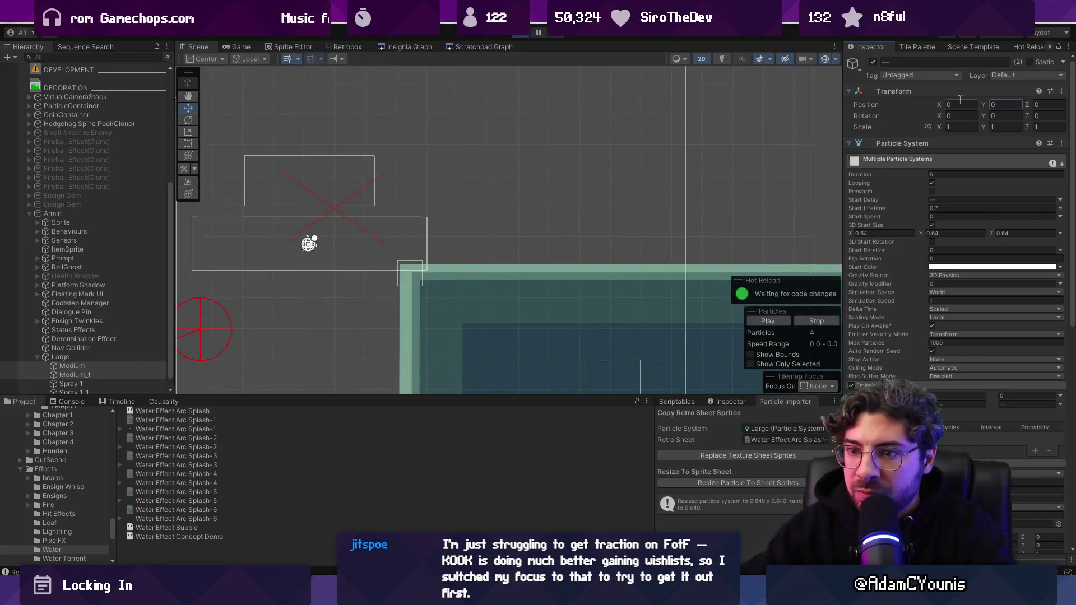
scroll(62, 85, up, 5)
key(ctrl+p)
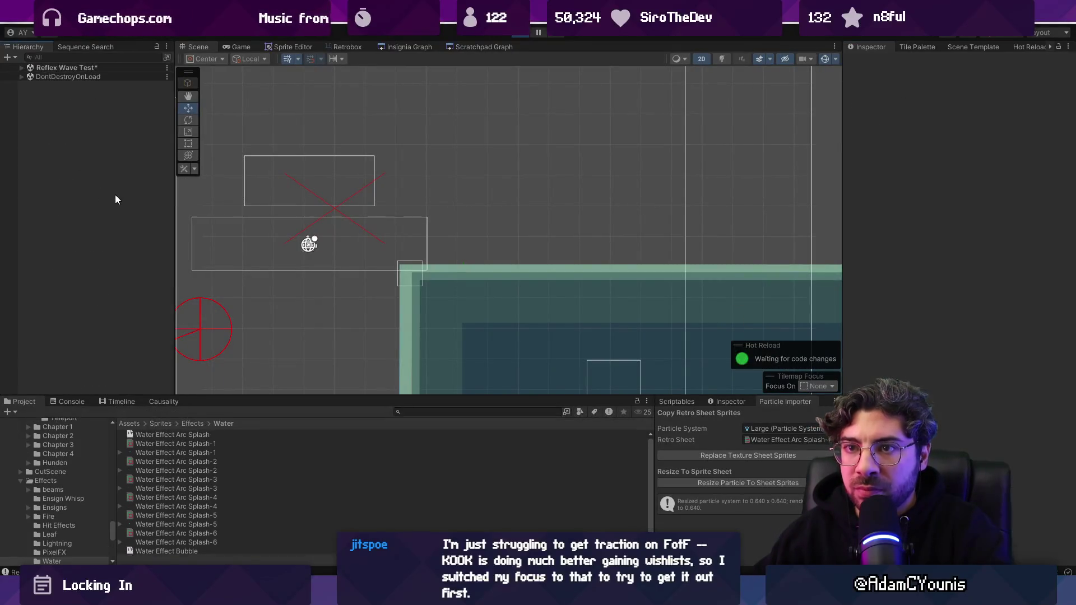
key(Right)
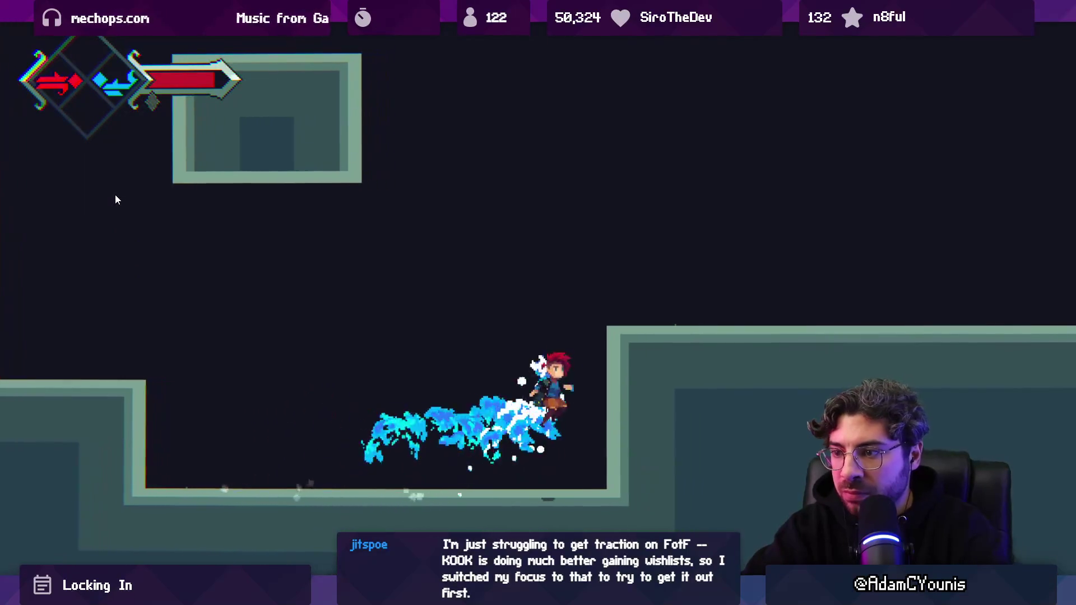
key(space)
key(Left)
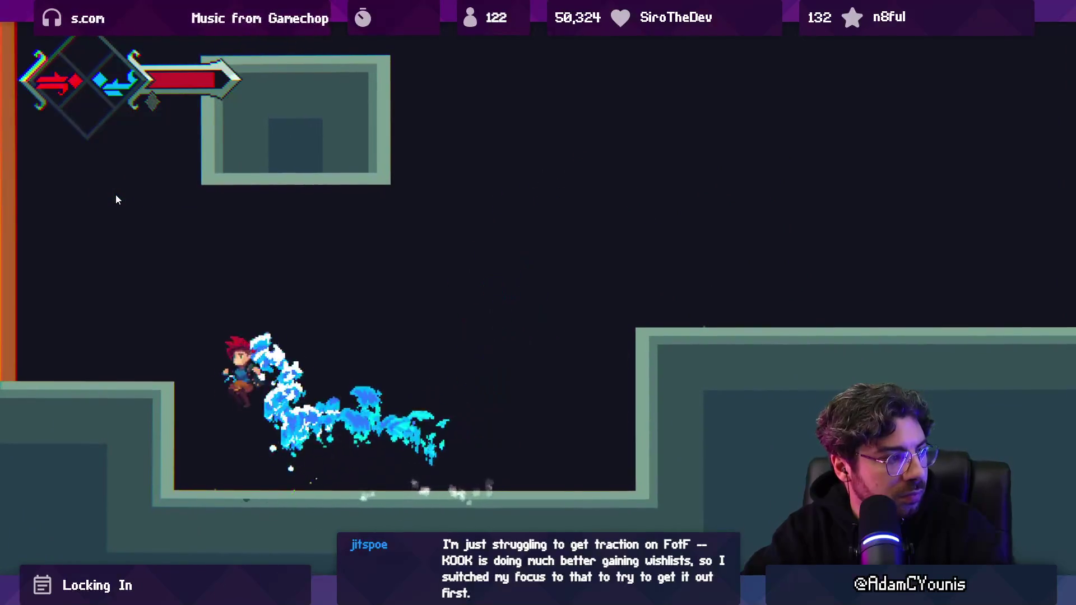
key(space)
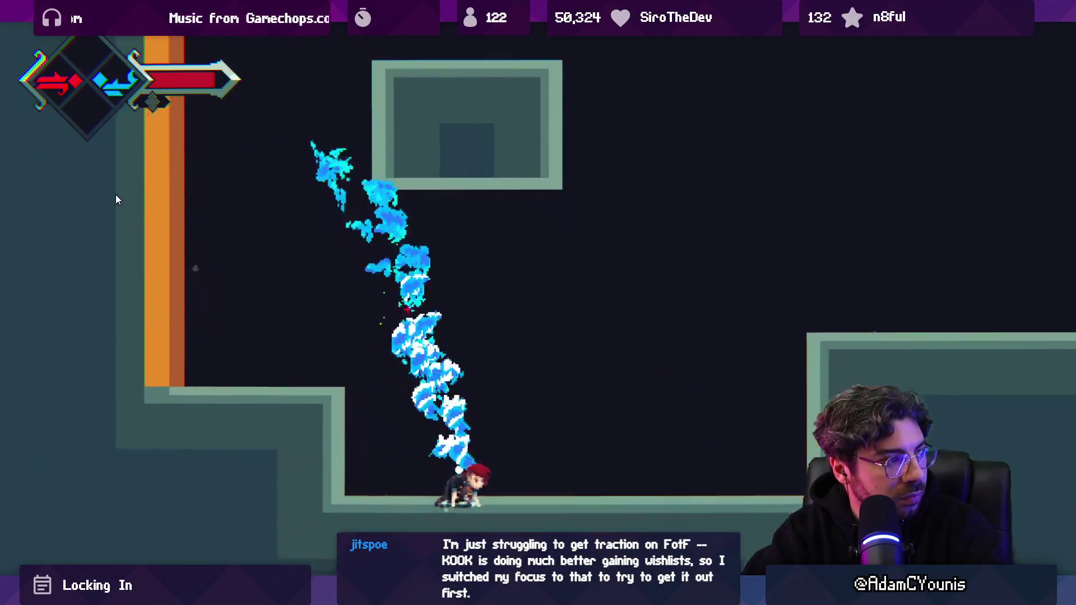
- Keep dashing, jumping and diving across the ledges to show the water splash, then return to the editor
key(Right)
key(space)
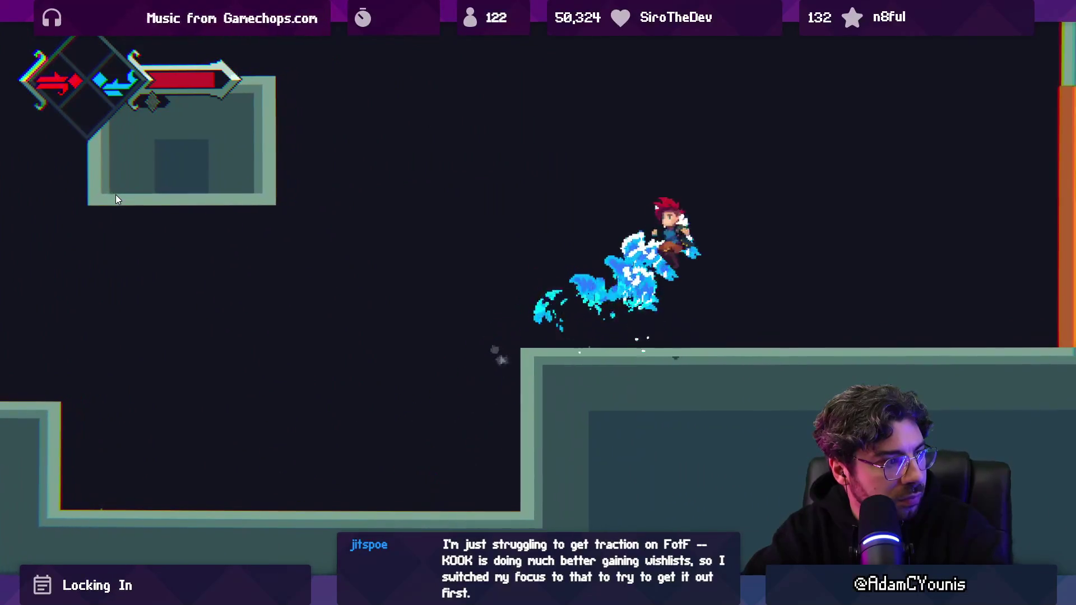
key(space)
key(space)
key(Left)
key(Down)
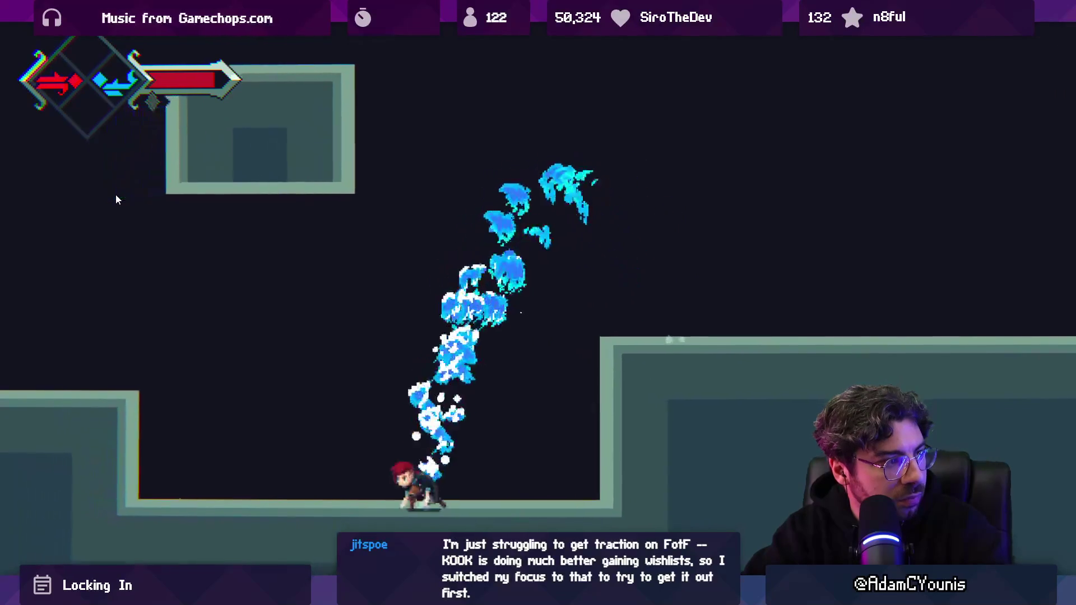
key(Right)
key(space)
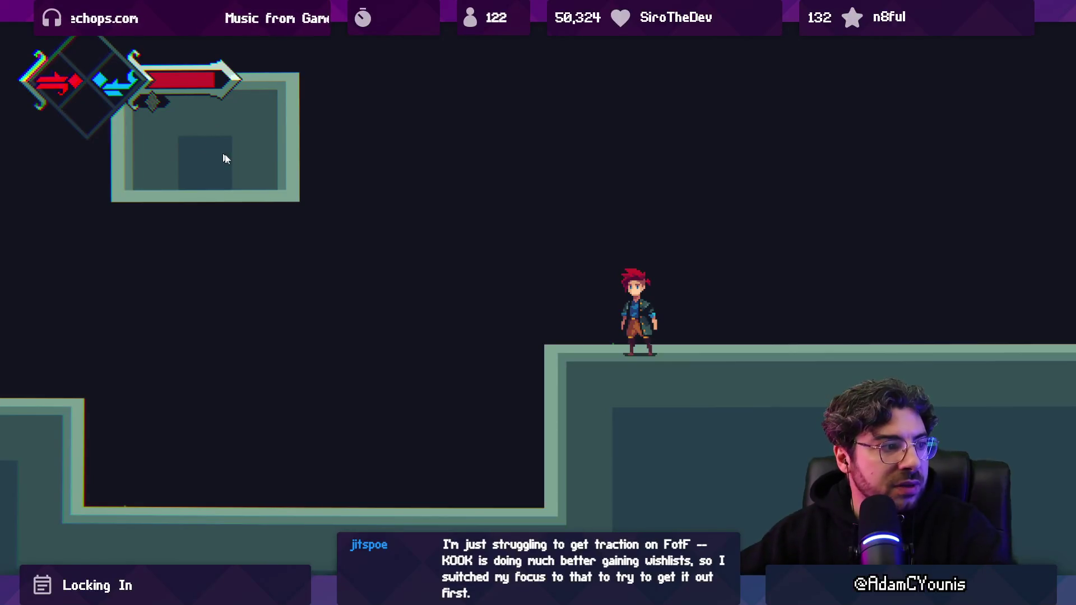
key(Left)
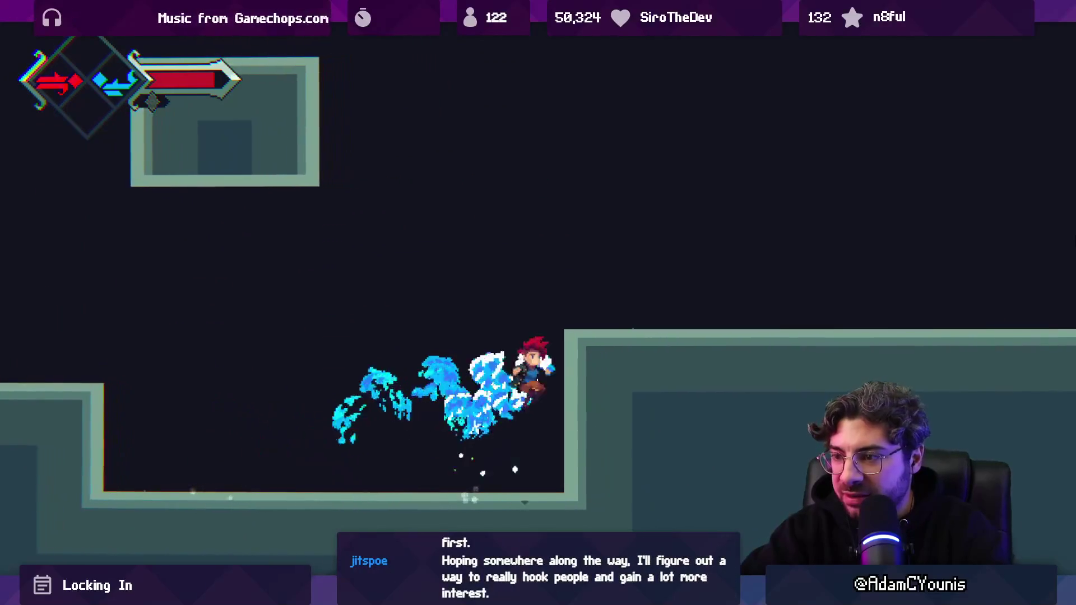
key(ctrl+1)
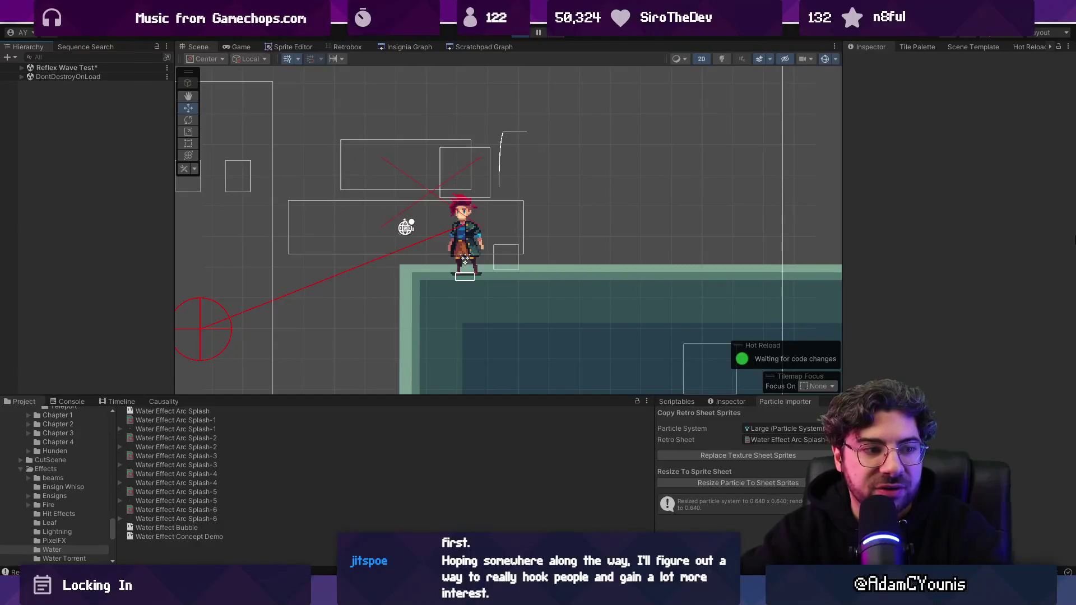
- Expand the scene and DontDestroyOnLoad objects in the Hierarchy
click(33, 82)
alt+click(23, 71)
scroll(72, 264, down, 5)
scroll(79, 281, up, 3)
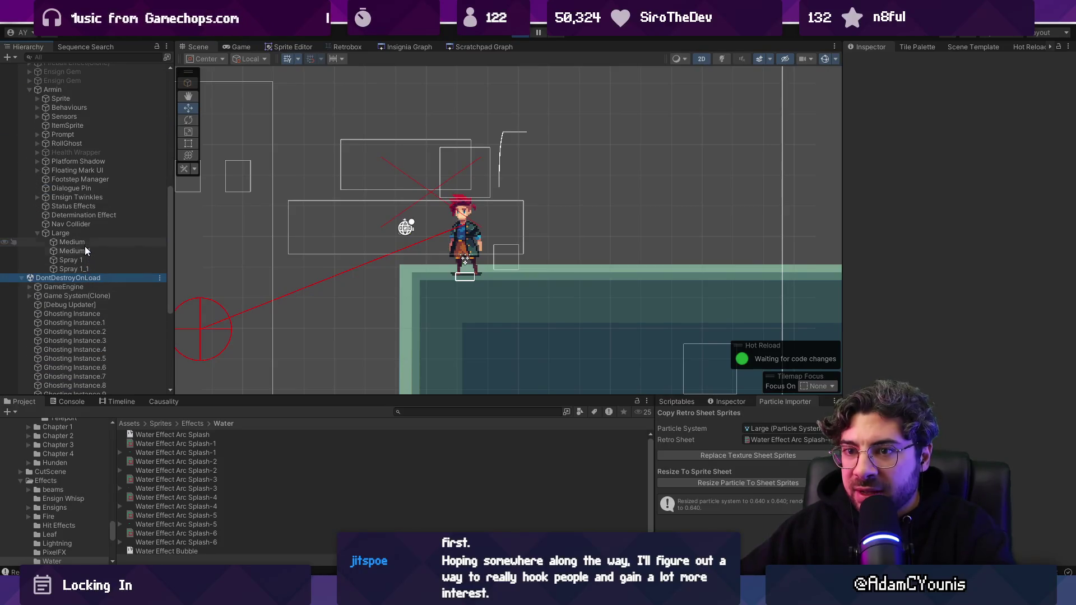
- Select Medium, Medium_1 and Large to review their particle settings, then bring up the running game
click(85, 242)
shift+click(85, 251)
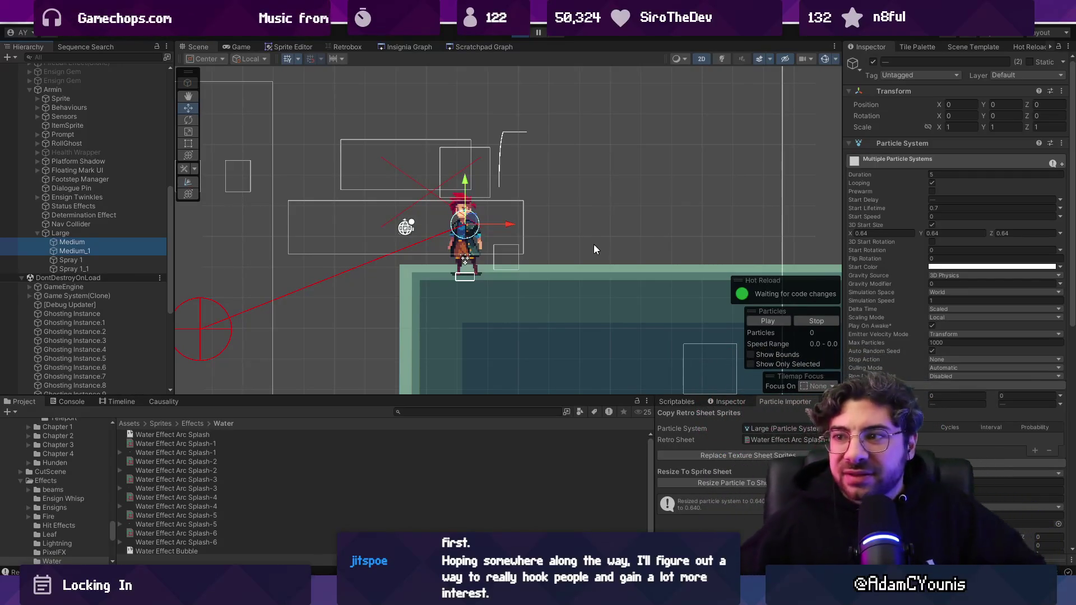
click(138, 235)
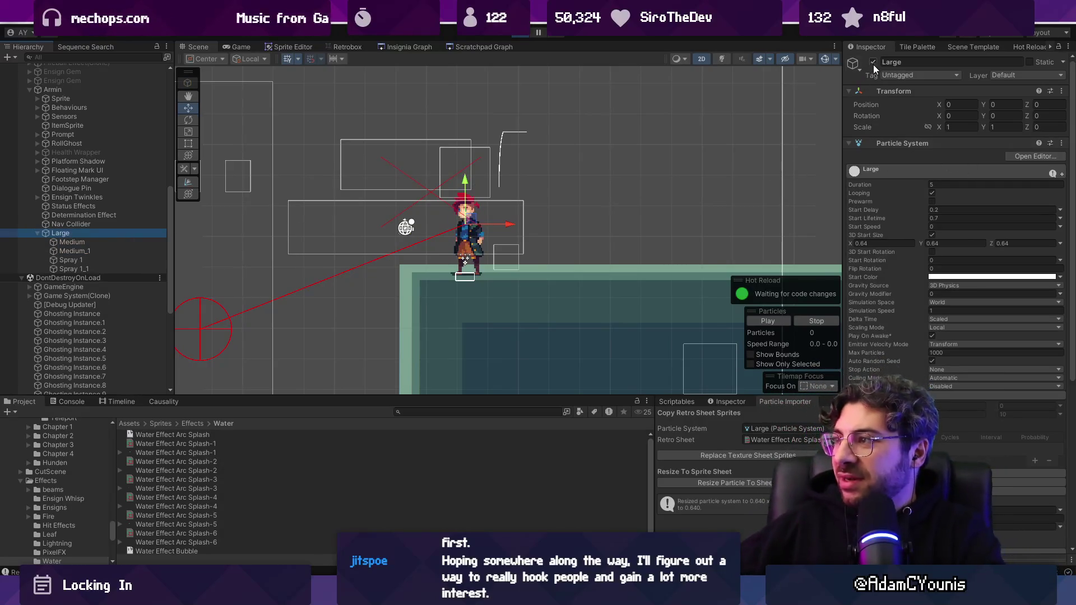
scroll(866, 248, down, 5)
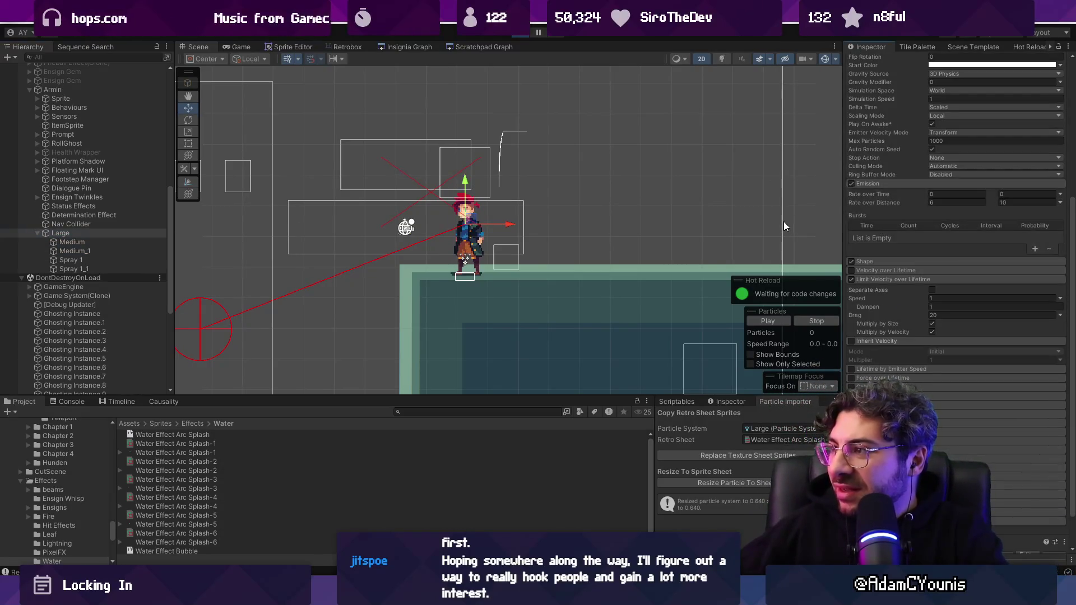
key(ctrl+2)
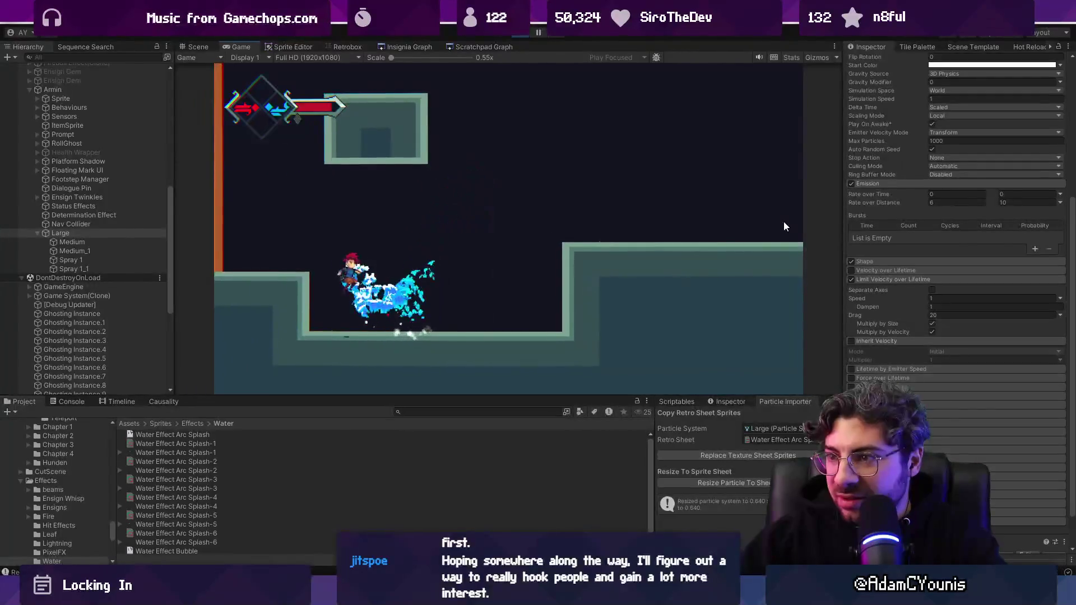
- Toggle the maximized Game view and select Large, Medium and Medium_1 together
key(shift+space)
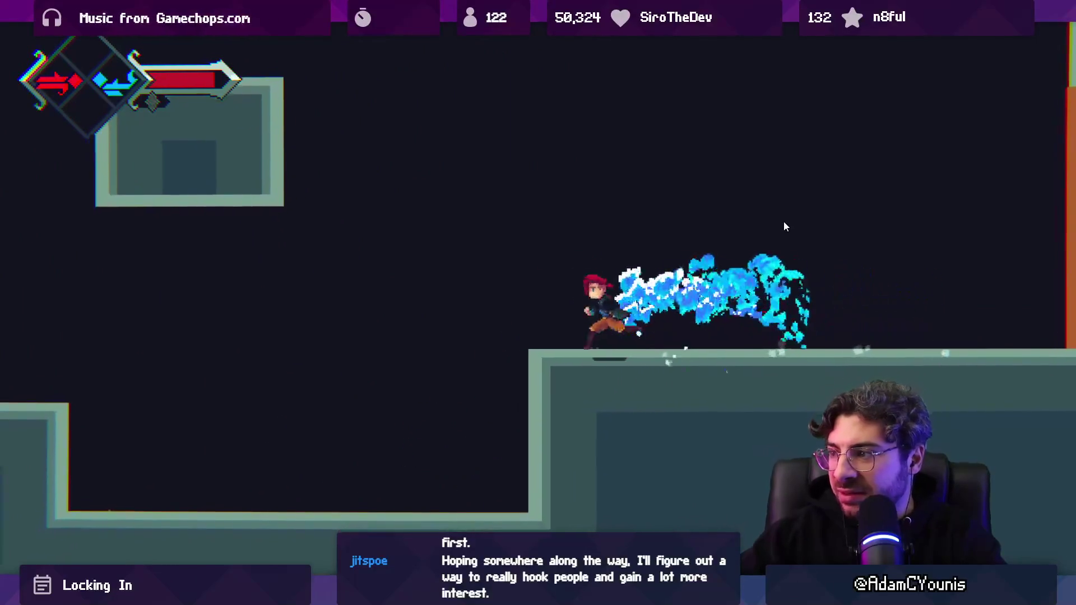
key(shift+space)
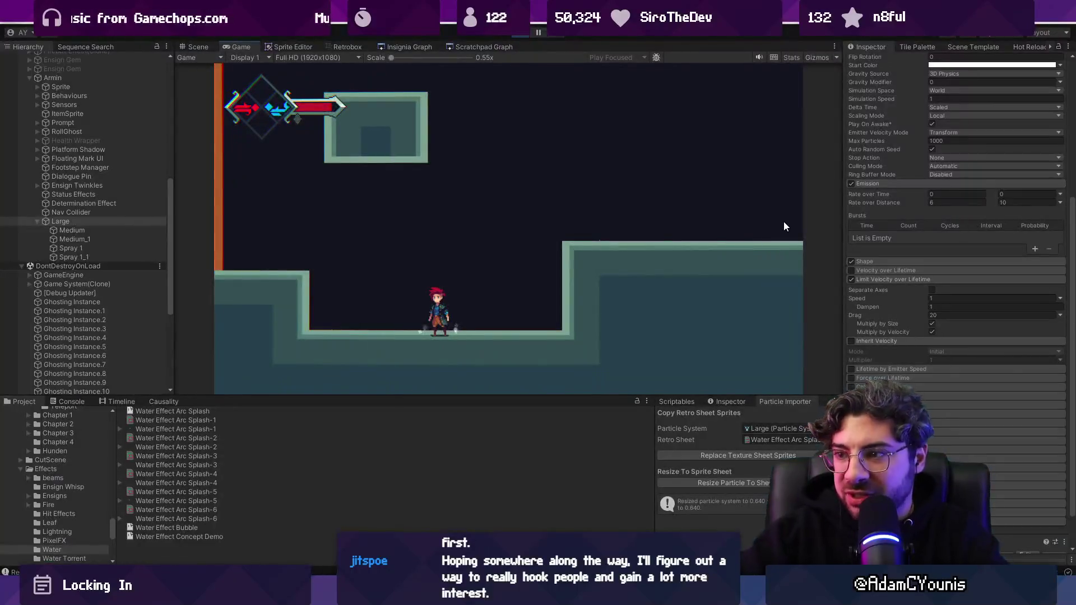
shift+click(103, 251)
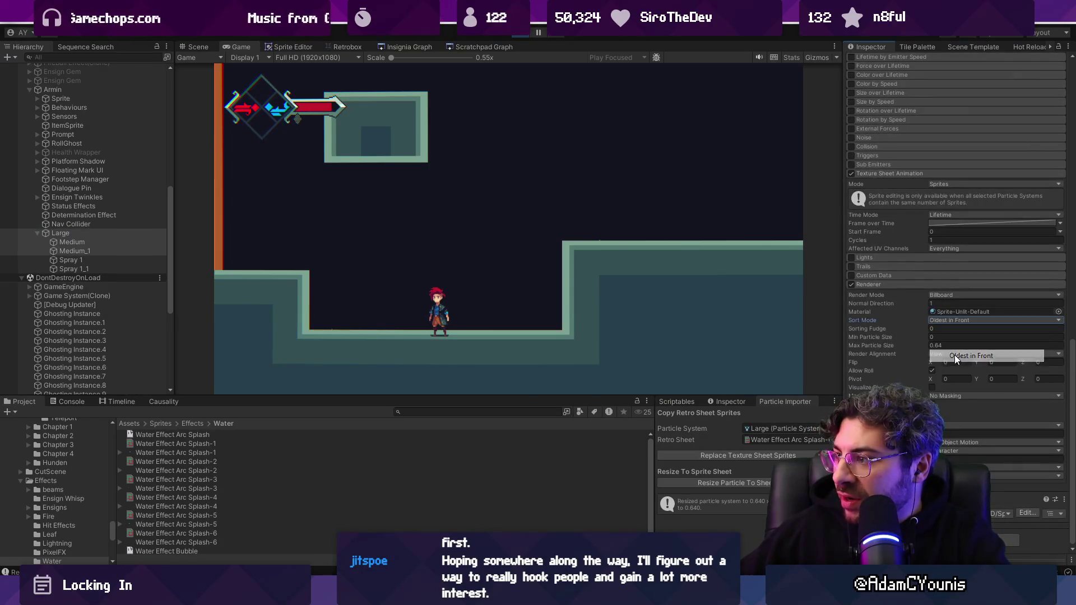
- Play full-screen, dashing and leaping between ledges to fire water trails sideways and upward
key(shift+space)
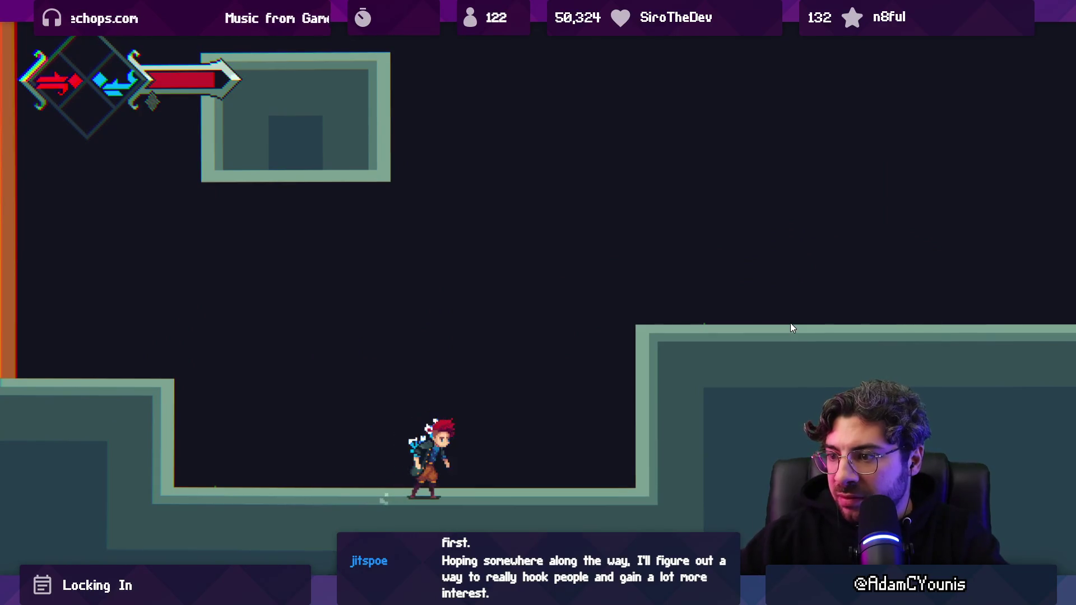
key(space)
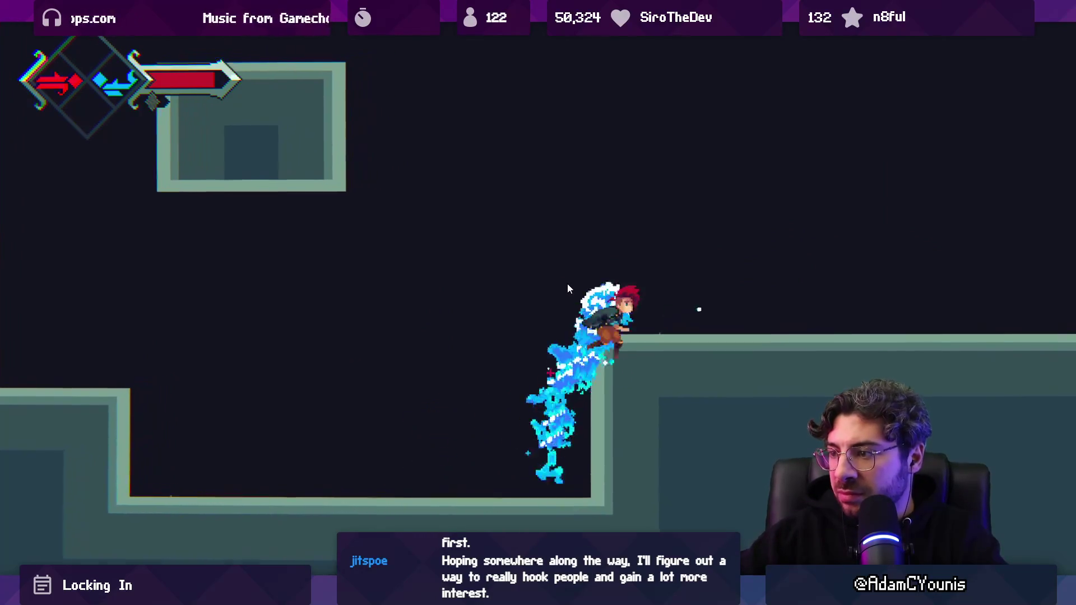
key(Right)
key(Left)
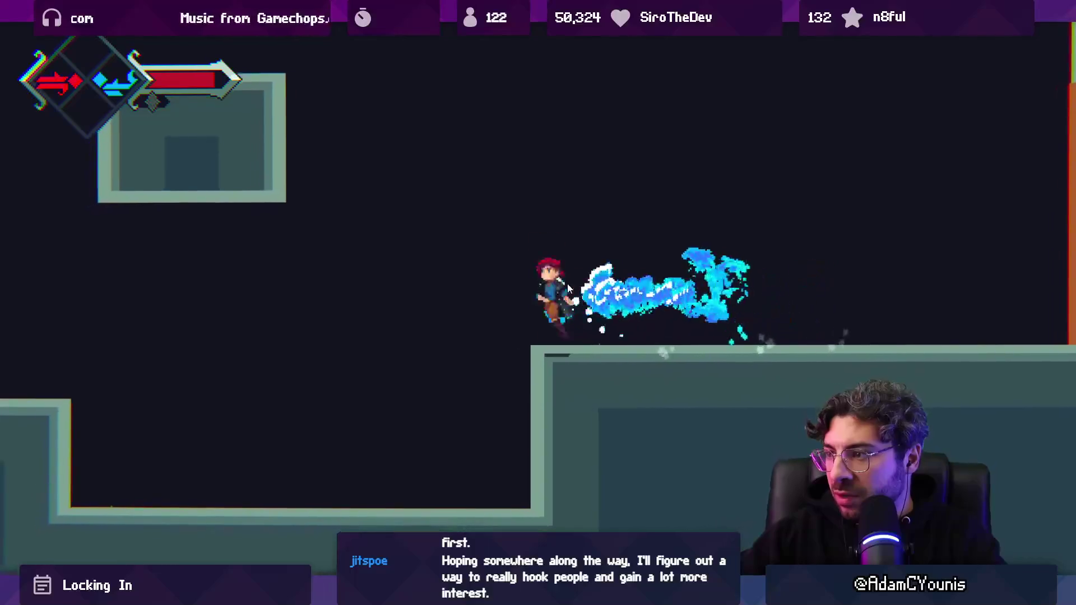
key(space)
key(Left)
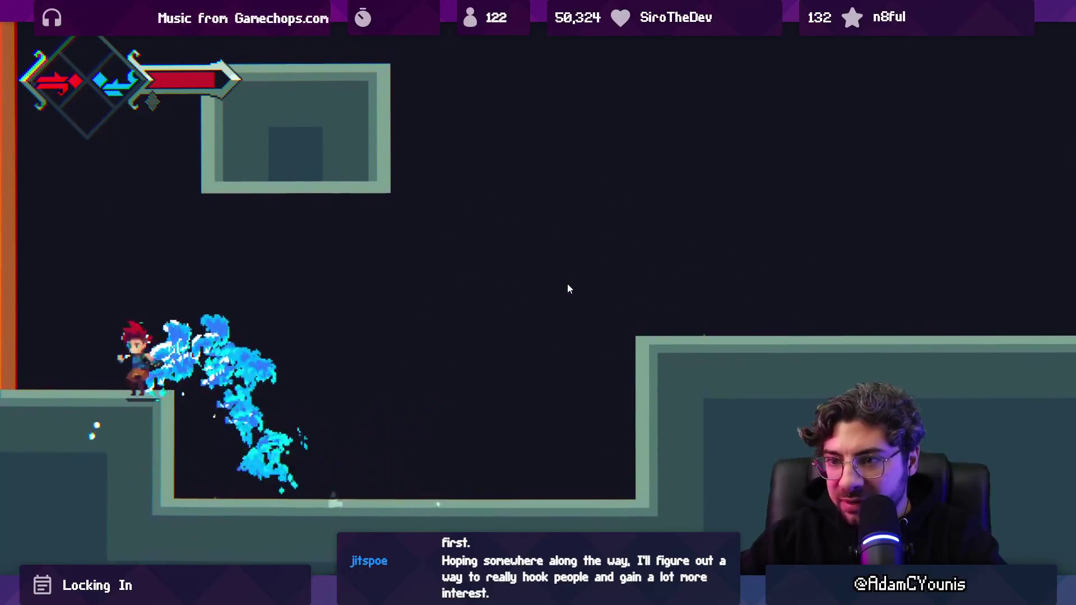
key(space)
key(Right)
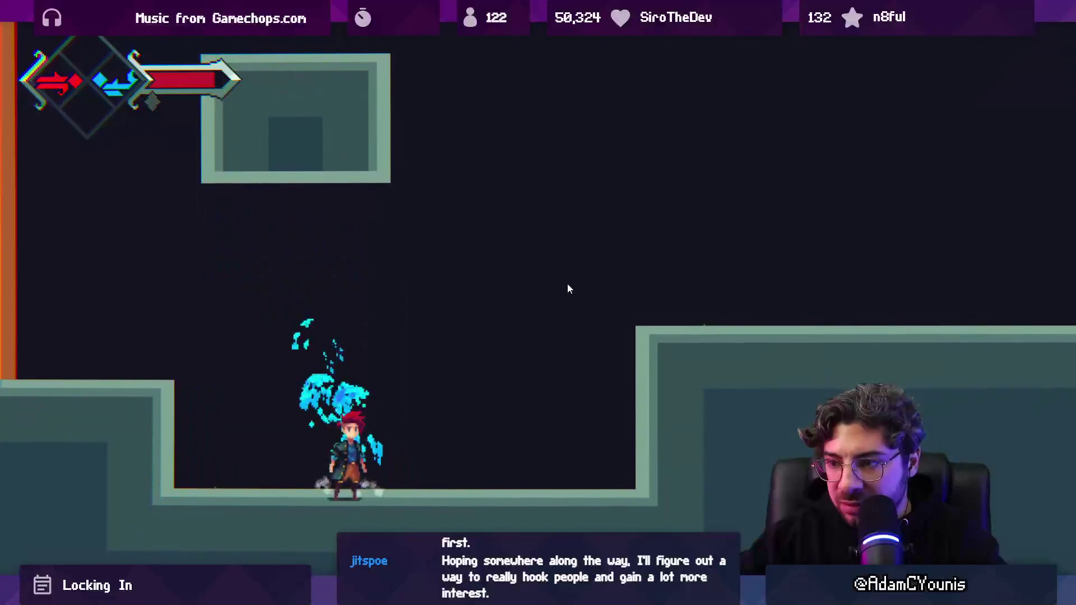
key(Left)
key(Right)
key(space)
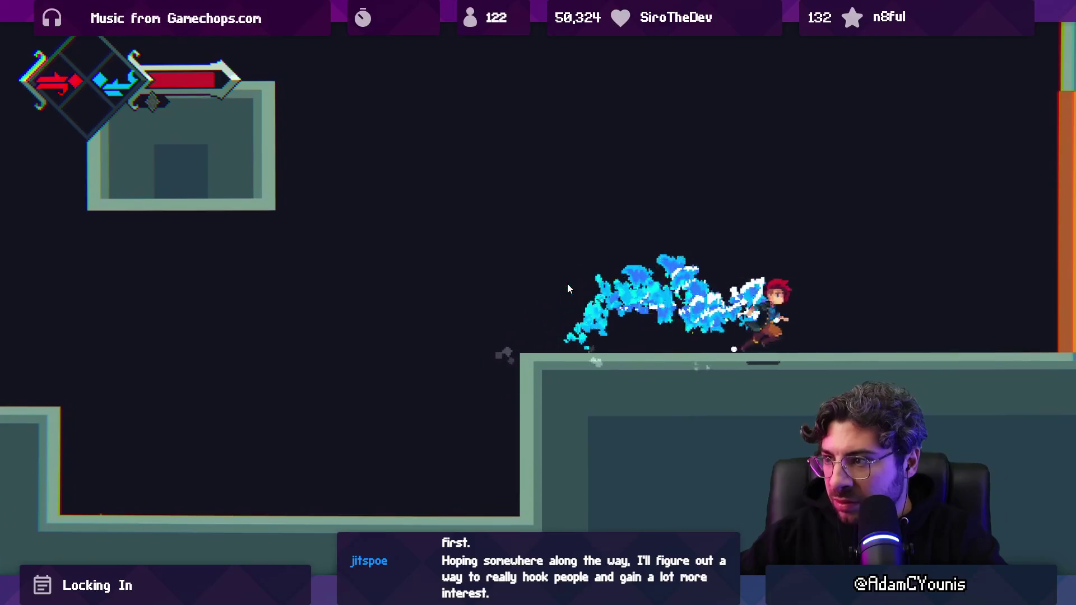
key(Left)
key(space)
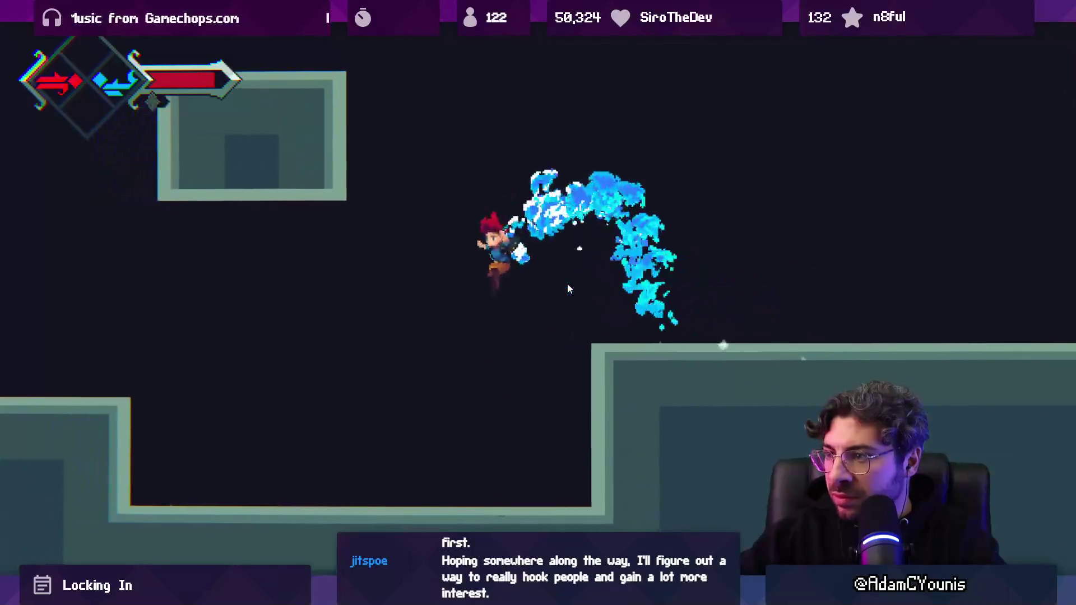
- Continue dashing along the floor, wall and raised ledge, then leave full-screen for the editor
key(Left)
key(Right)
key(Left)
key(space)
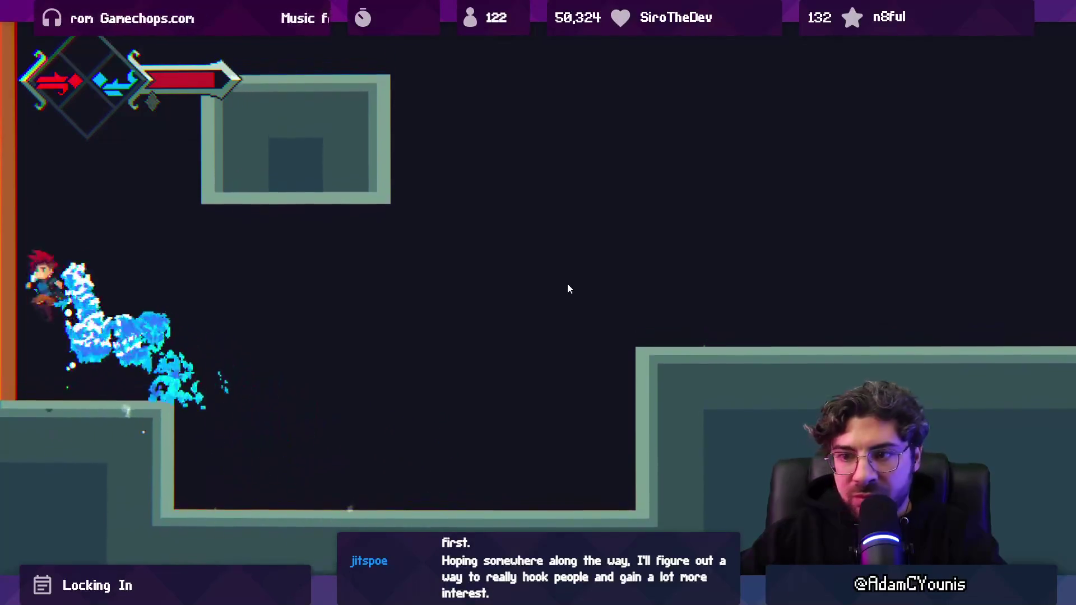
key(Right)
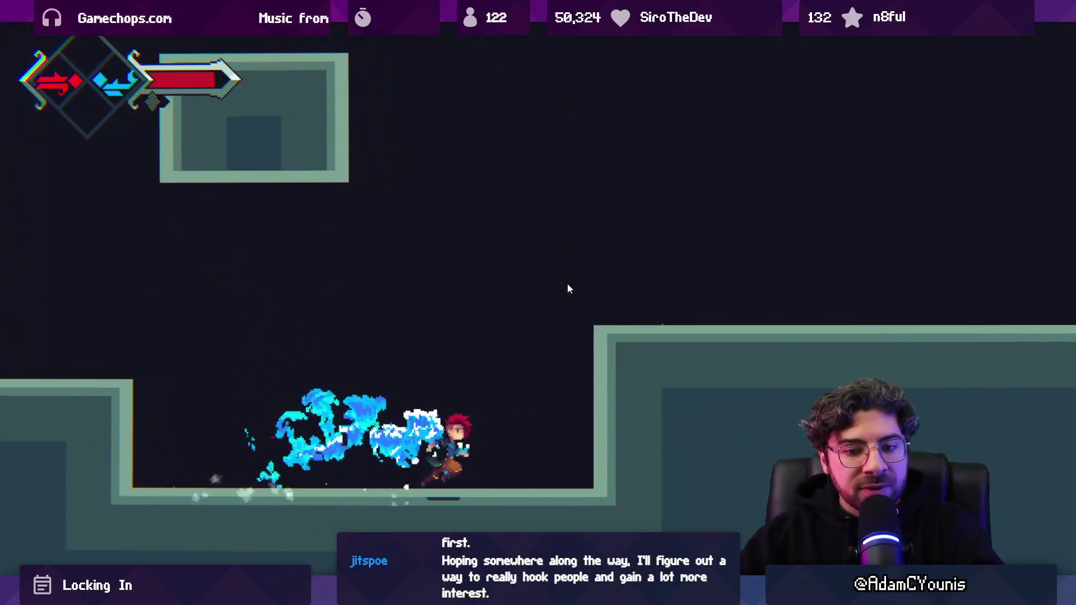
key(space)
key(Right)
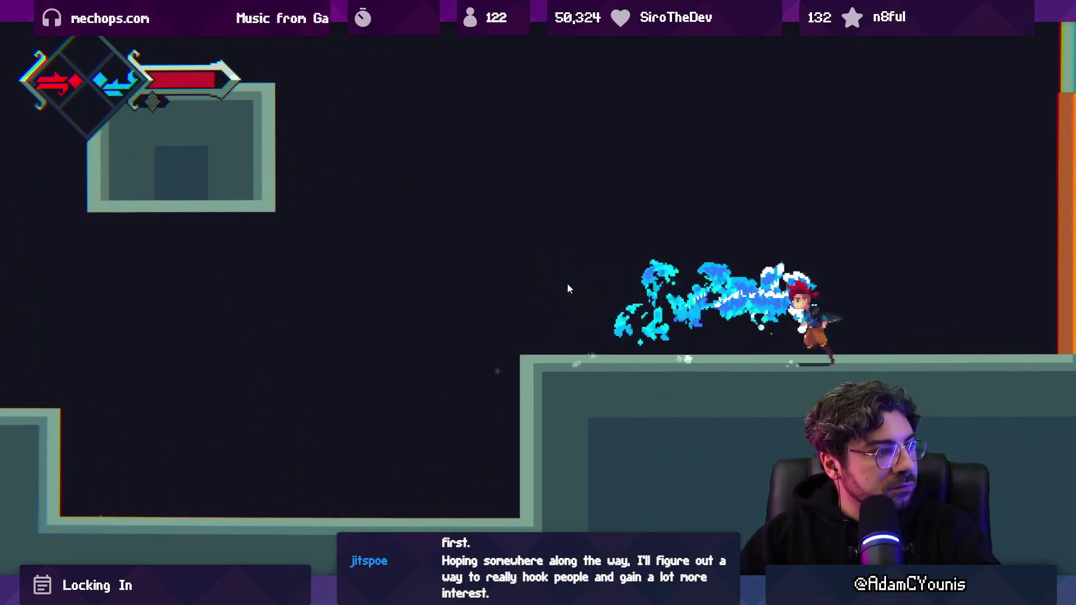
key(Left)
key(space)
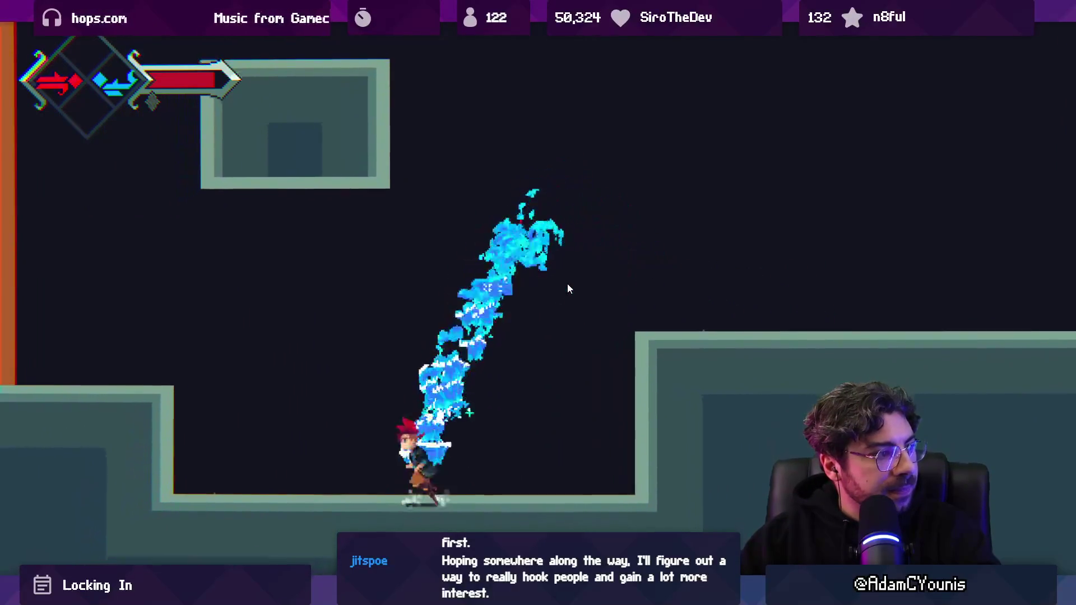
key(Right)
key(space)
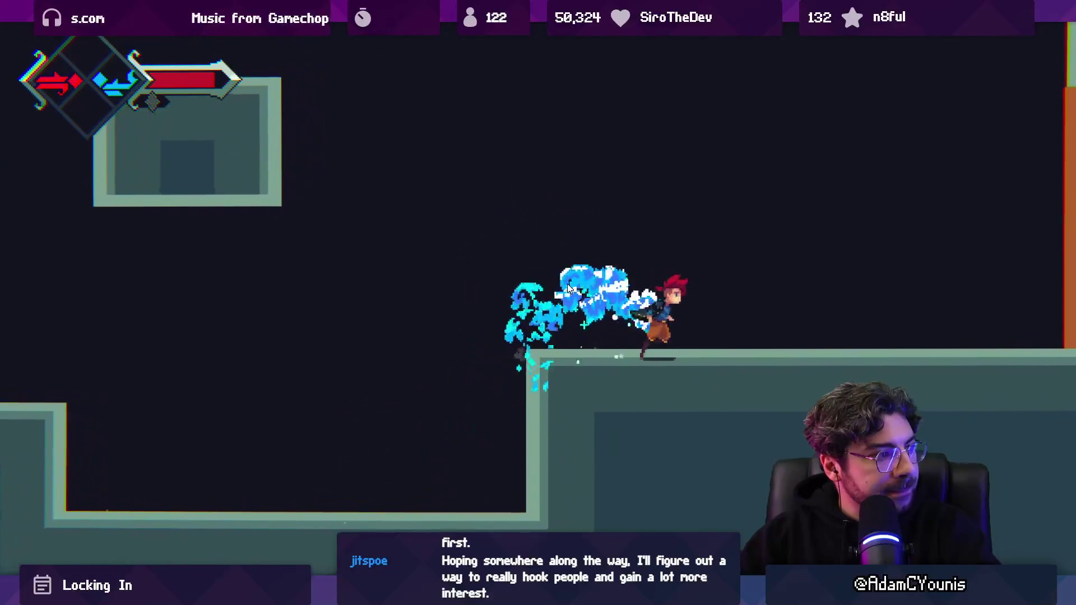
key(Left)
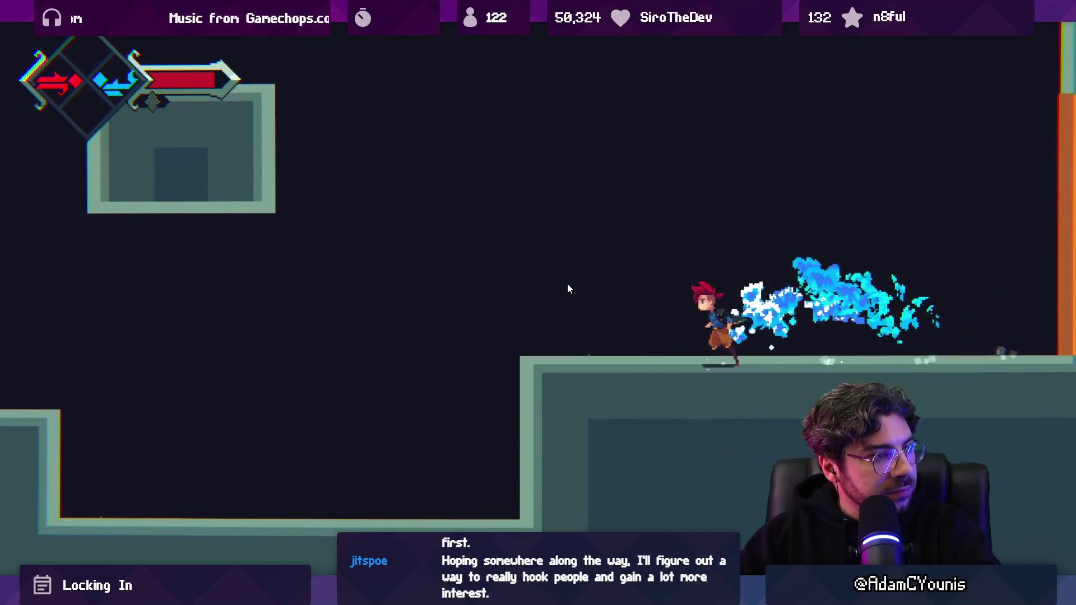
key(Right)
key(Left)
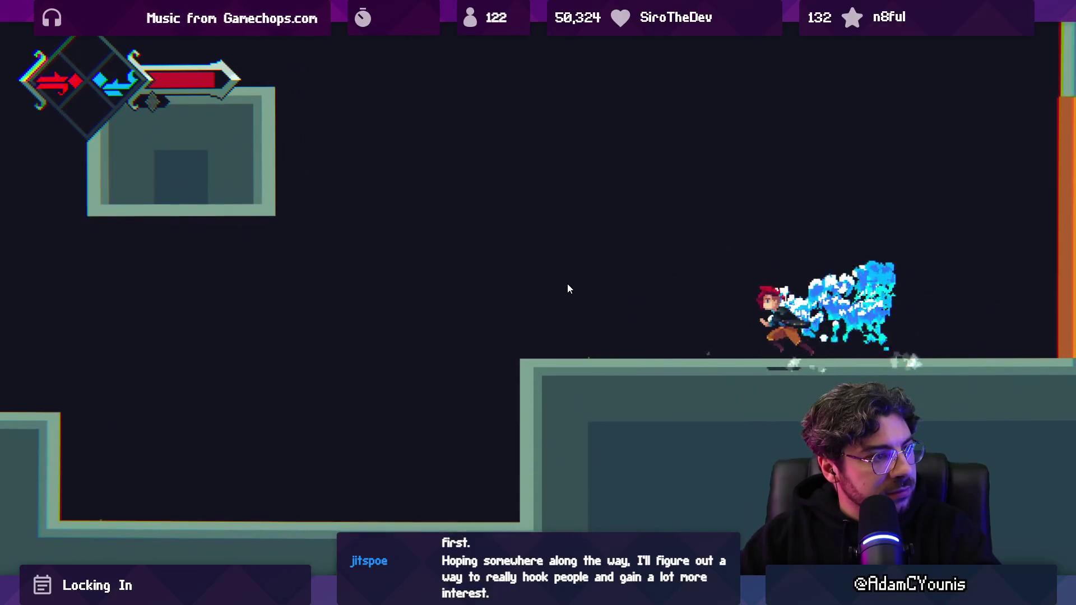
key(shift+space)
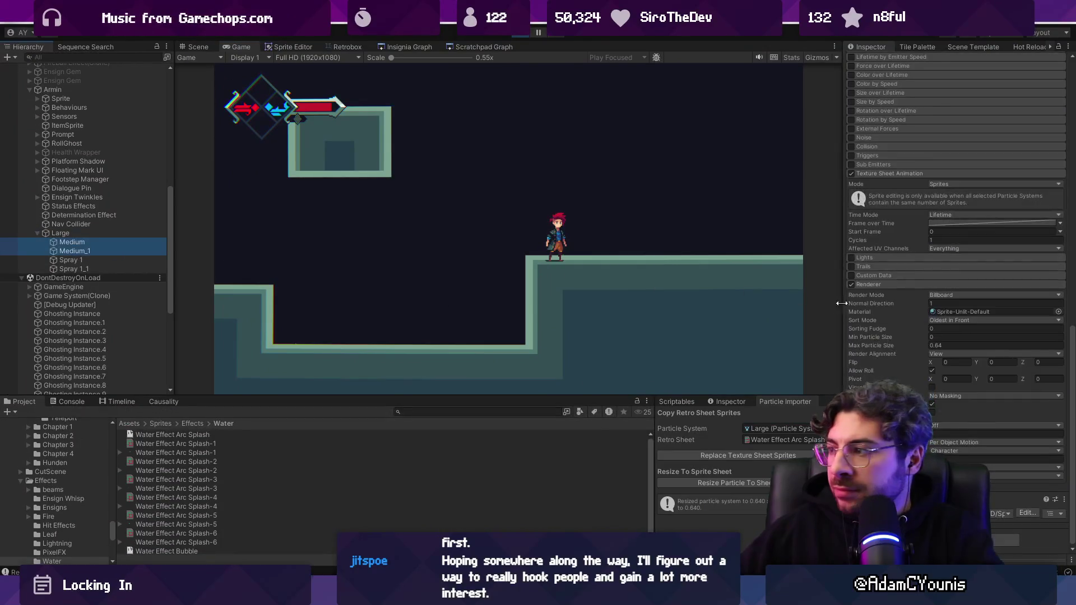
- Select Medium_1, change its Emission Rate over Distance to 4–8, and maximize the Game view
scroll(903, 179, up, 3)
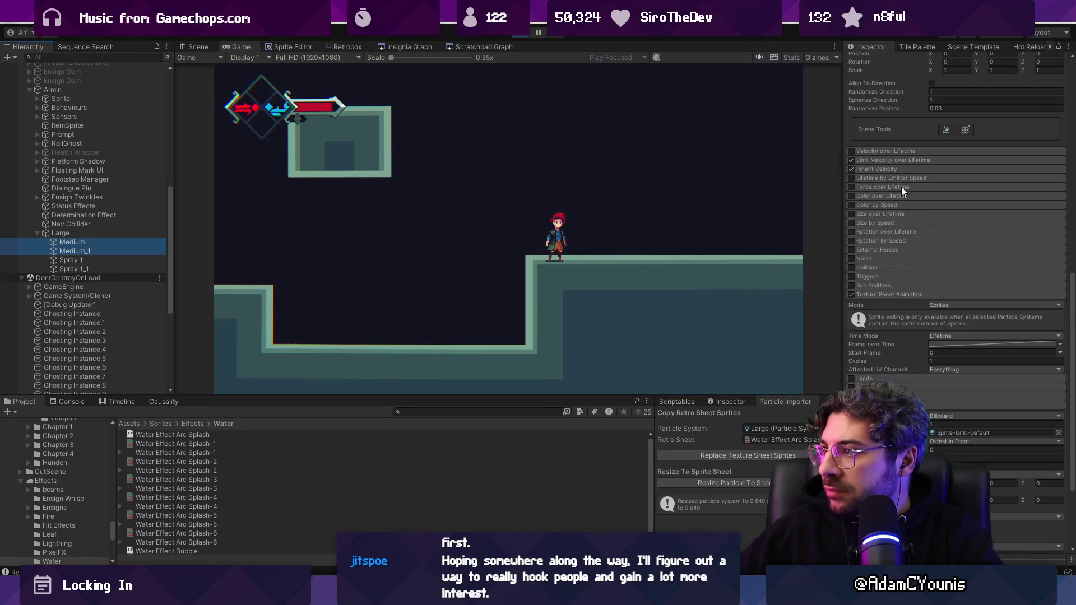
scroll(889, 294, up, 5)
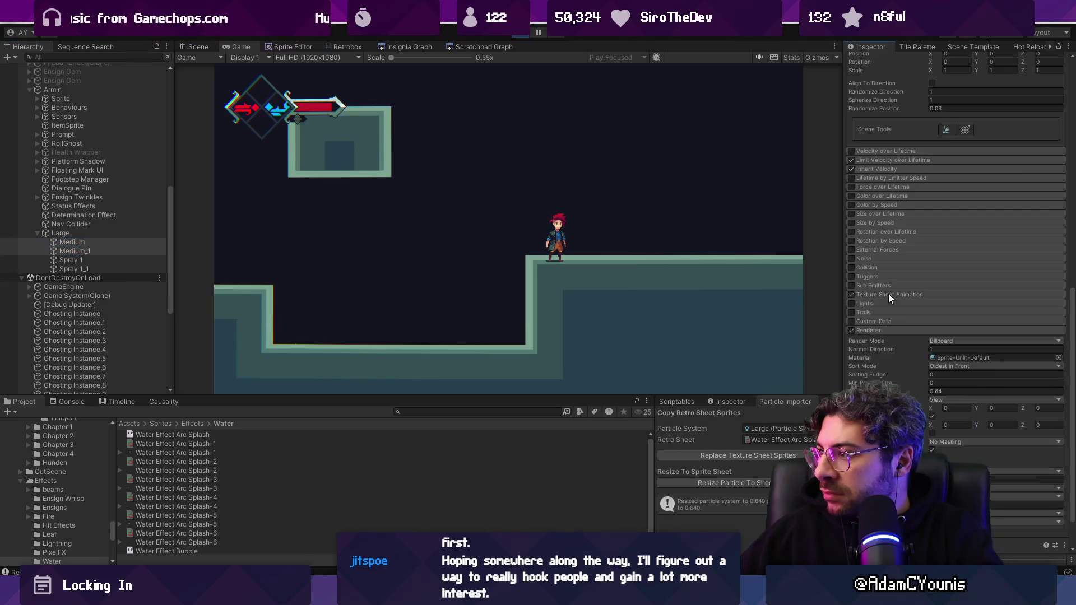
scroll(881, 269, up, 6)
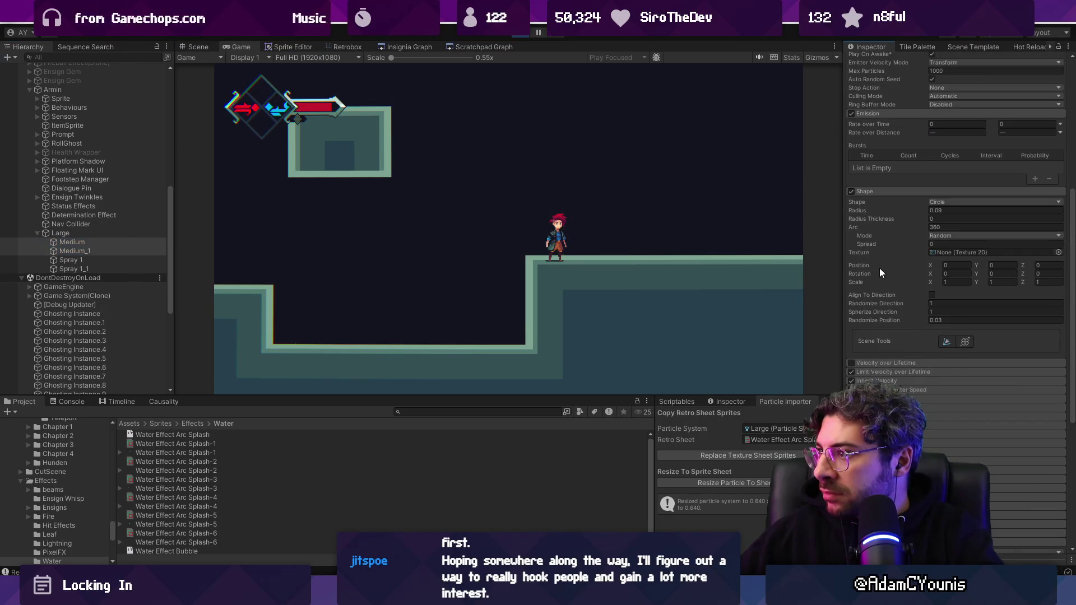
click(85, 250)
click(939, 294)
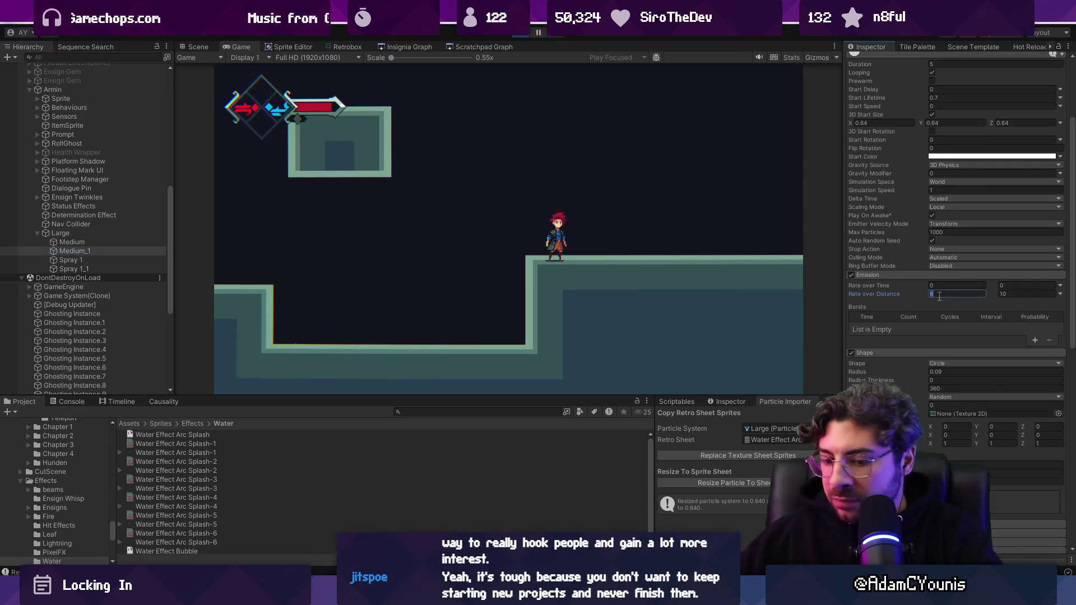
key(shift+space)
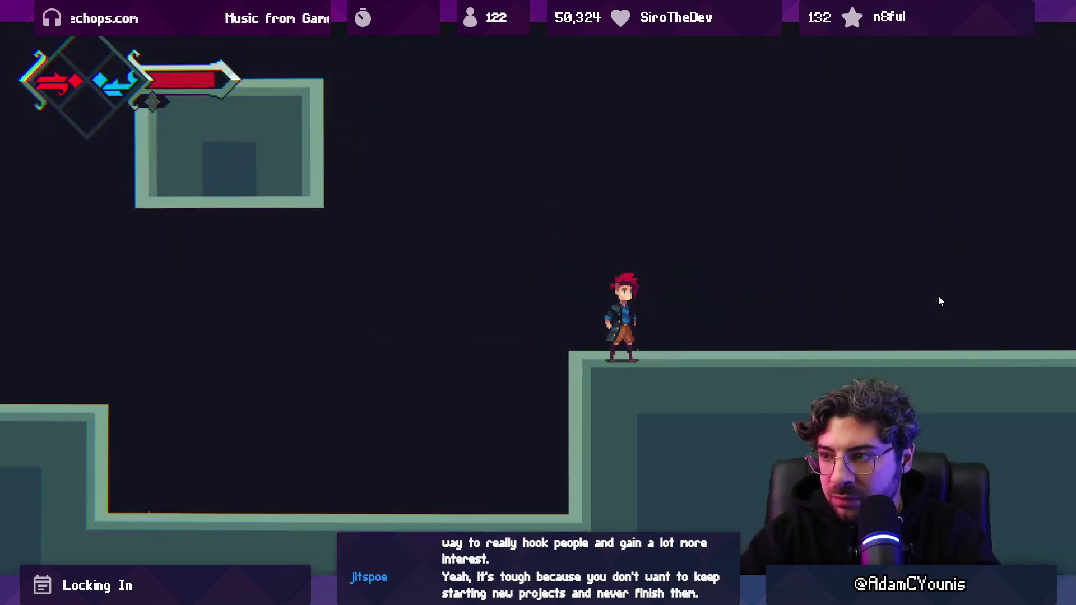
- Dash and wall-jump left on the lower floor, then dash right and jump onto the higher ledge
key(Left)
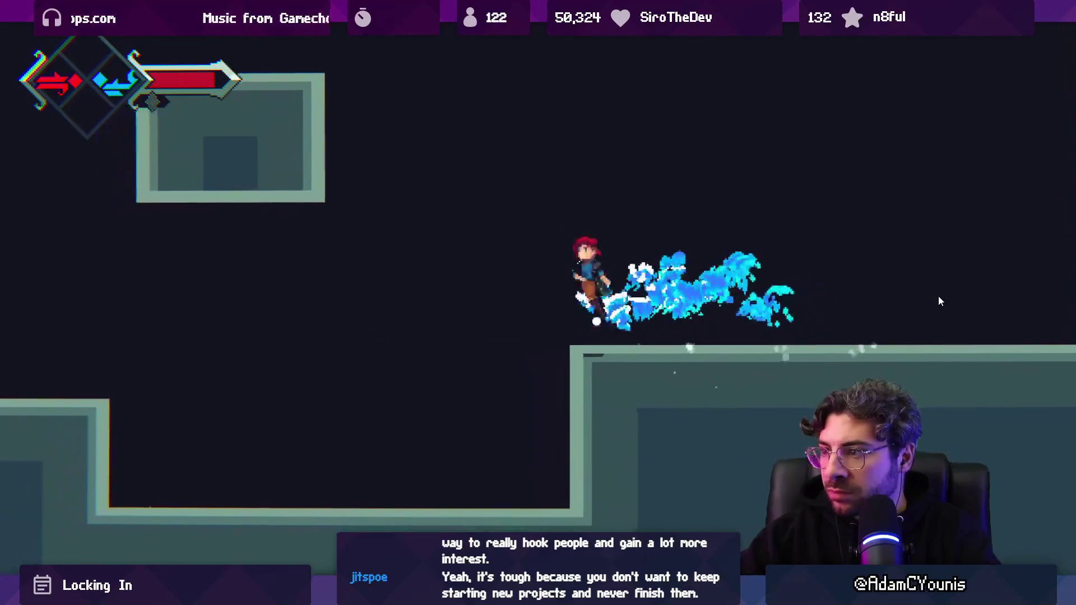
key(space)
key(Left)
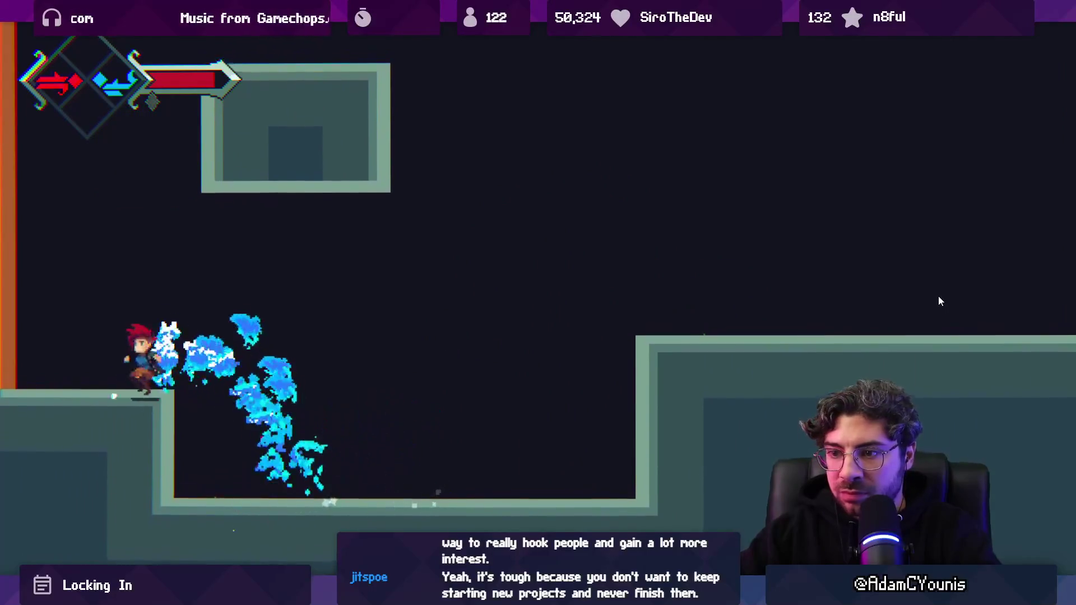
key(space)
key(Right)
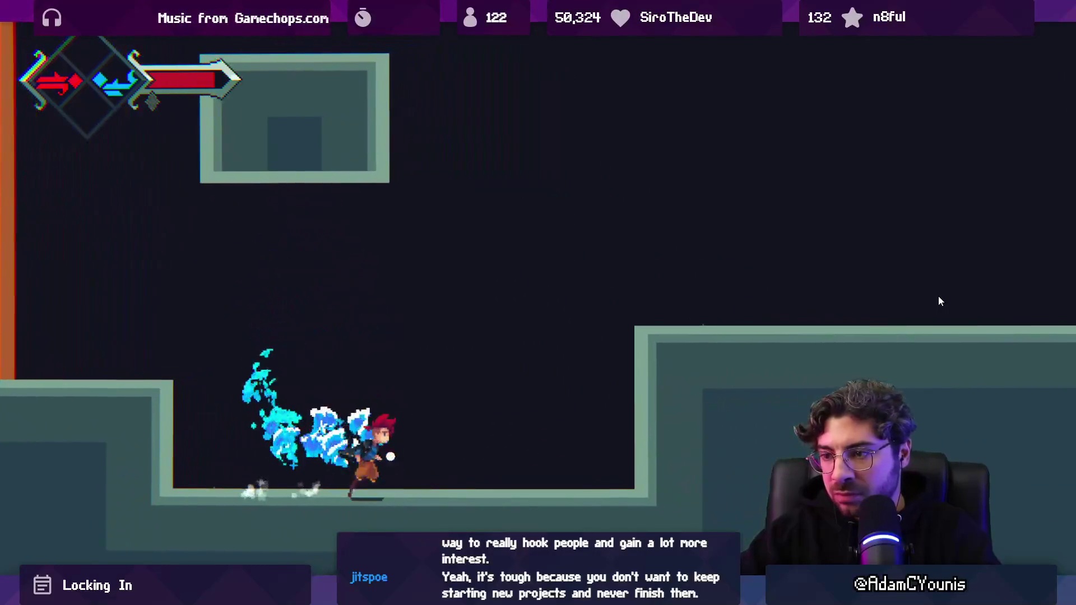
key(space)
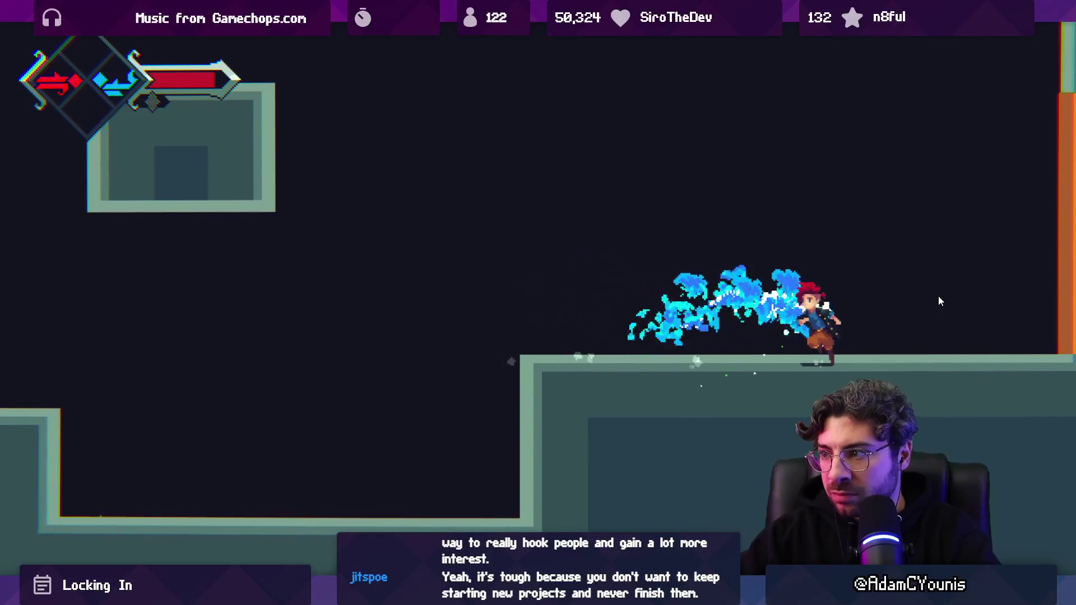
key(Left)
key(Right)
- Dash back and forth across ledge and floor to check the trail, then restore the editor layout
key(Left)
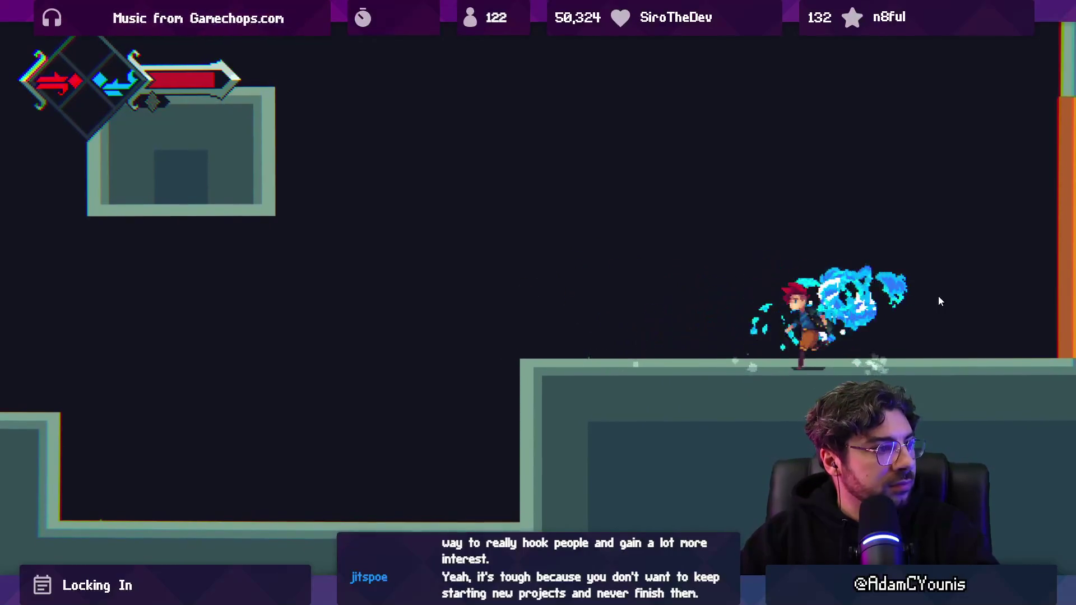
key(space)
key(Right)
key(space)
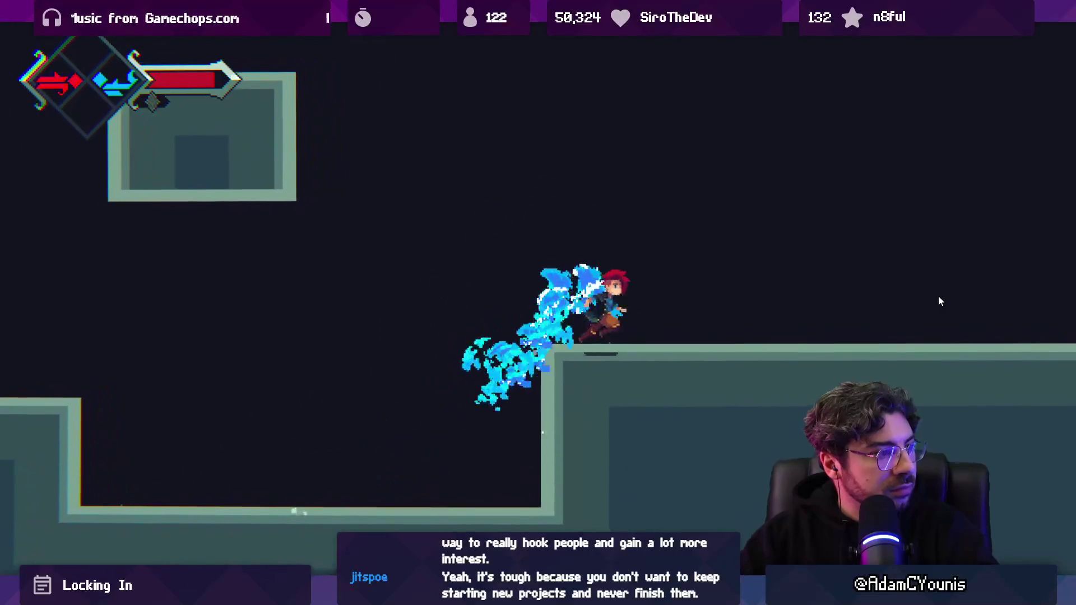
key(Left)
key(Right)
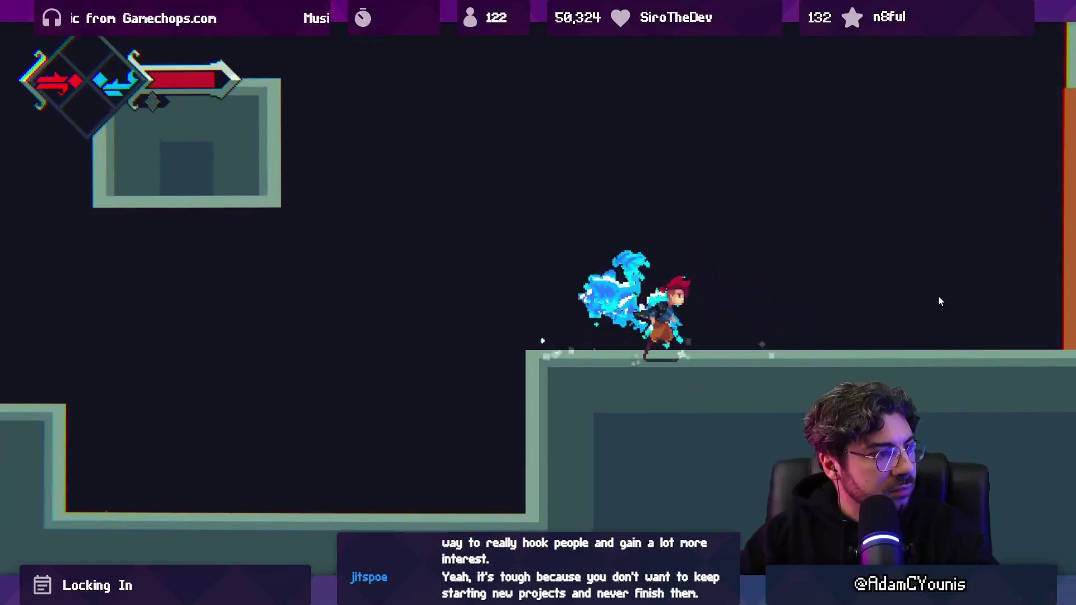
key(Left)
key(shift+space)
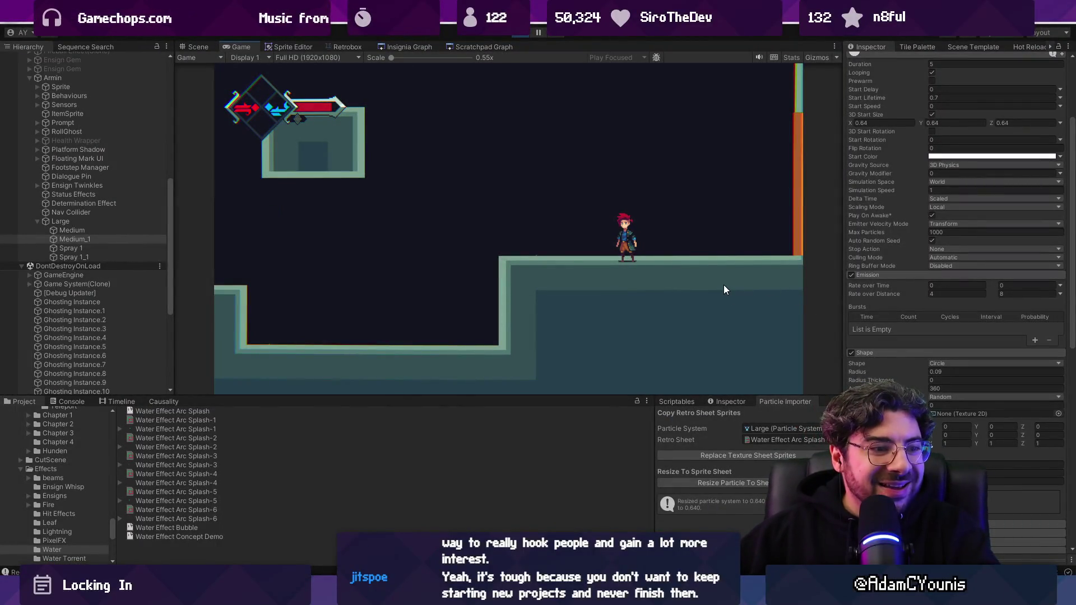
- Duplicate the Spray 1_1 emitter in the Scene view as Spray 1_2
click(109, 269)
click(190, 49)
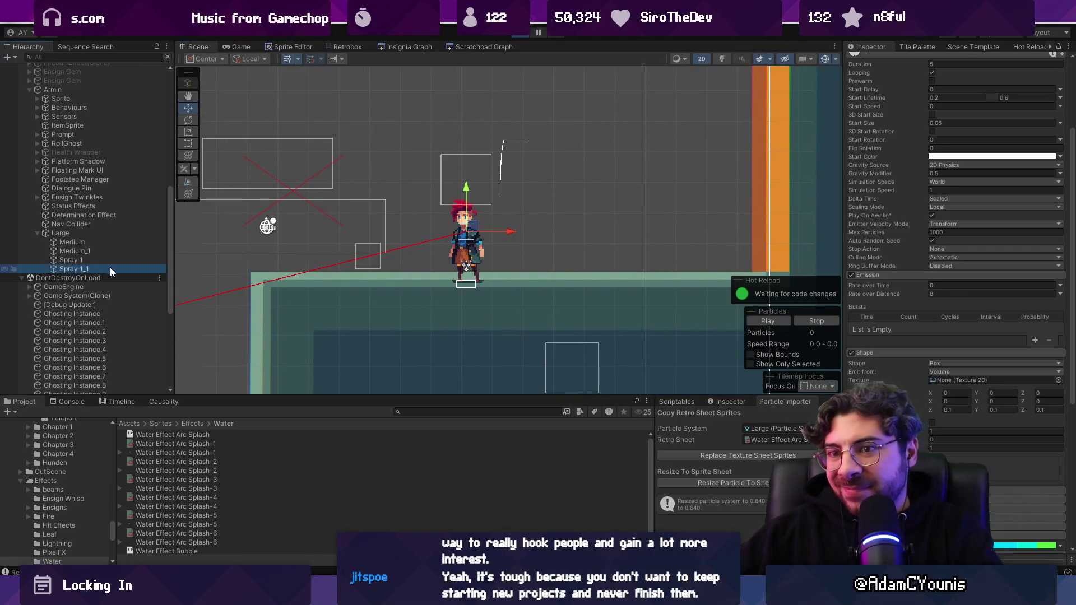
key(ctrl+d)
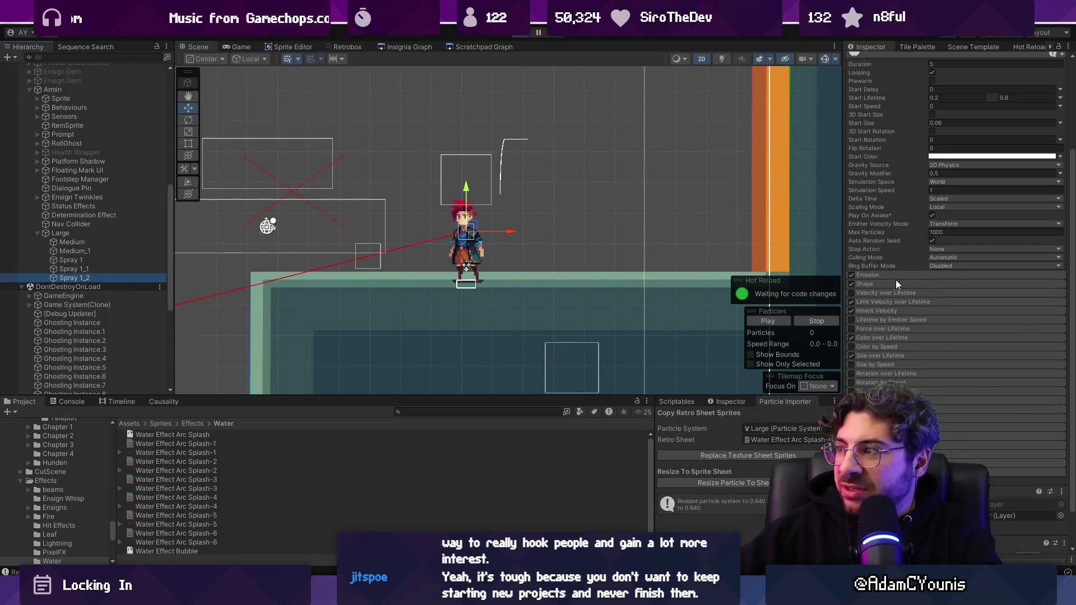
scroll(889, 280, up, 3)
scroll(901, 118, up, 3)
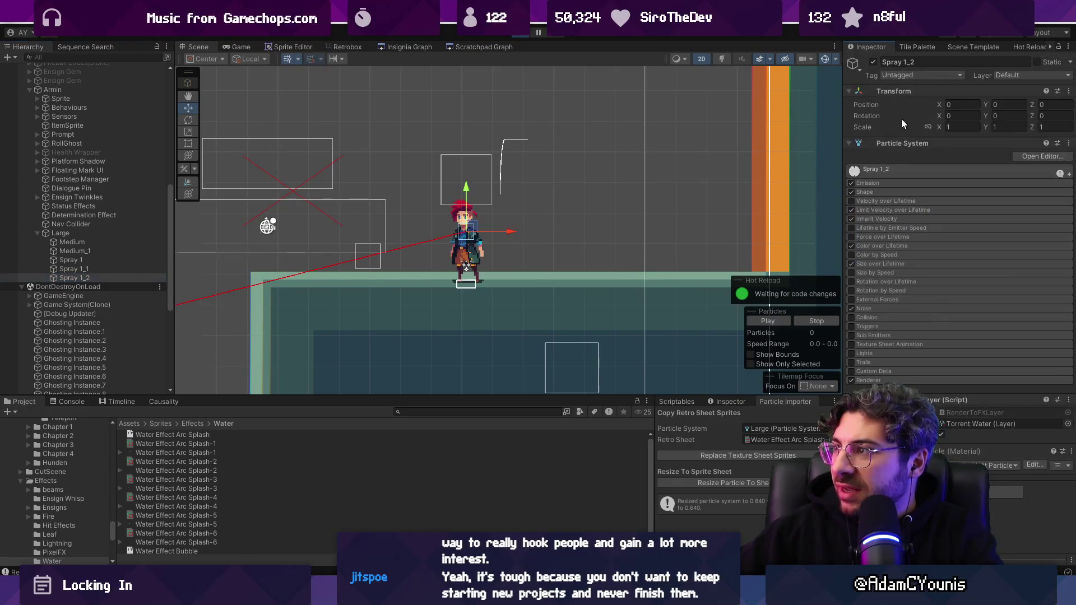
- Set Spray 1_2's Start Lifetime to a random range of 0.5 to 1
click(882, 183)
click(886, 192)
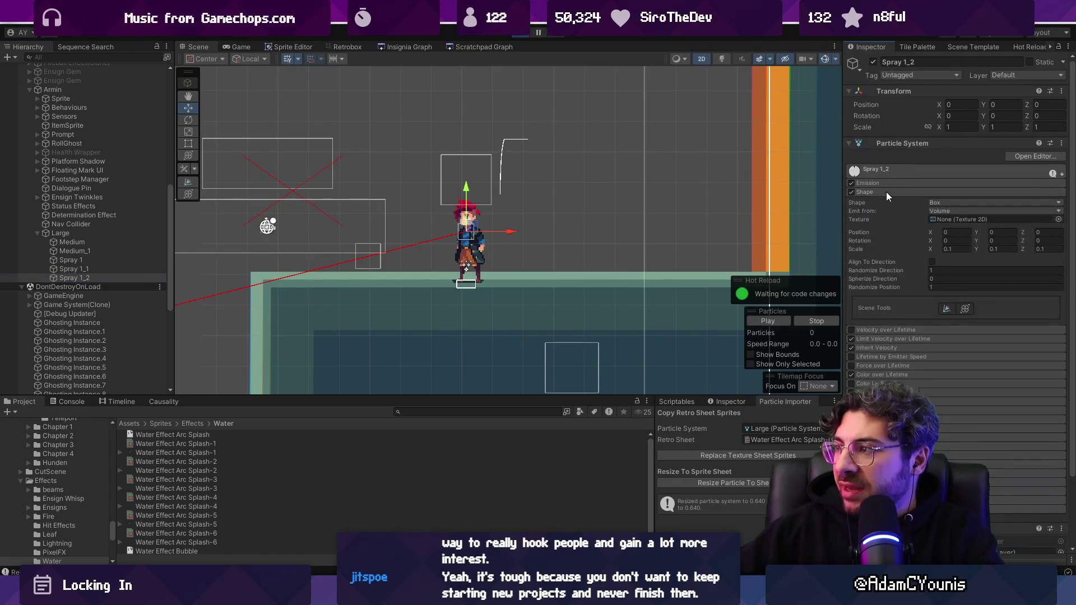
click(886, 193)
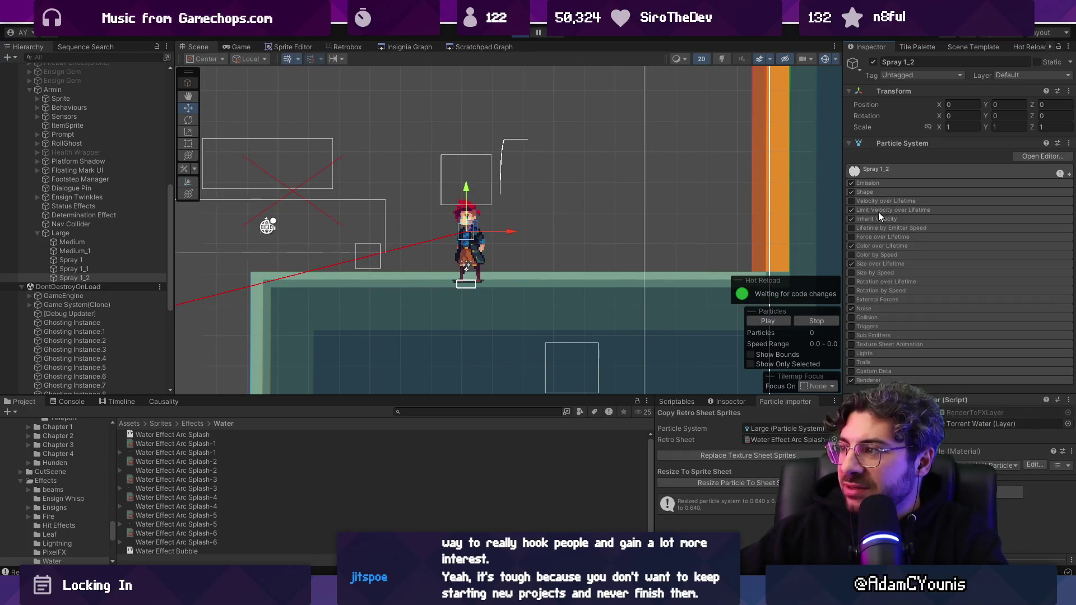
click(873, 264)
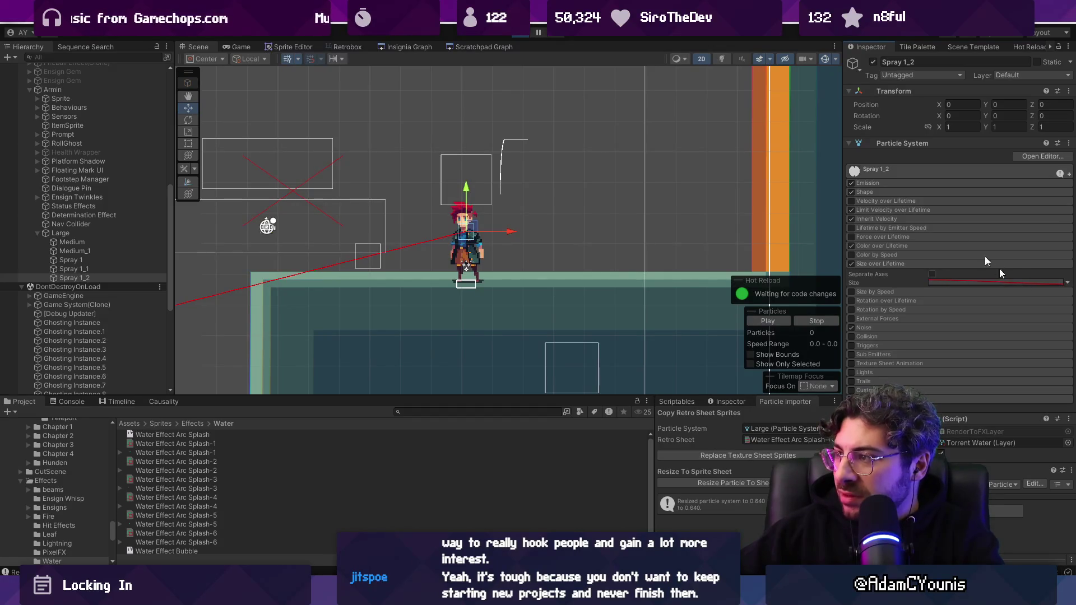
click(907, 170)
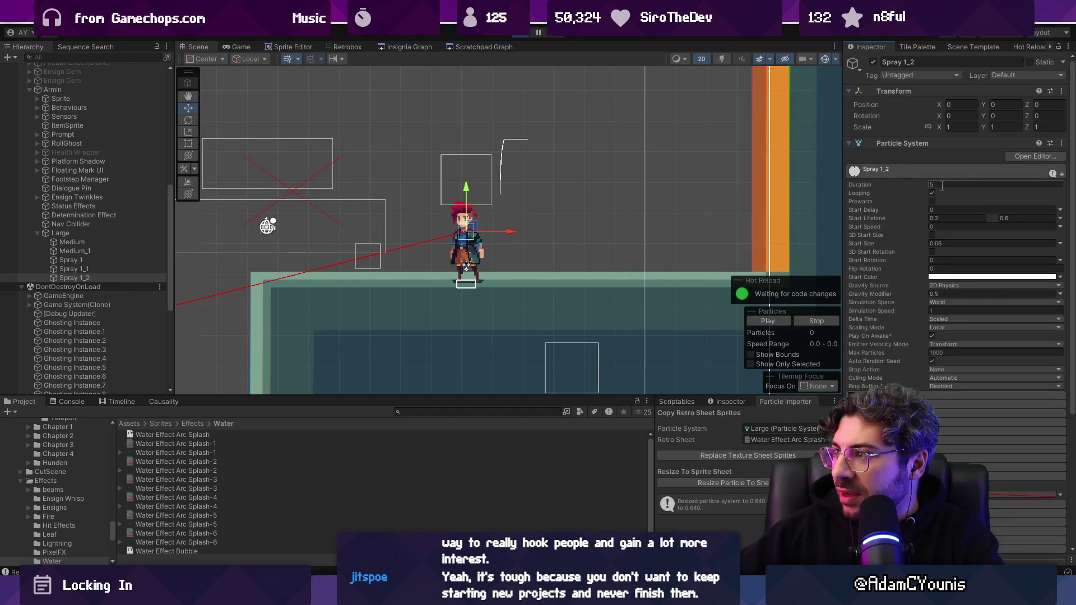
text(0.5)
key(Tab)
text(1)
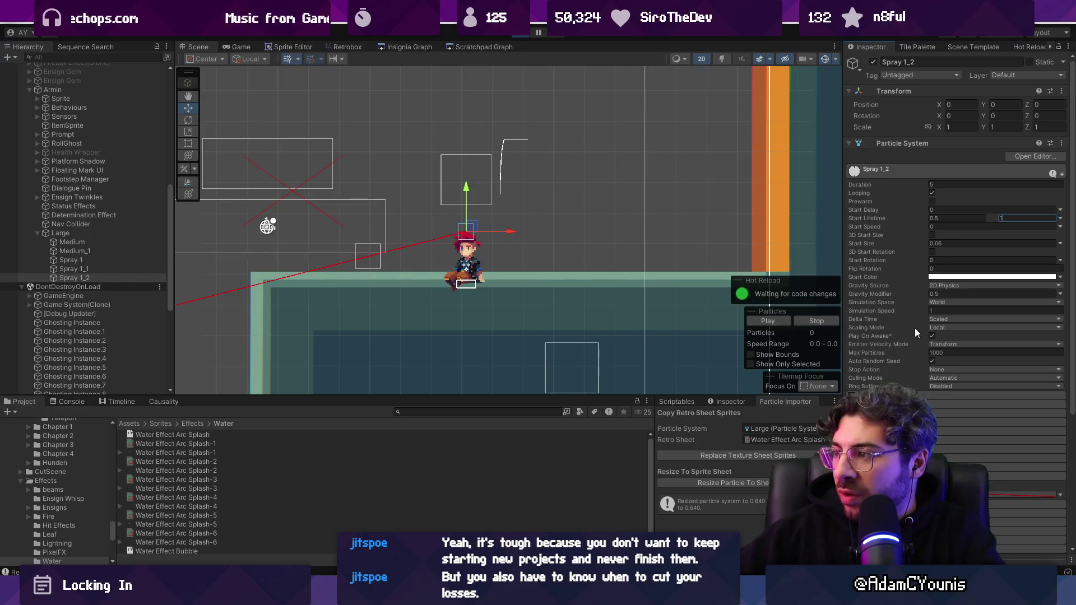
- Enable the Collision module with World type in 2D mode
scroll(929, 316, down, 5)
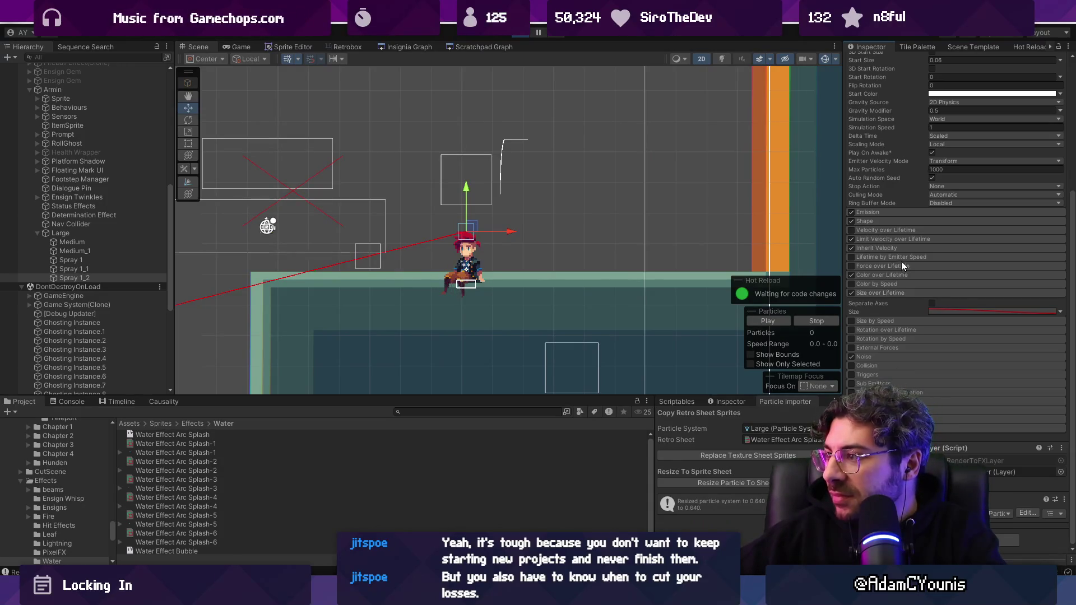
scroll(906, 256, up, 3)
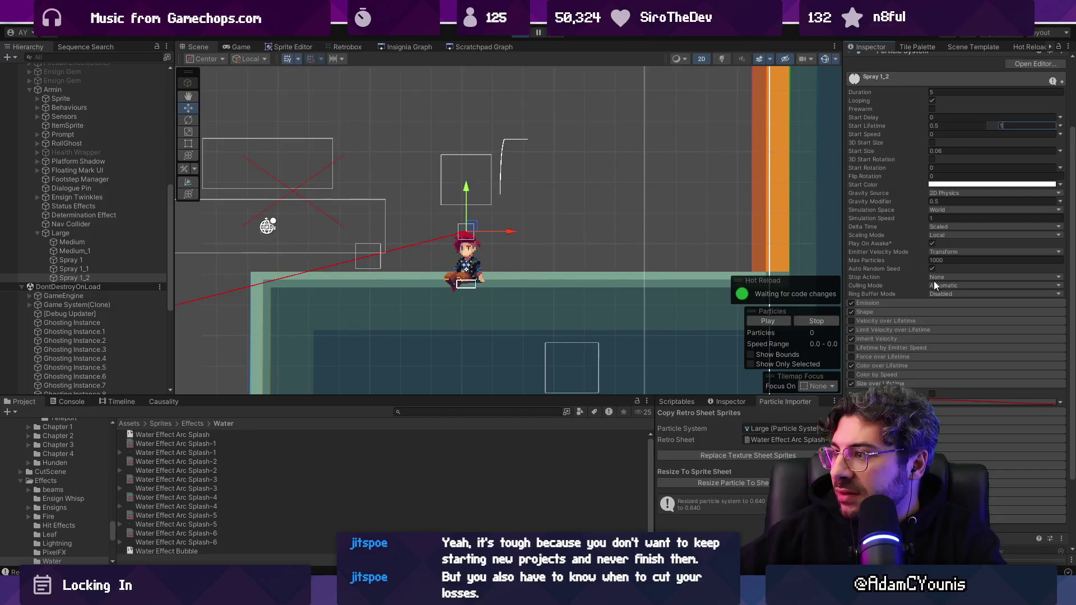
scroll(943, 283, up, 1)
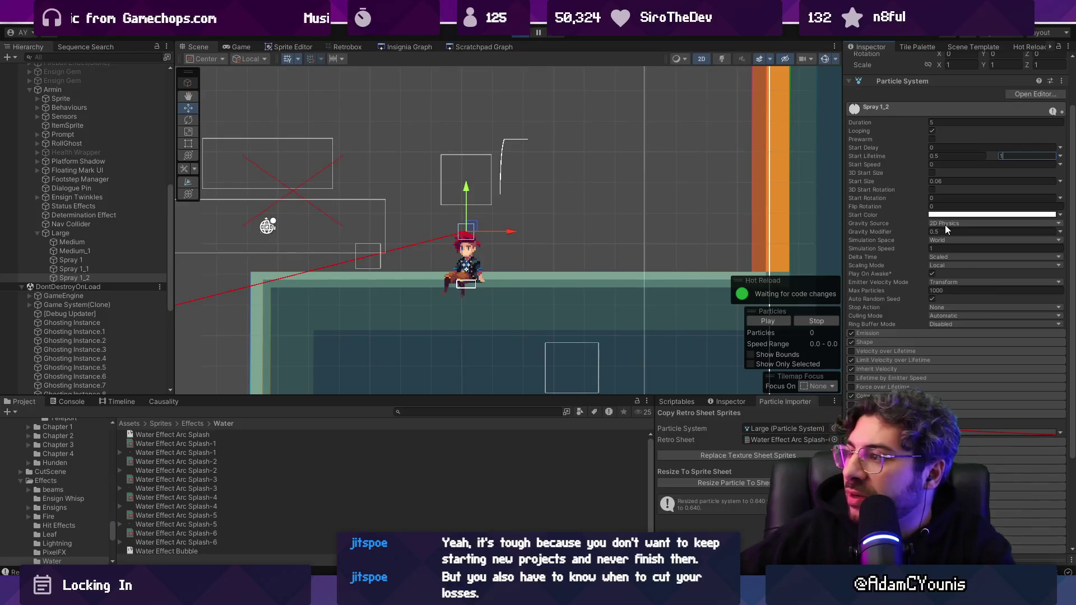
scroll(896, 354, down, 2)
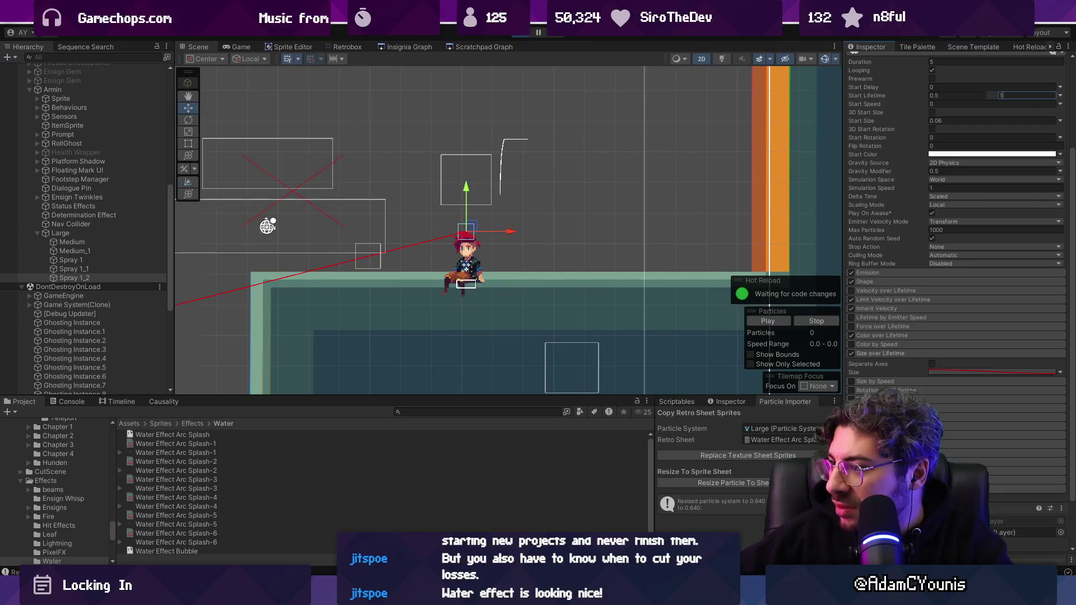
click(880, 354)
scroll(883, 378, down, 1)
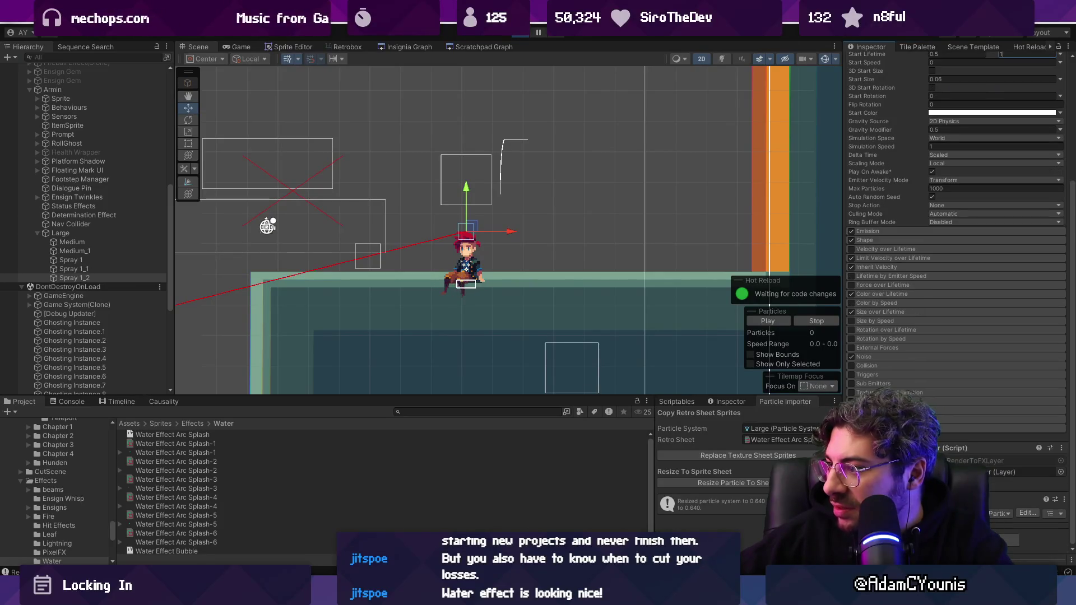
click(863, 365)
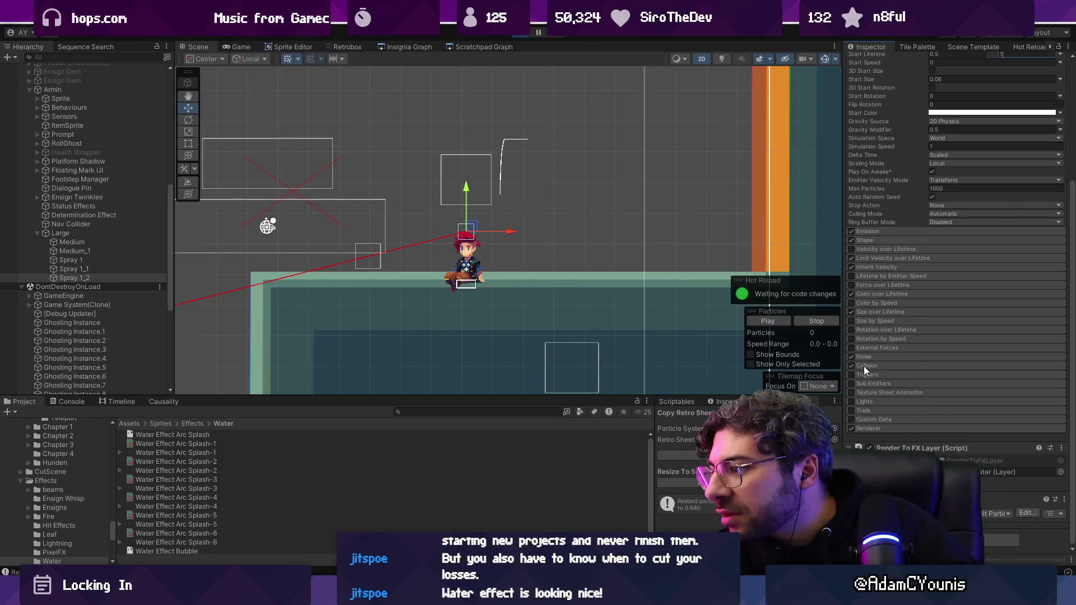
click(866, 366)
click(934, 376)
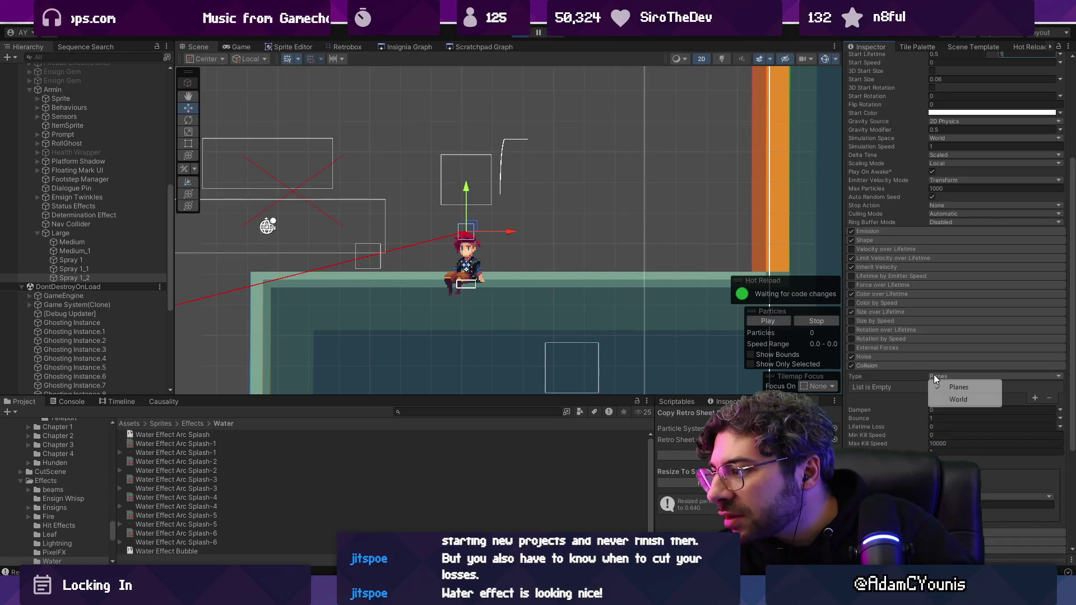
click(958, 400)
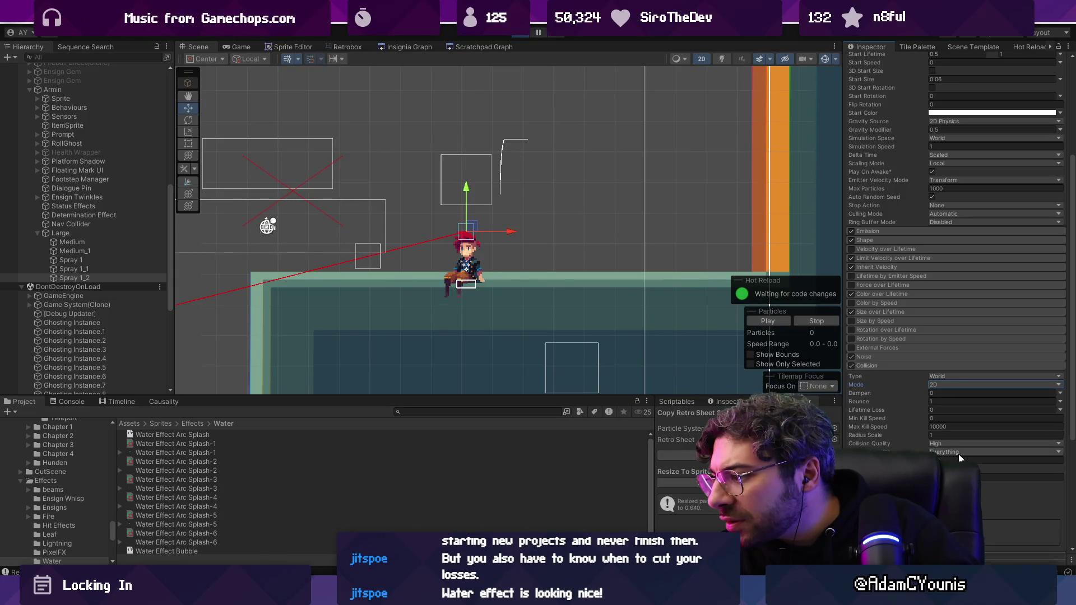
scroll(955, 281, down, 2)
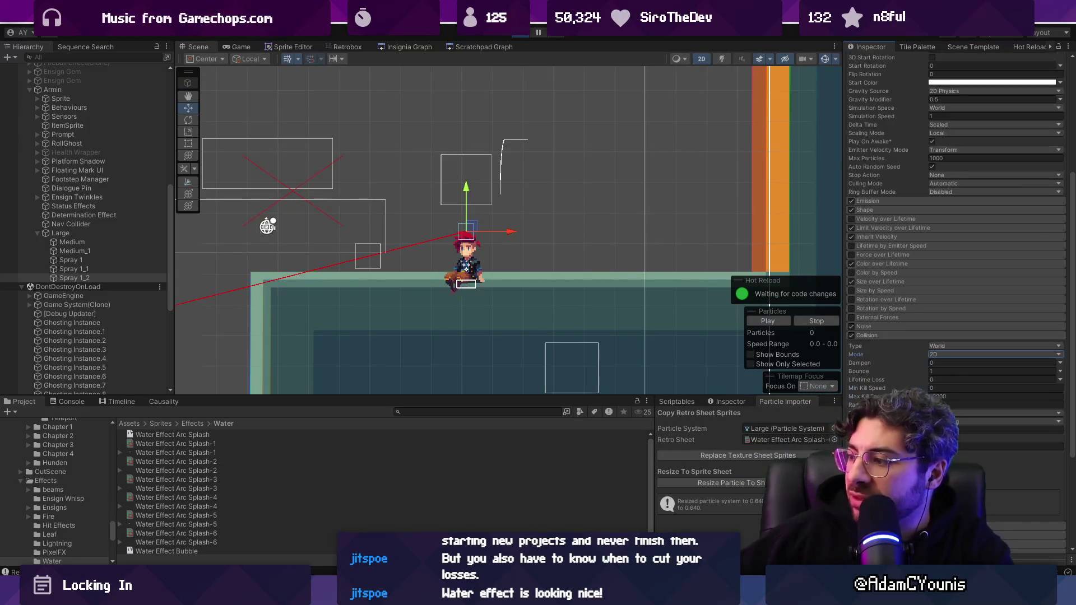
click(553, 205)
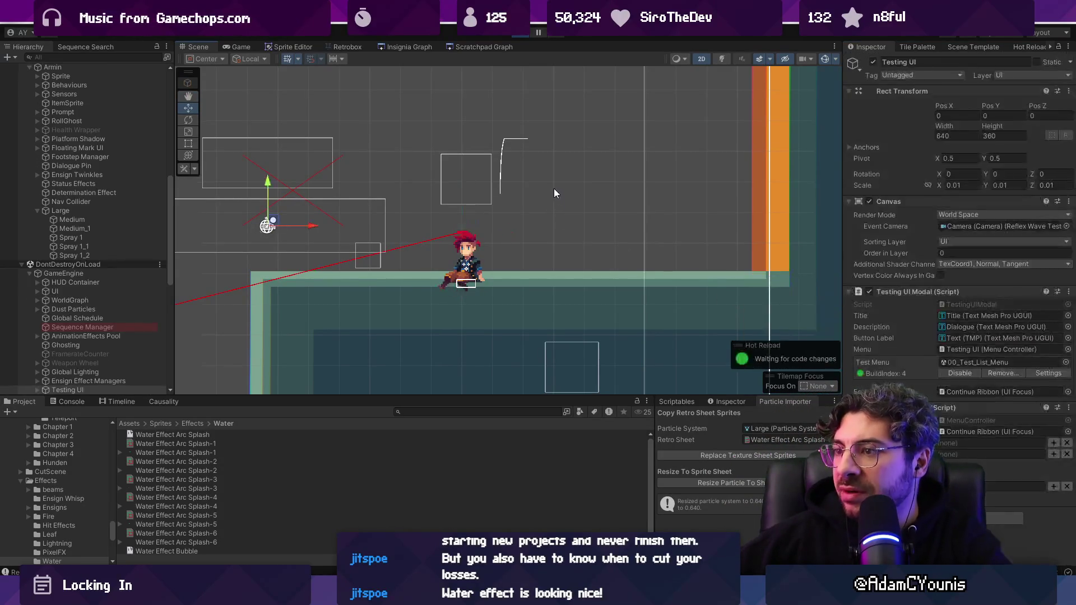
- Select Large and dash left in the running game to test the collision-enabled splash, then Alt+Tab to Aseprite
click(240, 47)
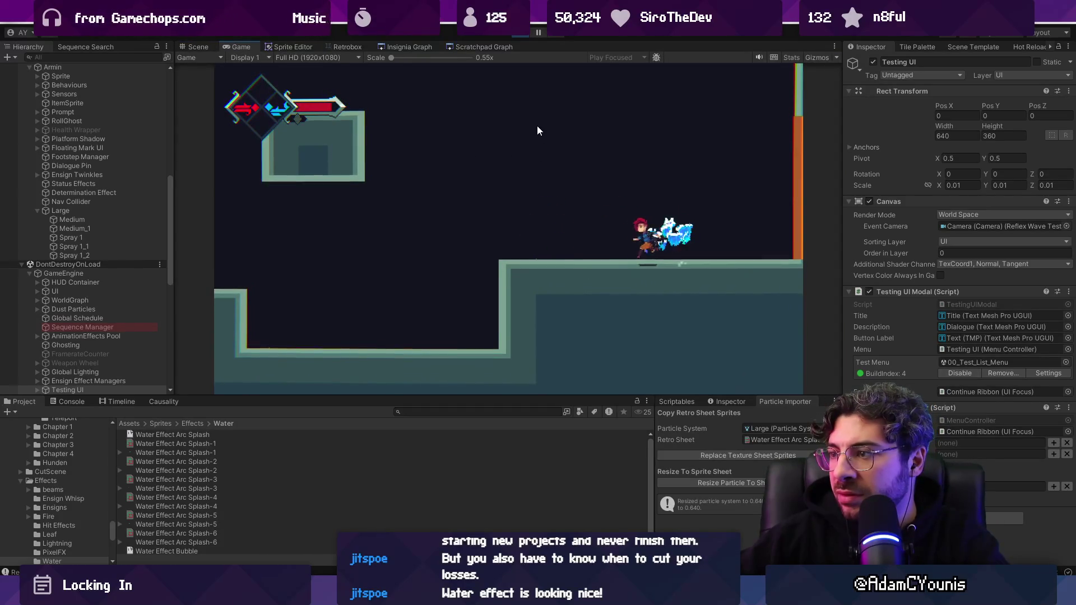
scroll(113, 372, down, 5)
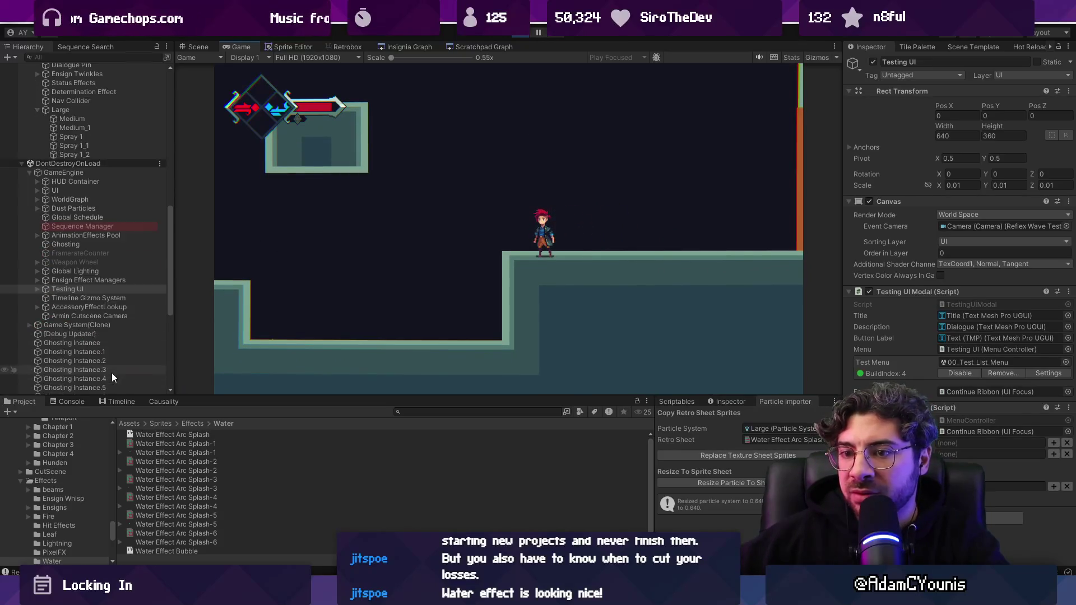
scroll(106, 329, up, 10)
click(96, 315)
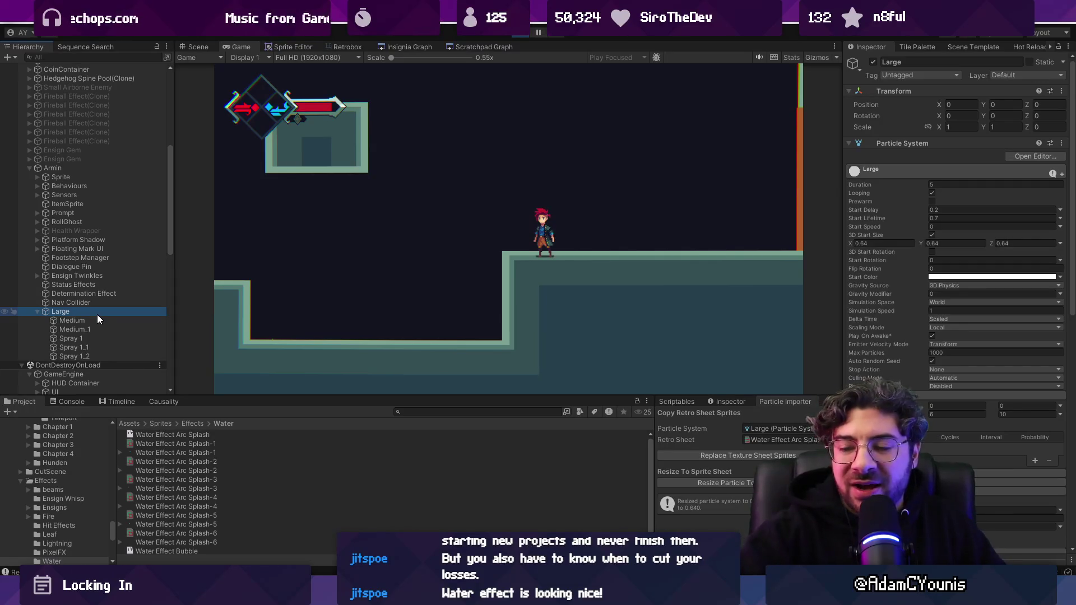
click(711, 177)
key(Left)
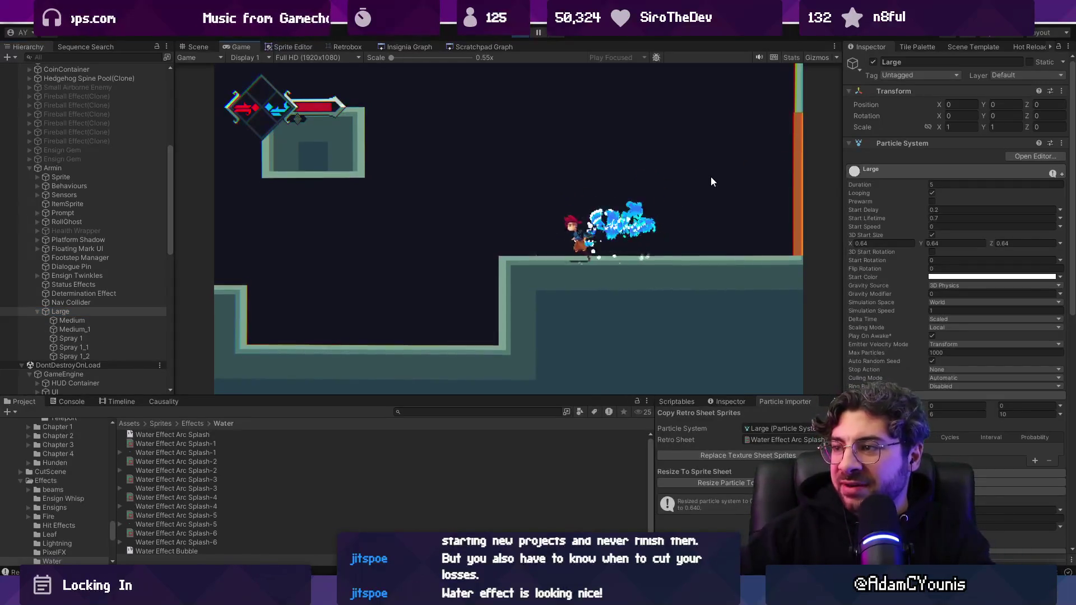
key(alt+Tab)
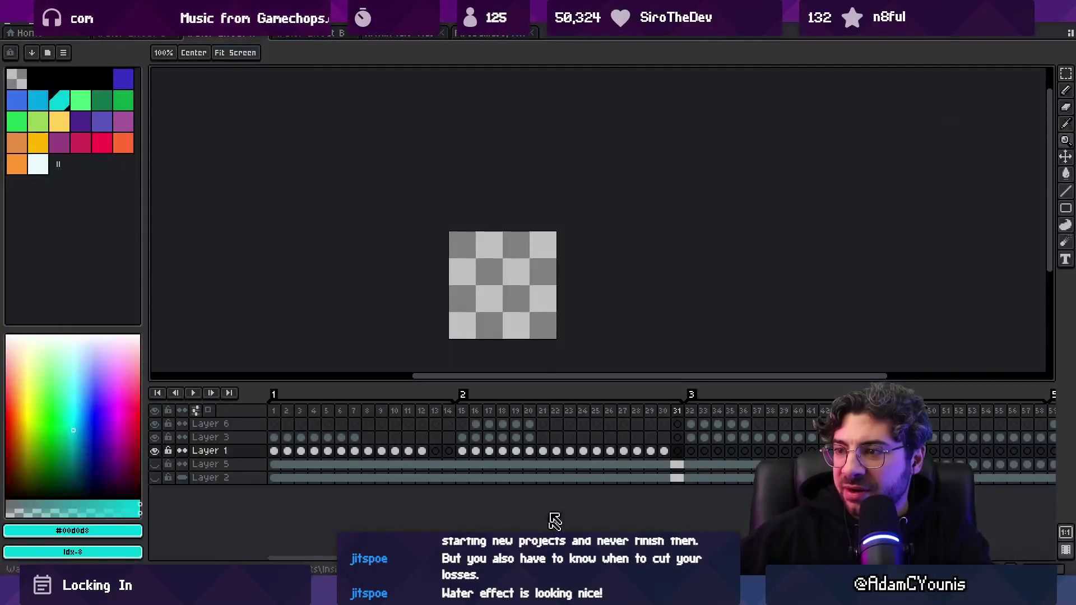
- Play the splash animation in Aseprite and zoom the canvas out
key(Return)
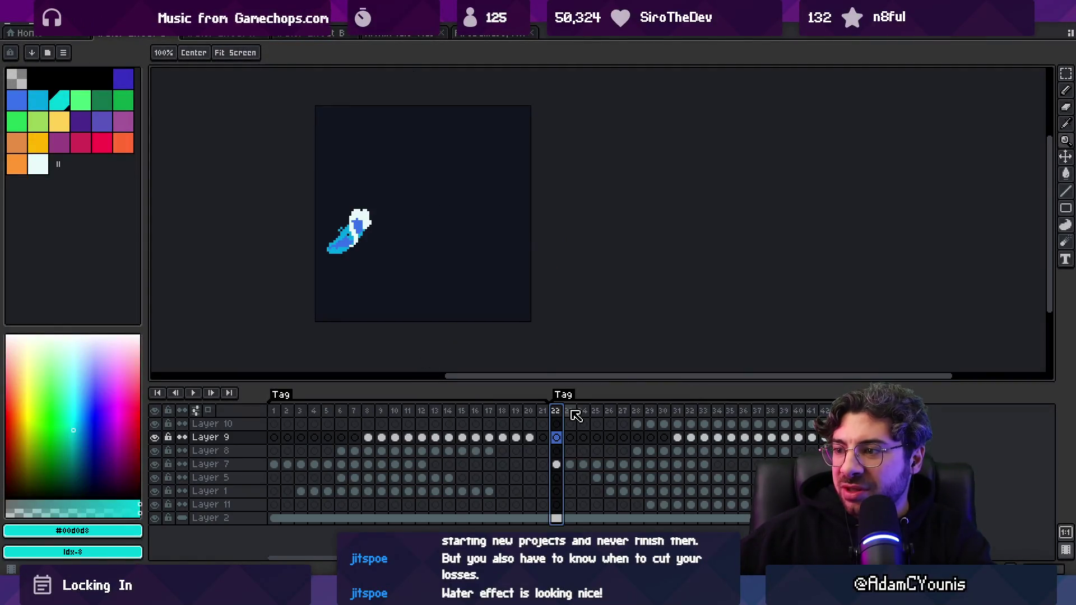
scroll(414, 247, down, 1)
scroll(463, 279, down, 1)
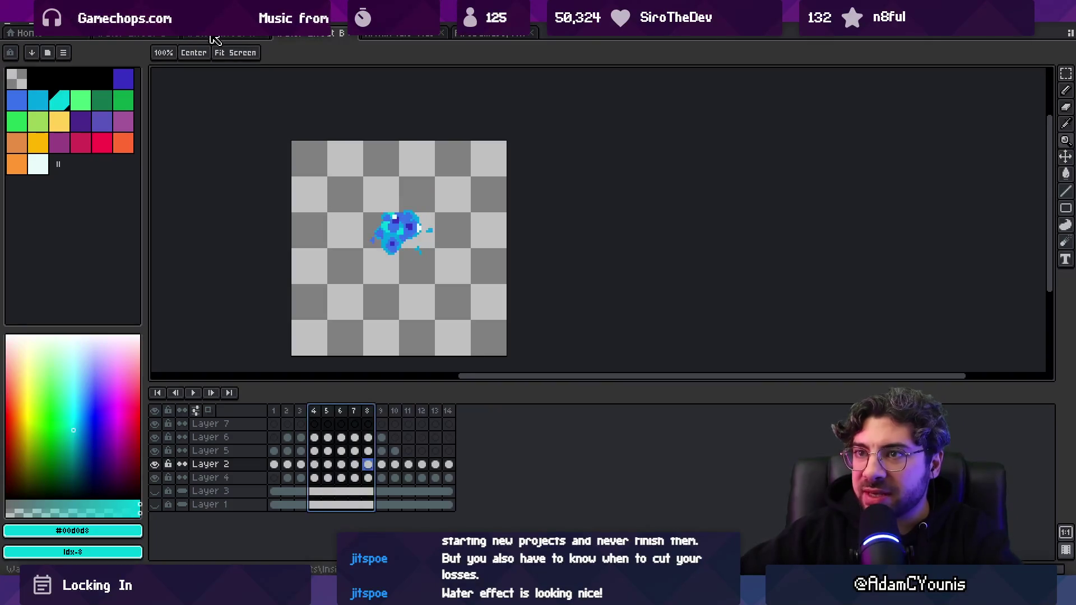
- Switch to the neighbouring sprite, show Layer 2 as a dark backdrop and select frames 73–78
key(ctrl+shift+Tab)
mouse_move(621, 420)
mouse_down()
mouse_move(807, 415)
mouse_move(543, 437)
mouse_up()
mouse_move(451, 412)
mouse_down()
mouse_move(643, 415)
mouse_move(573, 414)
mouse_up()
click(155, 478)
scroll(535, 301, up, 2)
mouse_move(457, 405)
mouse_down()
mouse_move(587, 413)
mouse_move(439, 414)
mouse_move(600, 413)
mouse_move(520, 415)
mouse_move(546, 415)
mouse_up()
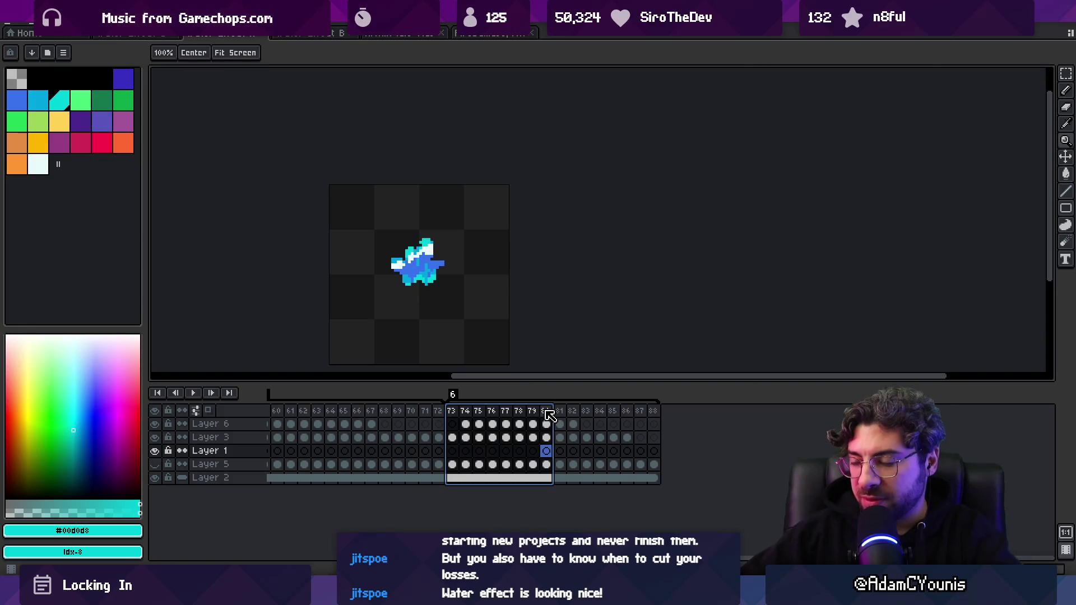
scroll(507, 263, up, 5)
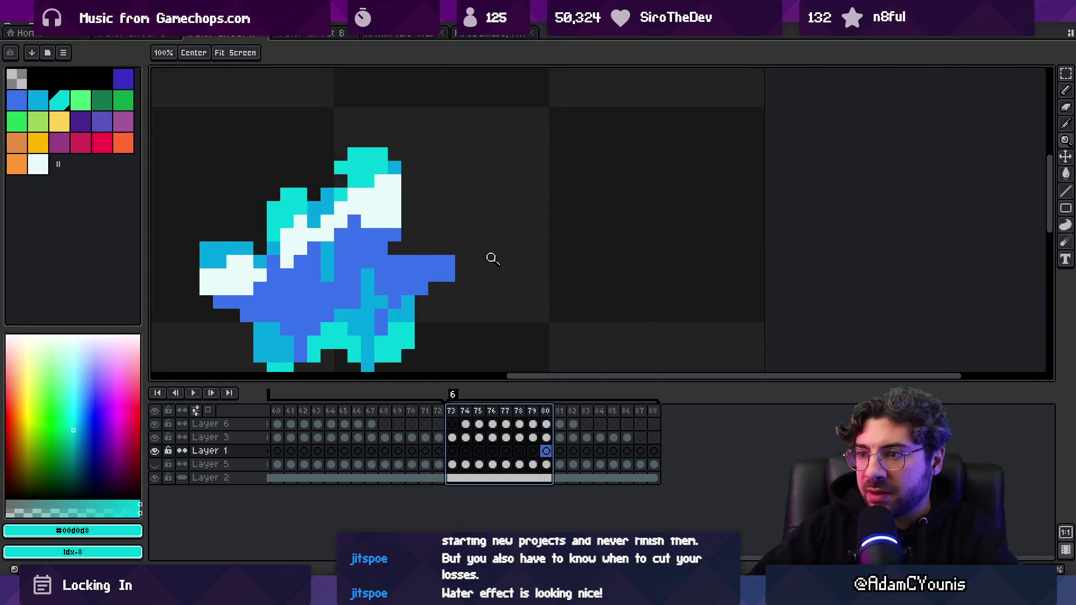
- On frame 80, add cyan pixels and a lighter-blue strip to the splash
key(o)
click(413, 253)
key(p)
click(422, 272)
alt+click(408, 305)
drag(421, 262, 445, 259)
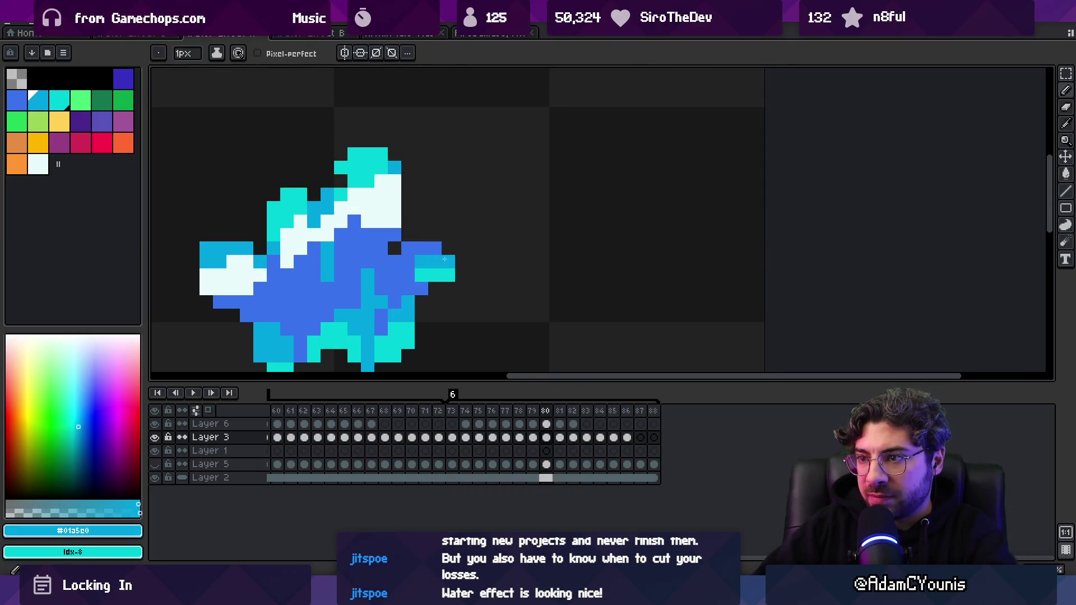
alt+click(421, 275)
click(434, 285)
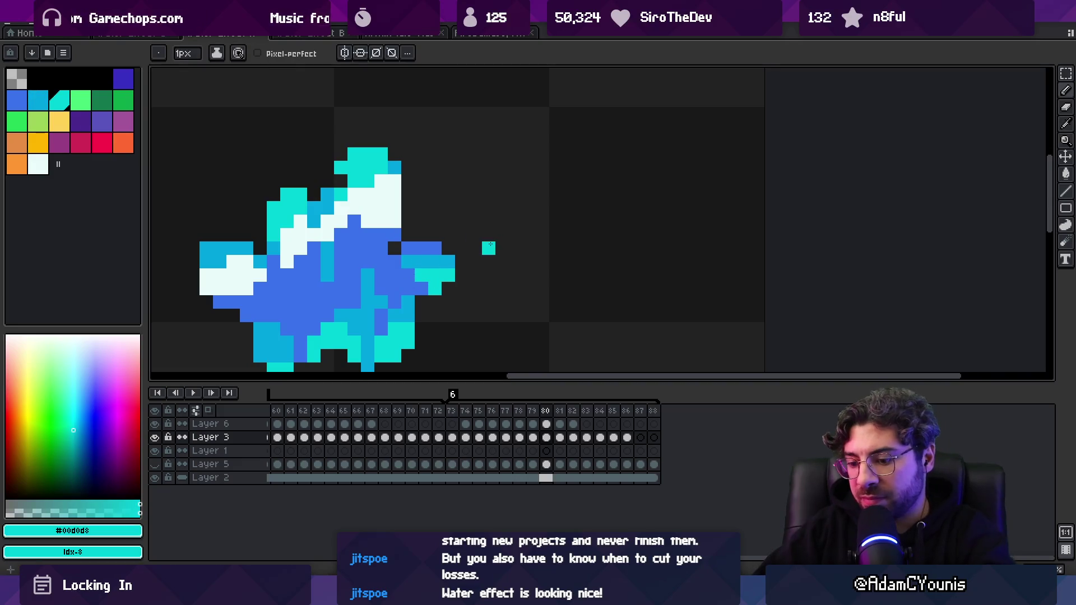
- On frame 81, paint two lighter-blue highlight pixels on the splash
key(Right)
alt+click(442, 246)
alt+click(456, 259)
click(459, 247)
click(433, 260)
alt+click(439, 252)
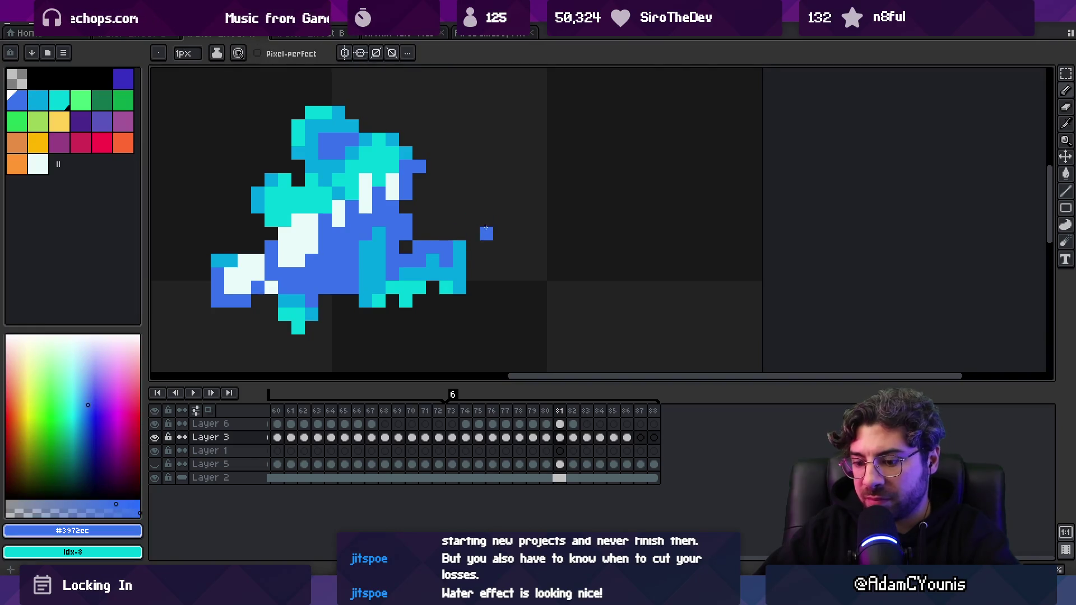
- On frame 82, add cyan pixels to the blue body and a lighter-blue pixel near the top
key(Right)
key(Right)
key(Left)
drag(451, 271, 439, 162)
alt+click(396, 139)
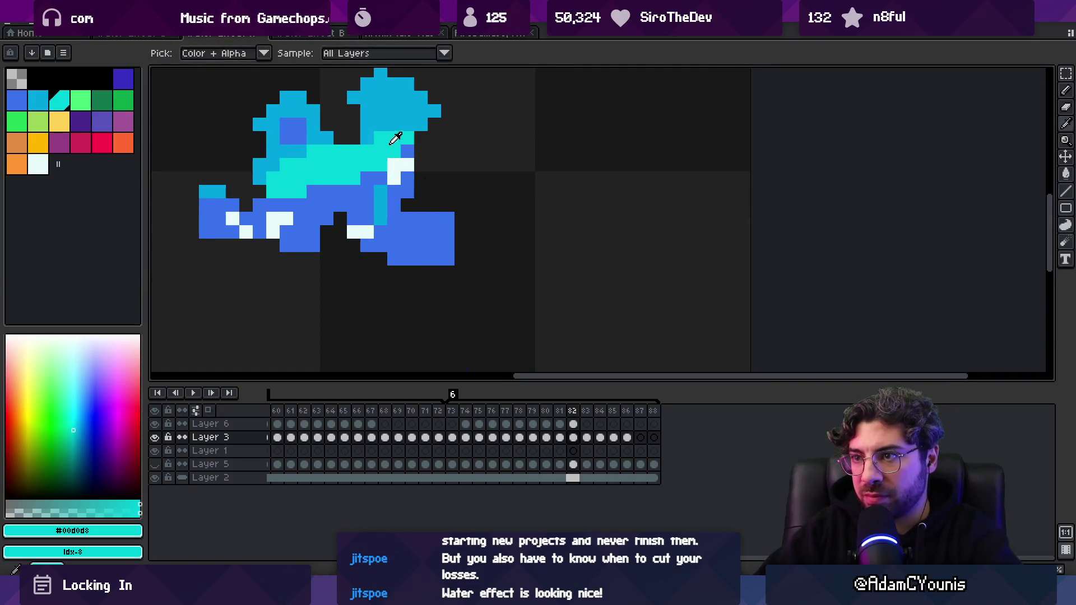
click(416, 247)
click(408, 246)
alt+click(380, 207)
click(407, 206)
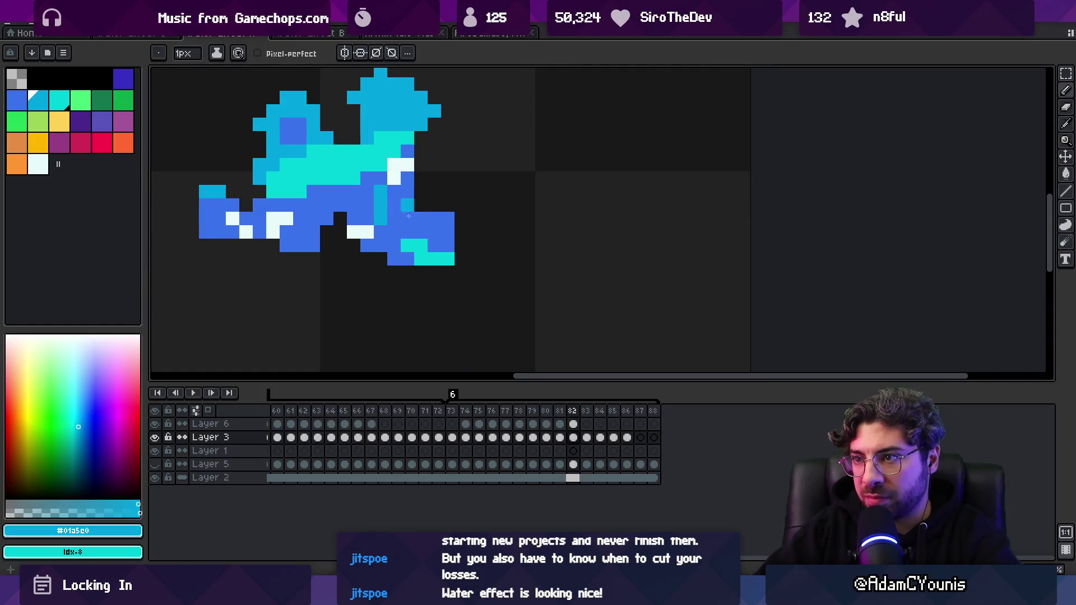
- Add more lighter-blue pixels and a cyan pixel to frame 82's lower-right lobe
alt+click(421, 245)
alt+click(435, 229)
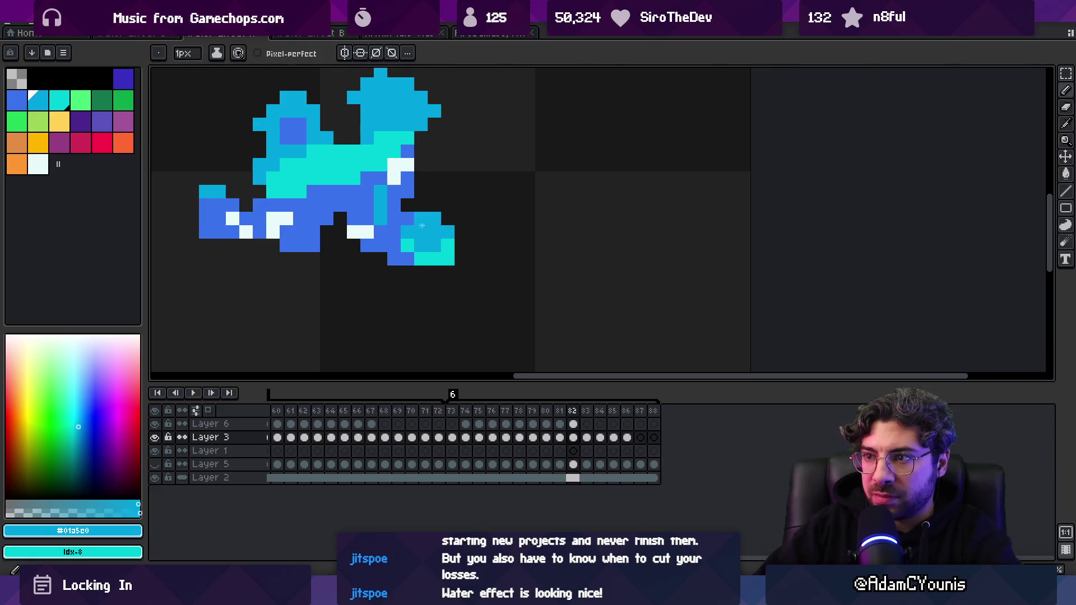
alt+click(407, 218)
click(420, 232)
alt+click(407, 246)
click(393, 259)
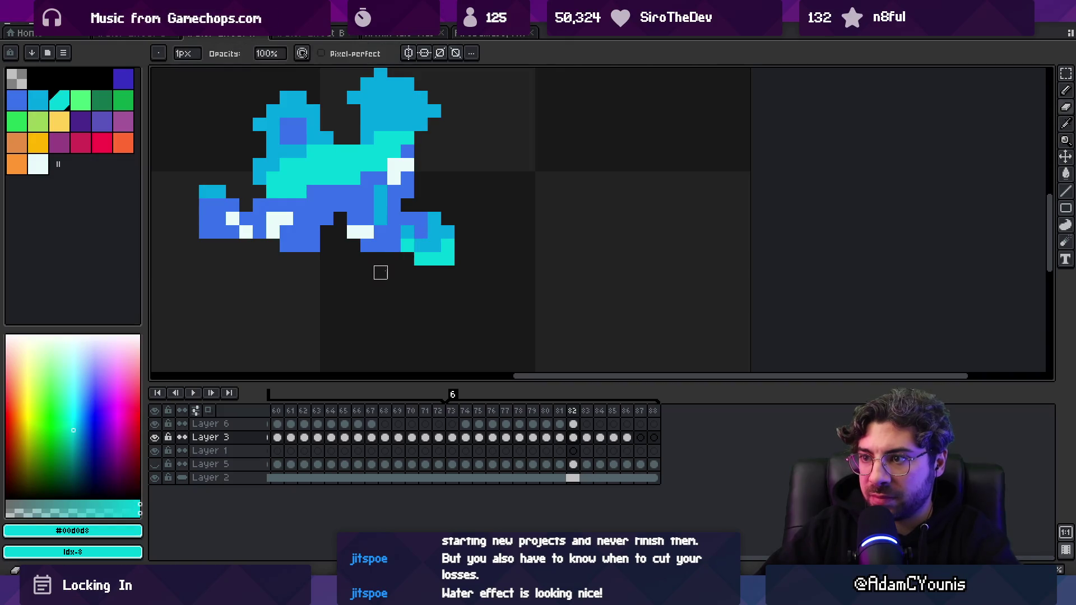
scroll(380, 246, down, 5)
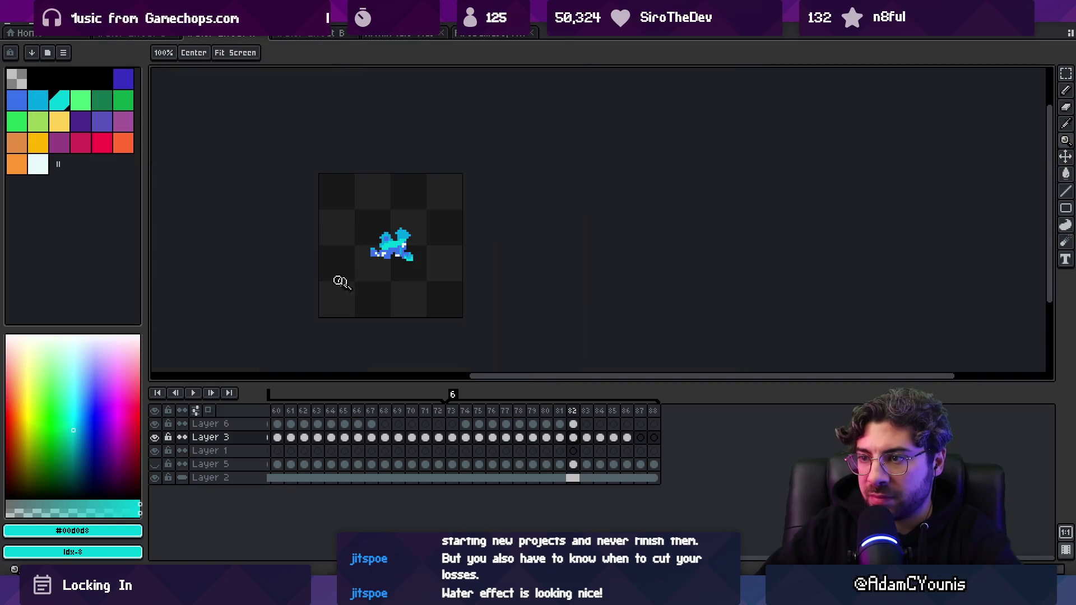
- On frame 83, paint a cyan pixel at the lower right and fill the dark hole with blue
key(m)
key(Right)
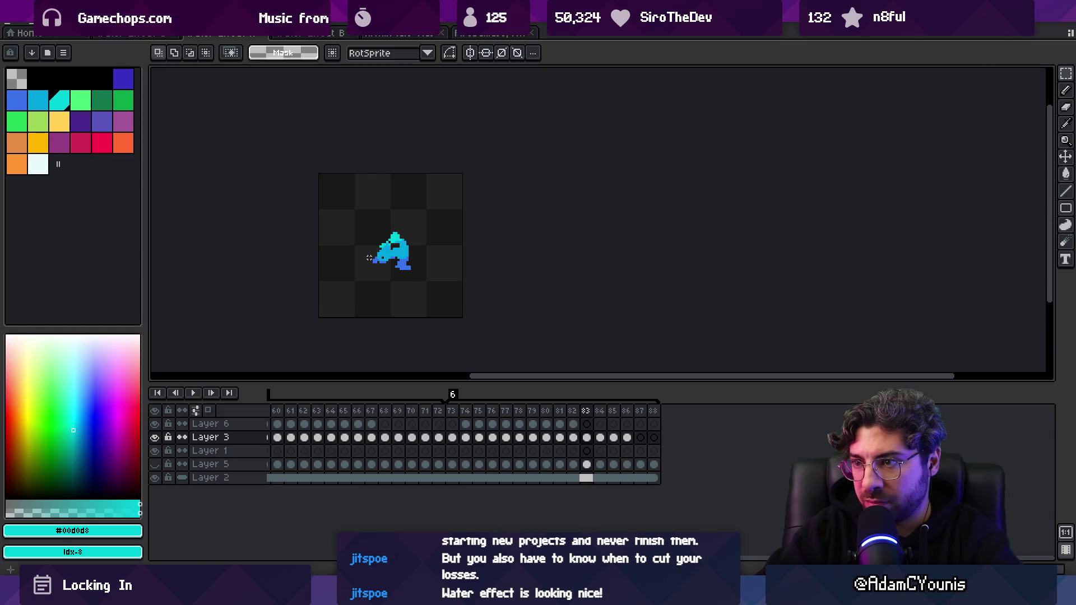
key(v)
scroll(404, 258, up, 3)
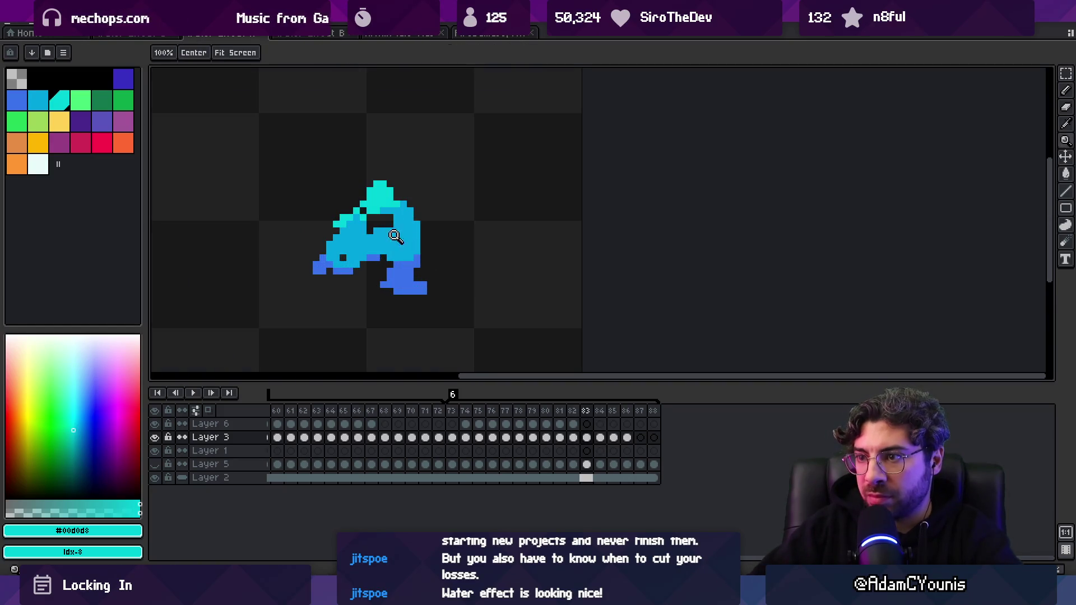
key(b)
click(424, 296)
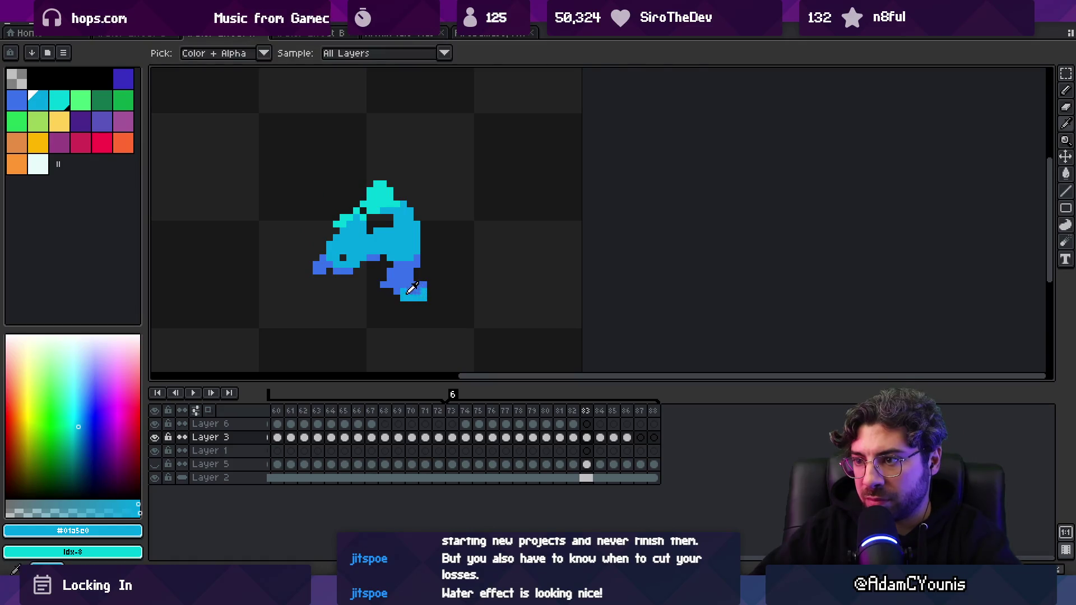
alt+click(416, 284)
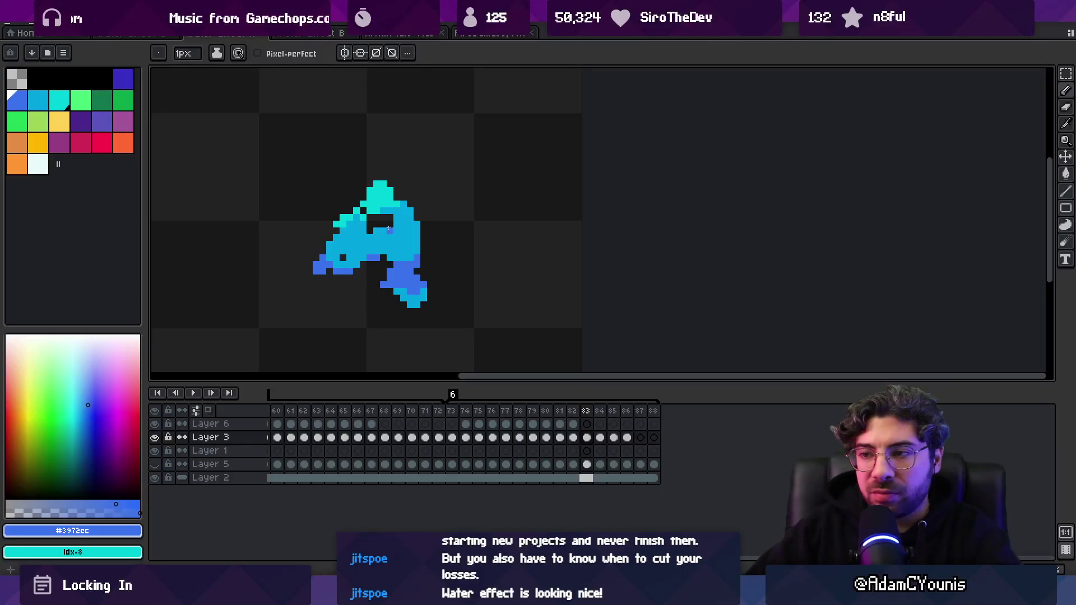
key(alt)
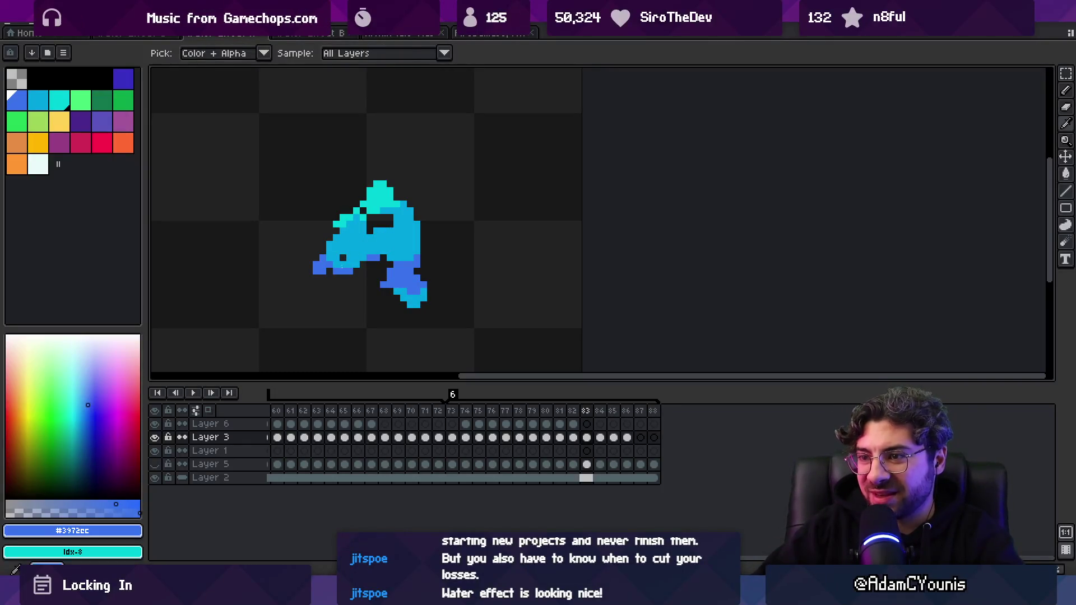
click(341, 259)
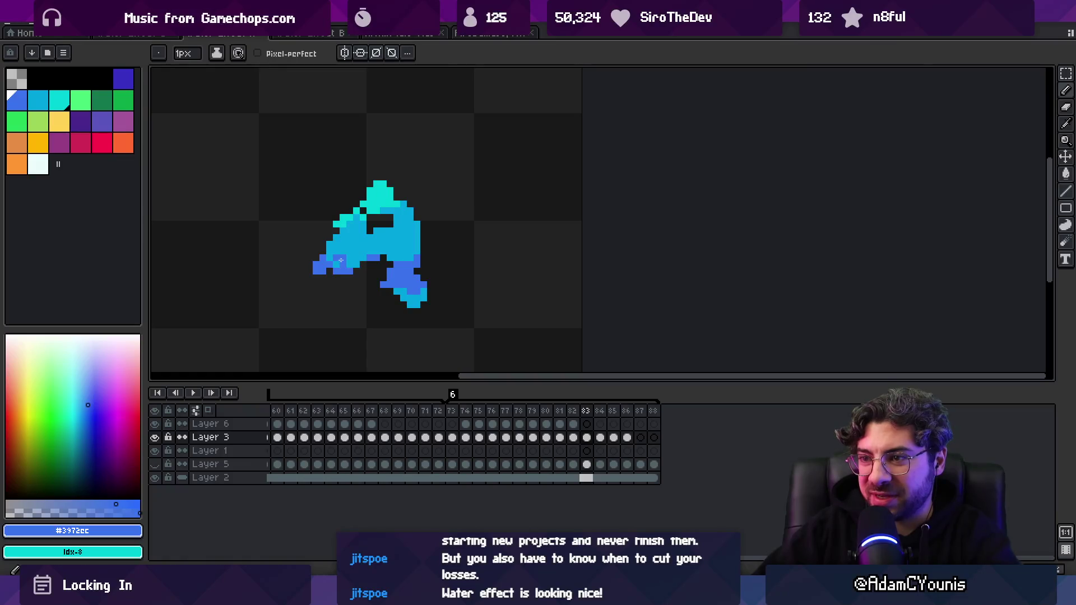
- Recolour frame 83's lower-left edge pixels in lighter blue
alt+click(351, 264)
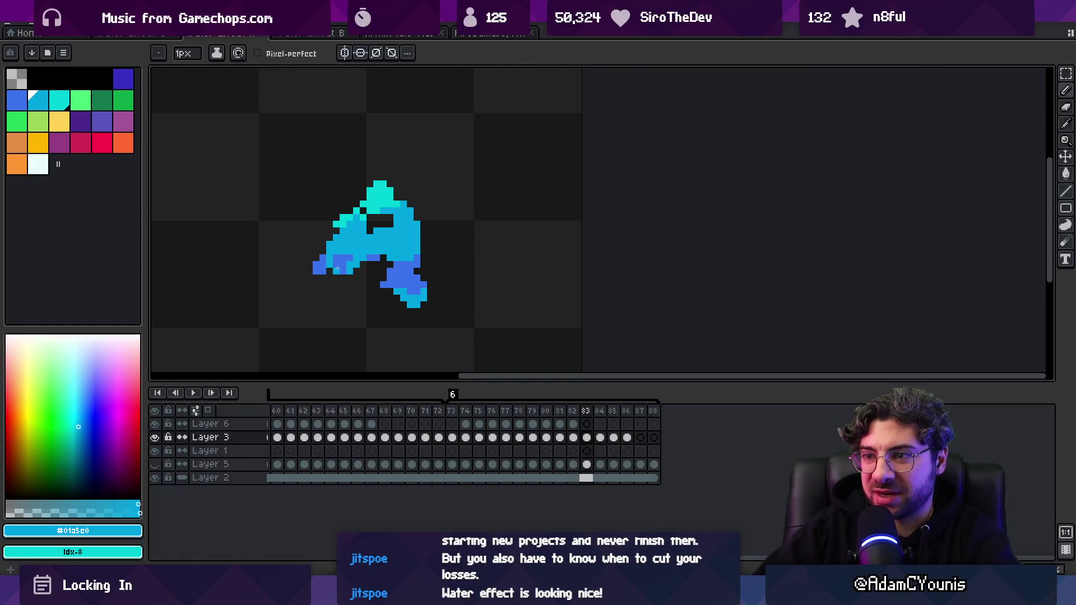
alt+click(337, 269)
click(330, 257)
alt+click(321, 265)
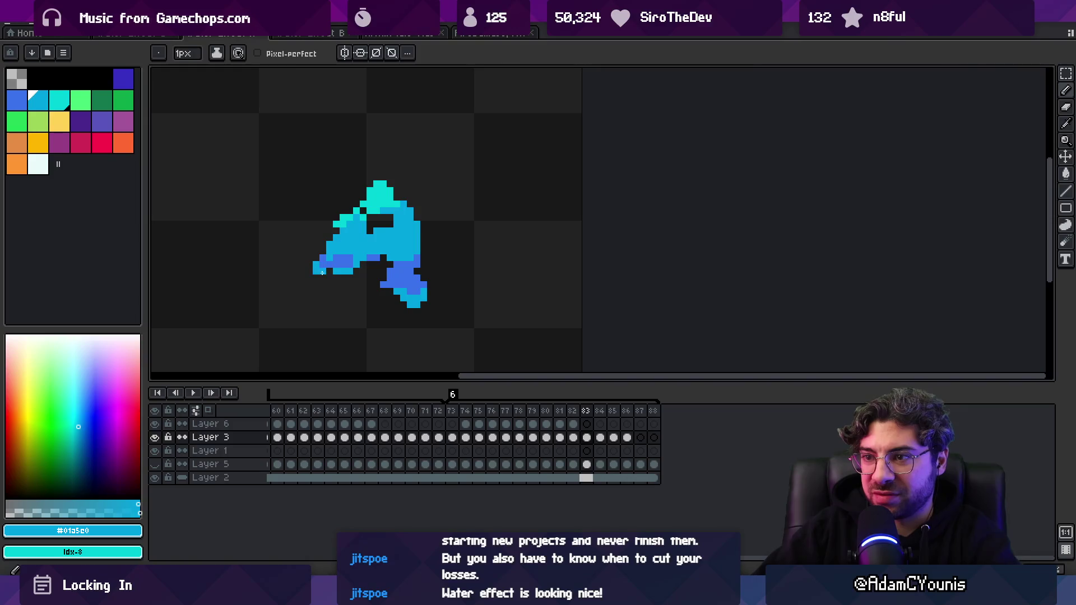
key(z)
scroll(323, 272, down, 2)
scroll(410, 262, up, 3)
- Add dark-blue shading along the left arm's bottom, then play the splash animation
key(b)
click(380, 268)
alt+click(380, 258)
click(376, 277)
key(z)
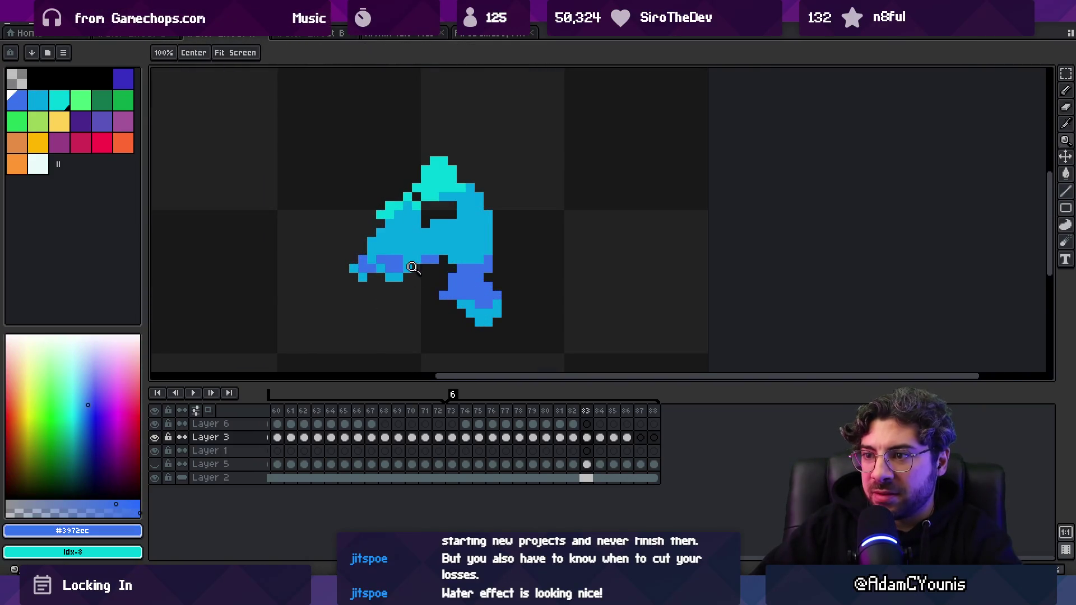
scroll(392, 252, down, 5)
key(v)
key(Return)
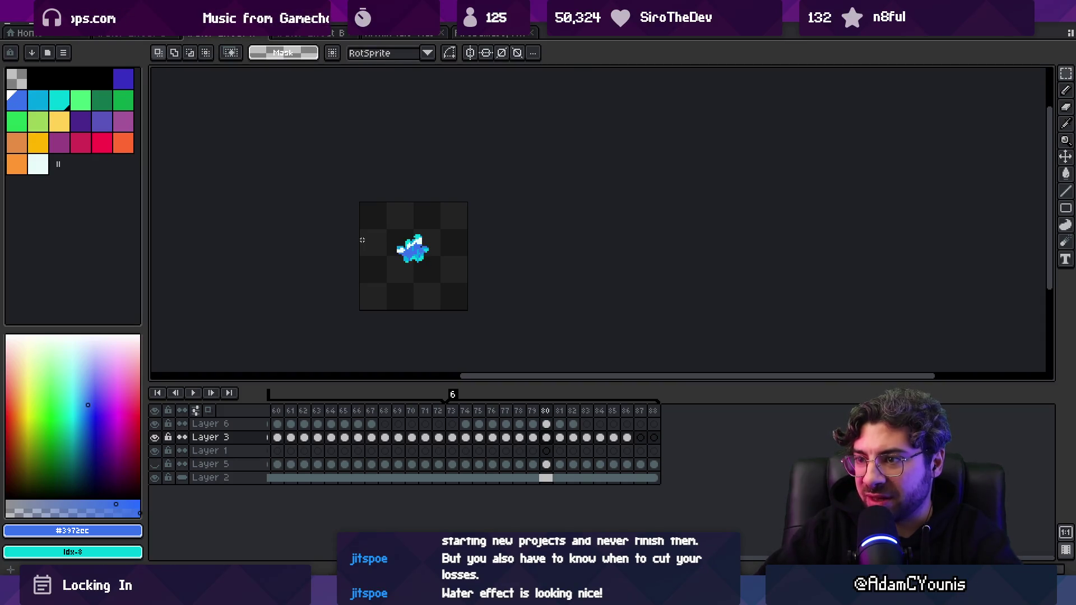
- Select the stray pixels below the splash, then paint cyan pixels along its bottom
scroll(406, 252, up, 3)
drag(418, 241, 420, 268)
key(Return)
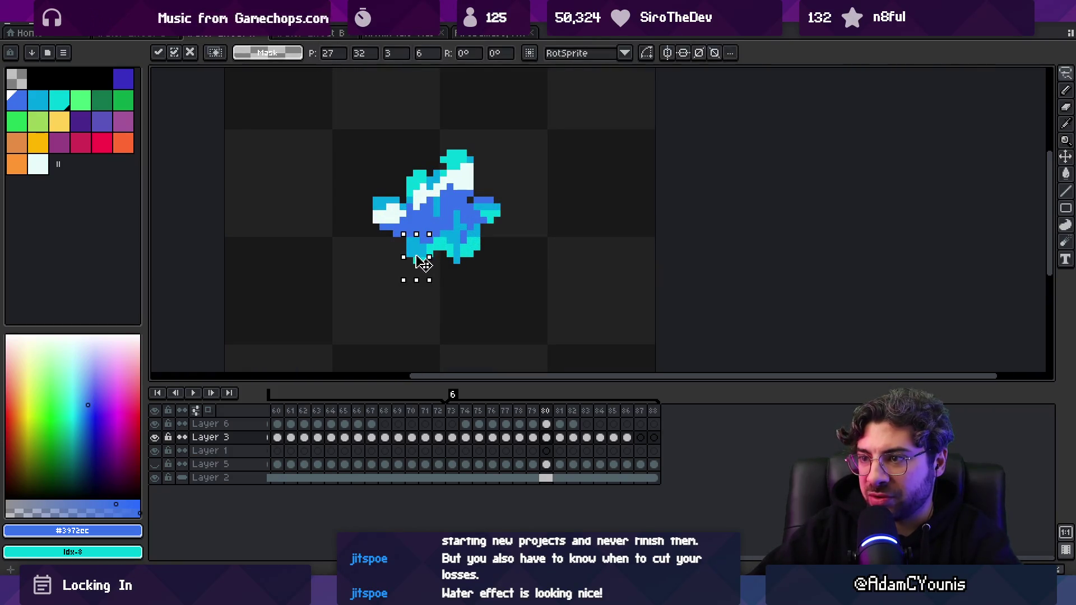
alt+click(426, 242)
key(b)
click(406, 245)
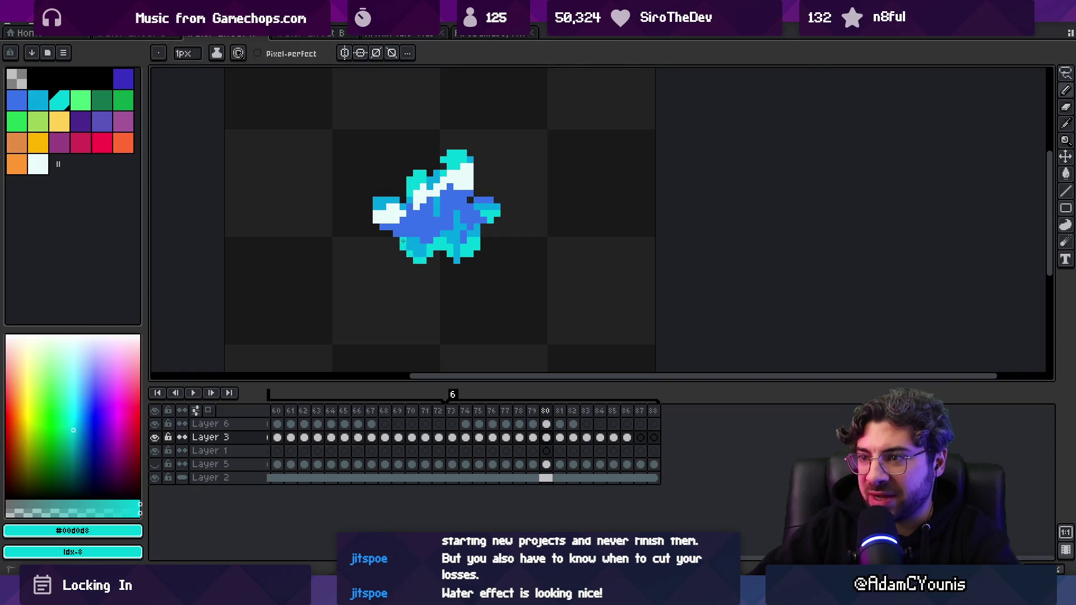
alt+click(417, 241)
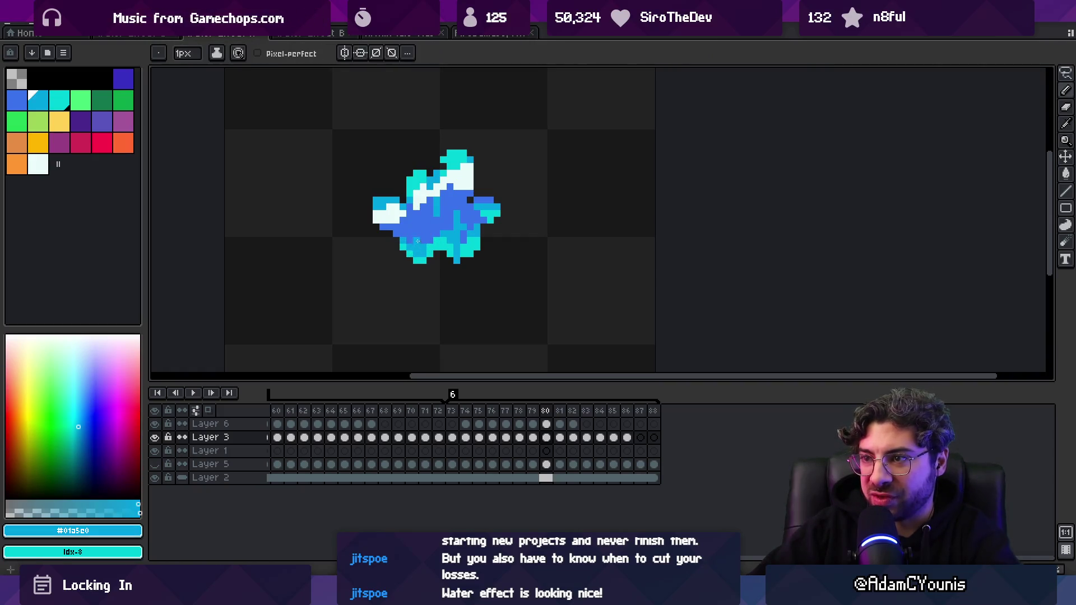
scroll(439, 152, down, 3)
- Compare neighbouring splash frames and settle on frame 79
key(m)
key(Left)
key(Right)
key(Left)
key(Left)
key(Left)
key(Right)
key(Right)
key(Left)
key(Right)
- On frame 79, paint cyan pixels at the lower-left edge and blue pixels along the left edge
key(v)
scroll(440, 241, up, 2)
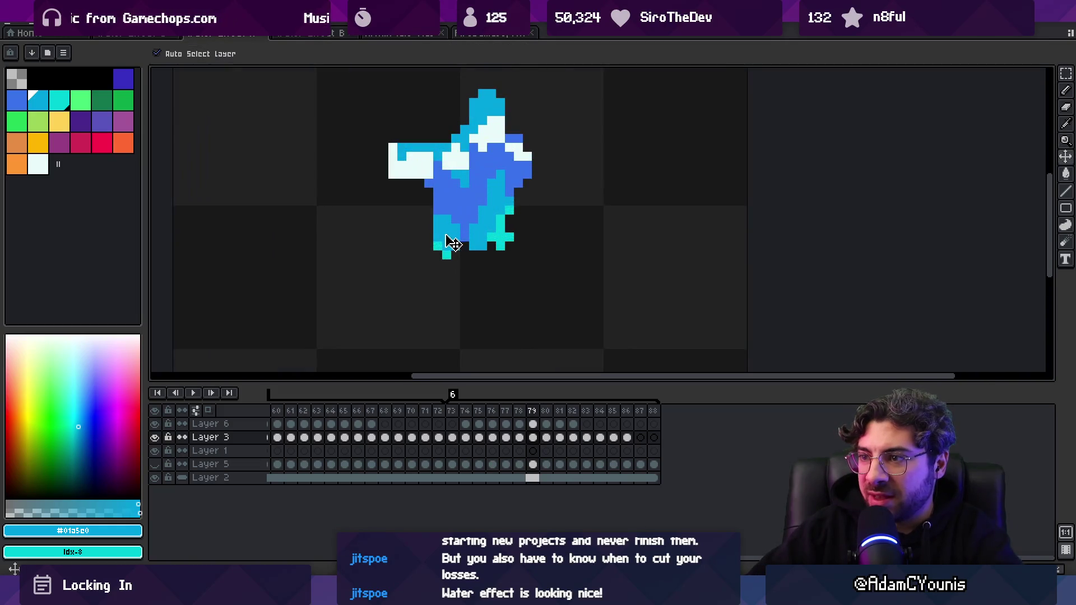
alt+click(440, 248)
key(b)
drag(429, 230, 448, 246)
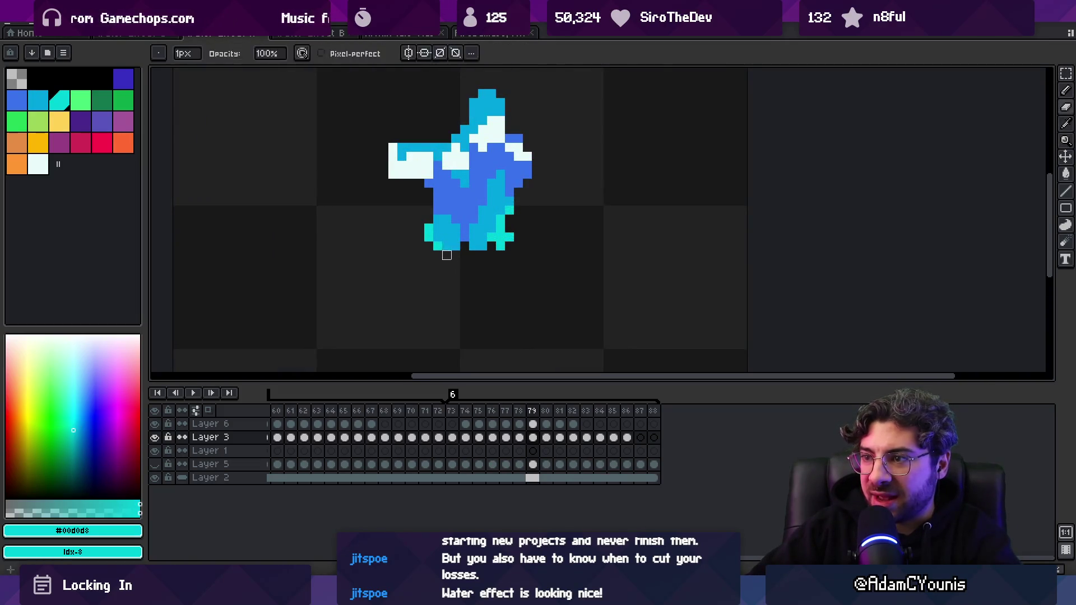
key(ctrl+z)
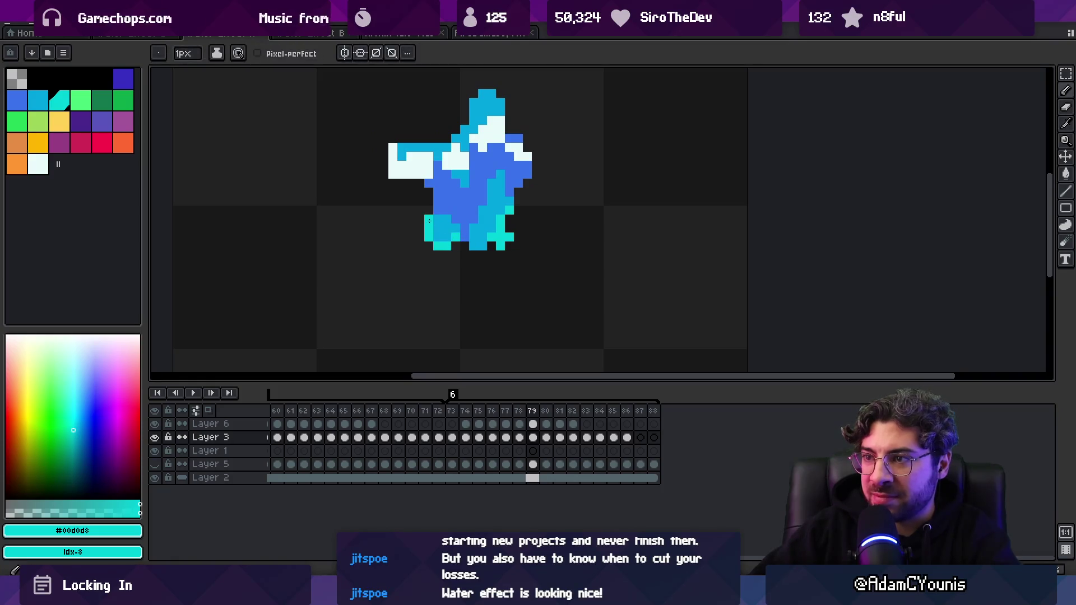
alt+click(438, 215)
alt+click(427, 192)
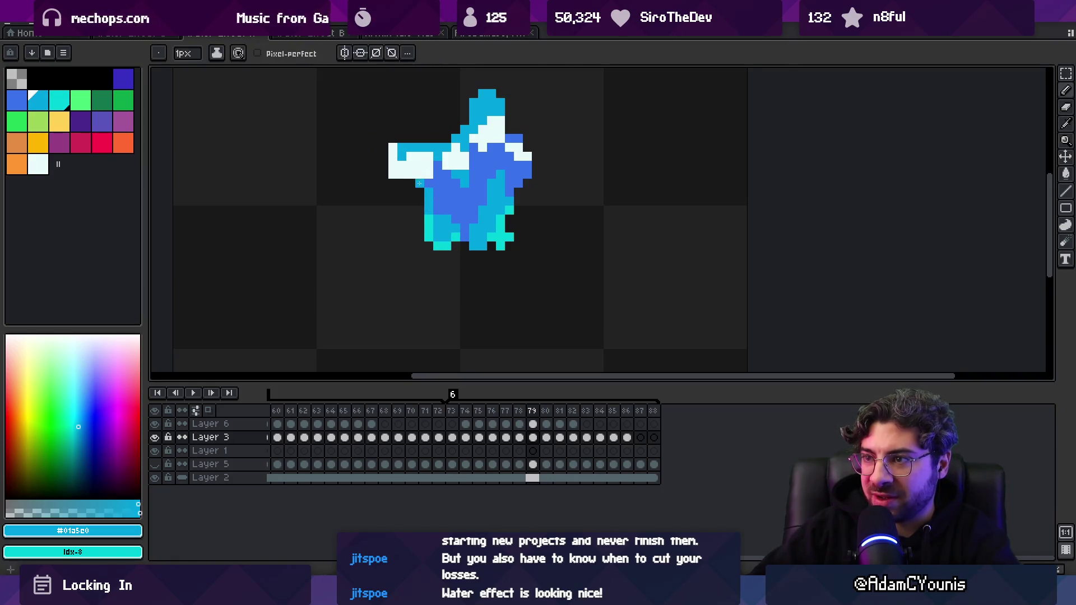
drag(420, 203, 429, 188)
- On frame 80, add a lighter-blue pixel to the splash, then move on to frame 81
key(Right)
key(Left)
key(Right)
key(Left)
key(Right)
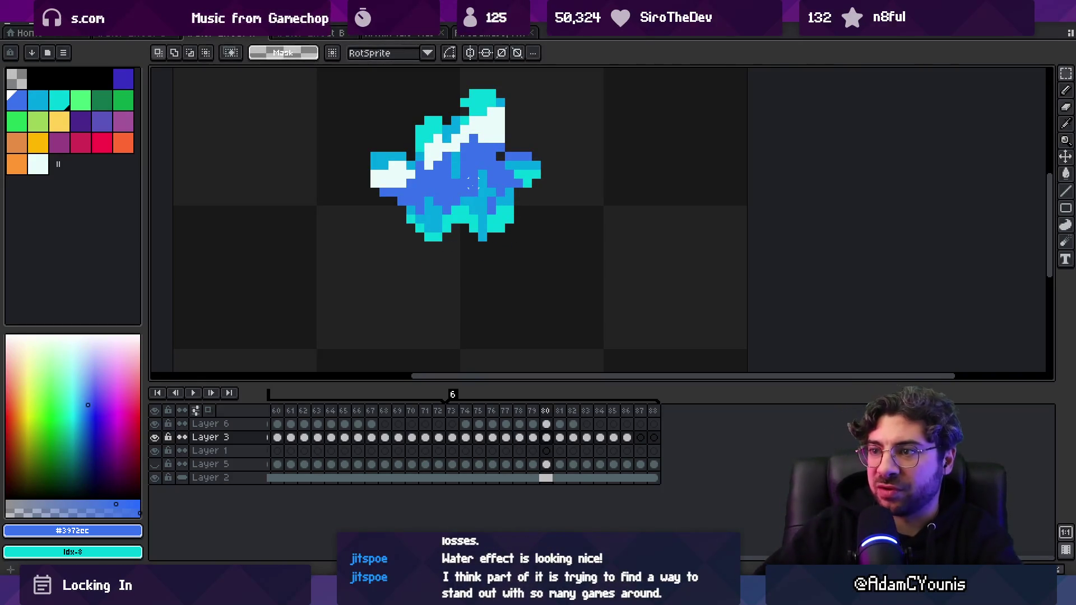
key(b)
alt+click(411, 229)
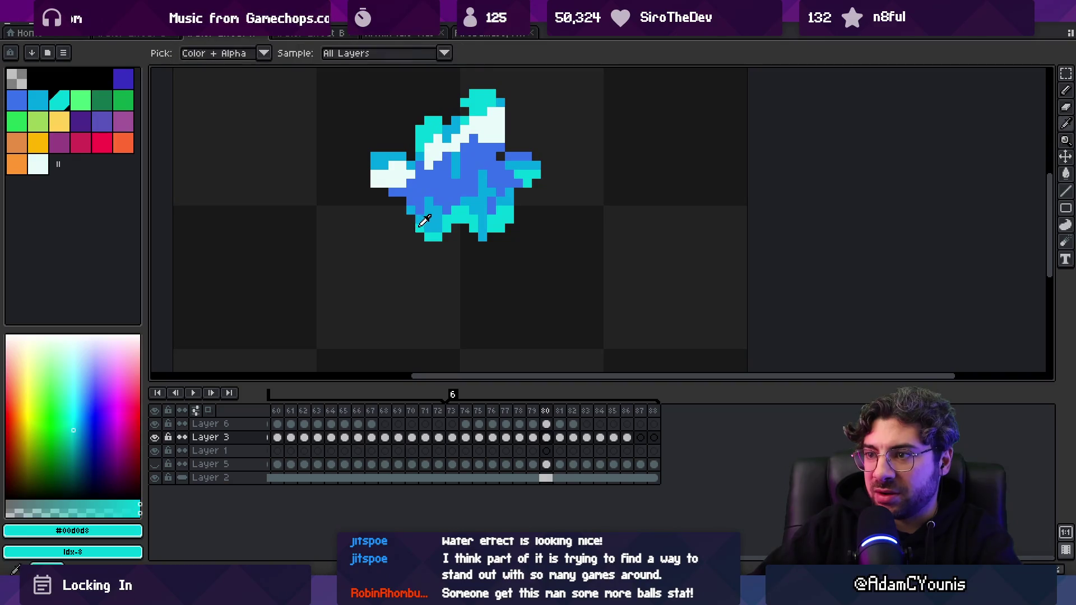
click(401, 192)
alt+click(411, 209)
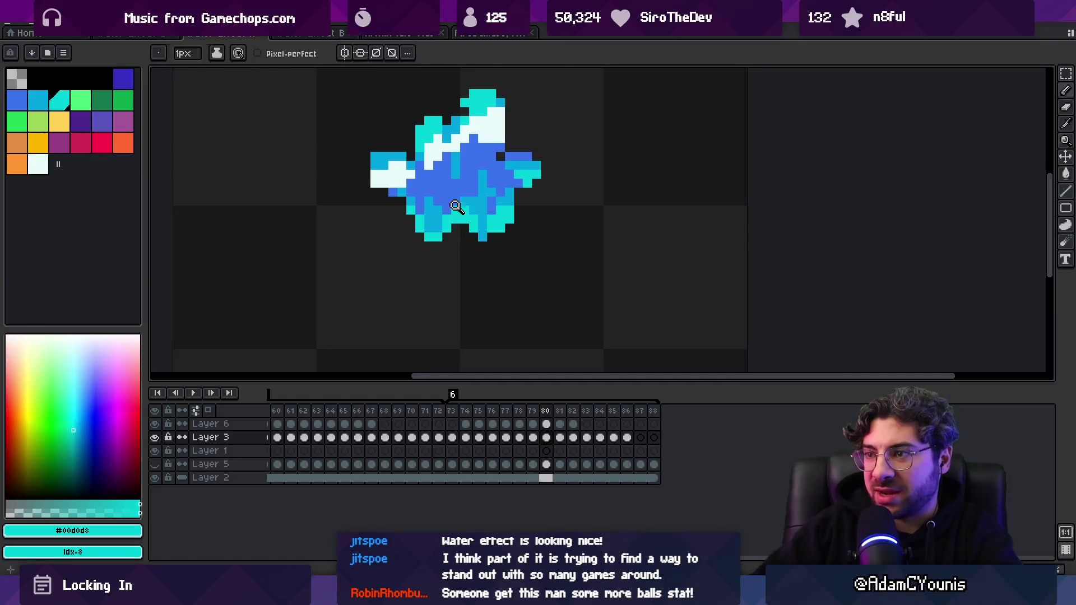
scroll(411, 156, down, 3)
key(m)
key(comma)
key(period)
key(period)
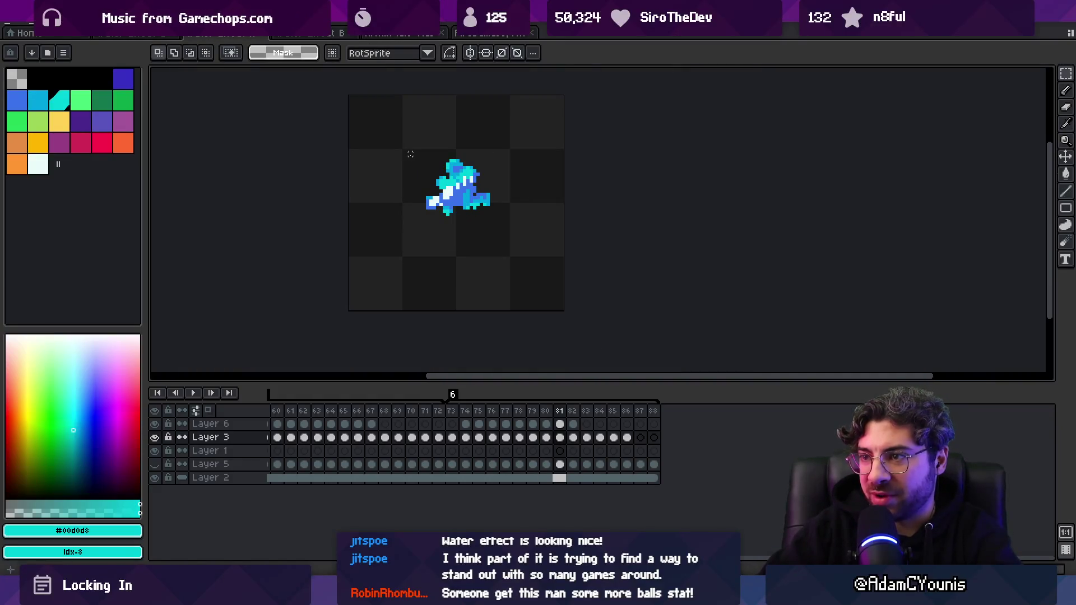
- Pick the splash's mid-blue and deep-blue shades and compare frames 81 and 82
key(b)
scroll(411, 157, up, 4)
alt+click(403, 204)
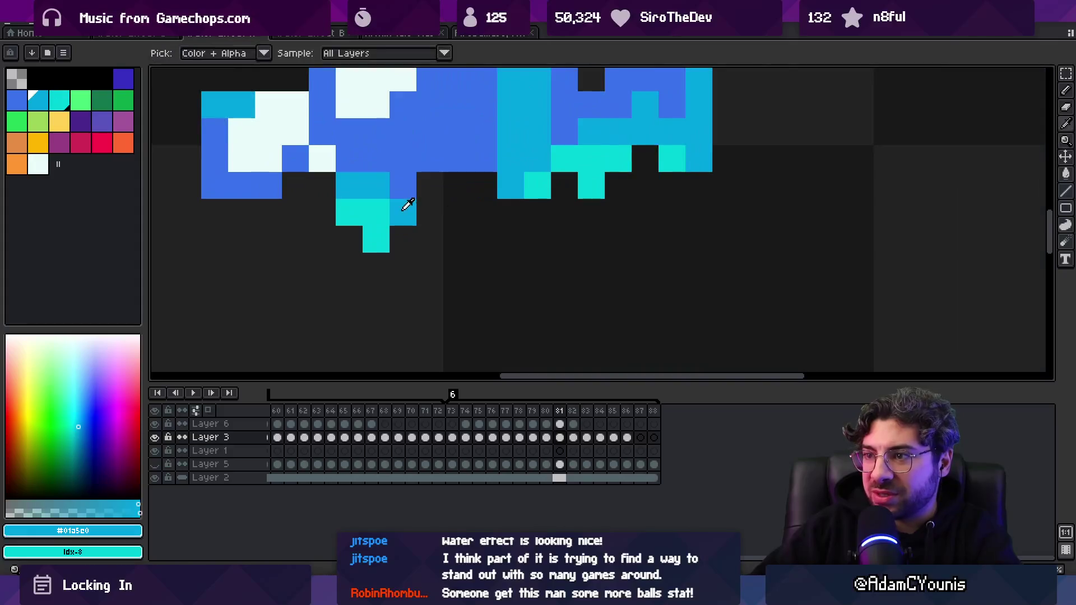
scroll(484, 150, down, 5)
scroll(426, 213, up, 1)
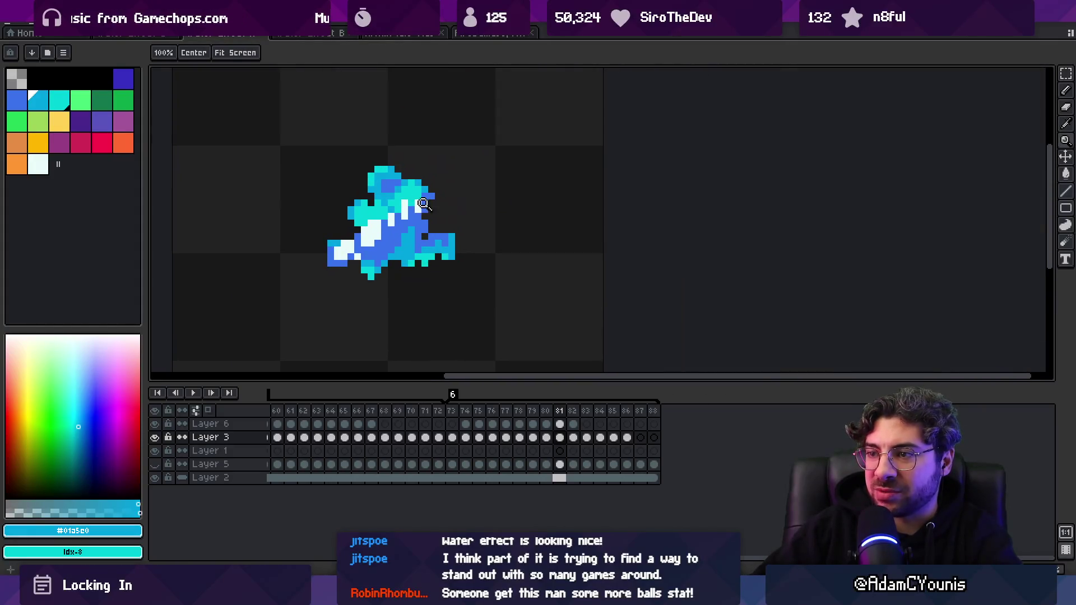
alt+click(392, 246)
alt+click(354, 262)
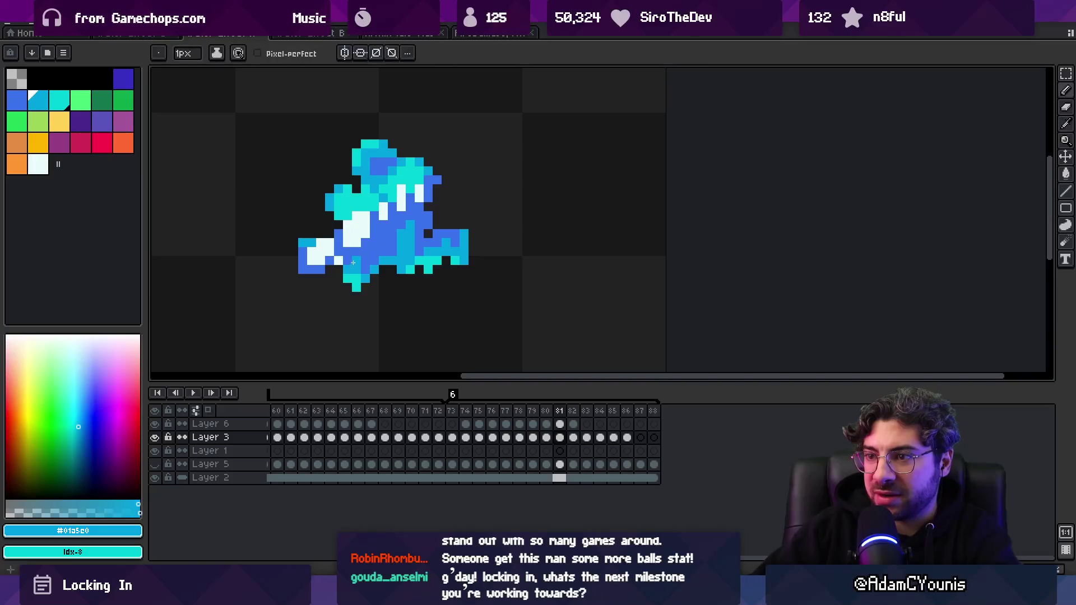
key(Right)
key(Left)
key(Right)
key(Left)
key(Right)
key(space)
- On frame 82, repaint the lower-right tip pixels to lengthen it
mouse_move(374, 296)
mouse_down()
mouse_move(367, 252)
mouse_move(378, 220)
mouse_move(356, 215)
mouse_up()
key(space)
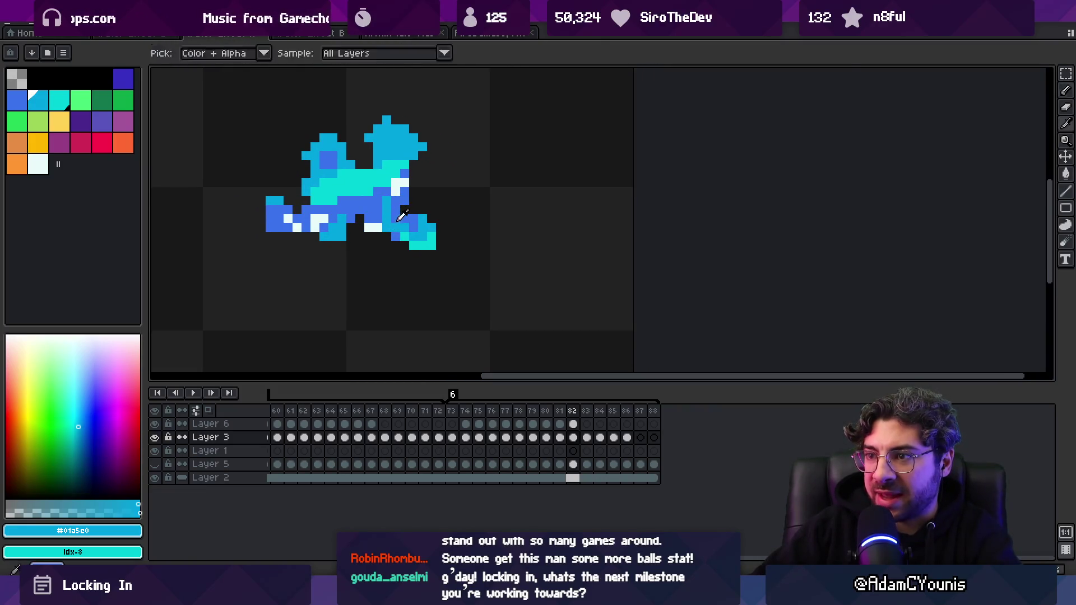
alt+click(396, 235)
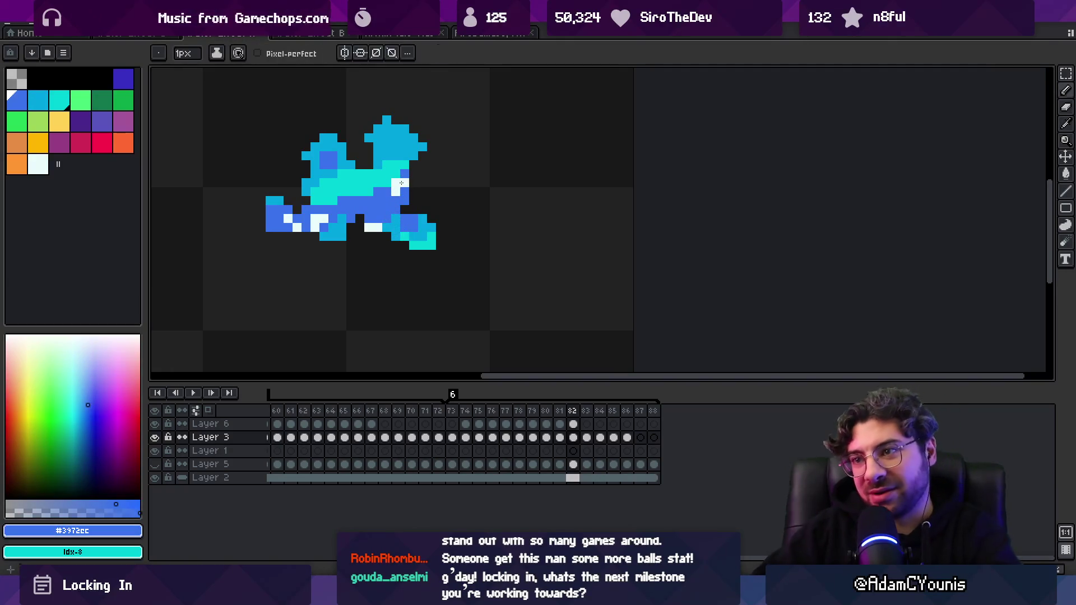
key(ctrl)
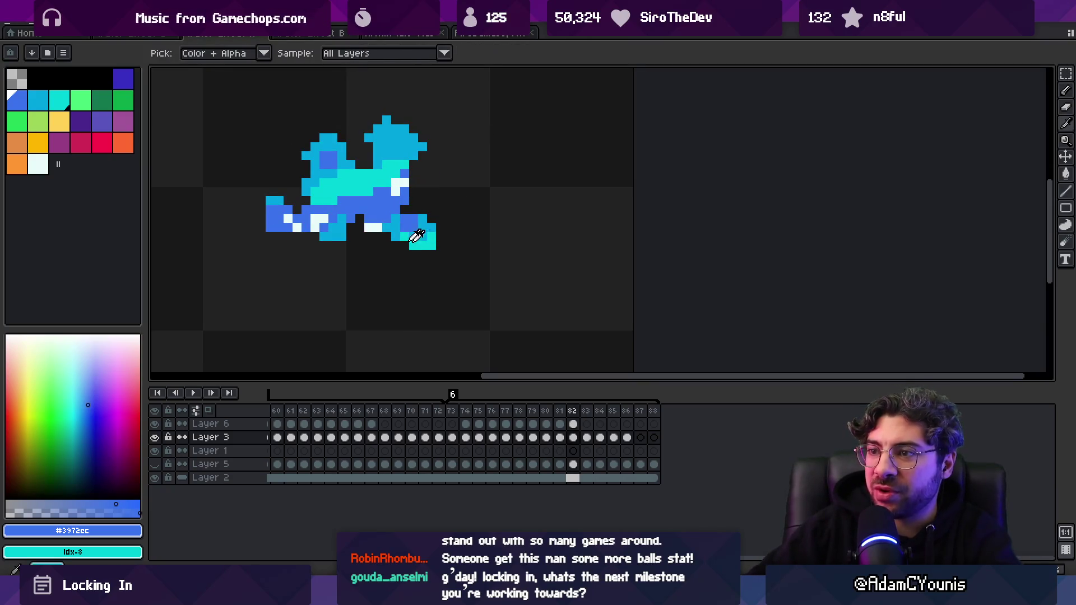
alt+click(409, 235)
click(385, 207)
click(378, 218)
alt+click(397, 204)
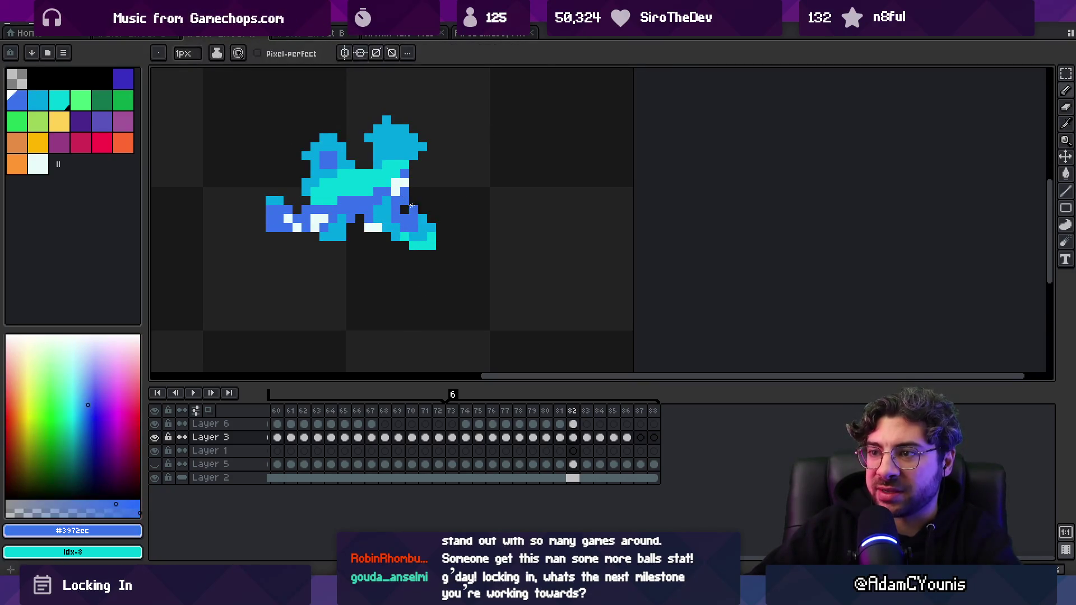
scroll(394, 159, down, 3)
- Step through frames 80–83 and zoom in on the top of frame 83's splash
key(Left)
key(Left)
key(Right)
key(Right)
key(Right)
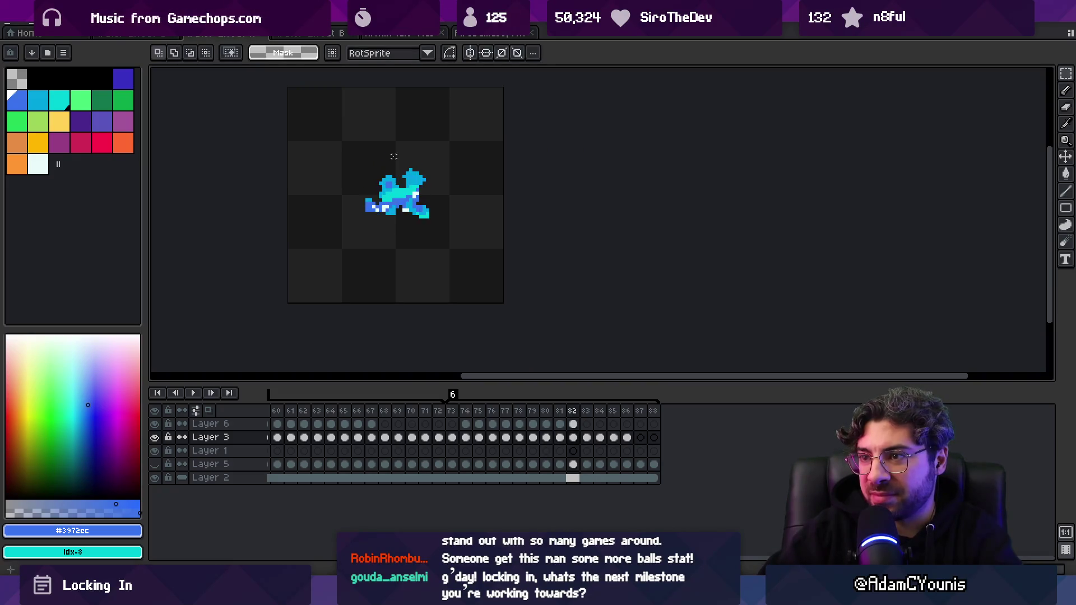
key(Left)
key(Left)
key(Right)
key(Right)
key(Left)
key(Right)
key(z)
click(401, 176)
- Paint light cyan pixels onto frame 83's right side
alt+click(399, 181)
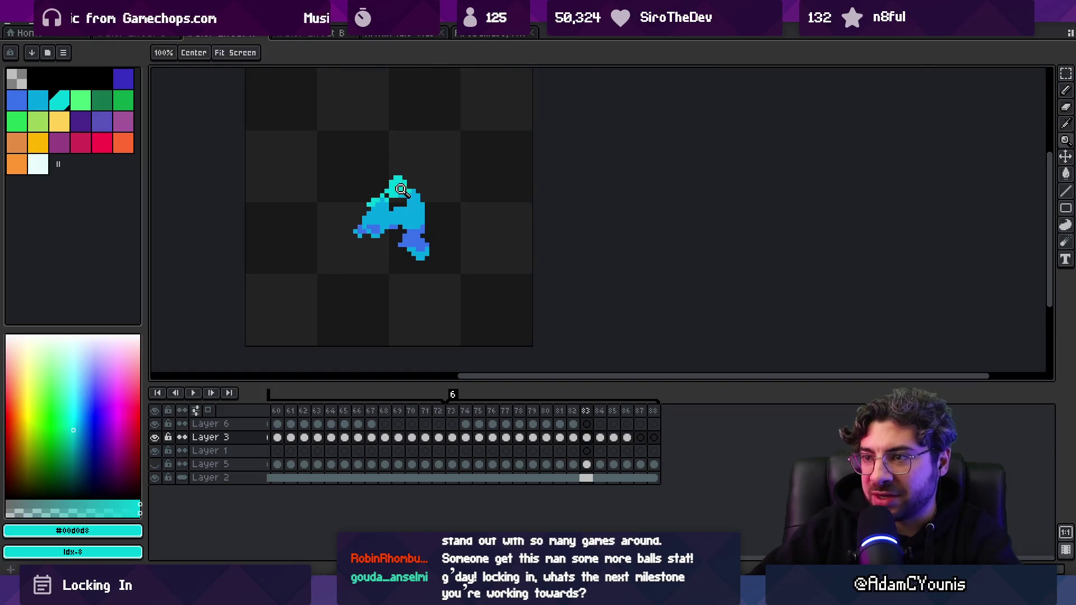
key(b)
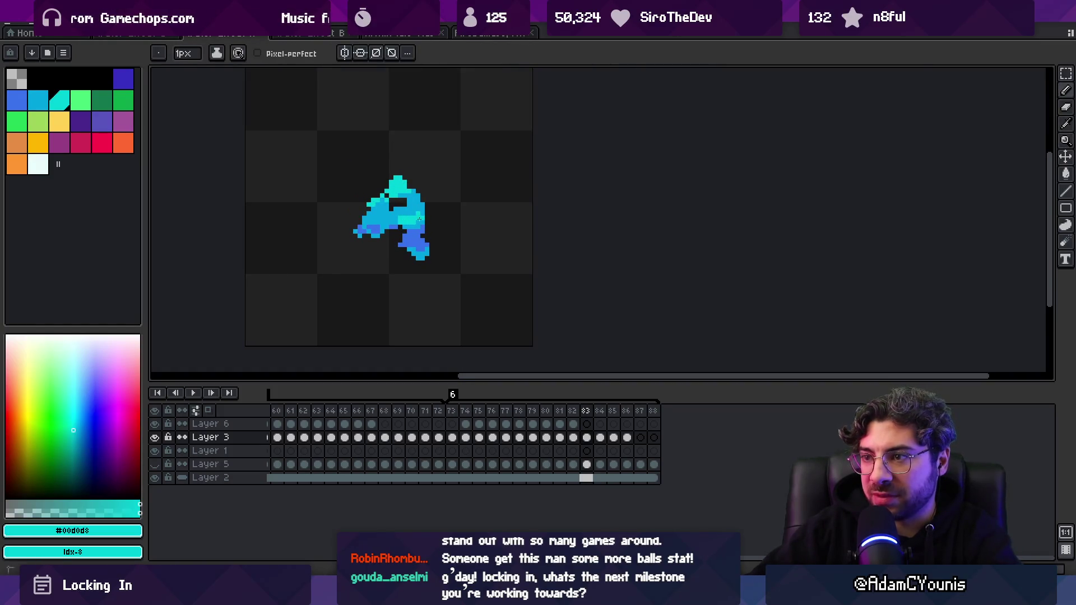
alt+click(410, 218)
alt+click(391, 222)
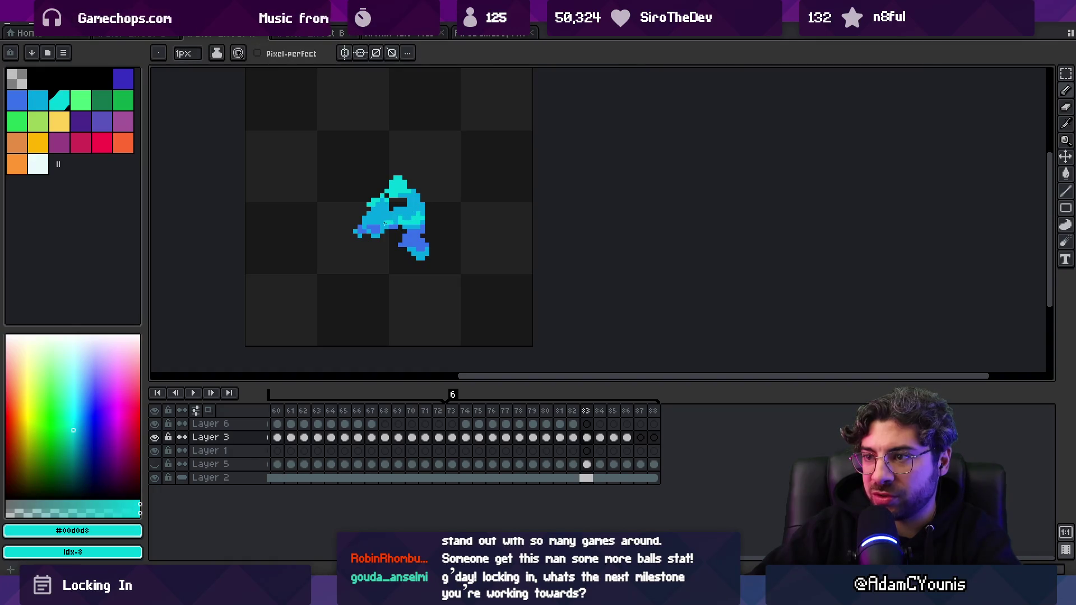
alt+click(388, 220)
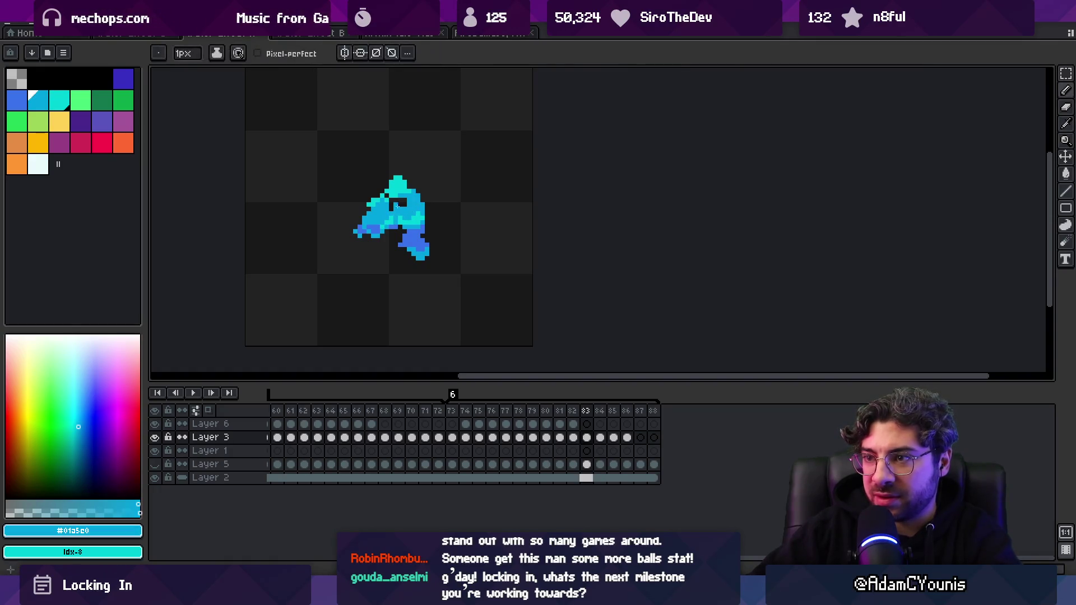
key(z)
scroll(395, 213, down, 1)
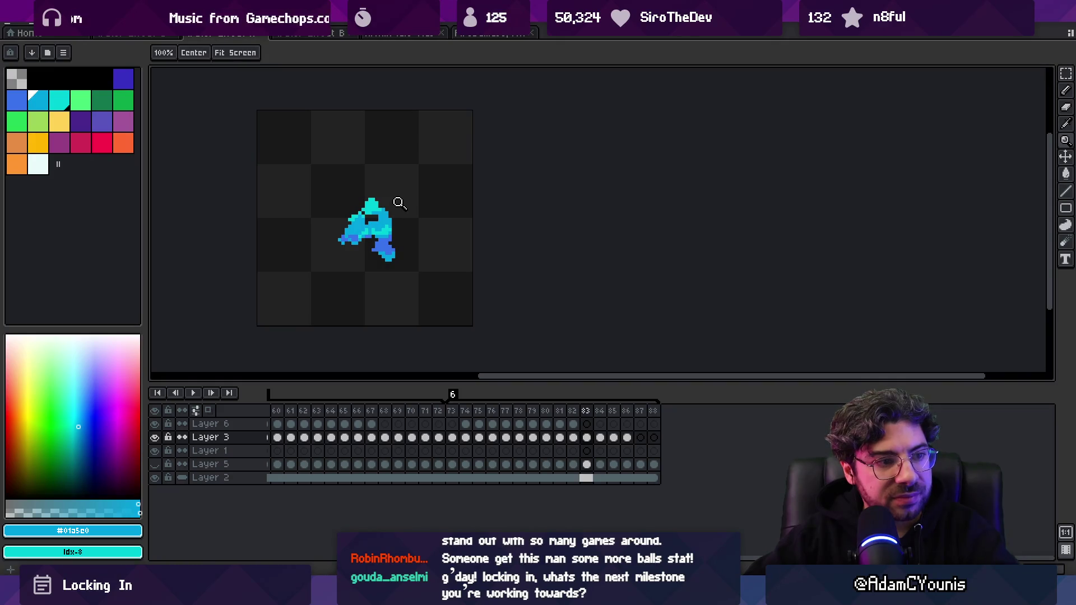
- Compare frames 83 and 84, then sample the splash's light cyan and mid-blue
key(Right)
key(Left)
key(Right)
key(Left)
key(Right)
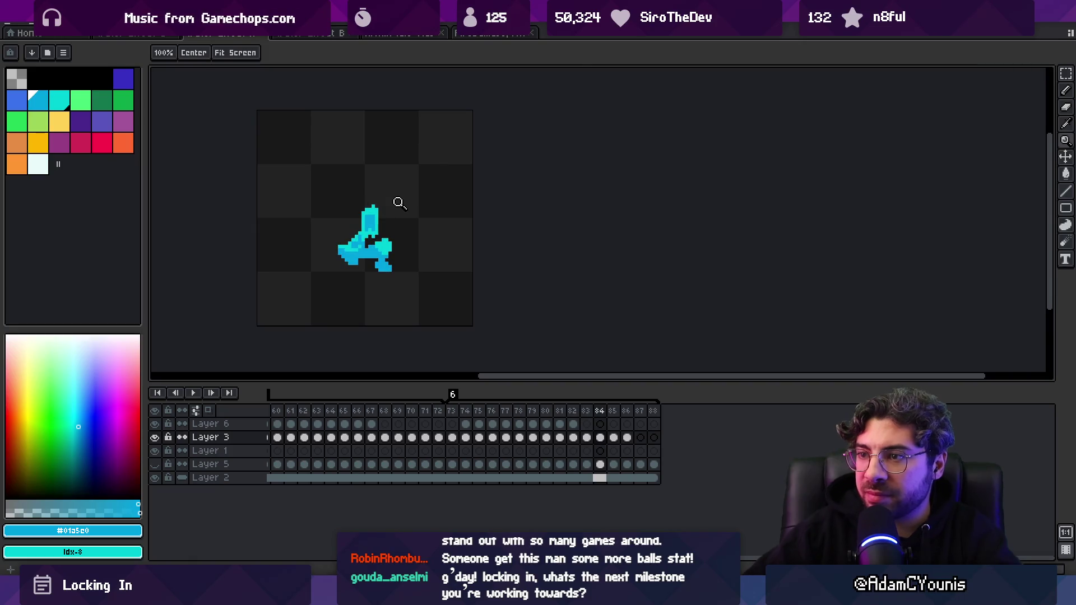
click(399, 203)
key(b)
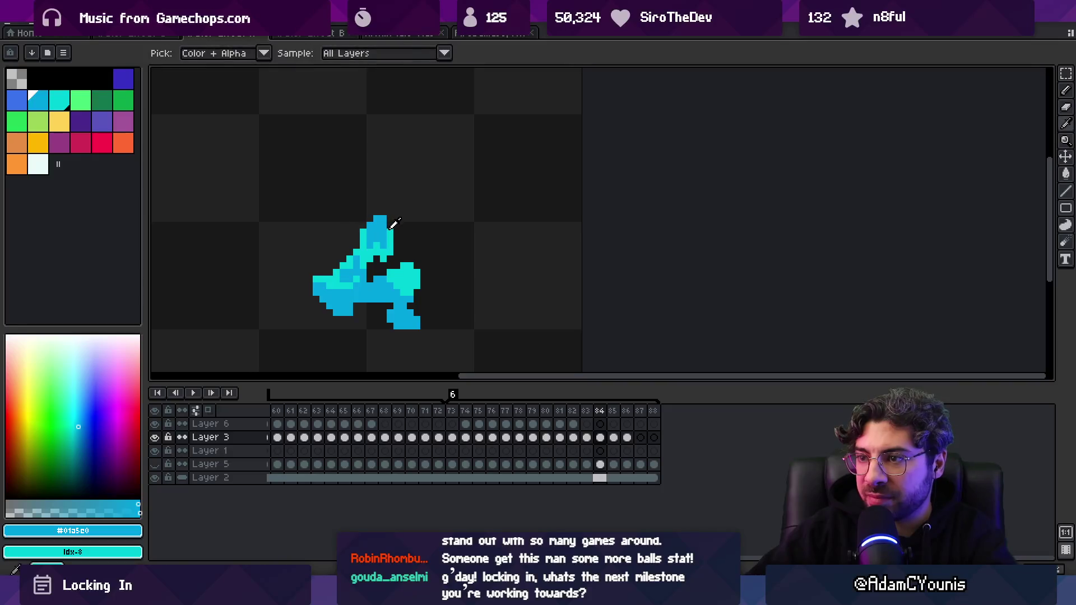
alt+click(382, 219)
alt+click(384, 230)
key(z)
drag(409, 219, 382, 169)
- Step through frames 81 to 83 to compare the splash poses
key(v)
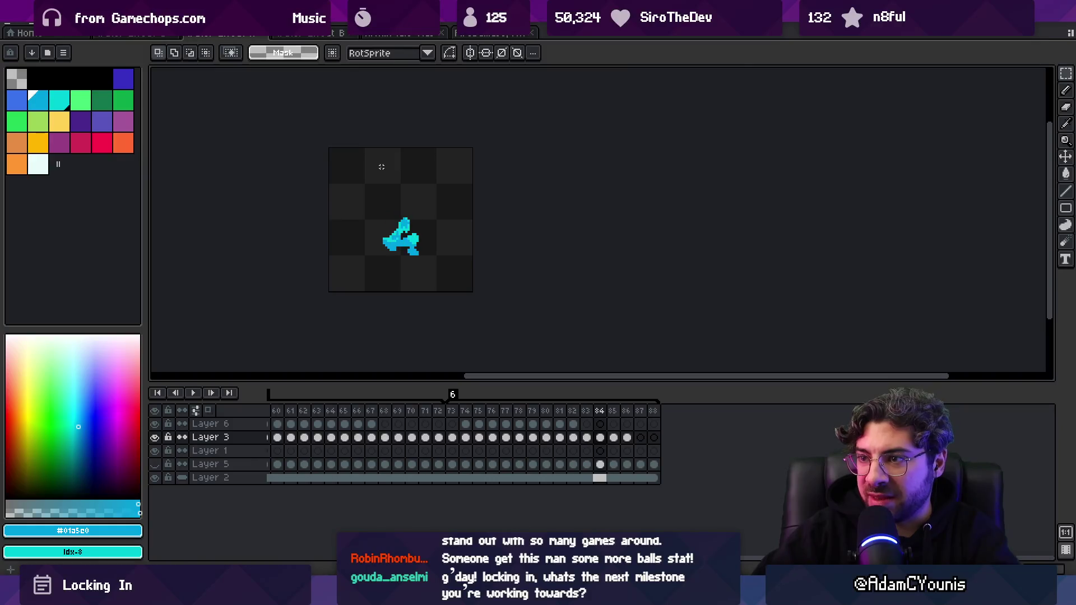
key(Right)
key(Right)
key(Left)
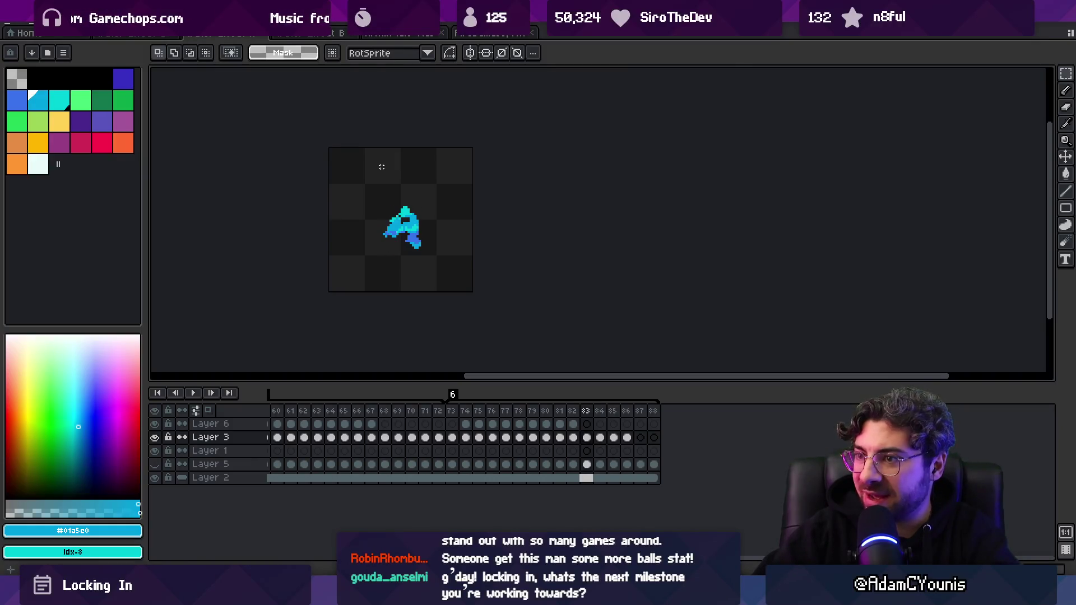
key(b)
scroll(426, 185, up, 5)
key(g)
key(e)
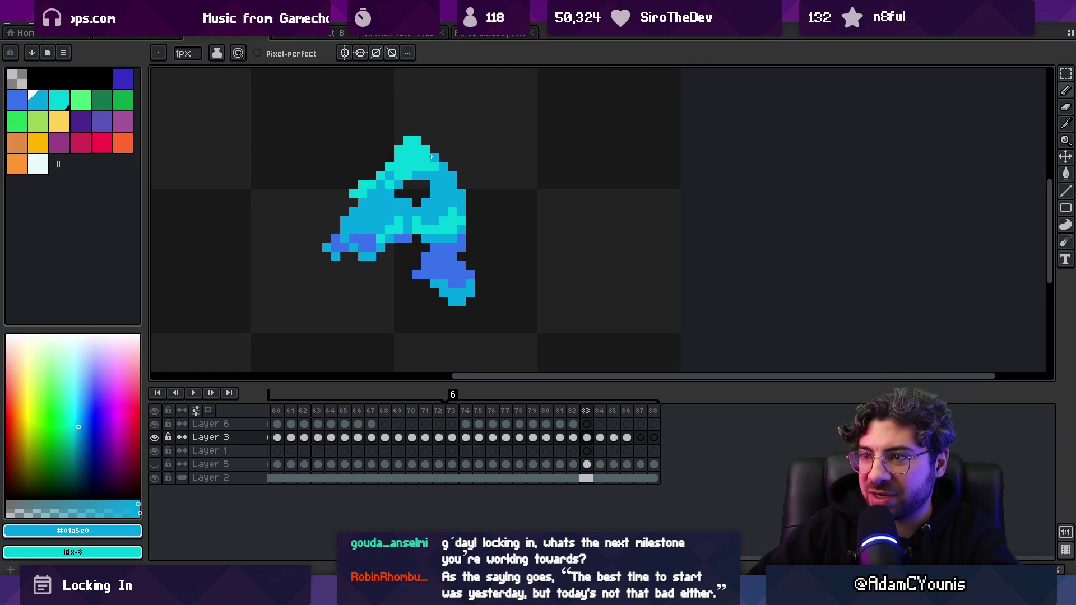
key(m)
key(Left)
key(Right)
key(Right)
key(Left)
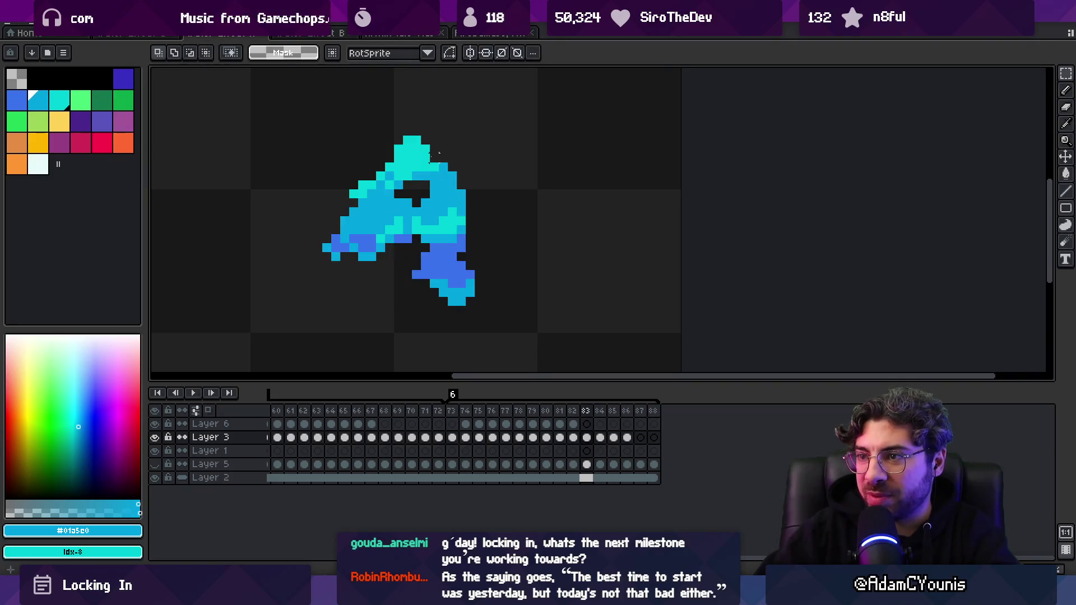
key(Left)
key(Left)
key(Right)
key(Right)
key(b)
- Select frame 83's top cyan blob and move it right and down into place
key(m)
mouse_move(384, 126)
mouse_down()
mouse_move(441, 183)
mouse_move(423, 165)
mouse_move(440, 171)
mouse_up()
key(b)
alt+click(441, 172)
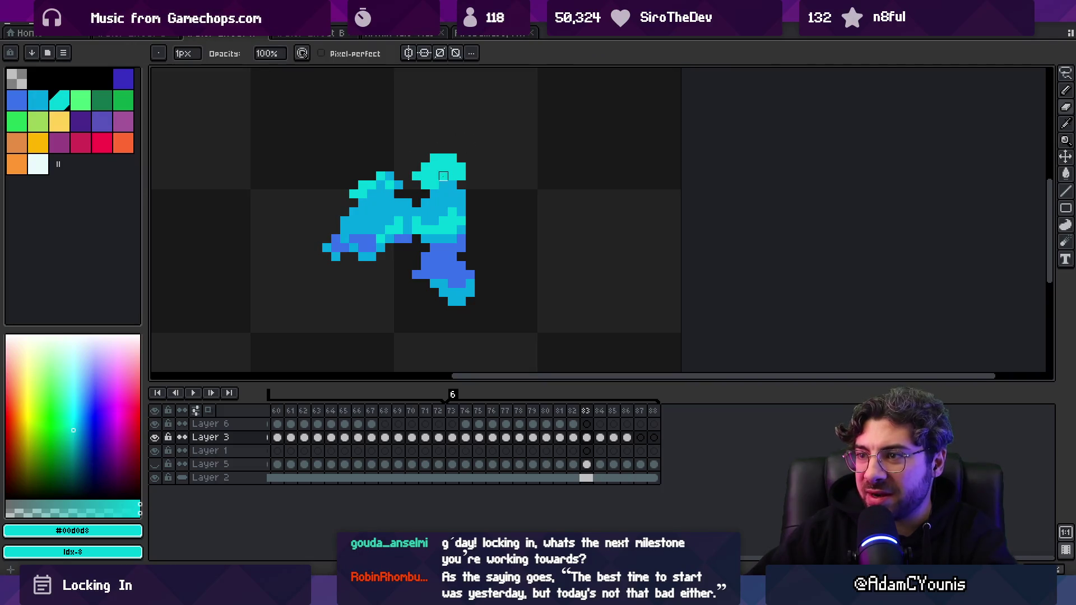
key(z)
scroll(464, 206, down, 3)
scroll(464, 207, up, 3)
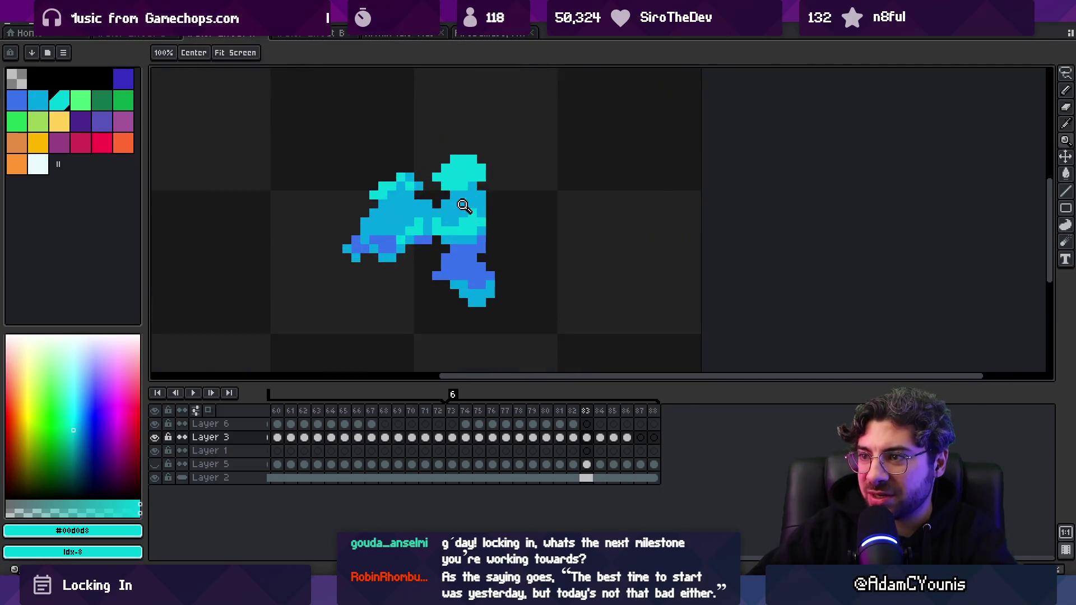
key(b)
alt+click(464, 207)
key(z)
scroll(499, 163, down, 8)
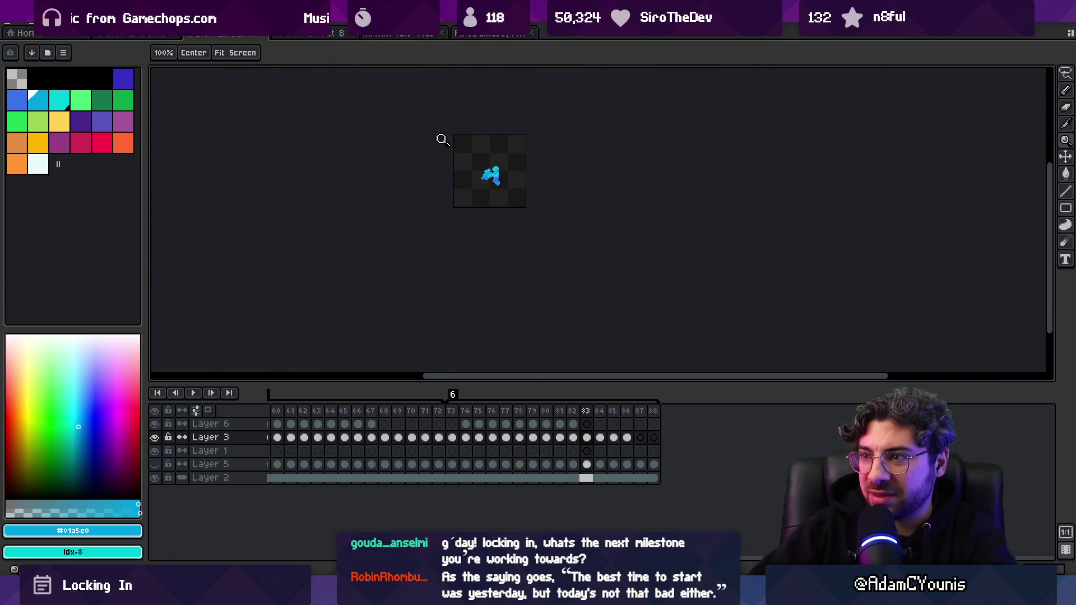
key(m)
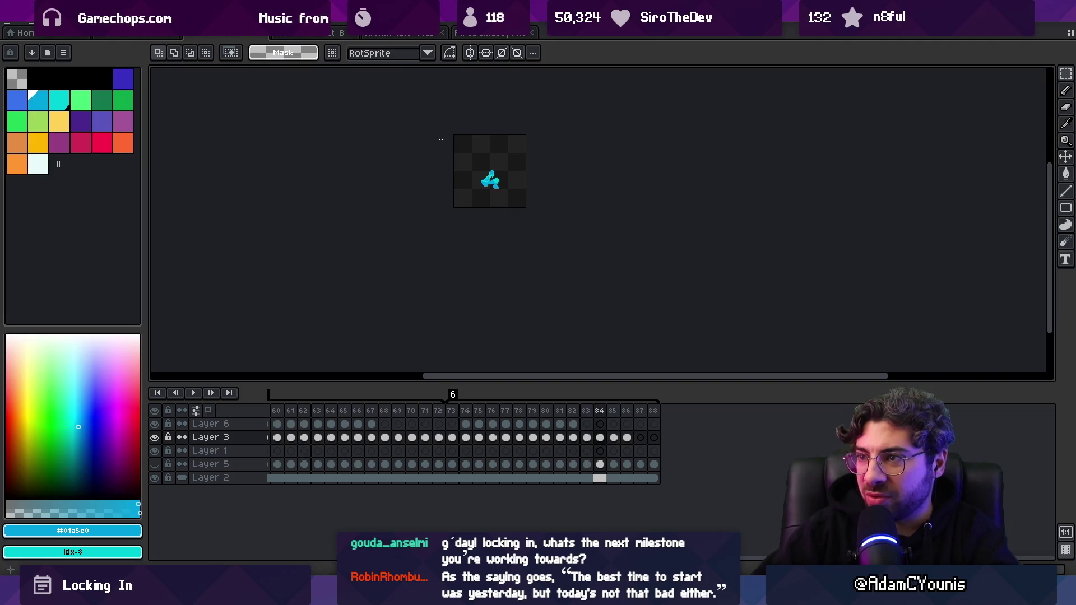
- Erase the splash's upper cyan pixels and retouch it with light cyan and mid-blue
key(z)
scroll(473, 164, up, 8)
key(b)
mouse_move(463, 164)
mouse_down()
mouse_move(487, 173)
mouse_move(463, 191)
mouse_up()
key(b)
alt+click(464, 208)
click(428, 210)
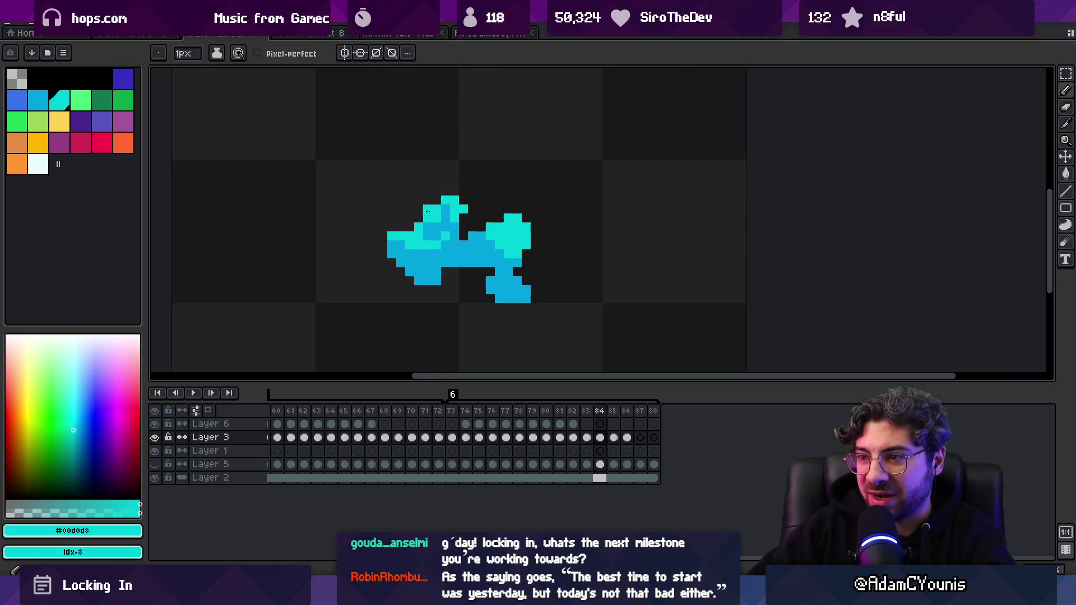
alt+click(436, 231)
alt+click(457, 210)
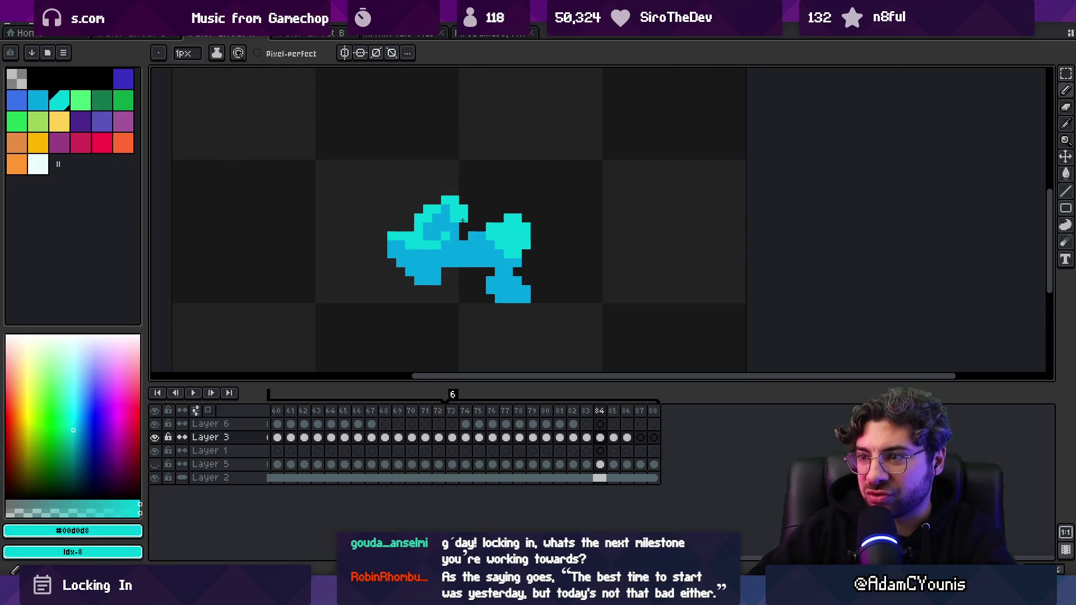
alt+click(455, 223)
alt+click(462, 222)
alt+click(495, 223)
alt+click(496, 222)
scroll(452, 197, down, 5)
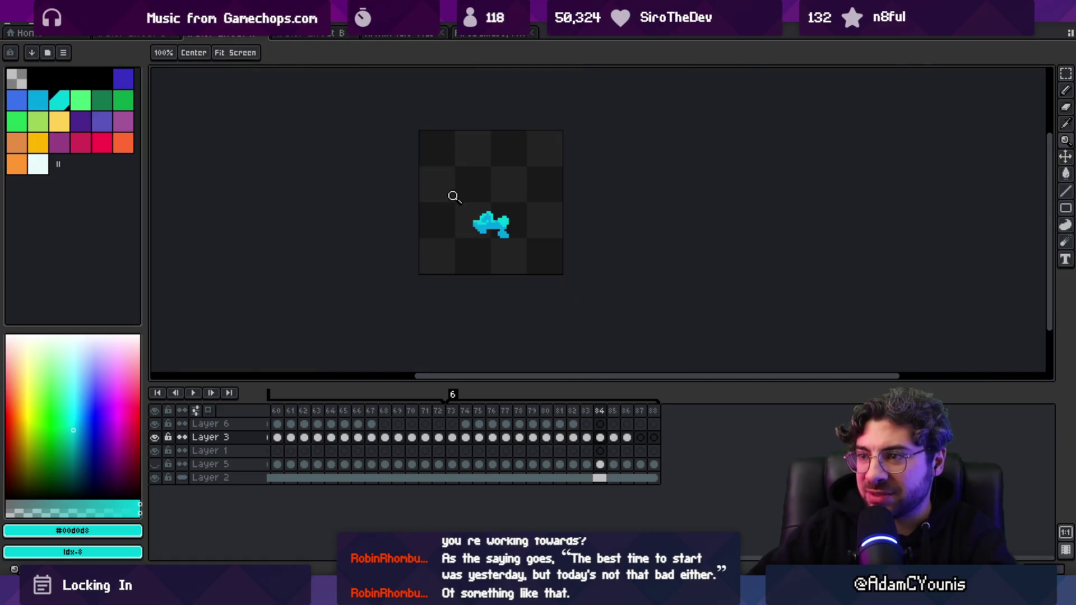
- Compare frames 82 to 84, then recolour left-side splash pixels in light cyan and mid-blue
key(m)
key(comma)
key(comma)
key(period)
key(period)
key(v)
scroll(487, 185, up, 4)
key(b)
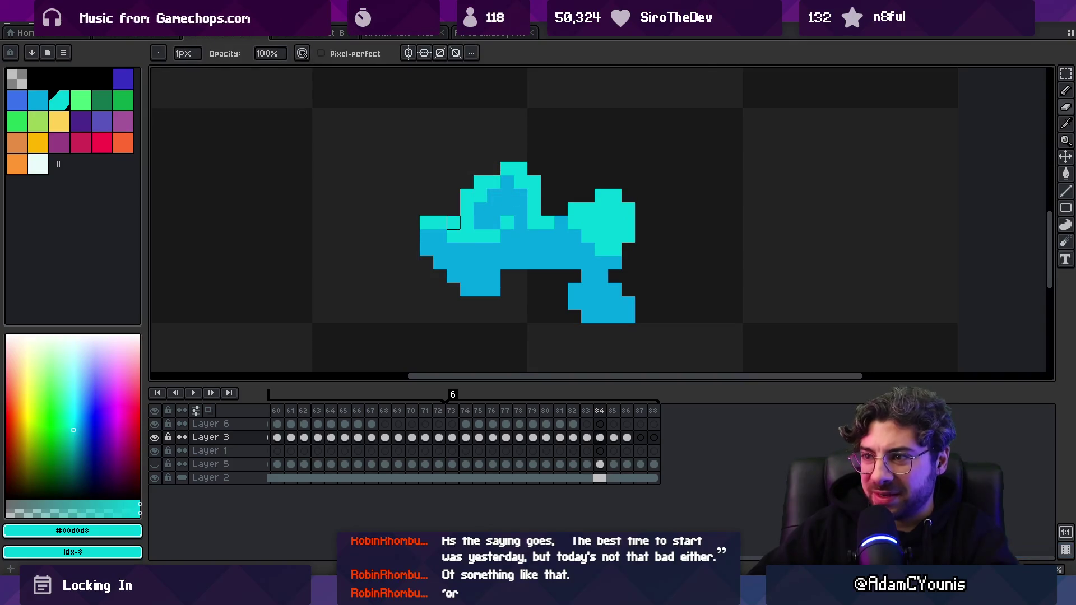
click(454, 236)
click(475, 243)
click(425, 251)
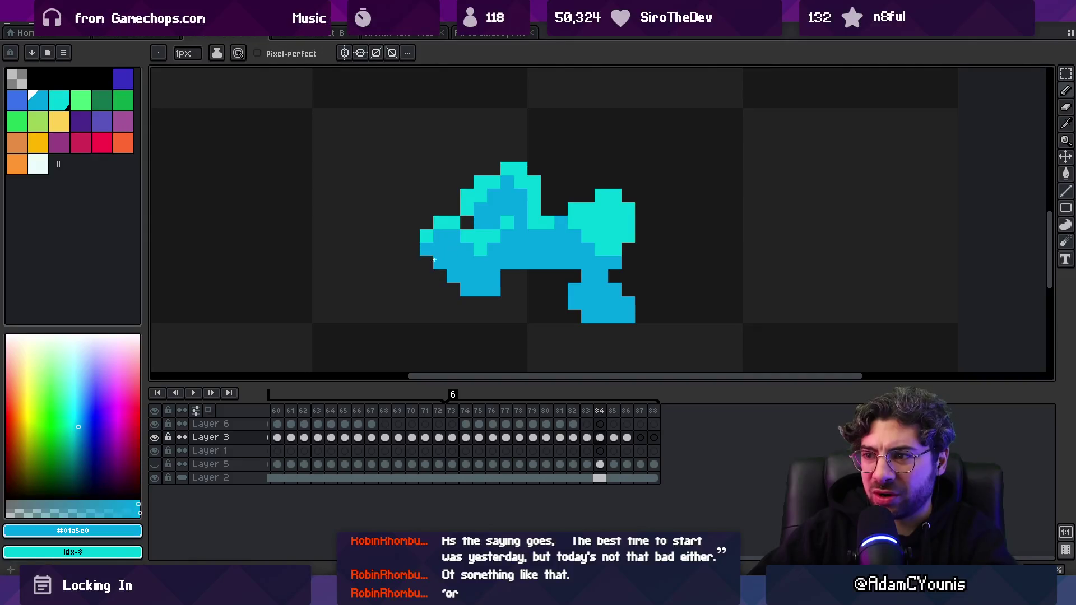
drag(454, 264, 438, 240)
key(b)
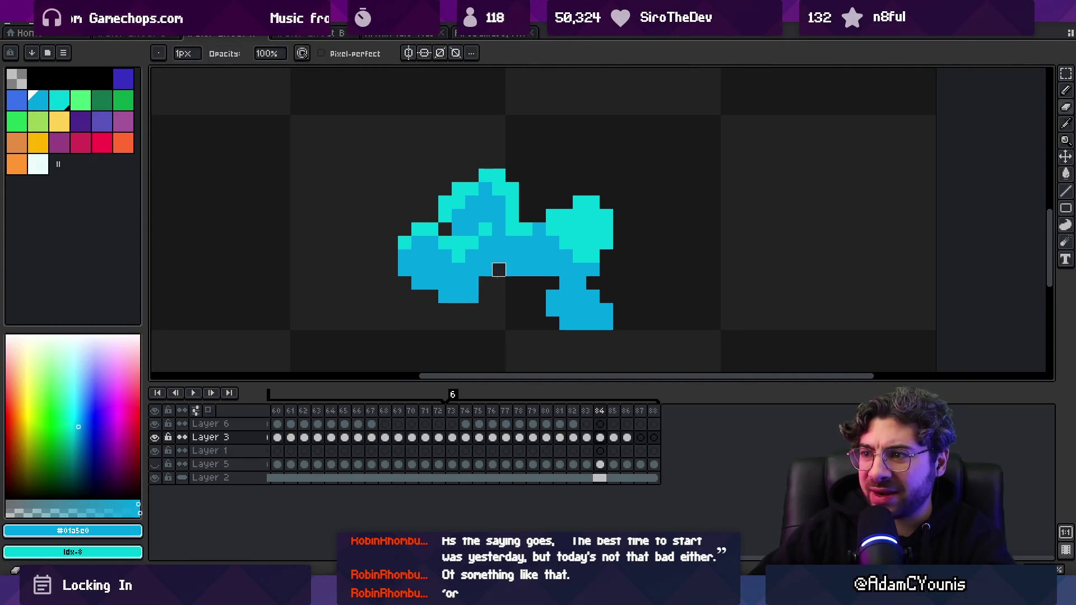
scroll(459, 324, down, 3)
key(m)
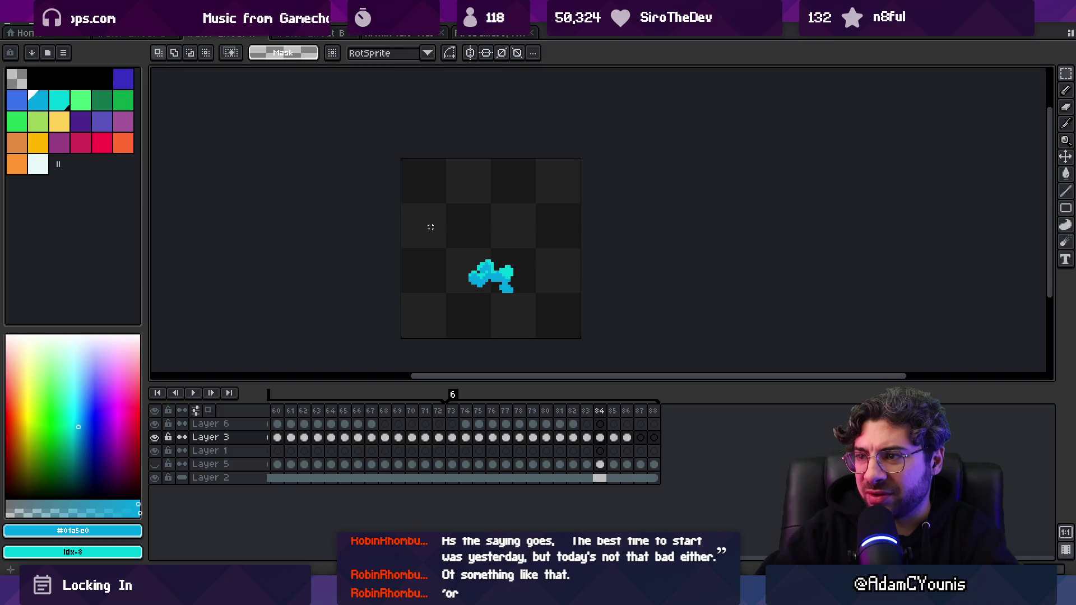
- Fill the dark gaps at the top of the frame-85 splash with sampled cyan
key(m)
scroll(504, 252, up, 3)
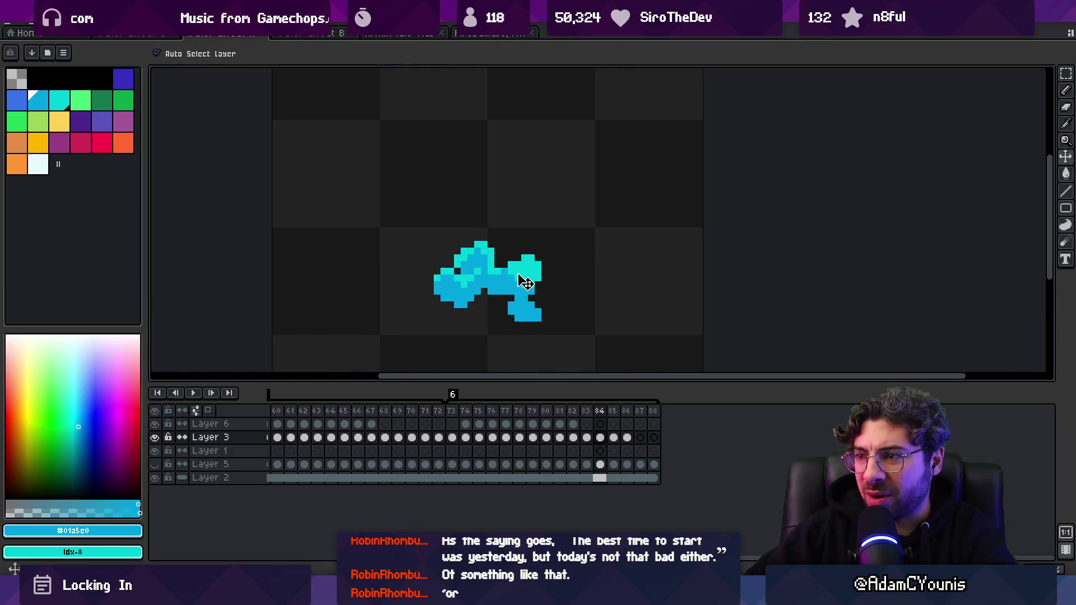
key(m)
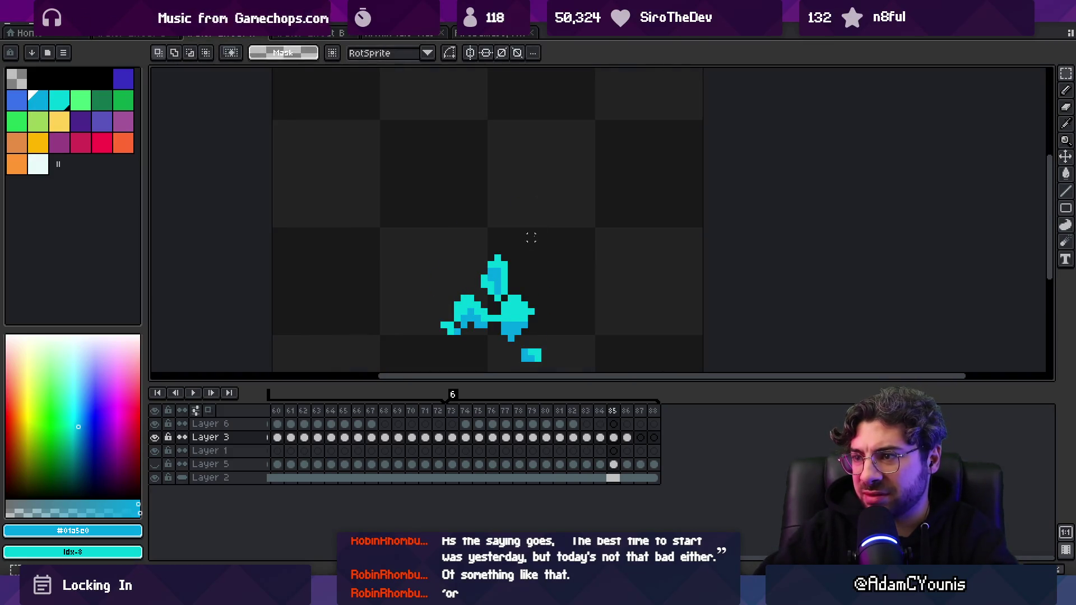
drag(532, 238, 463, 214)
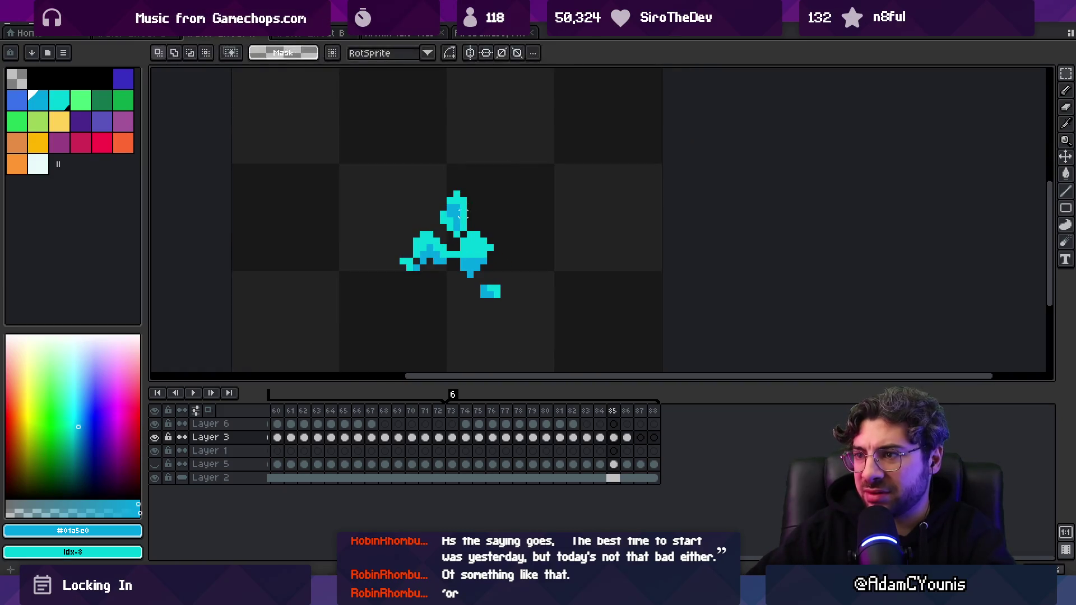
key(b)
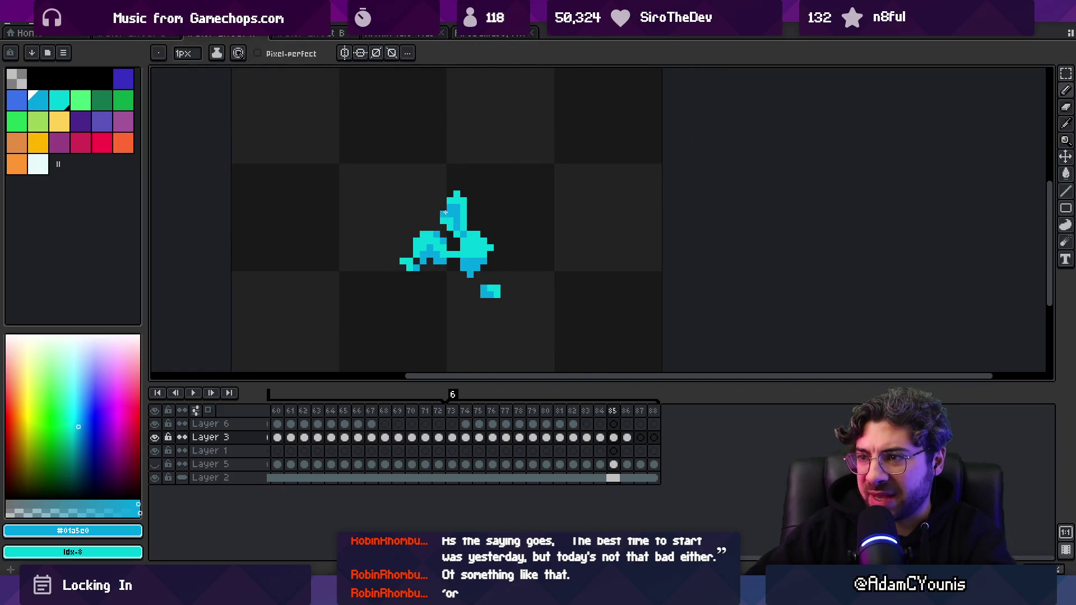
key(i)
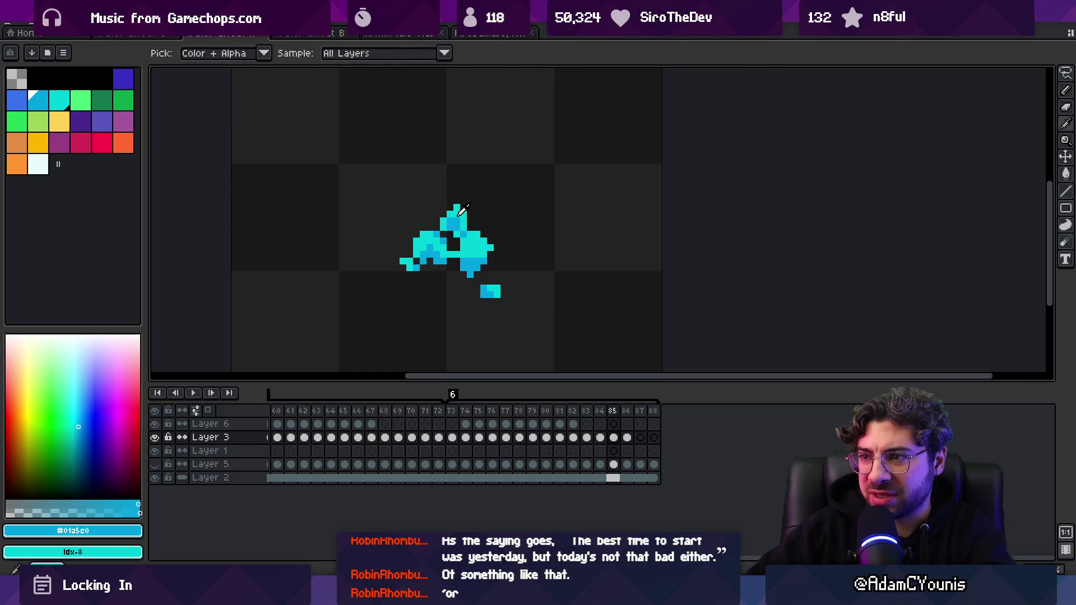
click(450, 227)
key(b)
click(451, 240)
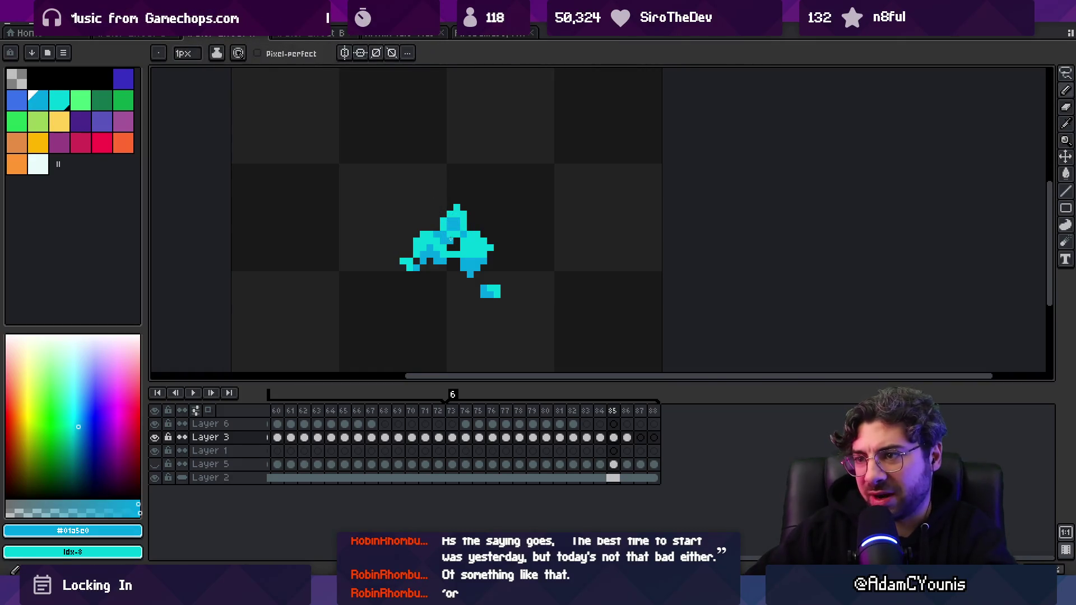
key(m)
scroll(449, 196, down, 3)
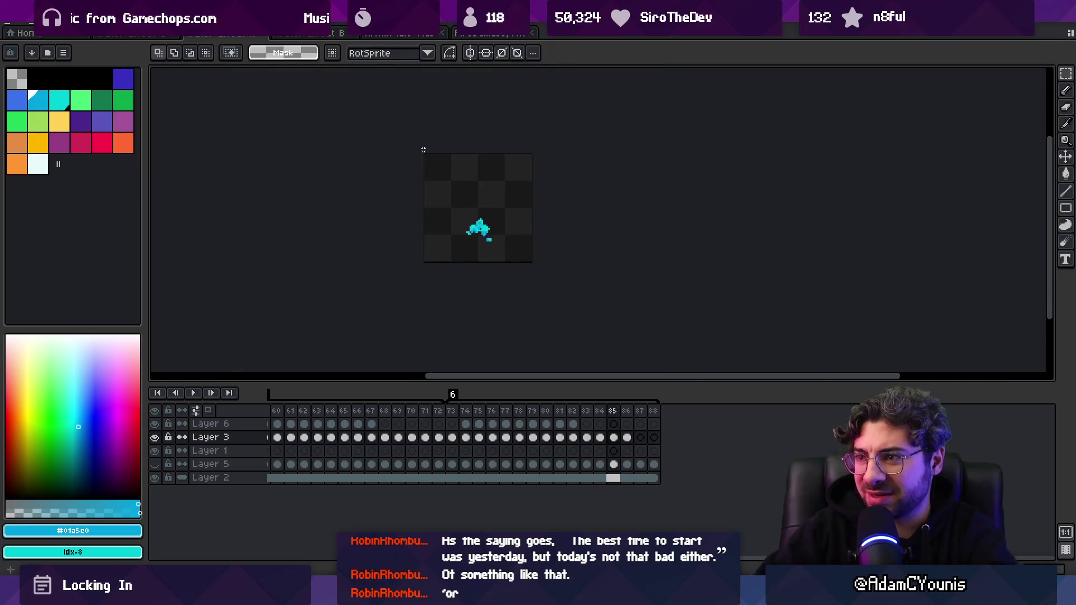
key(v)
scroll(492, 214, up, 3)
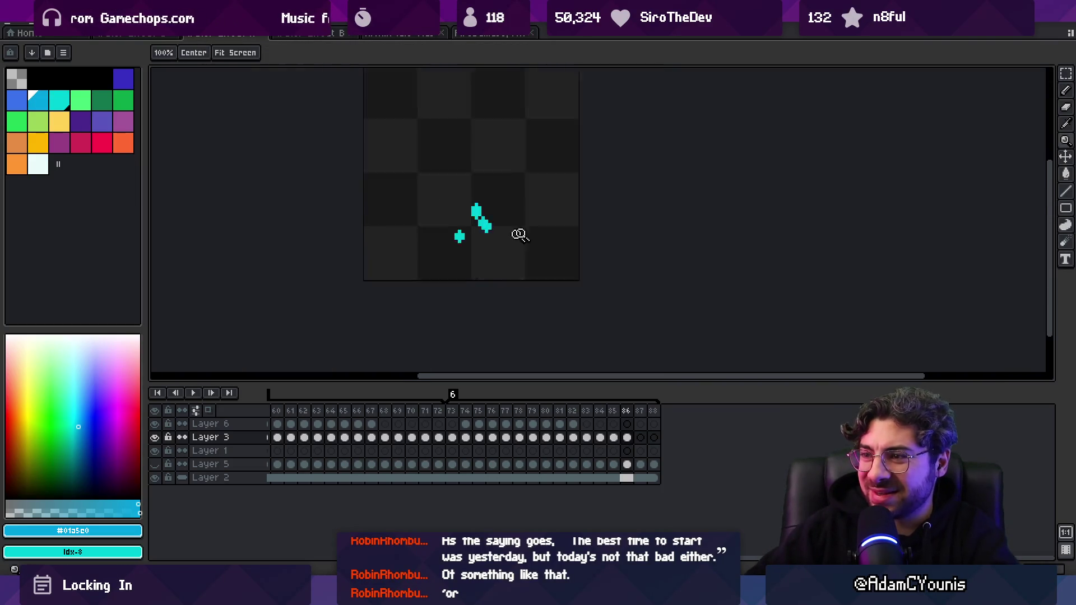
- Sample the sprite's cyan and blue #01a5e0 and use a 1-pixel pencil
key(b)
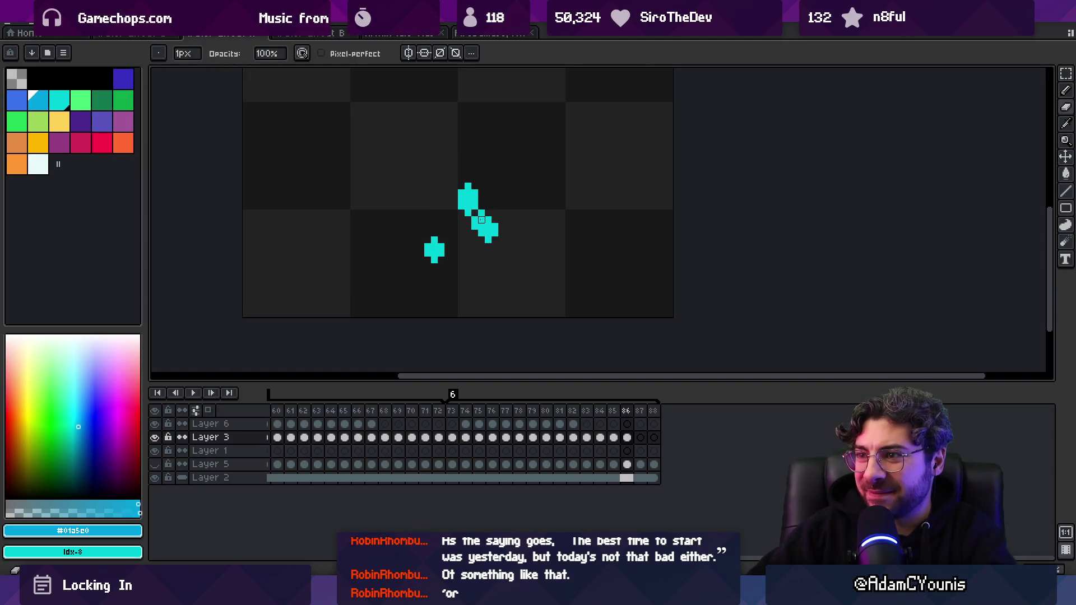
key(m)
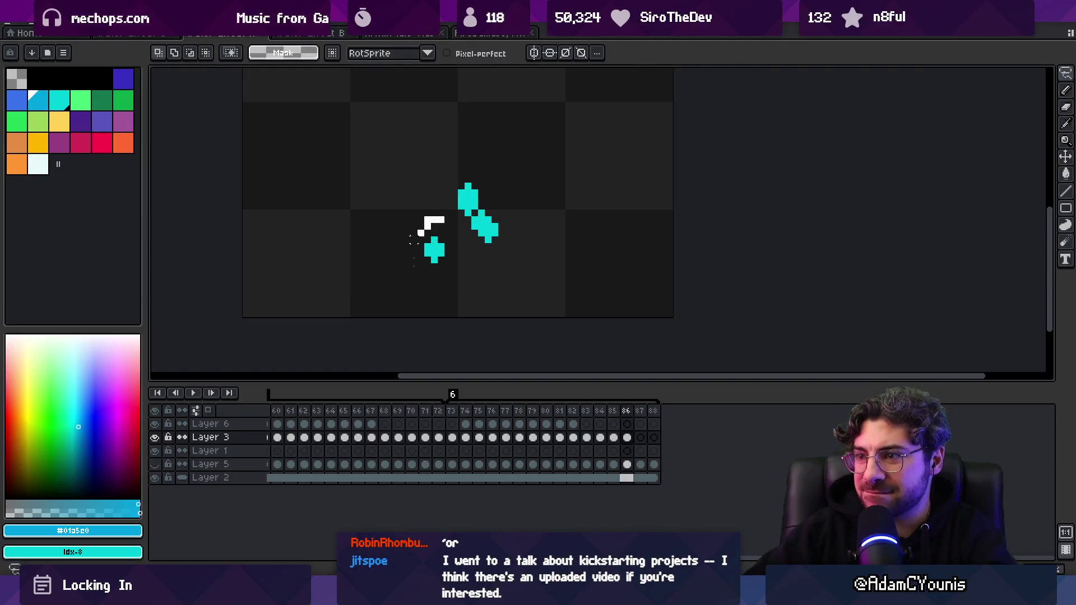
key(b)
alt+click(437, 231)
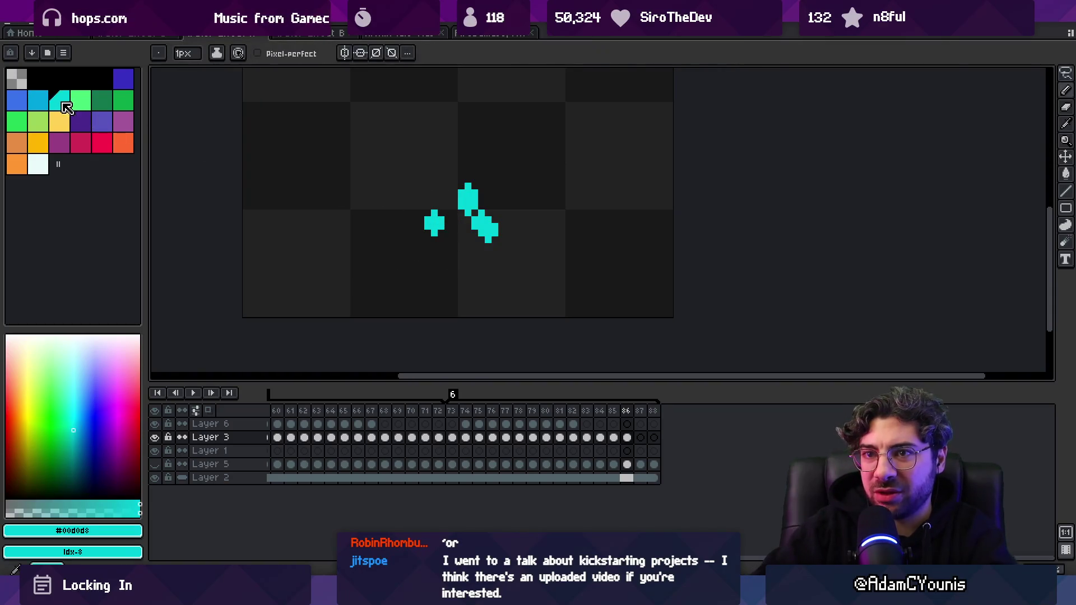
key(bracketleft)
key(minus)
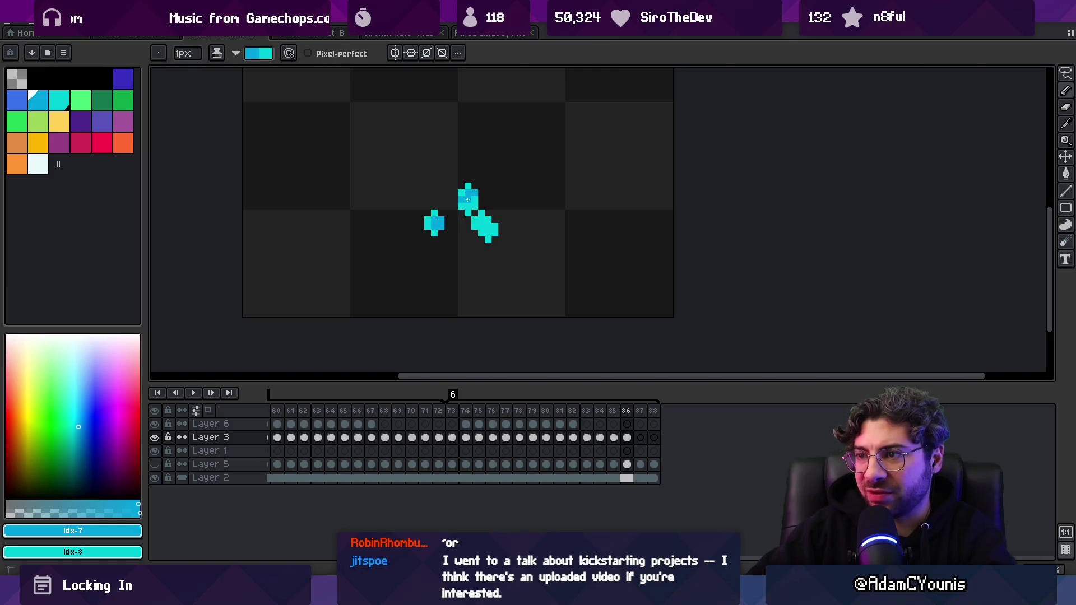
alt+click(468, 203)
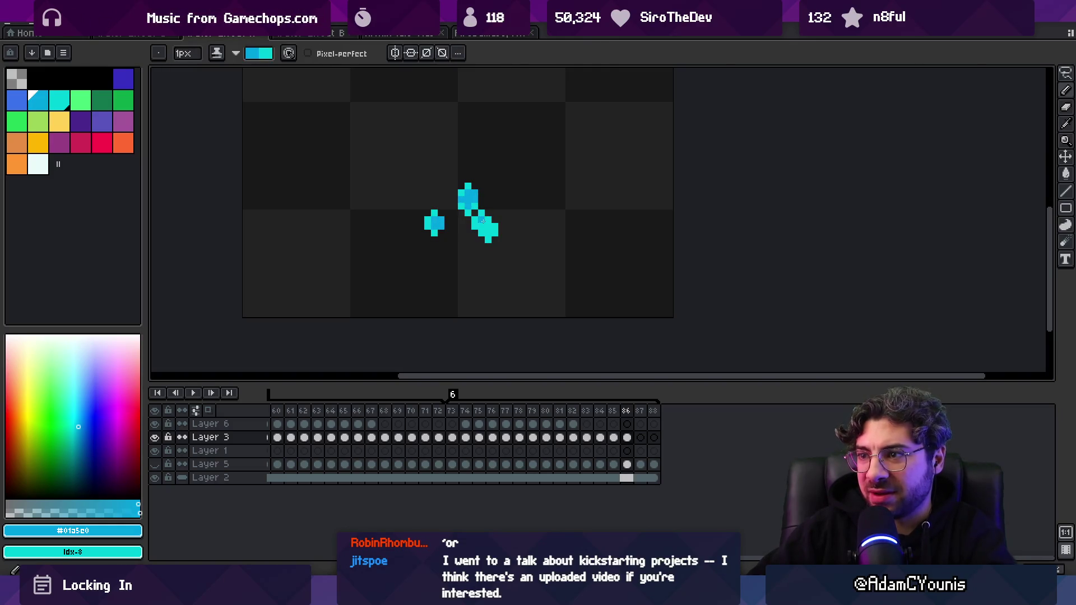
- Transform the frame-86 droplets into new spread-out positions and commit them
key(z)
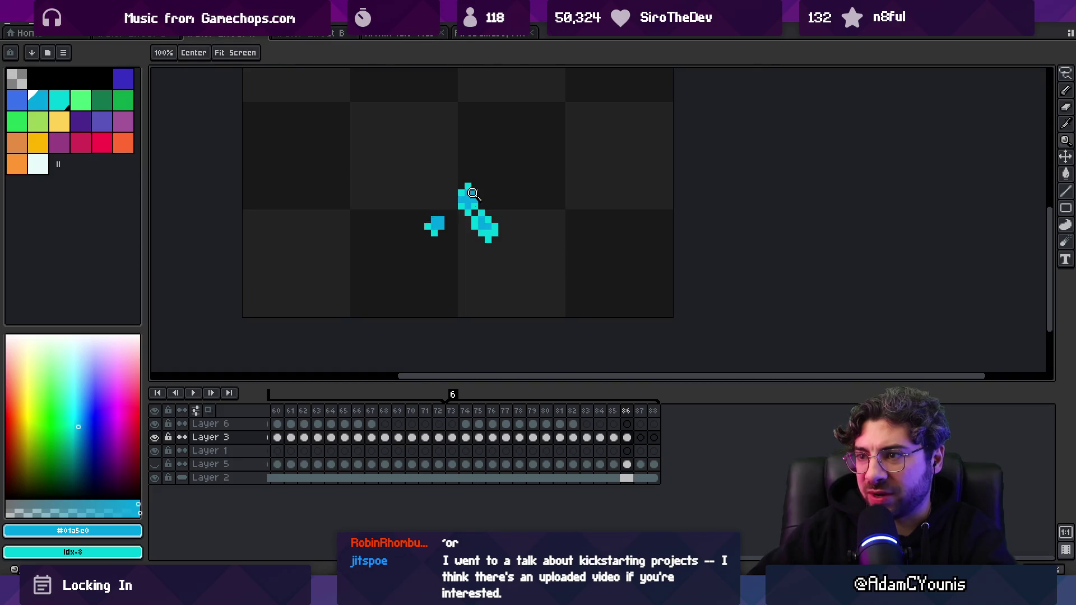
scroll(423, 154, down, 3)
key(period)
key(Return)
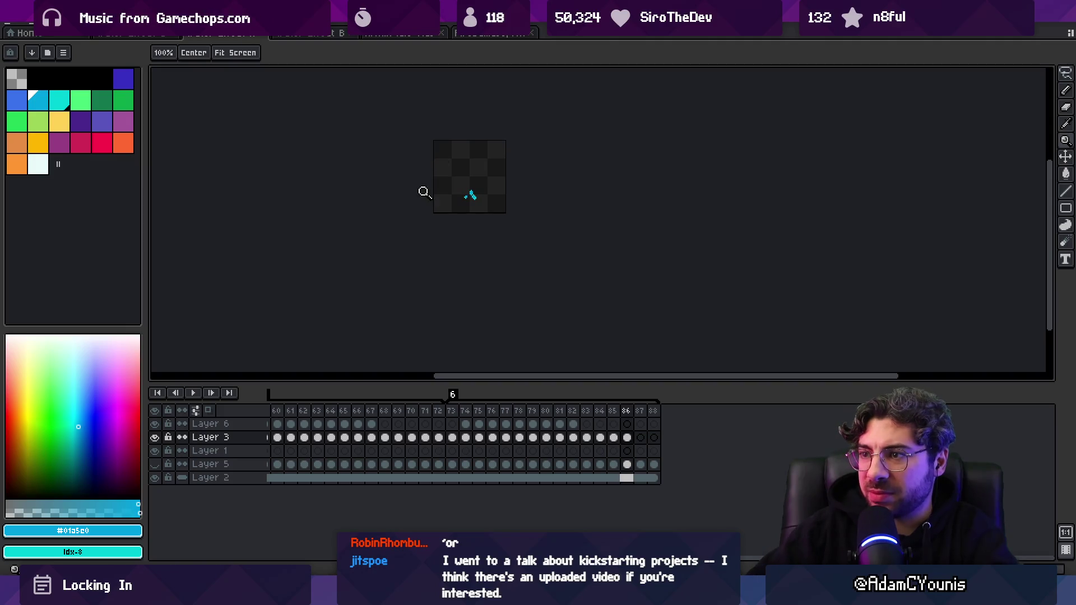
scroll(471, 179, up, 4)
key(ctrl+t)
key(Return)
key(ctrl+z)
key(ctrl+z)
key(ctrl+z)
key(b)
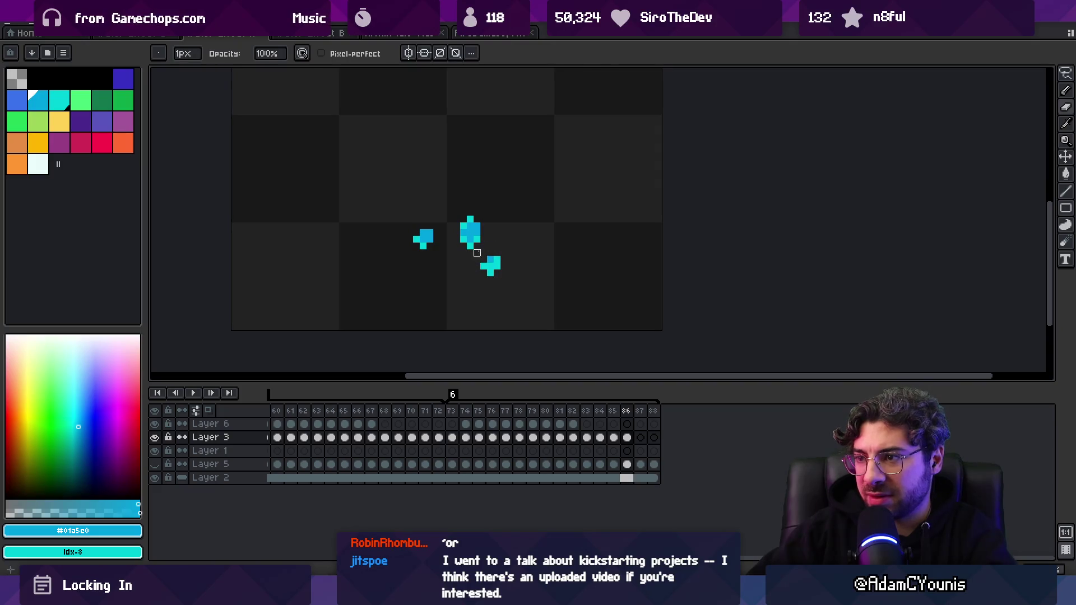
- Review frames 85 and 86 to check the three scattered droplets
key(Right)
key(Left)
key(Left)
key(Left)
key(Right)
key(Left)
key(Right)
key(Right)
key(Right)
key(Left)
key(Left)
key(Right)
key(Right)
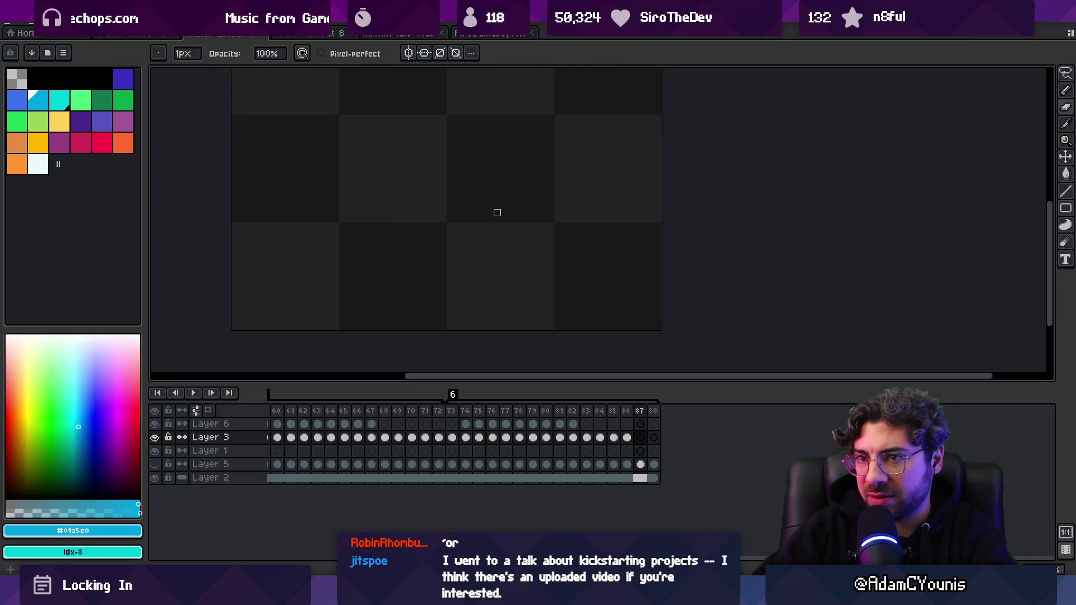
- With onion skin on, draw a vertical bright cyan streak below a droplet
click(208, 410)
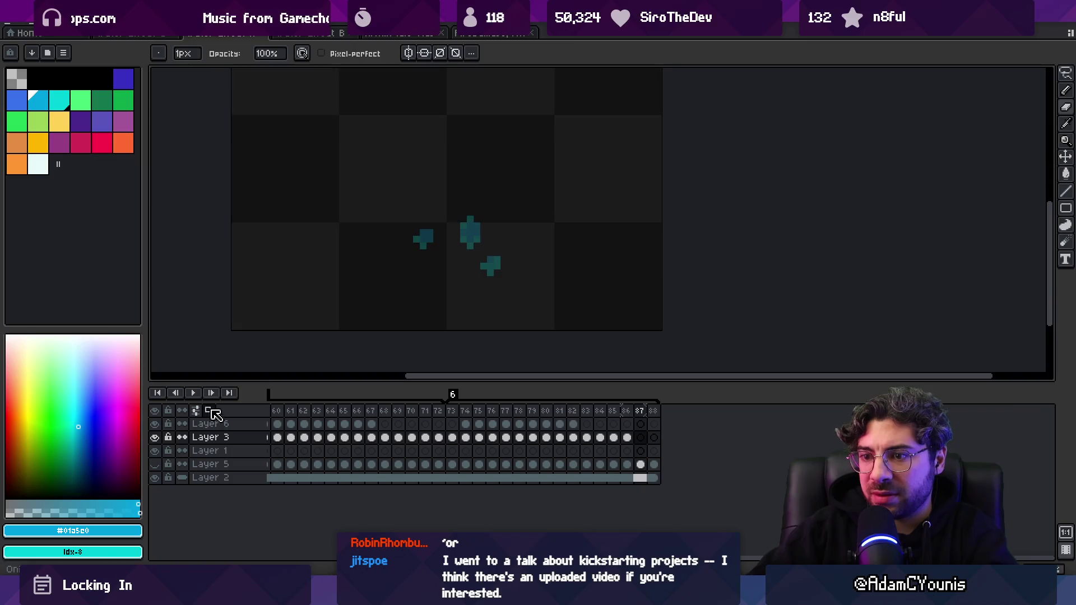
click(59, 100)
drag(423, 259, 425, 269)
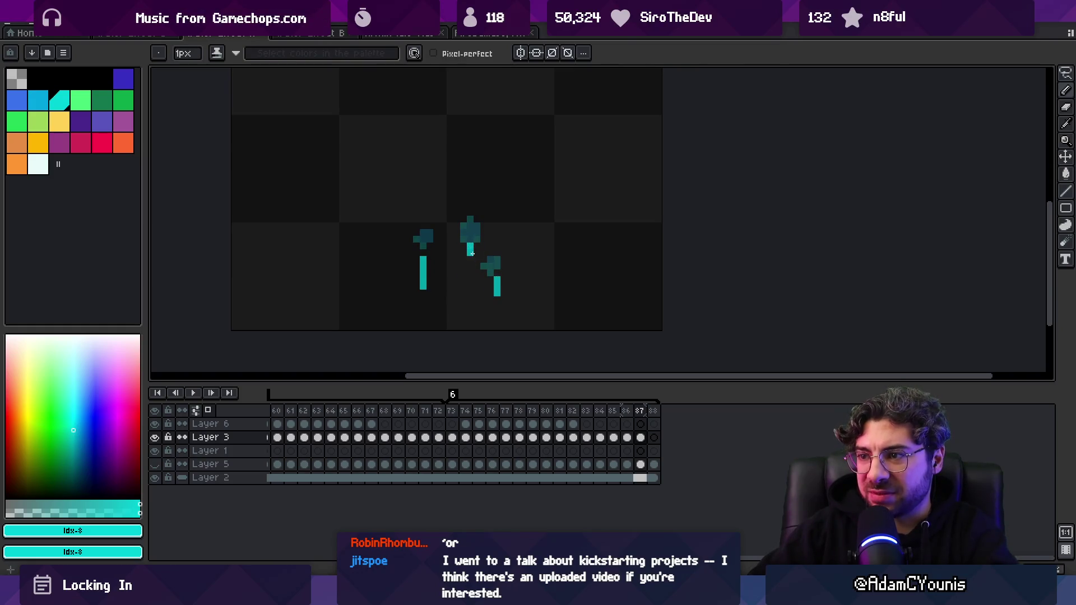
key(e)
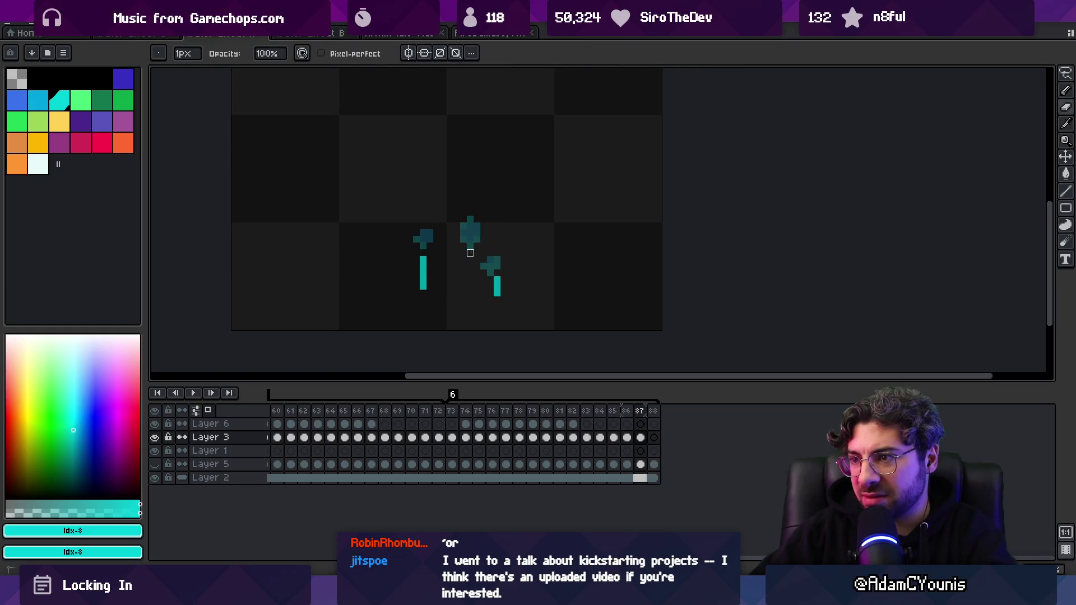
key(b)
- Erase a stray cyan pixel from frame 86
key(m)
key(Left)
key(Left)
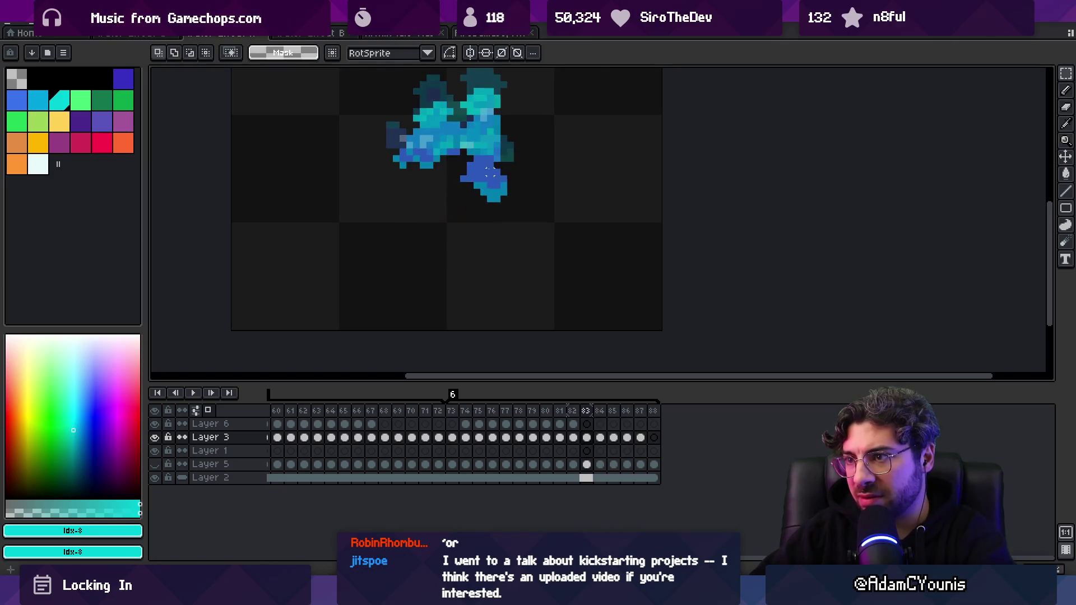
key(Right)
key(e)
click(483, 266)
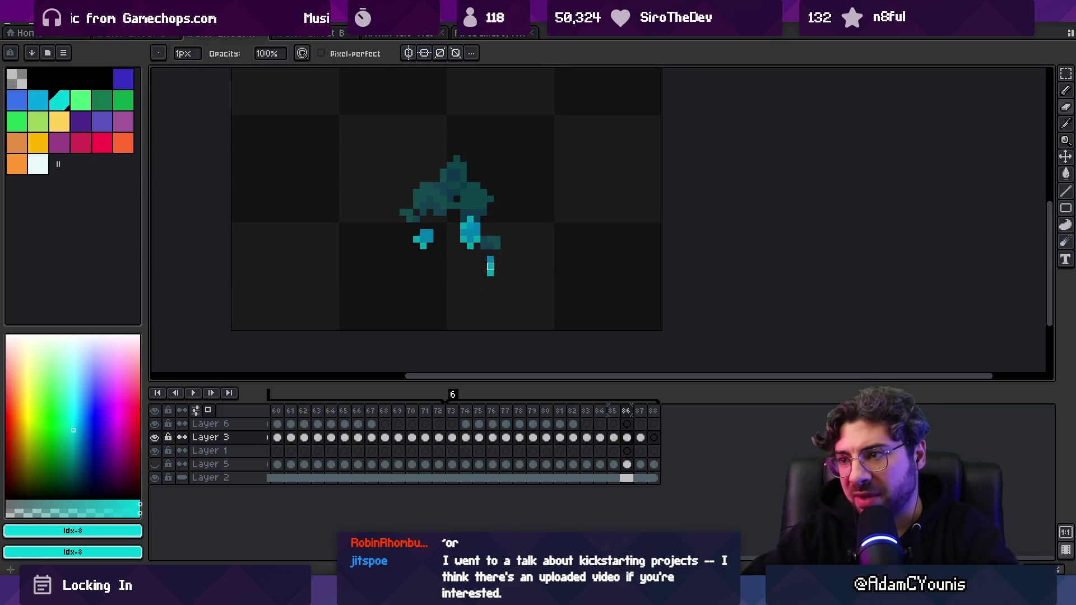
- Straighten the lower streak into a vertical line on frame 87 and redraw its bright section higher on frame 88
key(Right)
key(b)
key(ctrl+z)
drag(497, 298, 497, 315)
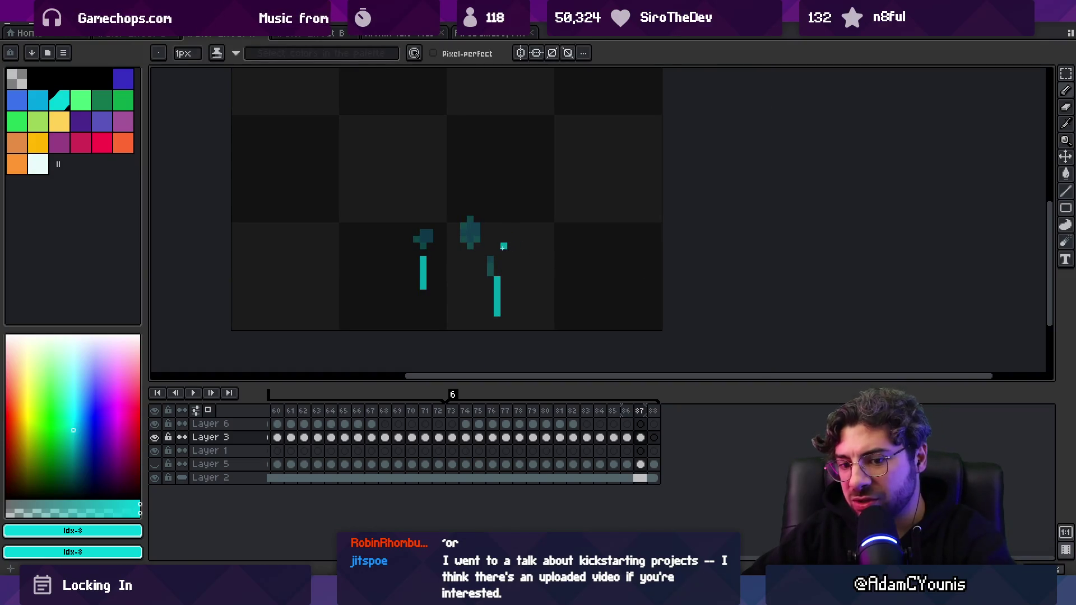
key(Right)
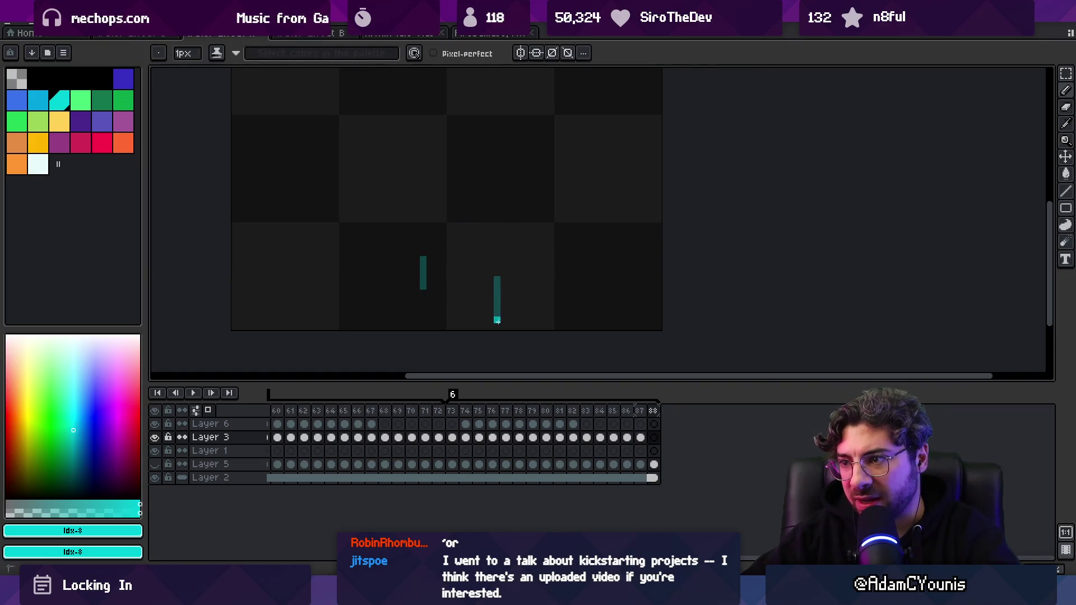
key(ctrl+z)
drag(496, 323, 496, 306)
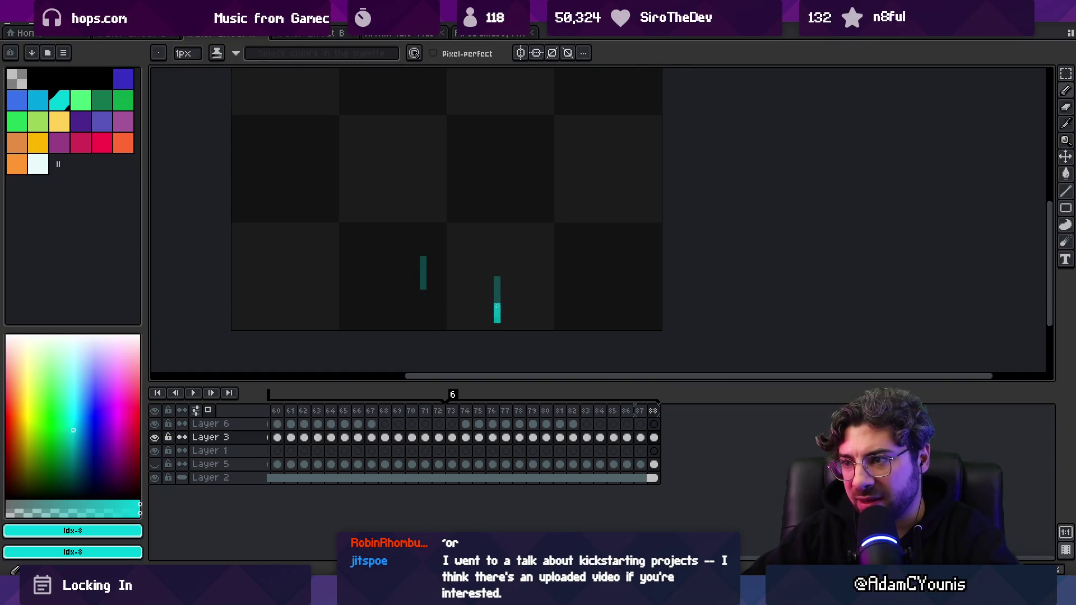
- Zoom out to the whole sprite, turn off onion skin and play the splash animation
key(Left)
key(Left)
key(Right)
key(z)
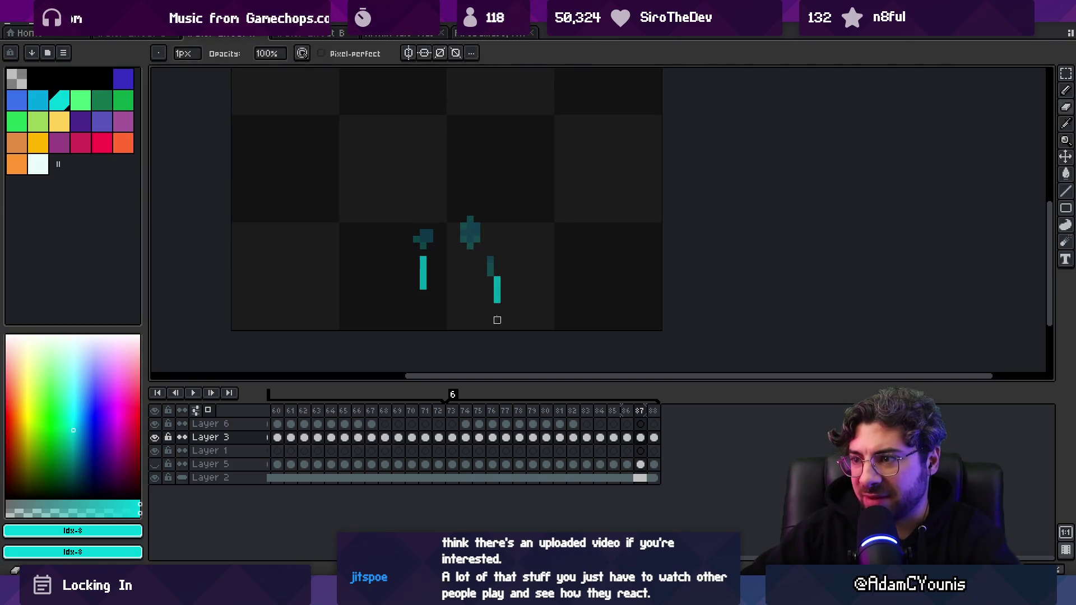
scroll(507, 240, down, 2)
click(208, 411)
scroll(364, 260, down, 2)
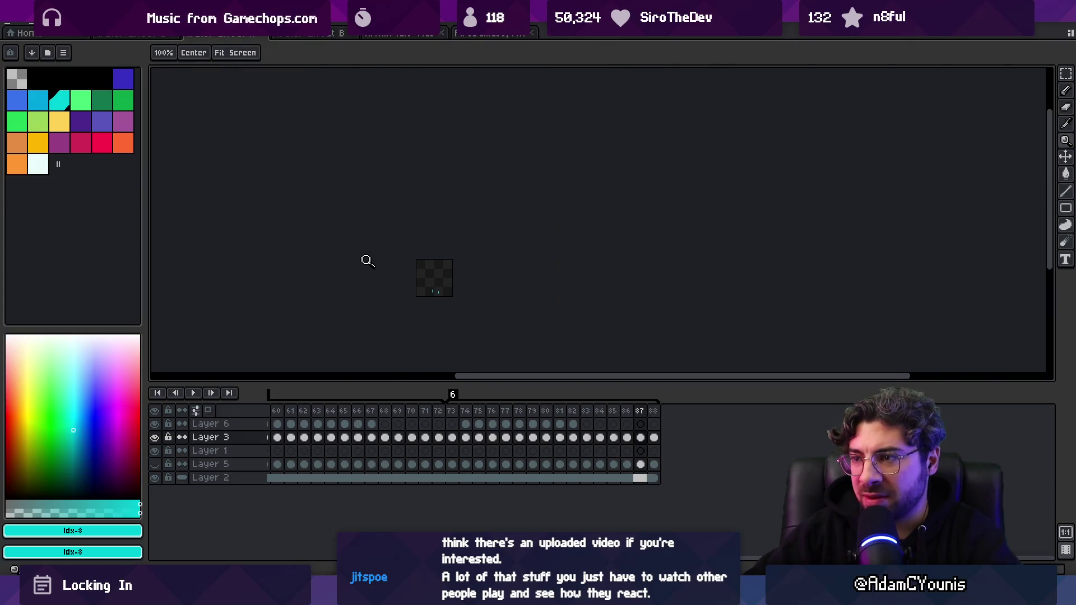
key(Return)
key(Return)
- Shift the right cyan streak one pixel left and clear the selection
key(Right)
key(Right)
scroll(433, 293, up, 5)
key(b)
key(m)
drag(483, 253, 513, 317)
key(Left)
key(ctrl+d)
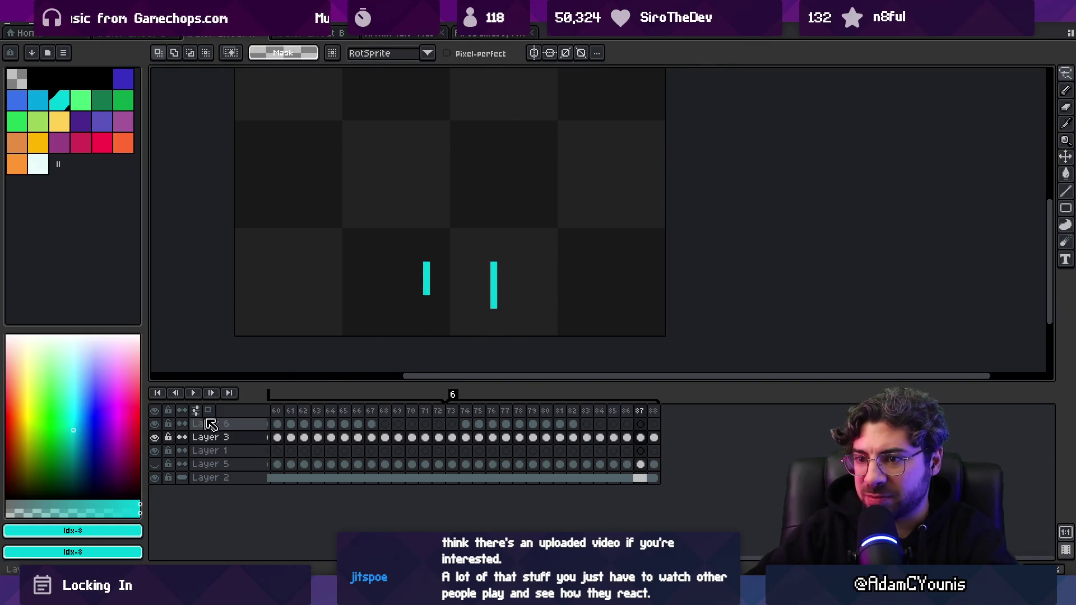
- On frame 88, move the lone cyan streak one pixel left, comparing with onion skin
key(Right)
mouse_move(474, 276)
mouse_down()
mouse_move(529, 335)
mouse_move(492, 317)
mouse_move(507, 292)
mouse_up()
key(ctrl+d)
click(207, 410)
key(Right)
key(b)
- Zoom out with onion skin off and replay the splash animation to review the streaks
key(z)
scroll(478, 279, down, 2)
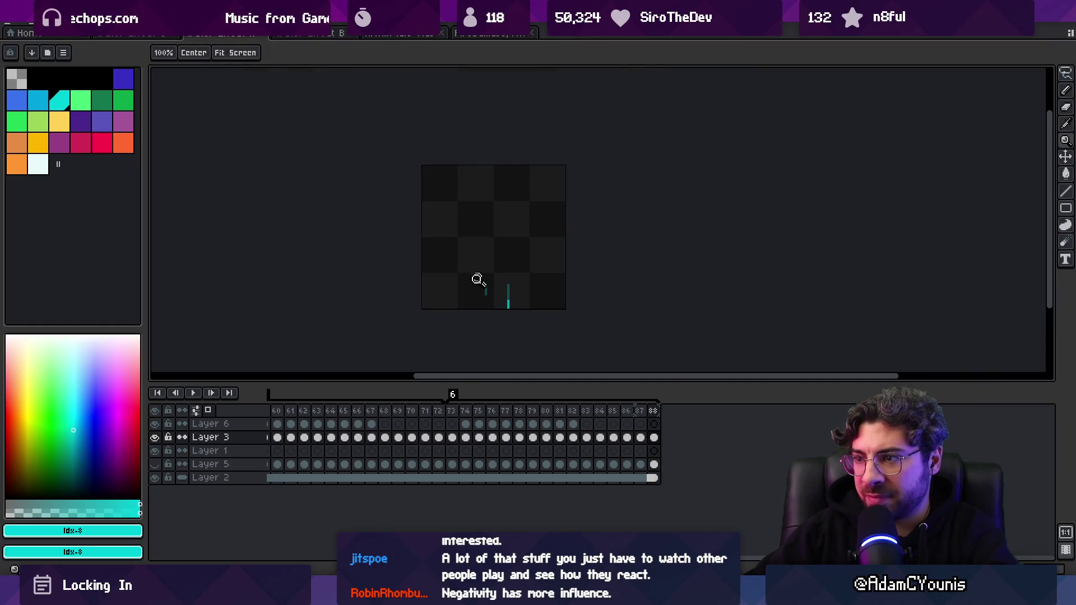
click(208, 411)
scroll(377, 247, down, 3)
key(Return)
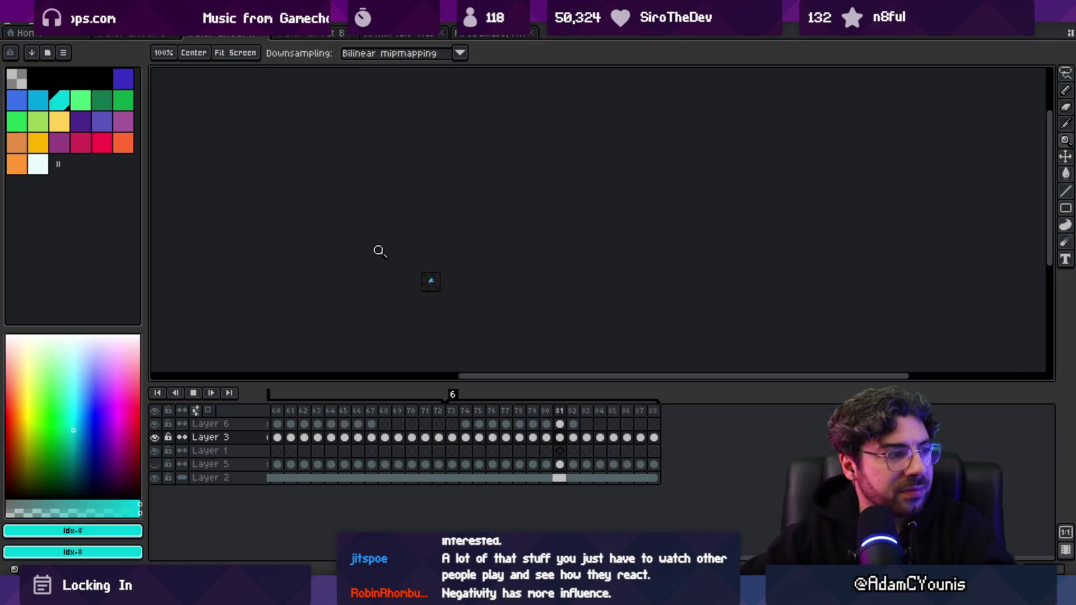
- Zoom in and halt the splash playback, leaving frame 82 on the canvas
scroll(465, 243, up, 3)
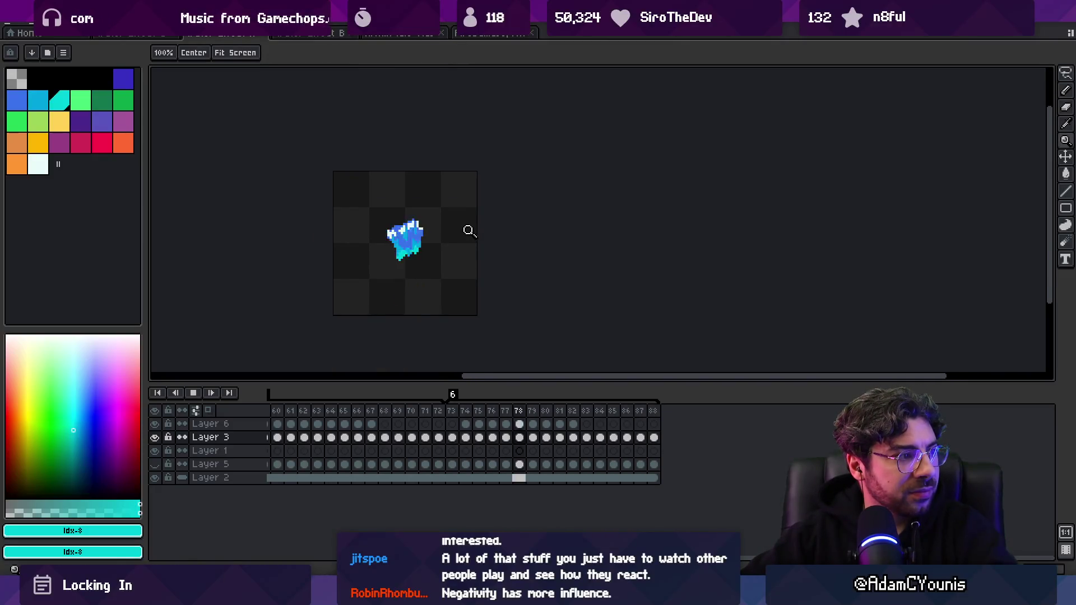
key(Return)
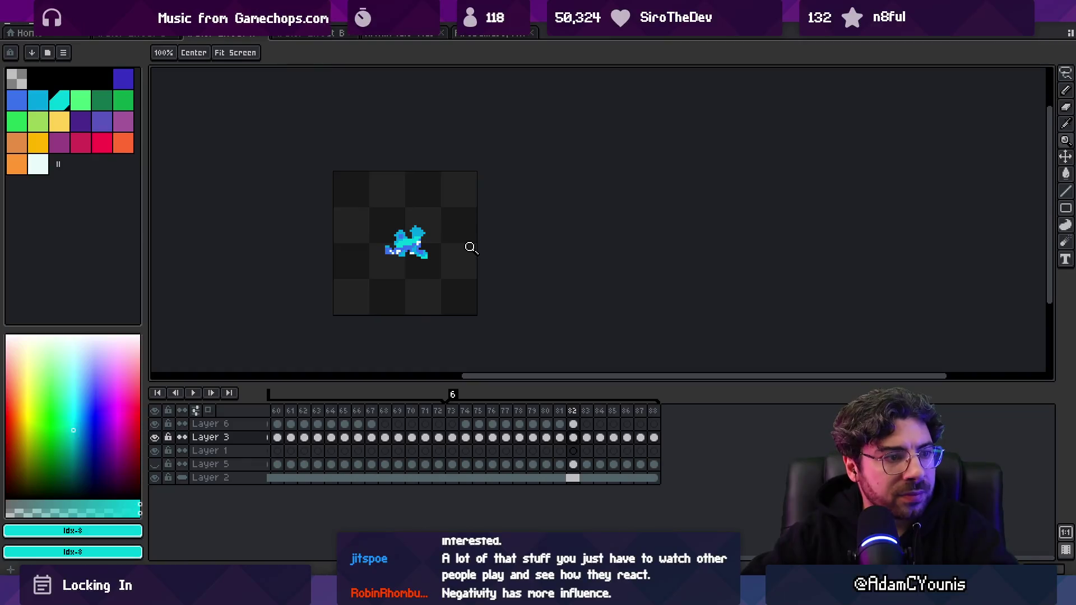
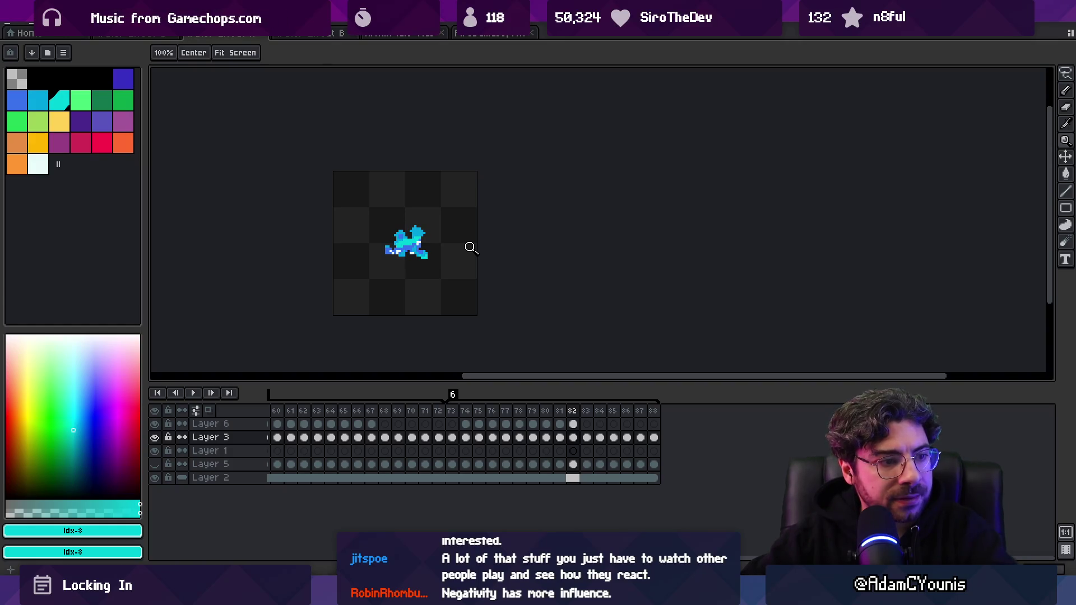
- Review the splash animation, then paint a blue pixel onto the frame 85 splash
key(Return)
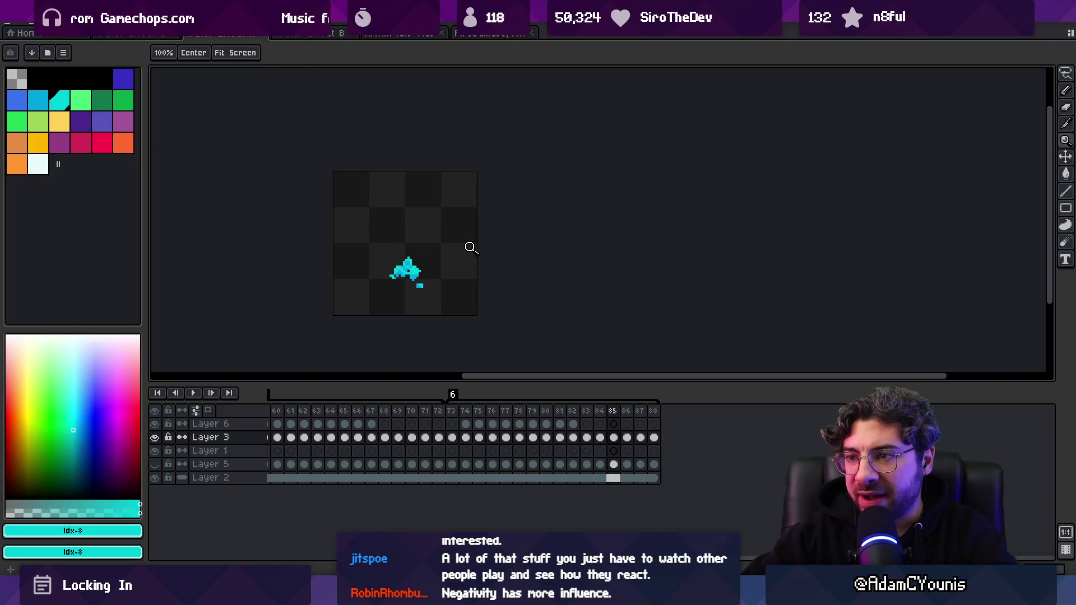
click(469, 247)
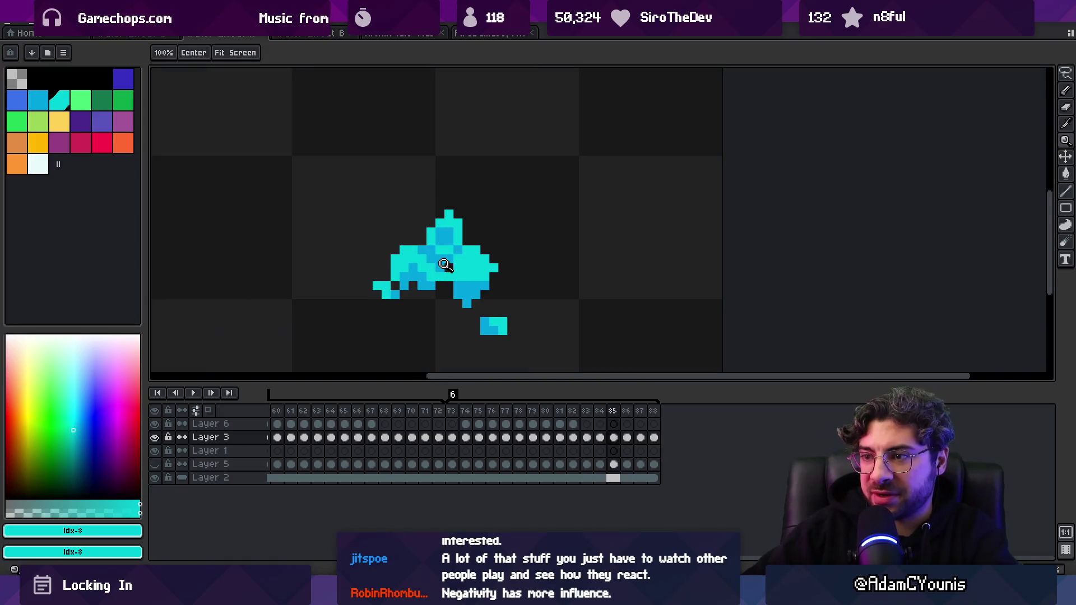
key(i)
click(407, 277)
key(b)
click(388, 270)
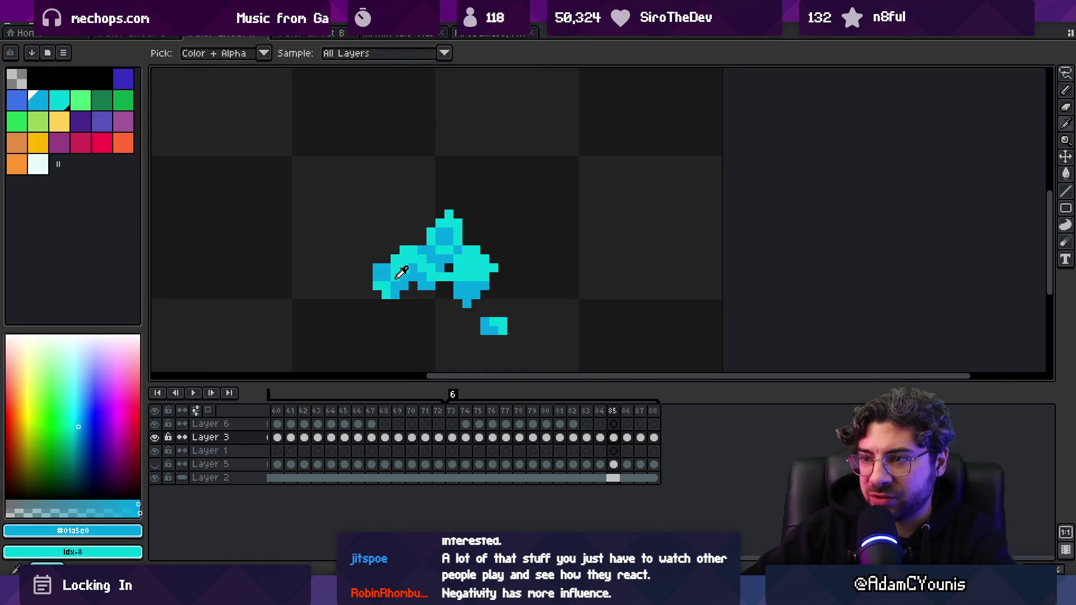
- Shift the small cyan blob further left and deselect it
alt+click(379, 268)
key(z)
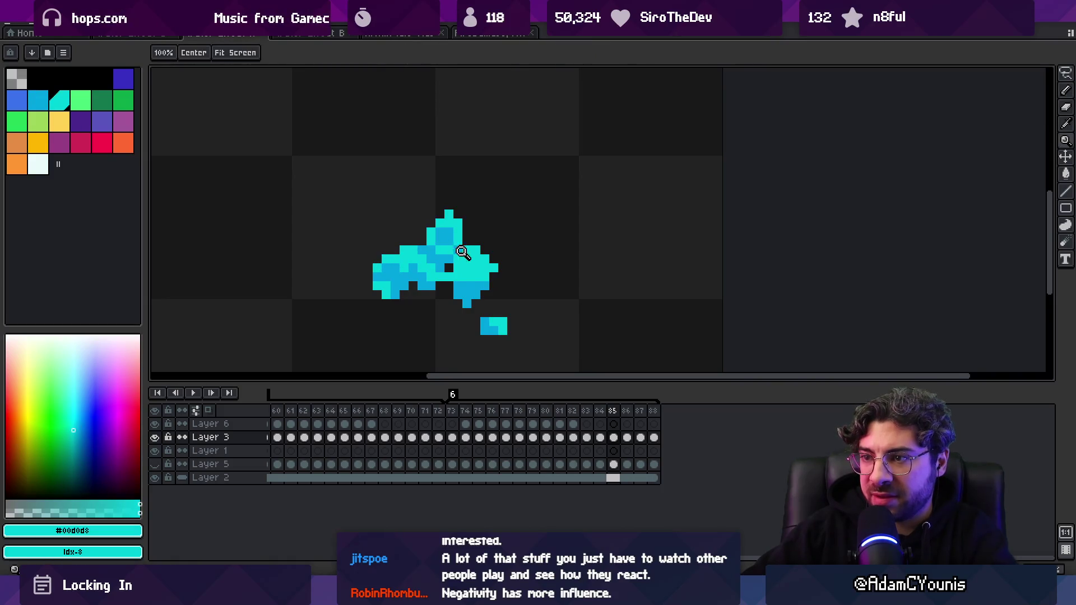
scroll(437, 216, down, 5)
key(Left)
key(Right)
key(Right)
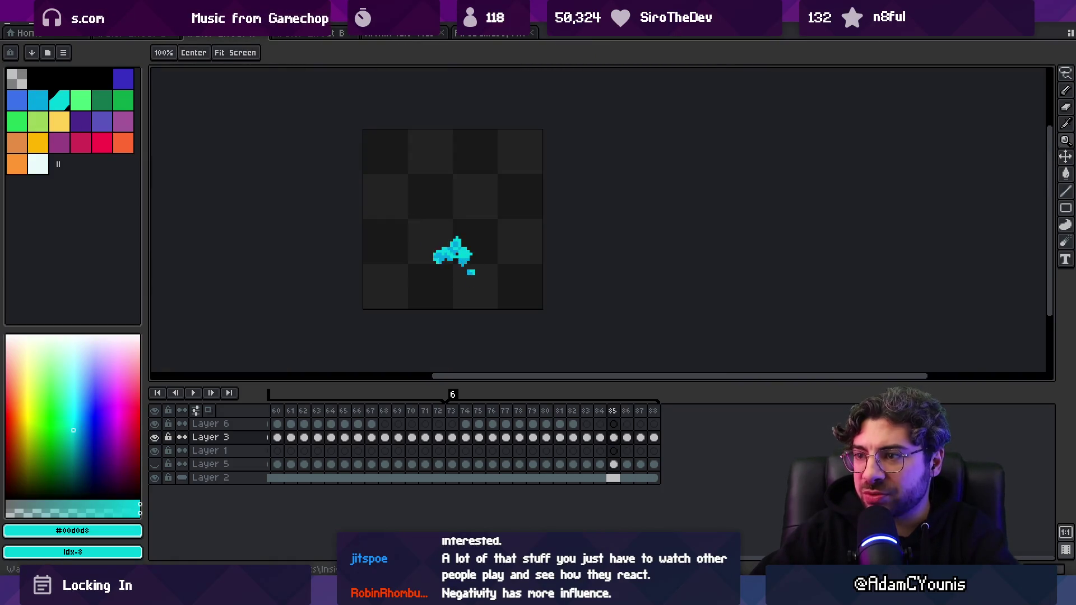
scroll(447, 257, up, 3)
key(m)
key(m)
mouse_move(417, 266)
mouse_down()
mouse_move(448, 303)
mouse_move(418, 289)
mouse_up()
key(ctrl+d)
- Erase the left cyan bar from frame 87 and compare it with neighbouring frames
key(Right)
key(h)
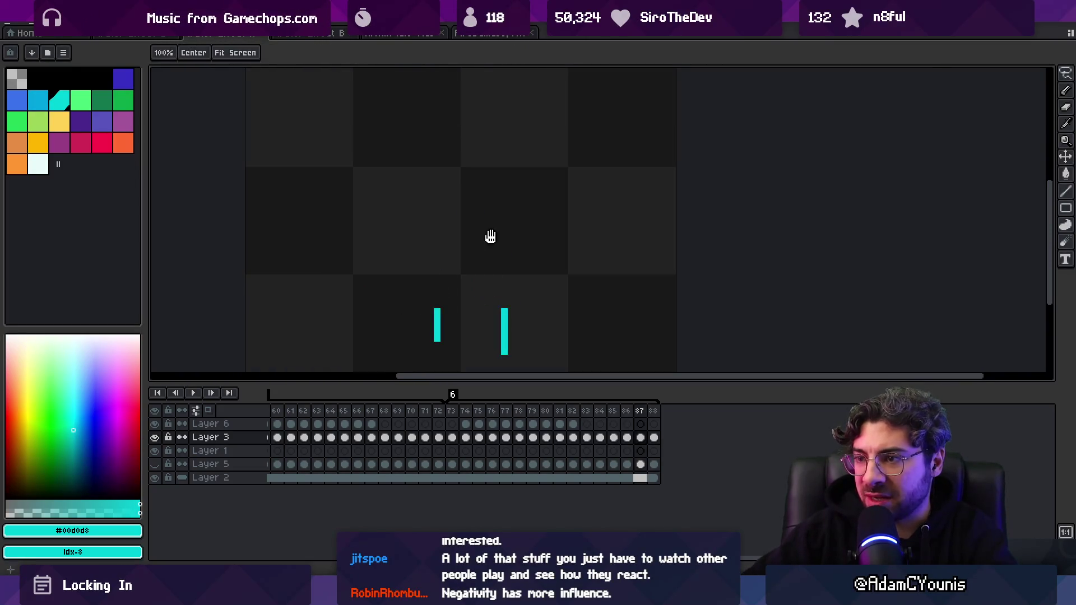
drag(490, 235, 487, 149)
key(e)
drag(432, 224, 447, 225)
key(Left)
key(Right)
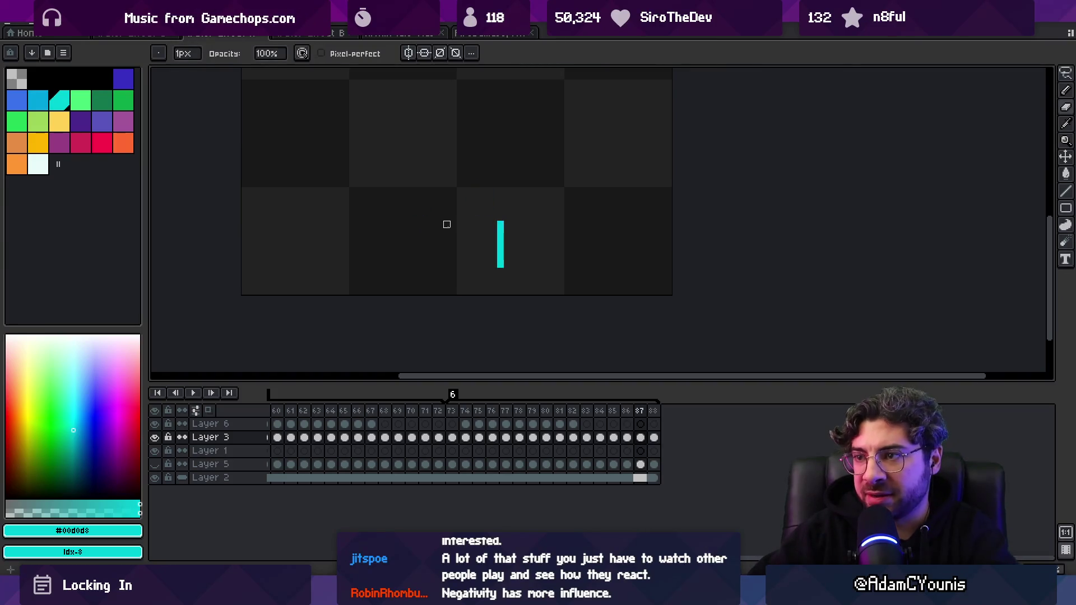
key(Right)
key(Left)
key(Left)
key(Left)
key(Right)
key(Right)
key(Right)
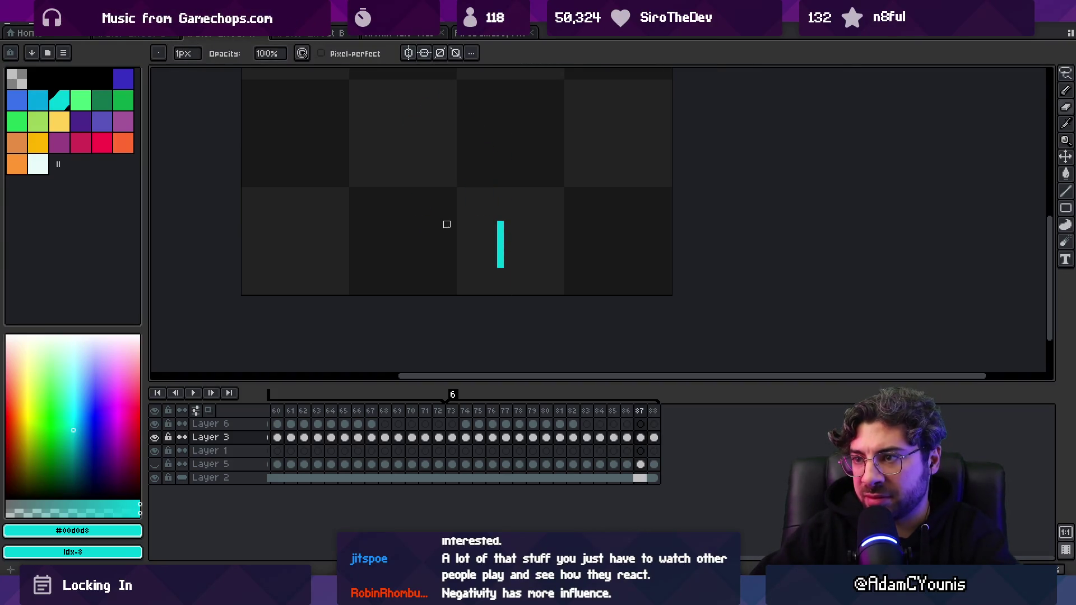
- Zoom out and play the animation to preview the cleanup
key(b)
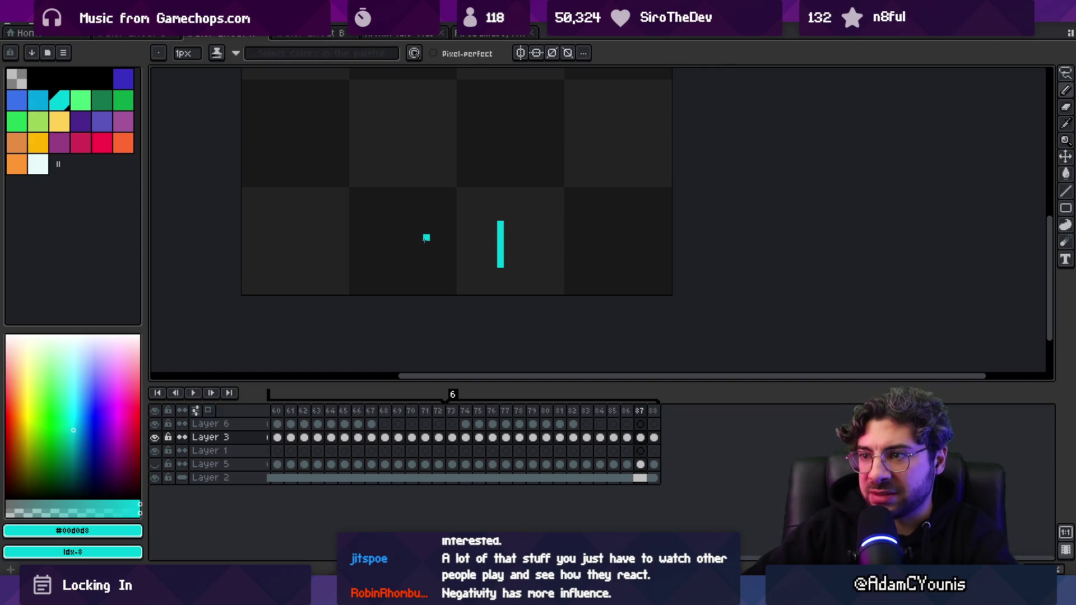
key(z)
scroll(396, 183, down, 3)
key(Return)
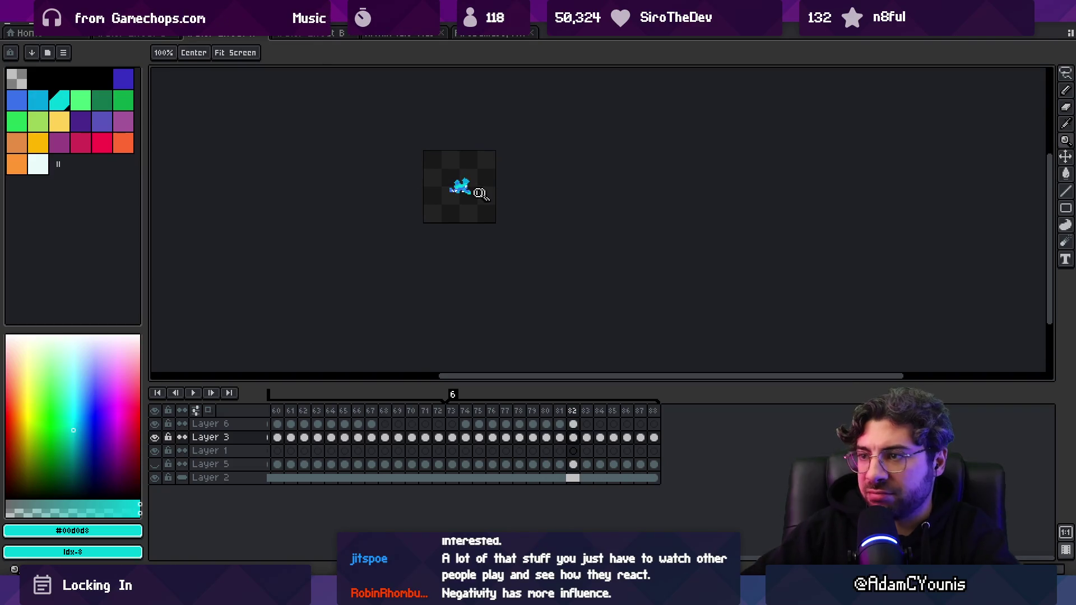
- Pick the splash blue with the Pencil and go to frame 82 for the droplets
scroll(479, 194, up, 2)
alt+click(459, 167)
scroll(460, 168, up, 1)
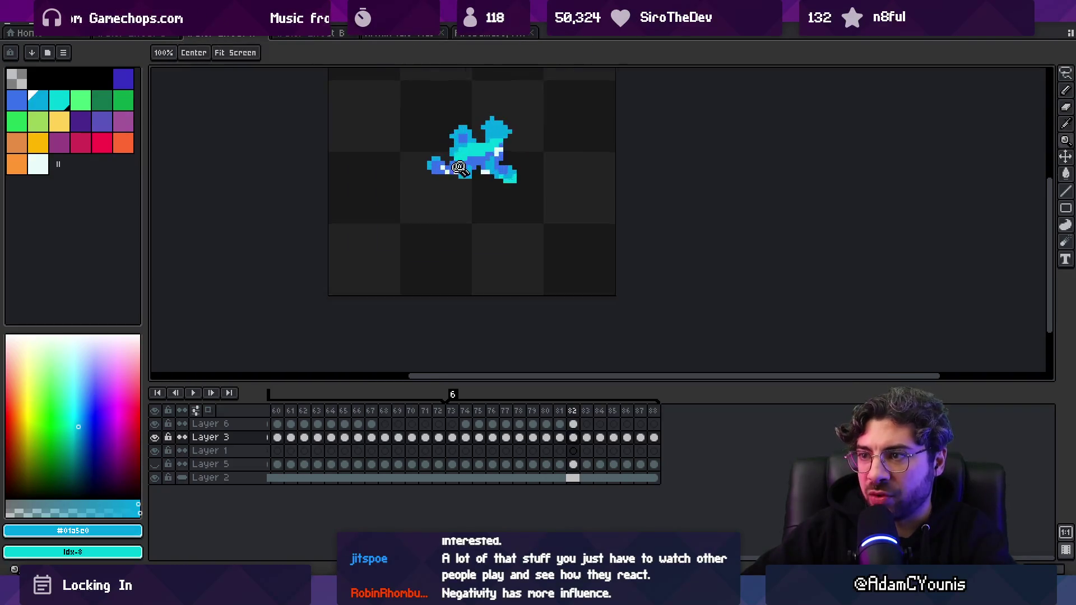
scroll(458, 167, up, 1)
key(b)
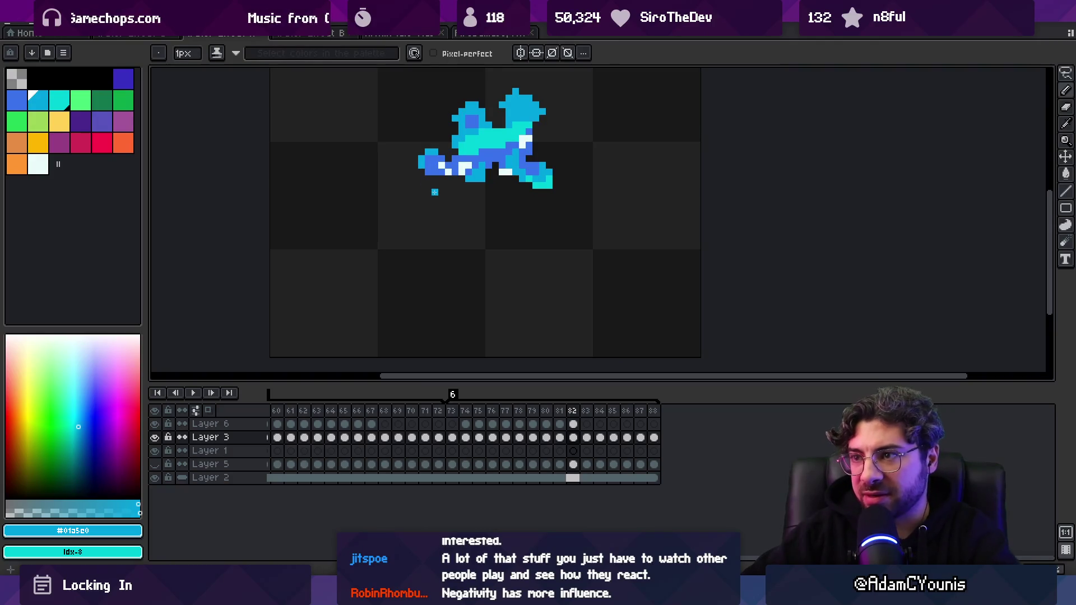
key(comma)
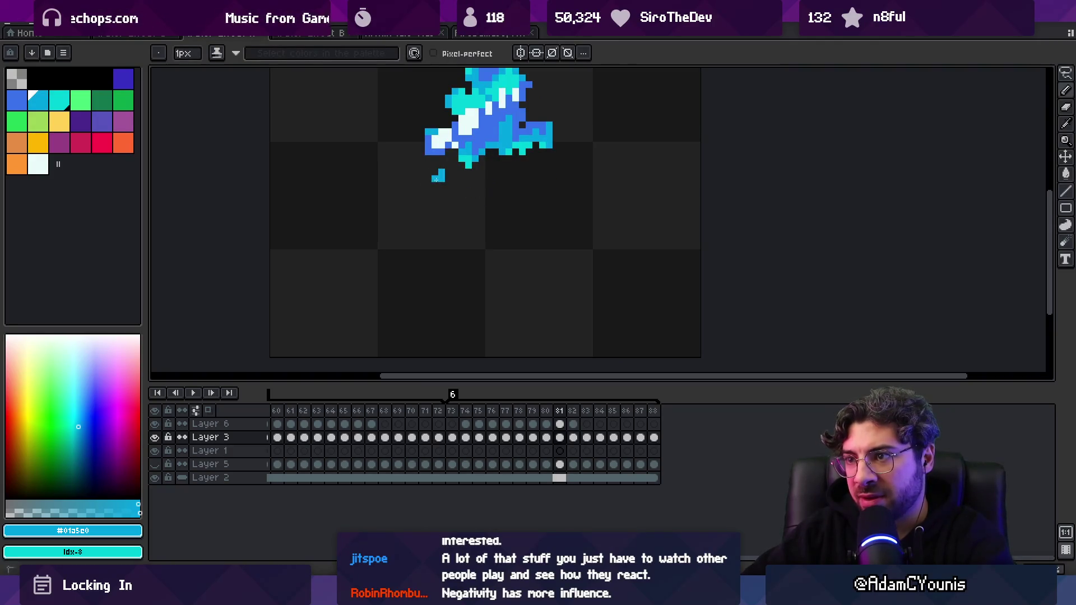
key(period)
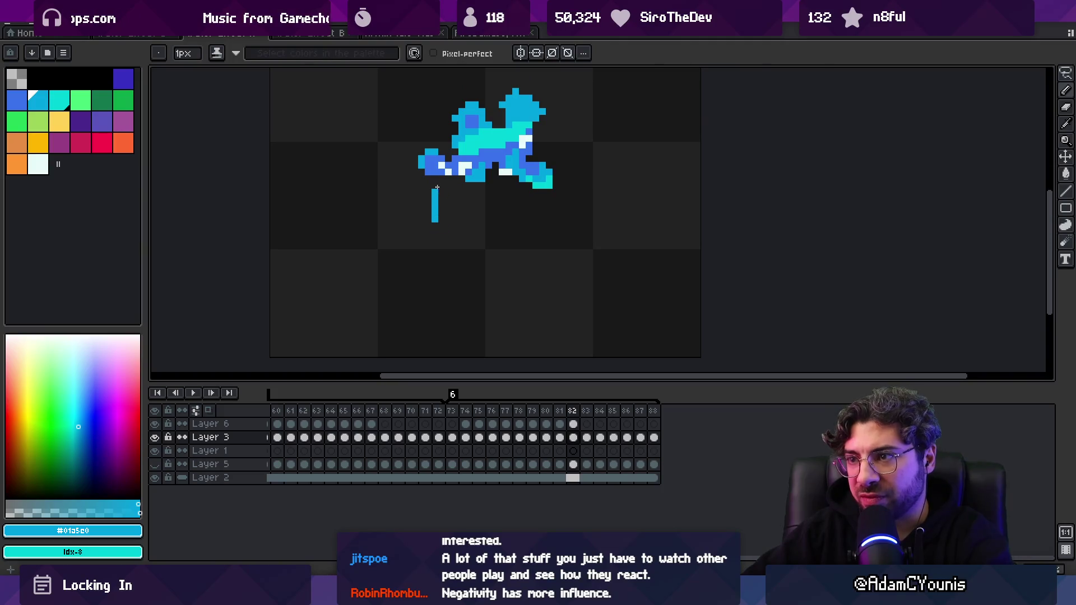
key(period)
key(comma)
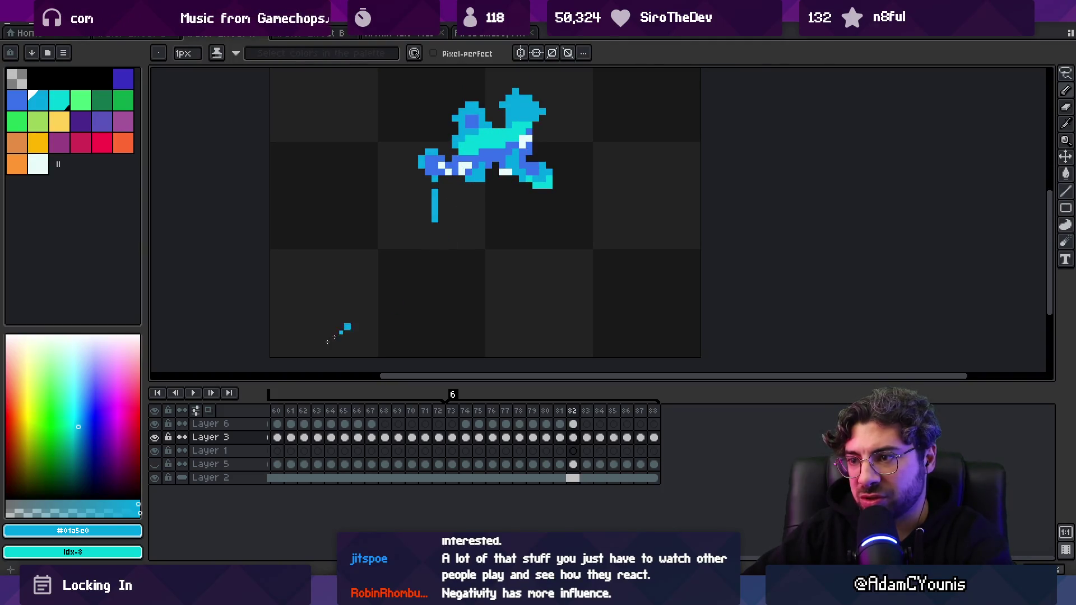
- Turn on Onion Skin, step through frames 83–86, and hide the dark background Layer 2
click(213, 413)
key(period)
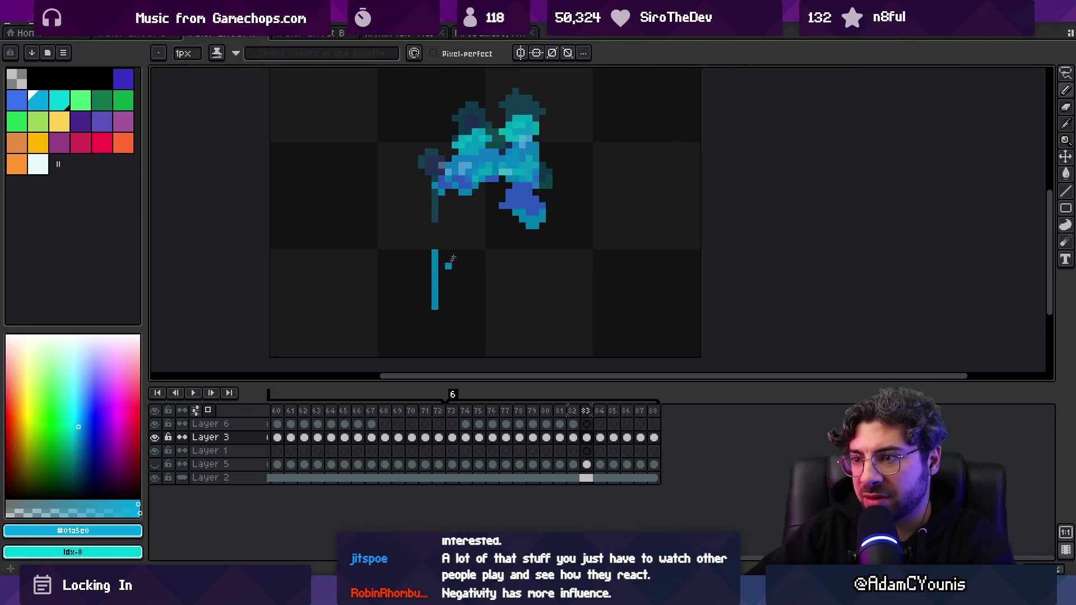
key(period)
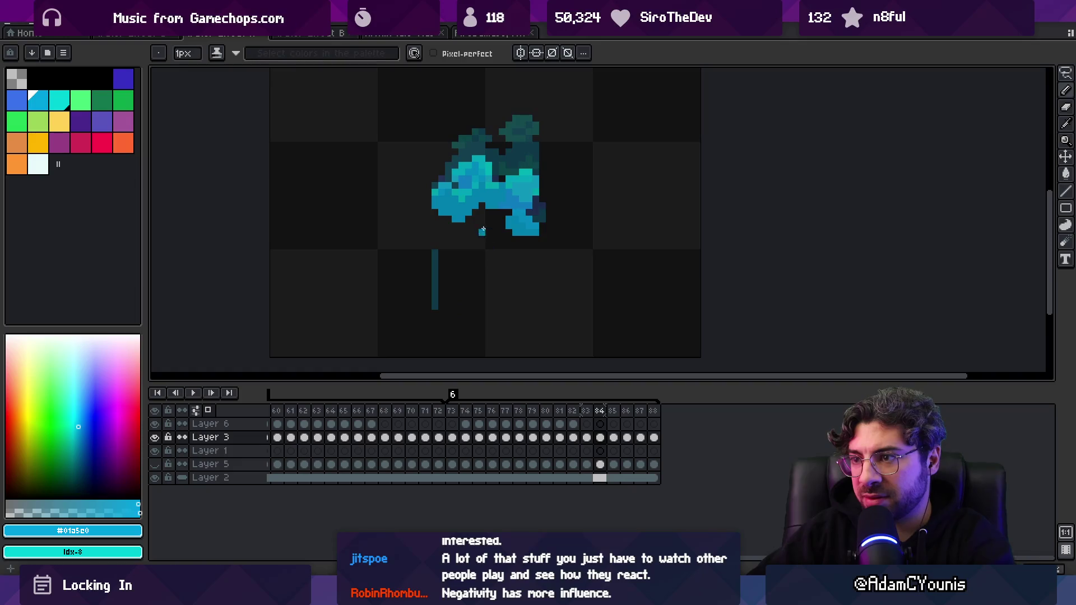
key(period)
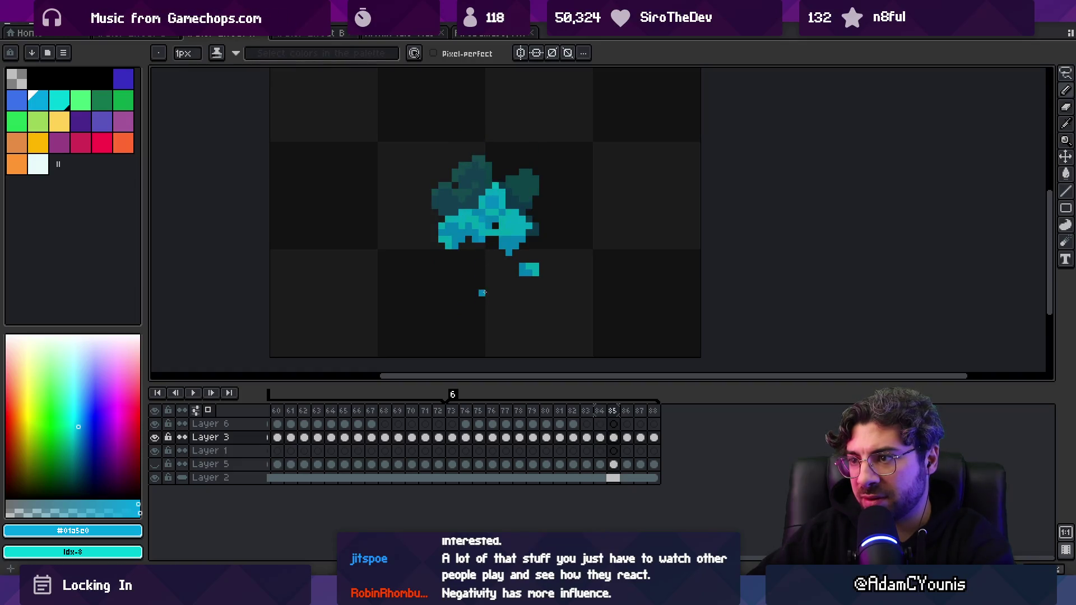
key(period)
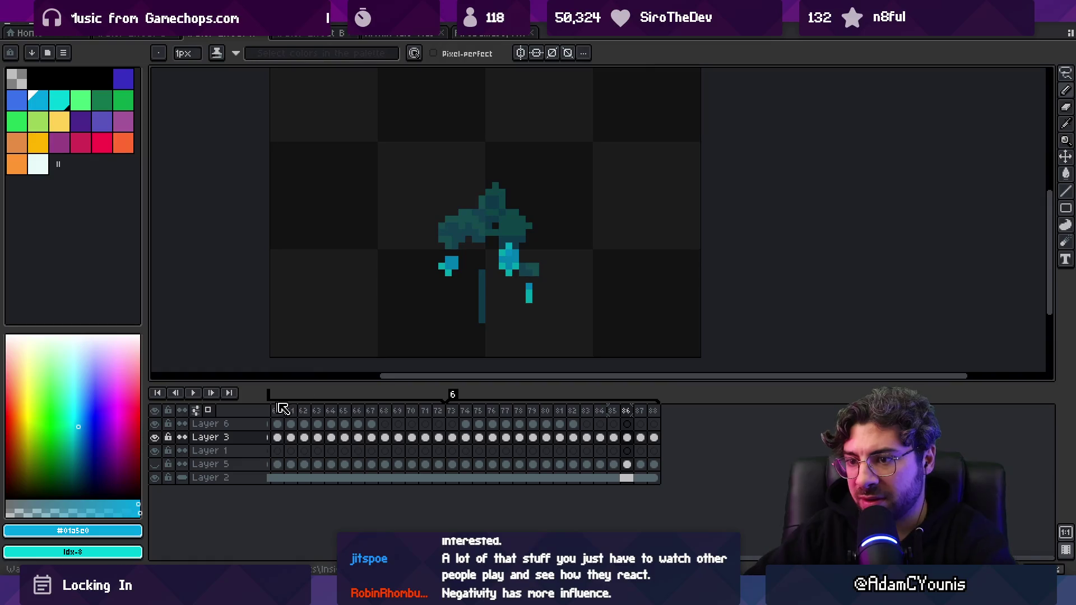
key(z)
scroll(423, 247, down, 2)
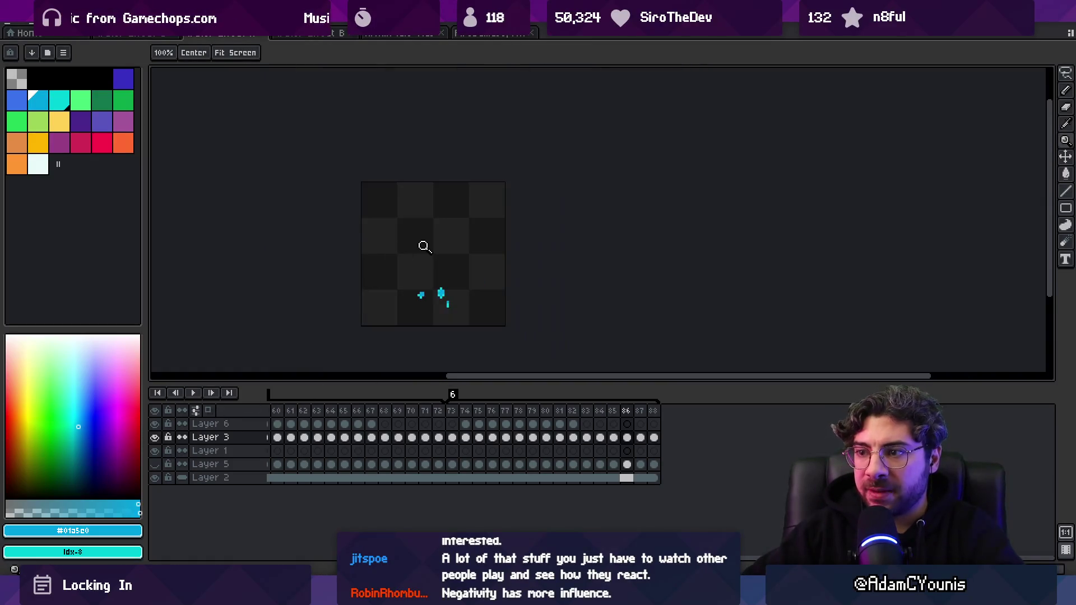
scroll(463, 189, down, 1)
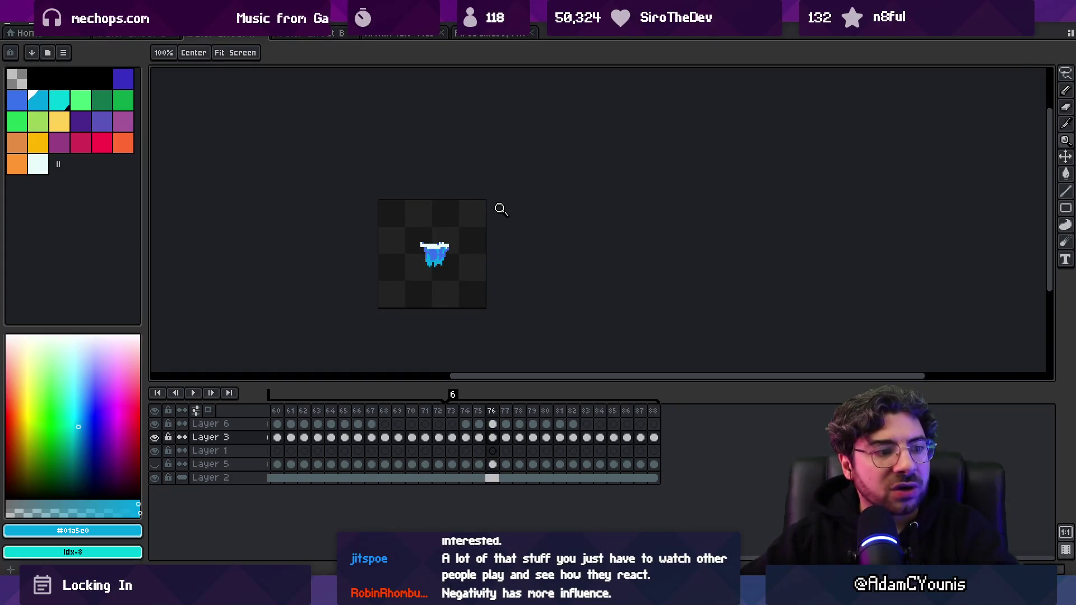
click(155, 478)
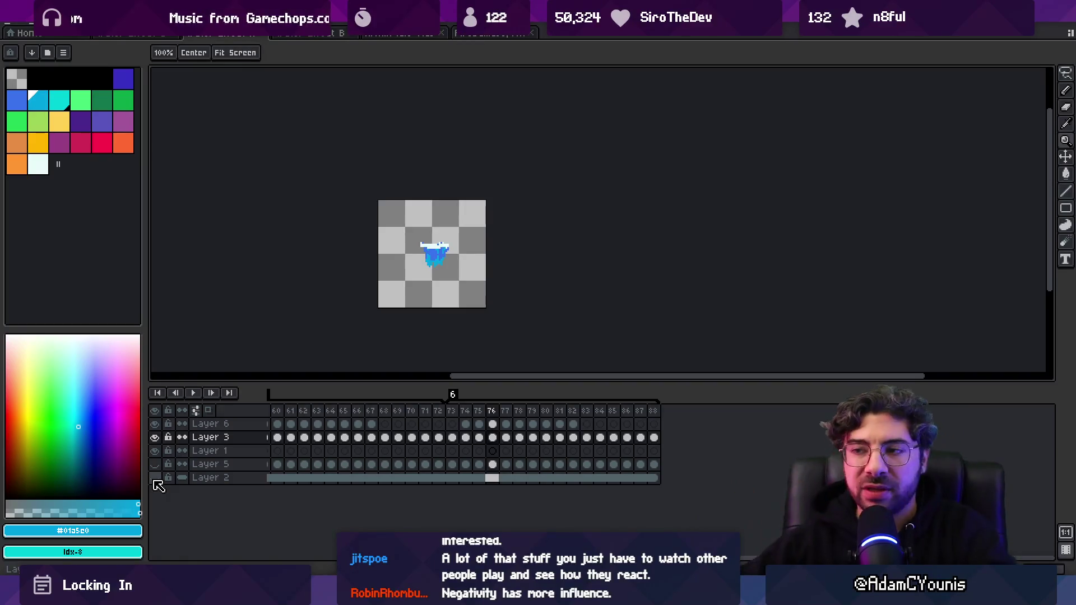
- Make Layer 6 active, sample the light cyan, and undo an accidental change
click(440, 252)
key(b)
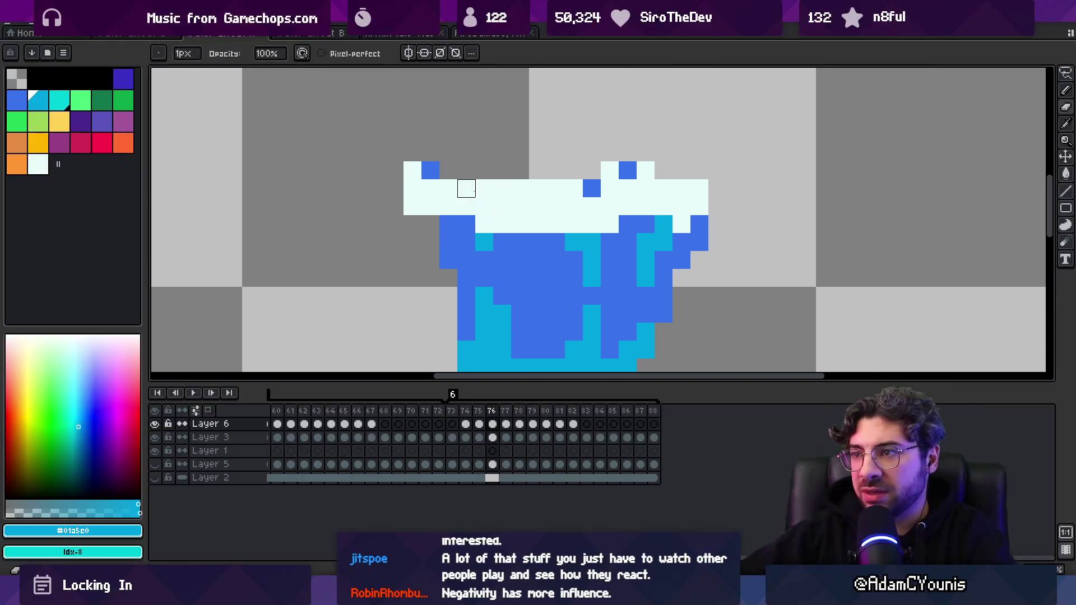
alt+click(448, 207)
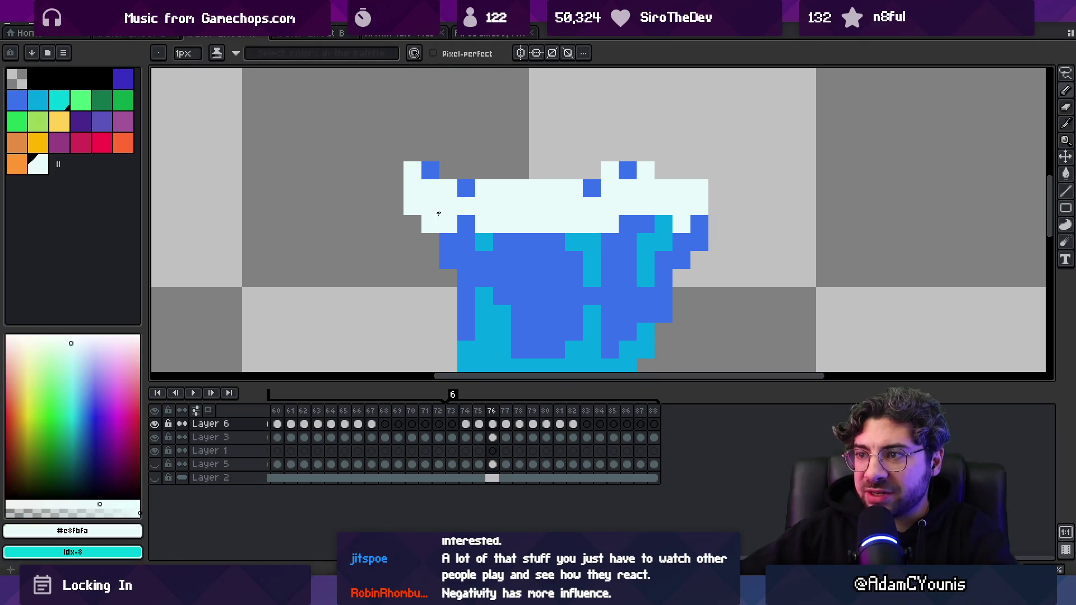
ctrl+click(422, 178)
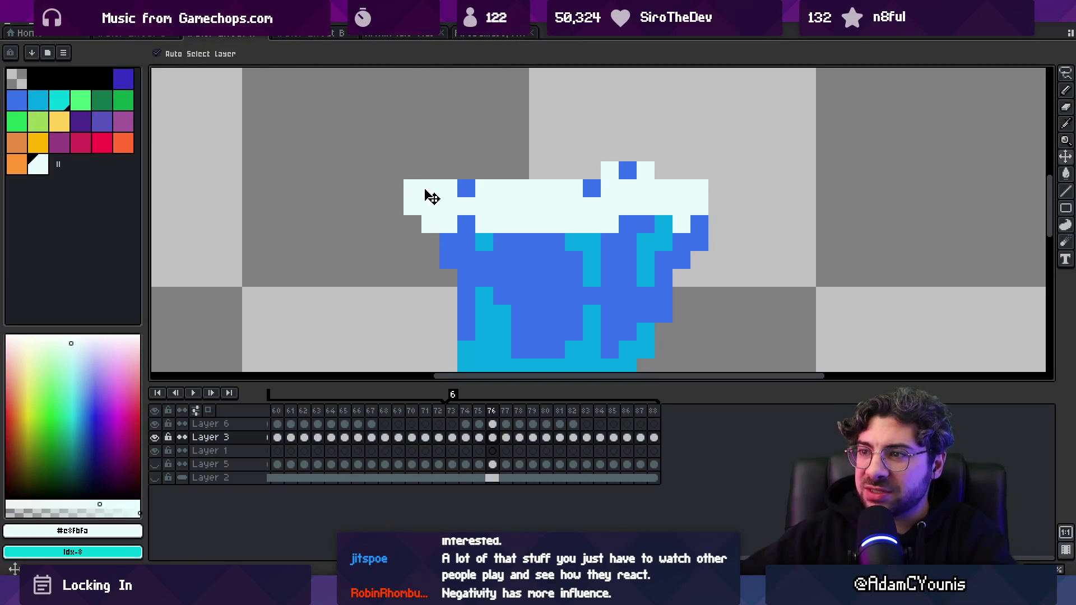
key(ctrl+z)
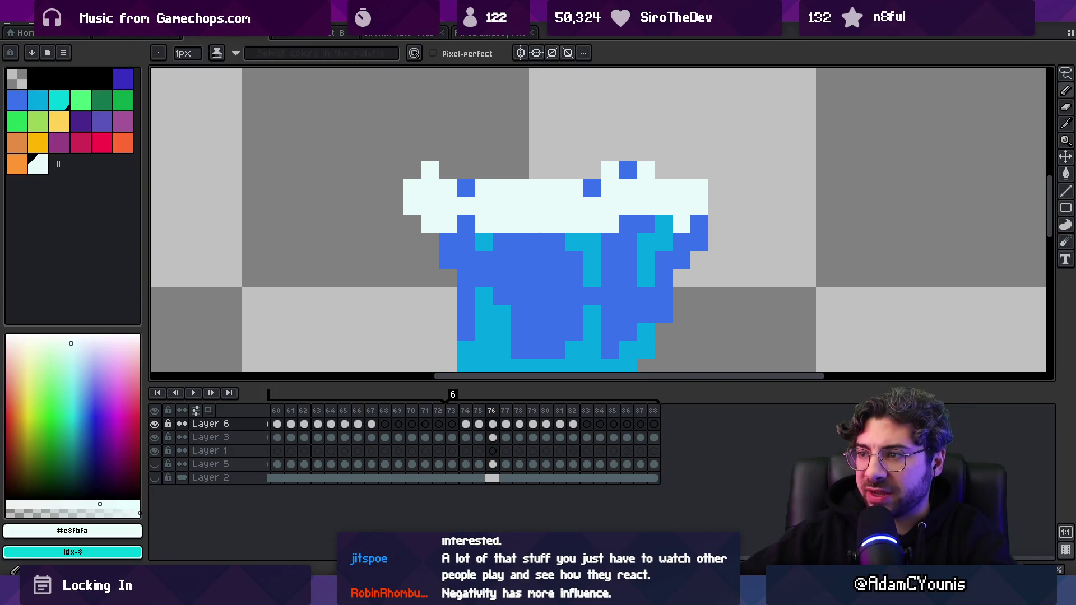
- Select frames 74 through 84 in the timeline
scroll(534, 205, down, 5)
click(468, 414)
mouse_move(471, 417)
mouse_down()
mouse_move(644, 402)
mouse_move(473, 392)
mouse_move(576, 390)
mouse_move(550, 390)
mouse_move(560, 393)
mouse_up()
scroll(445, 196, up, 2)
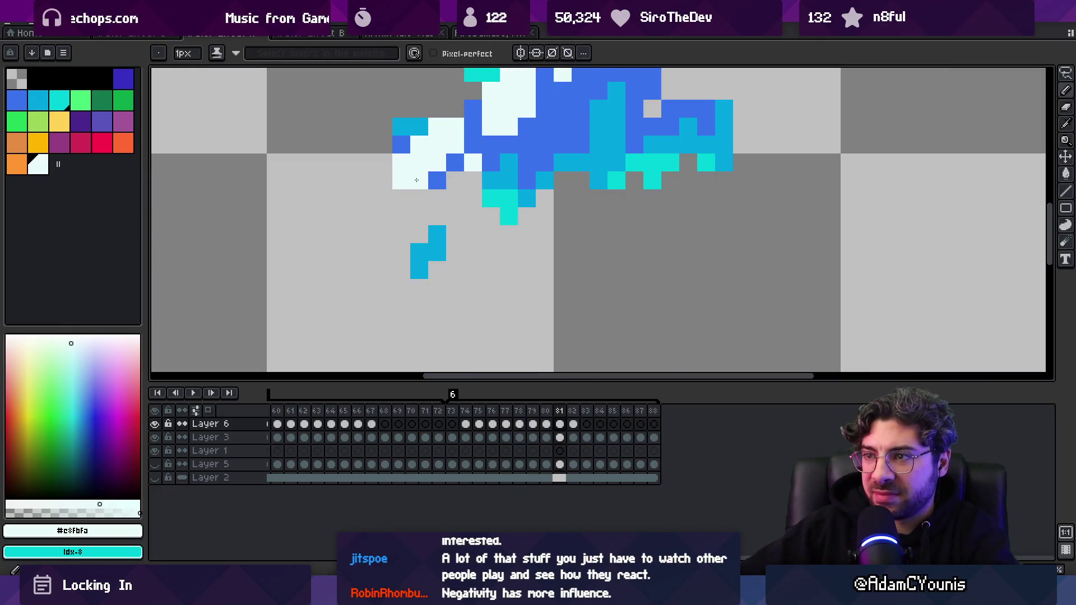
scroll(423, 168, down, 2)
scroll(424, 168, up, 4)
- Paint a blue pixel at the splash's left edge
alt+click(412, 160)
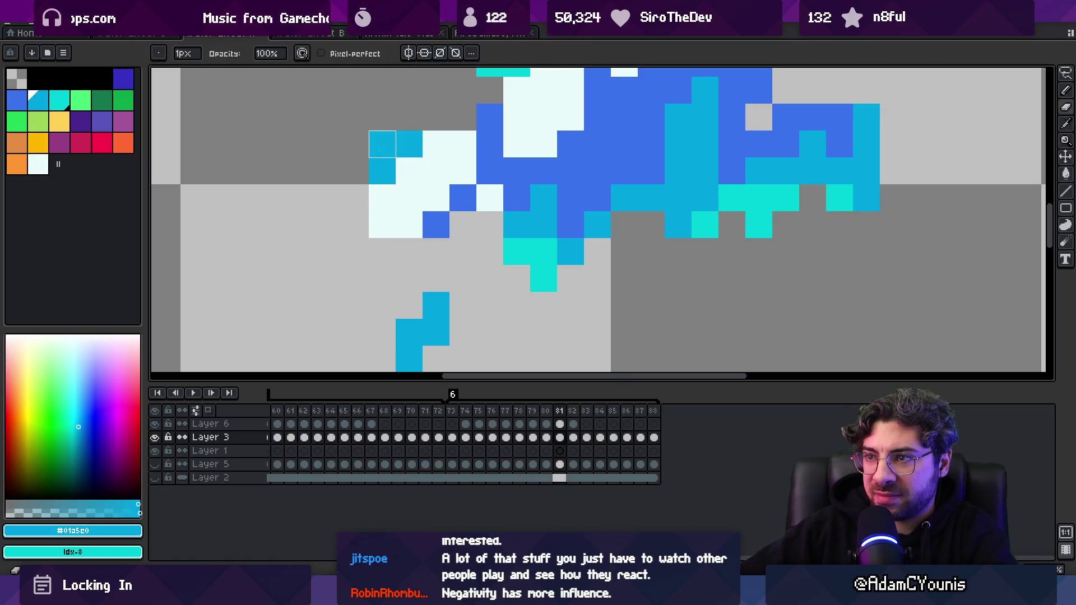
scroll(407, 161, down, 3)
scroll(420, 135, up, 5)
alt+click(353, 227)
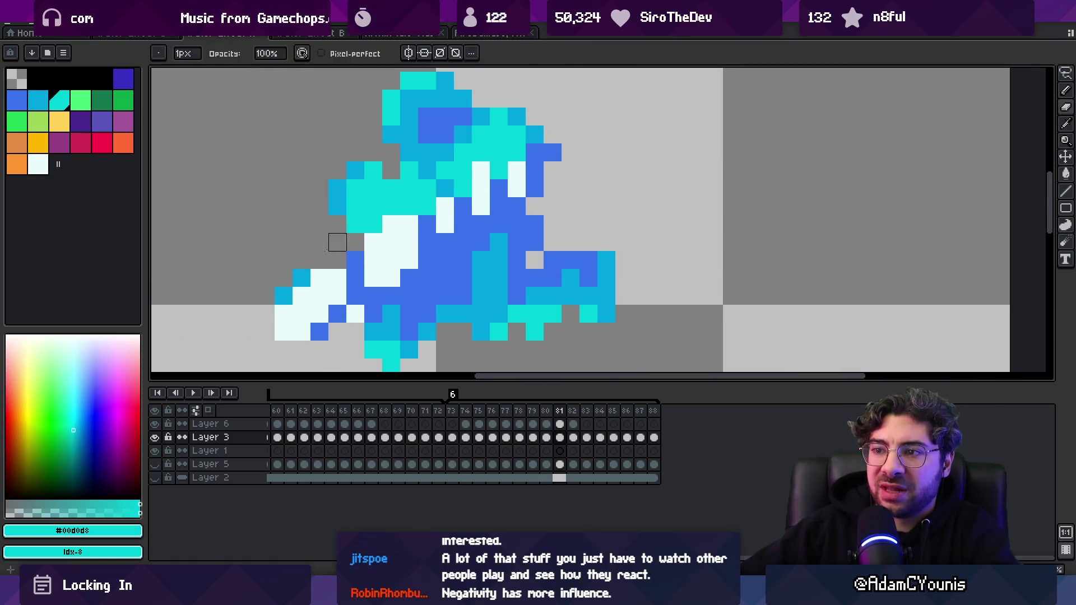
key(bracketleft)
click(305, 274)
scroll(334, 261, down, 5)
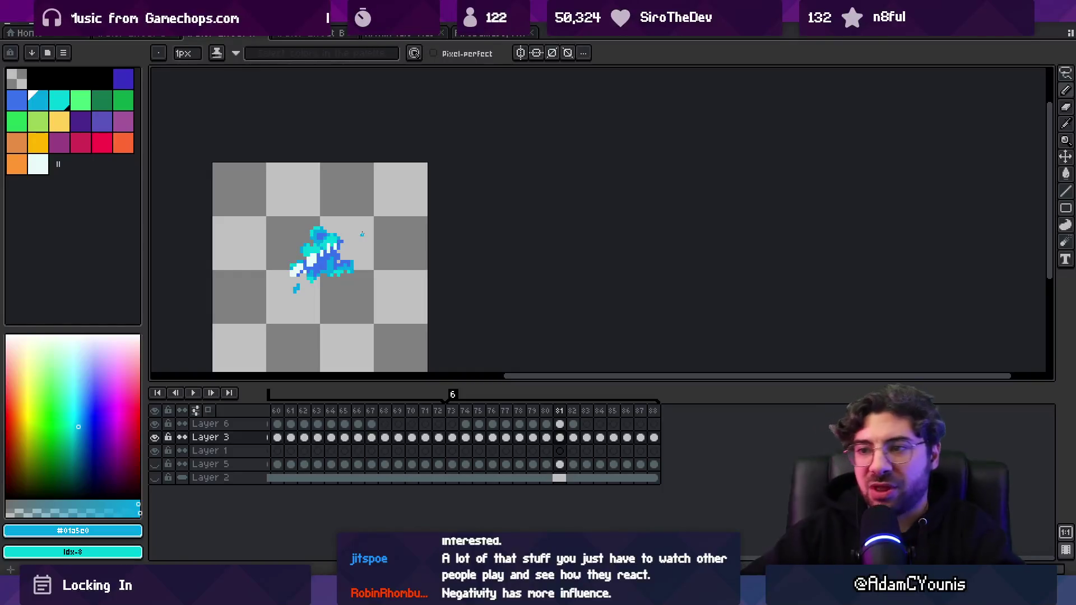
- Re-export the splash sprite sheets, overwriting the Water Effect Arc Splash files, and switch to Unity
key(ctrl+e)
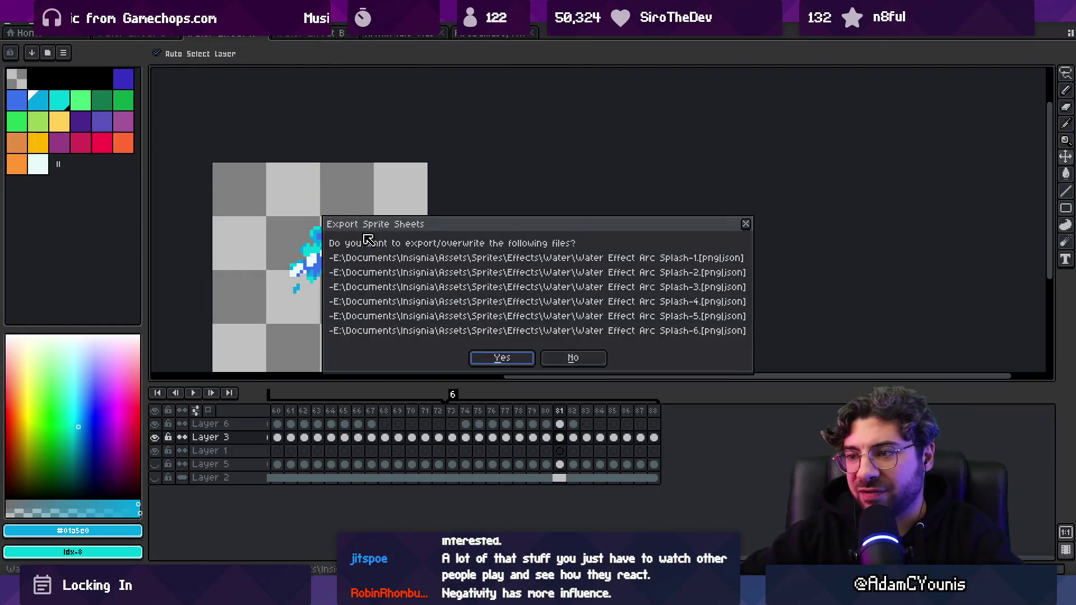
key(Return)
key(alt+Tab)
key(Right)
- Dash along the floor, climb the orange wall, and hop between ledges to watch the splashes
key(Left)
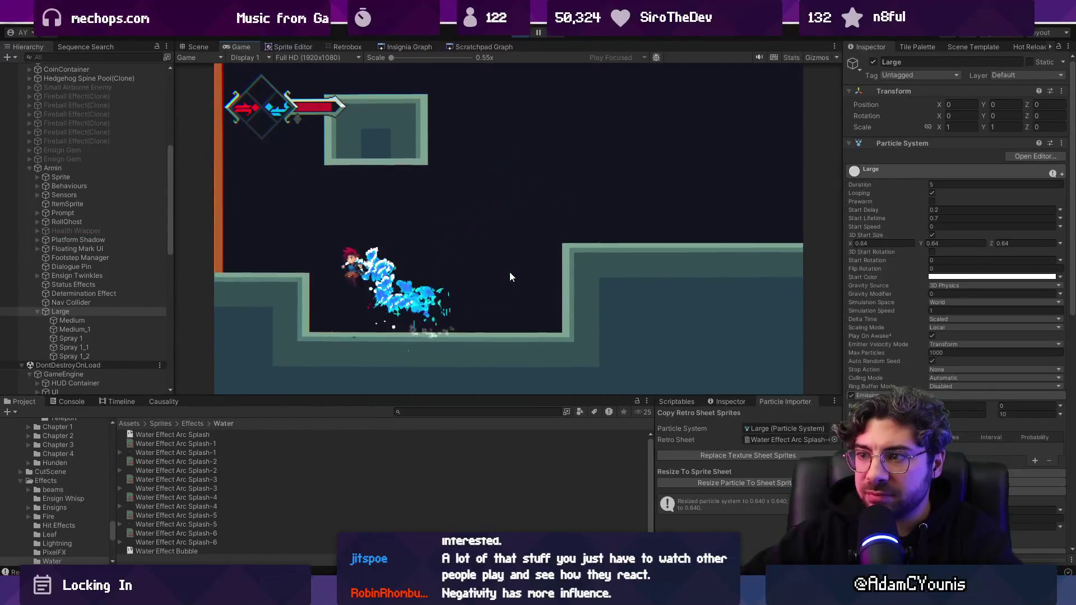
key(space)
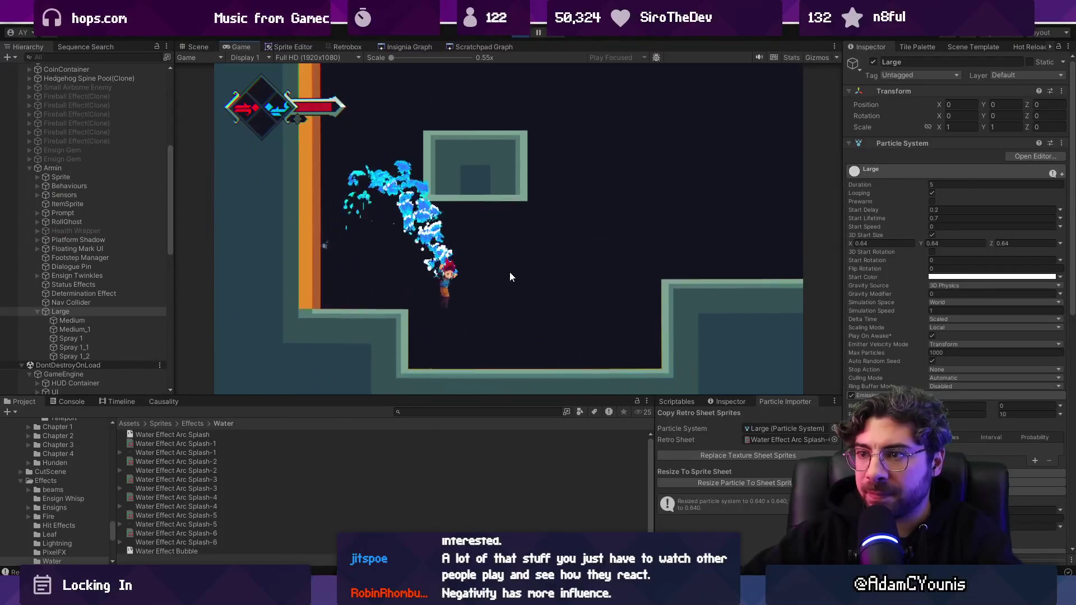
key(Right)
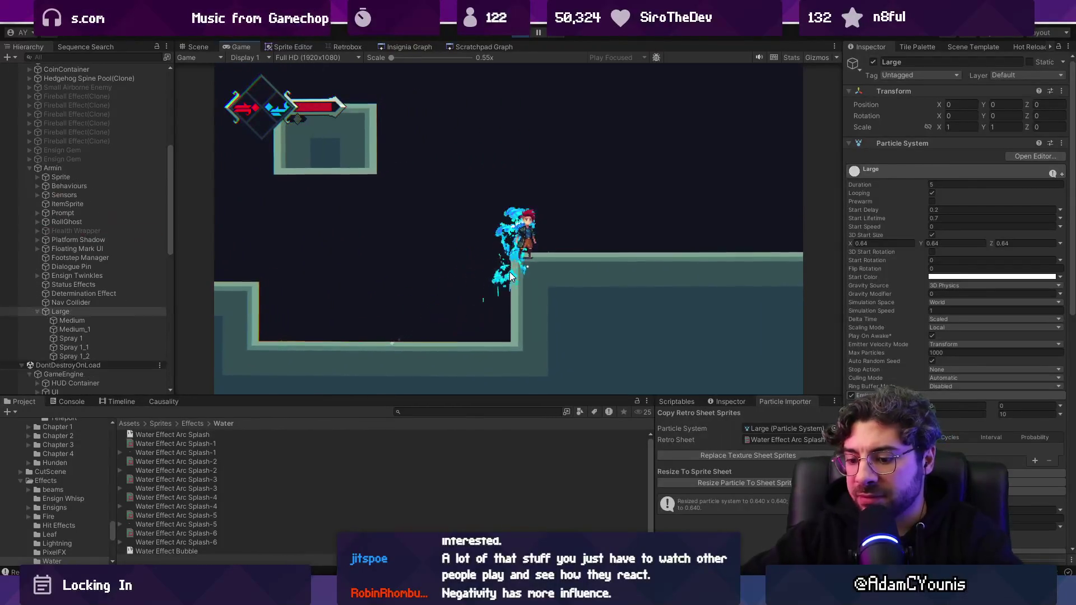
key(Right)
key(Left)
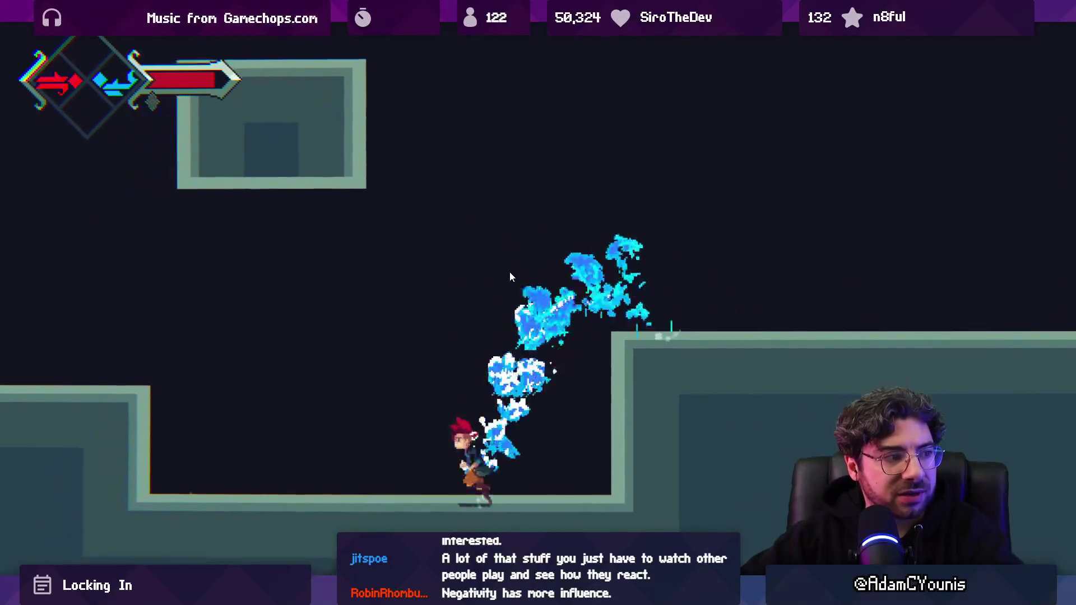
key(Left)
key(Up)
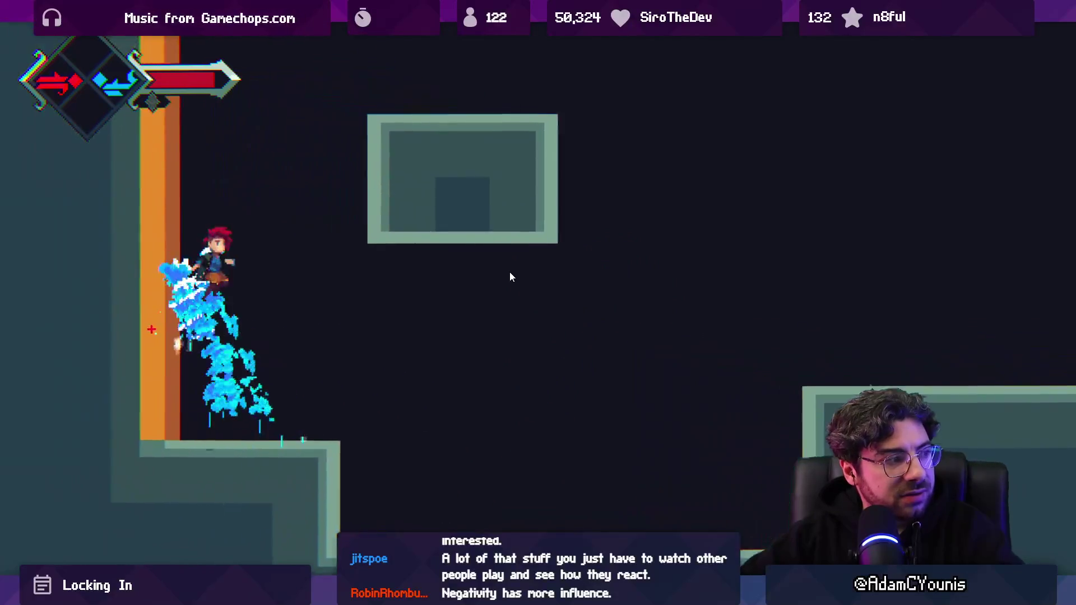
key(Right)
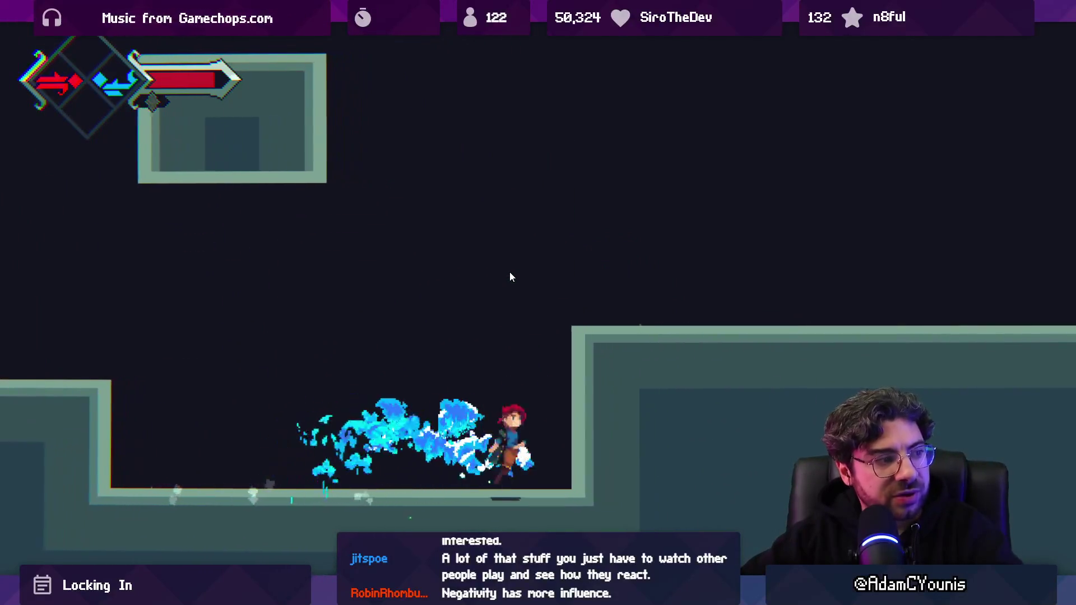
key(Up)
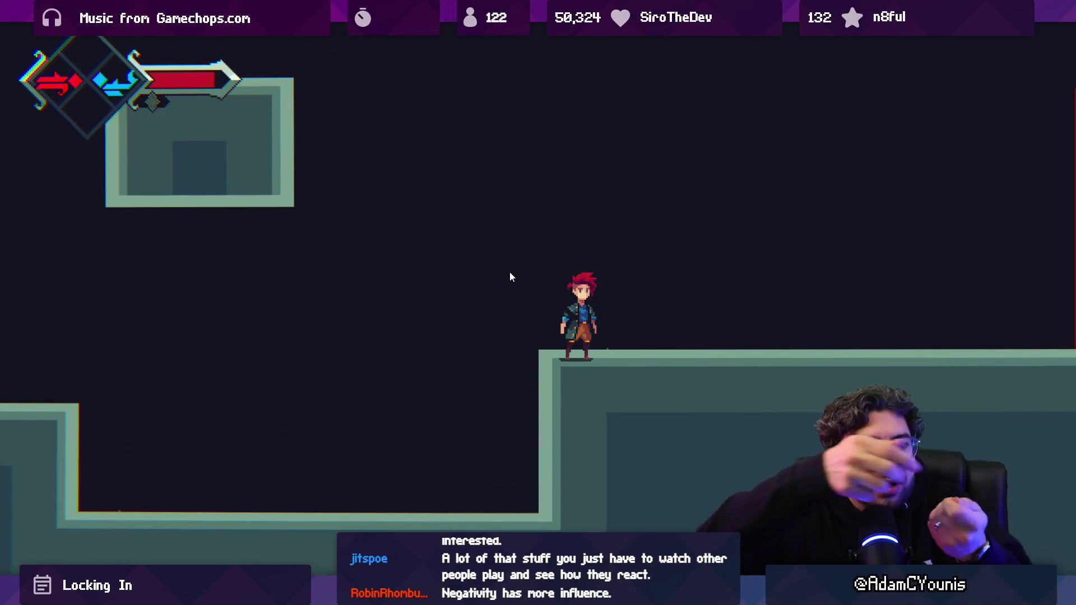
key(Right)
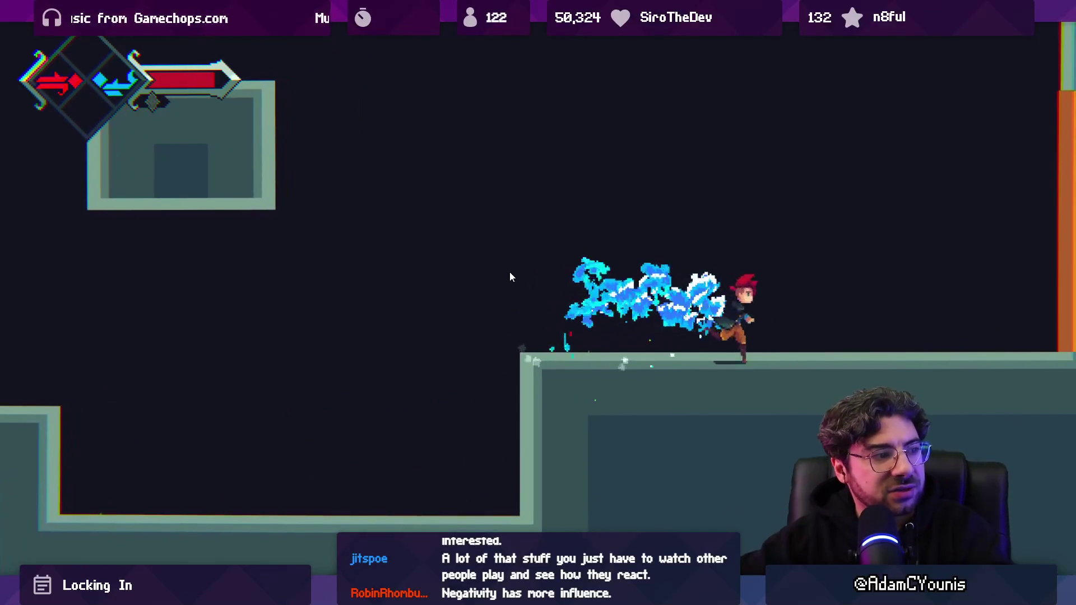
key(Left)
key(Up)
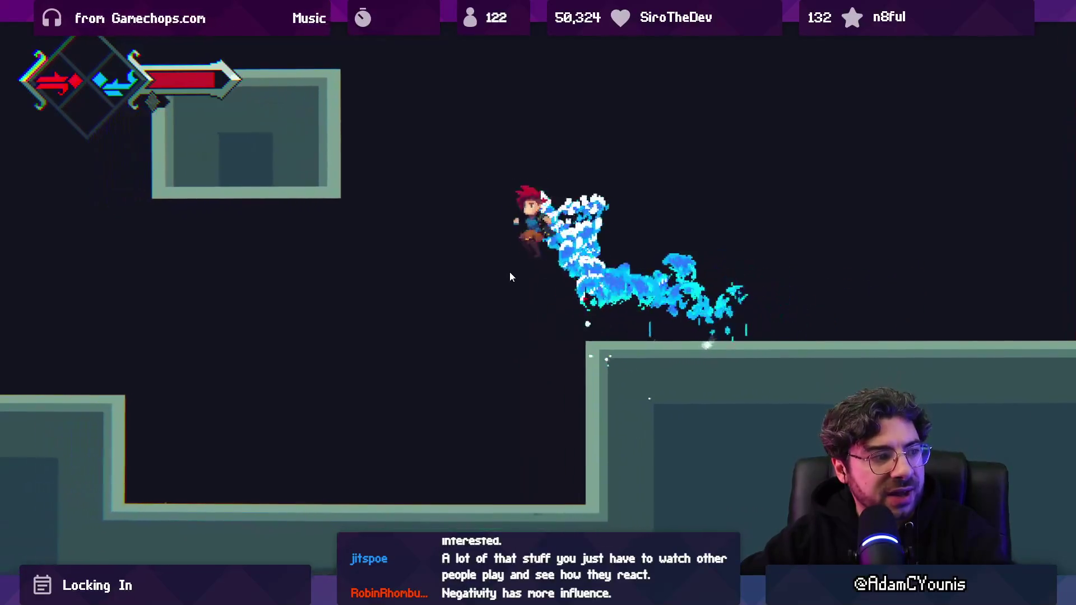
key(Down)
key(Left)
key(Right)
key(Up)
key(Left)
key(Up)
key(Right)
- Keep running and jumping between the left and right ledges, then exit the maximized Game view
key(Up)
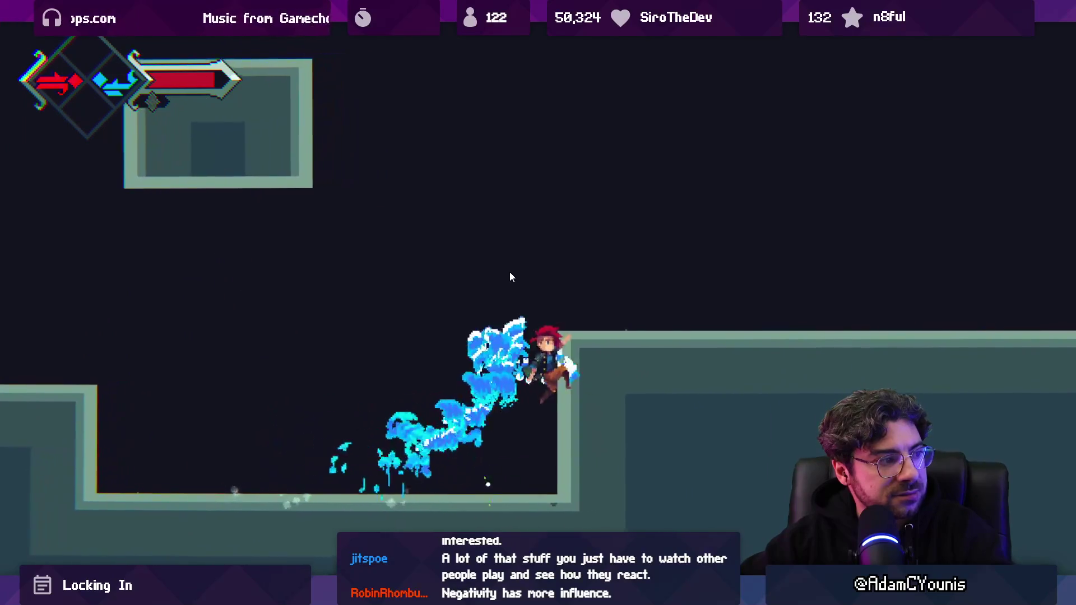
key(Right)
key(Left)
key(Up)
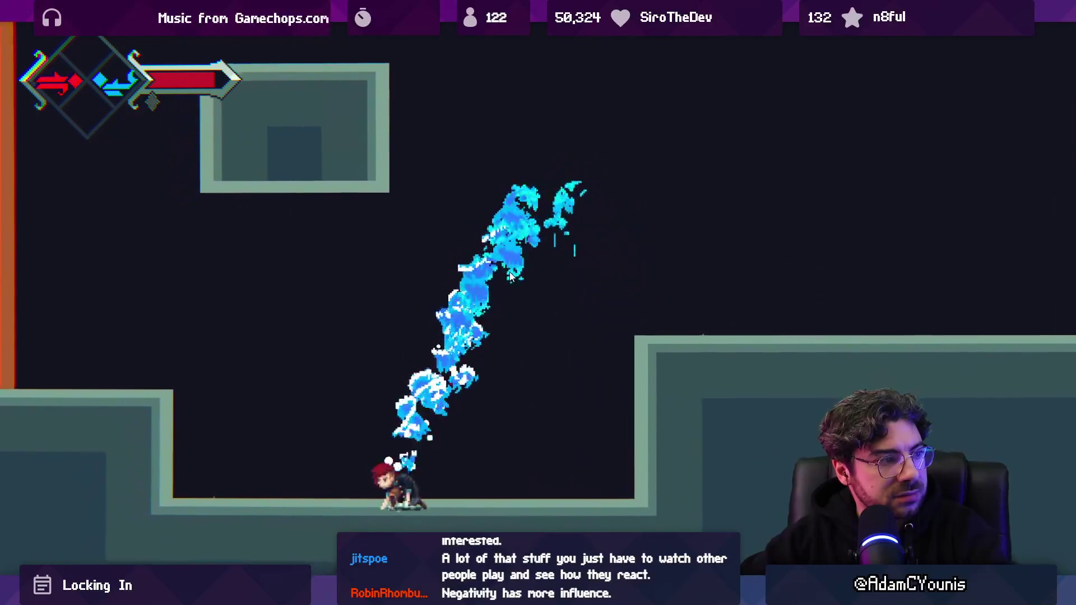
key(Right)
key(Up)
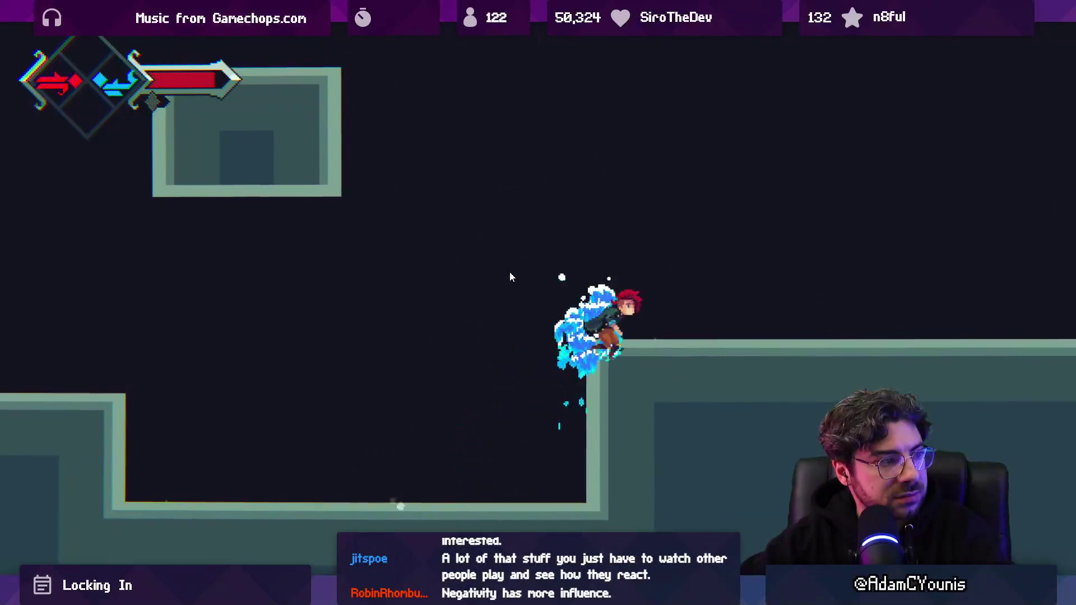
key(Right)
key(Left)
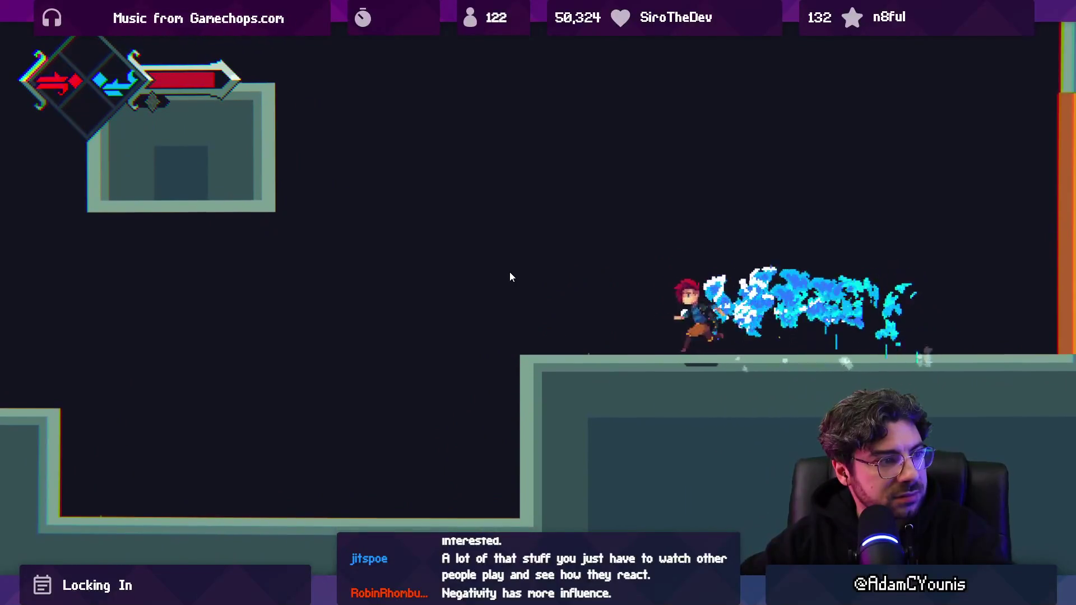
key(Up)
key(Left)
key(Right)
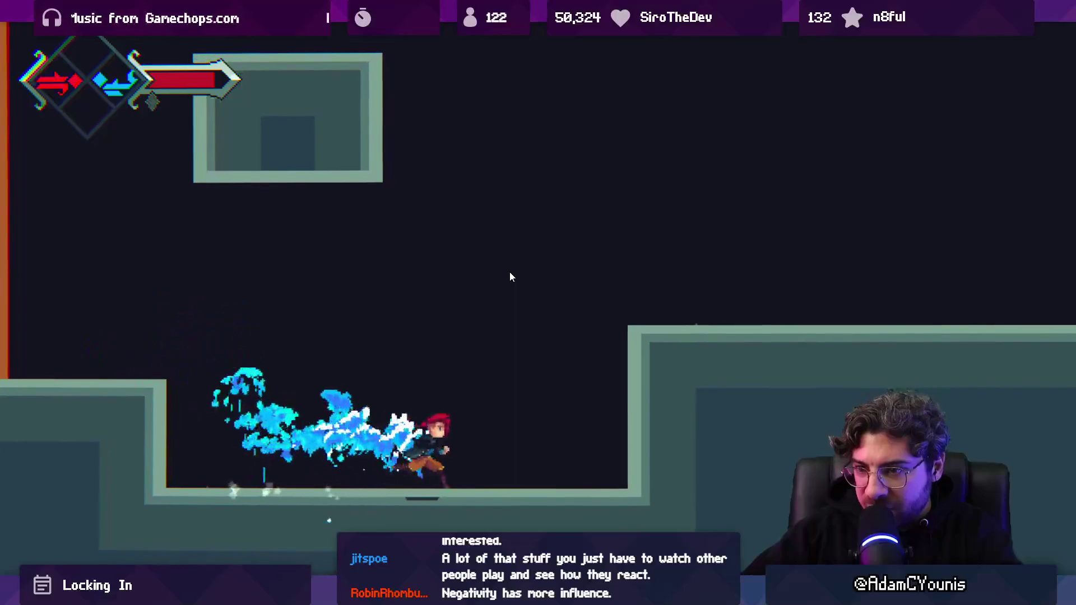
key(Up)
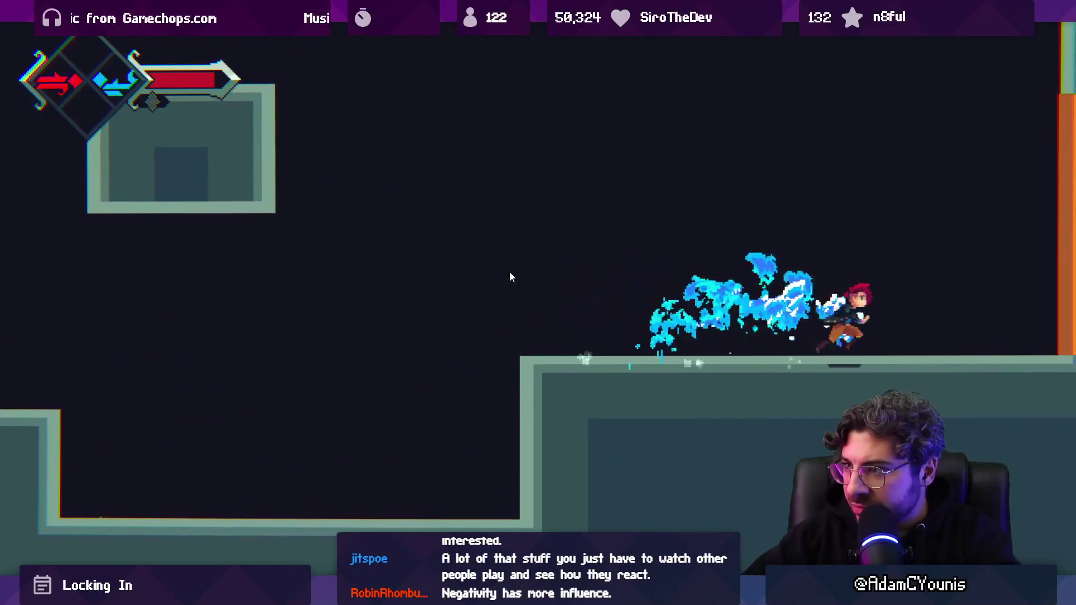
key(Right)
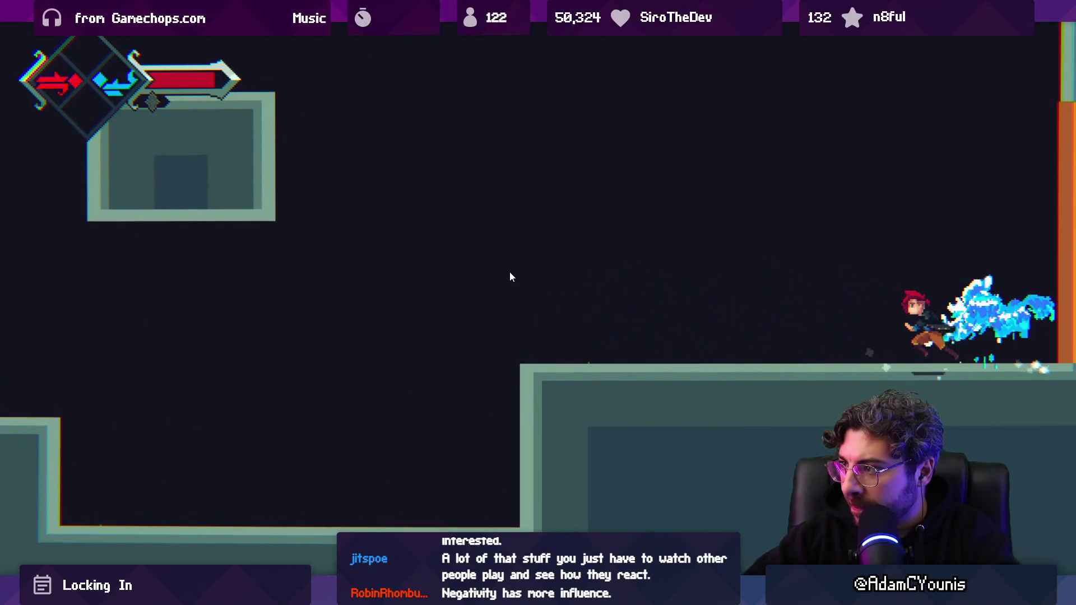
key(Left)
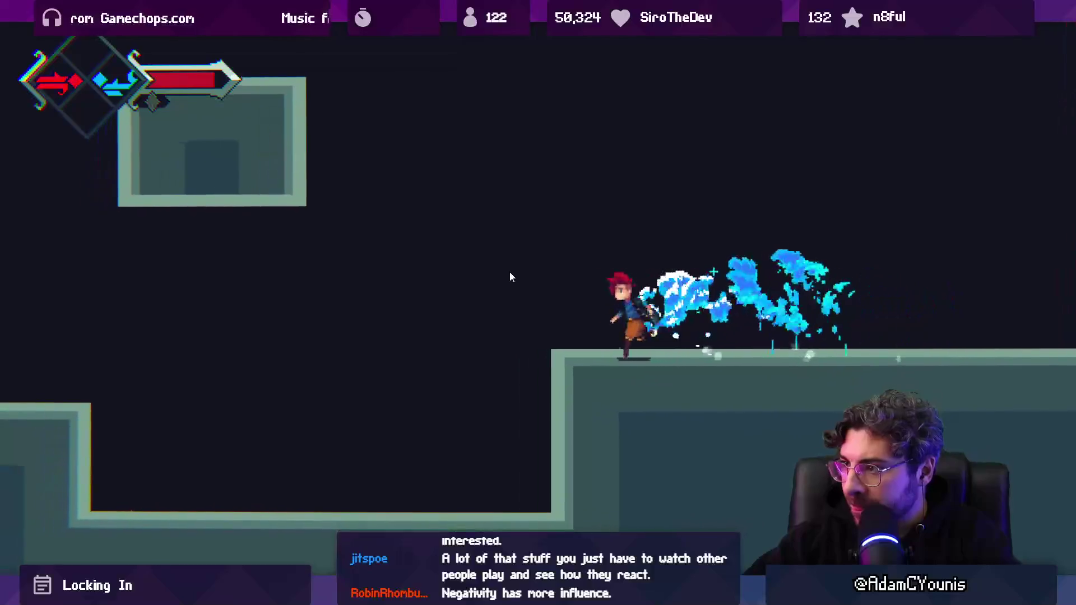
key(Up)
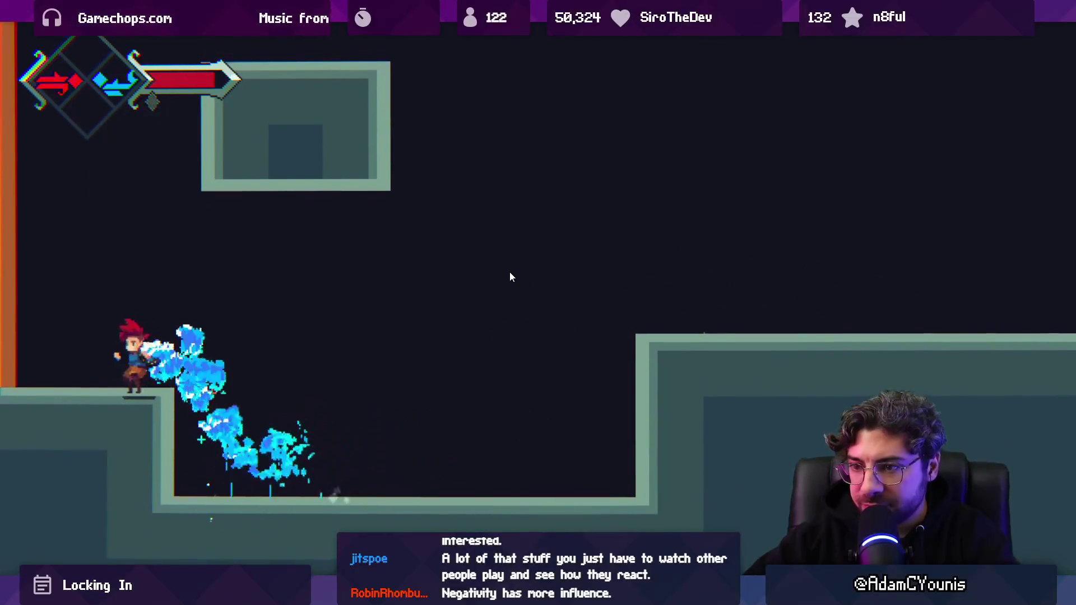
key(Right)
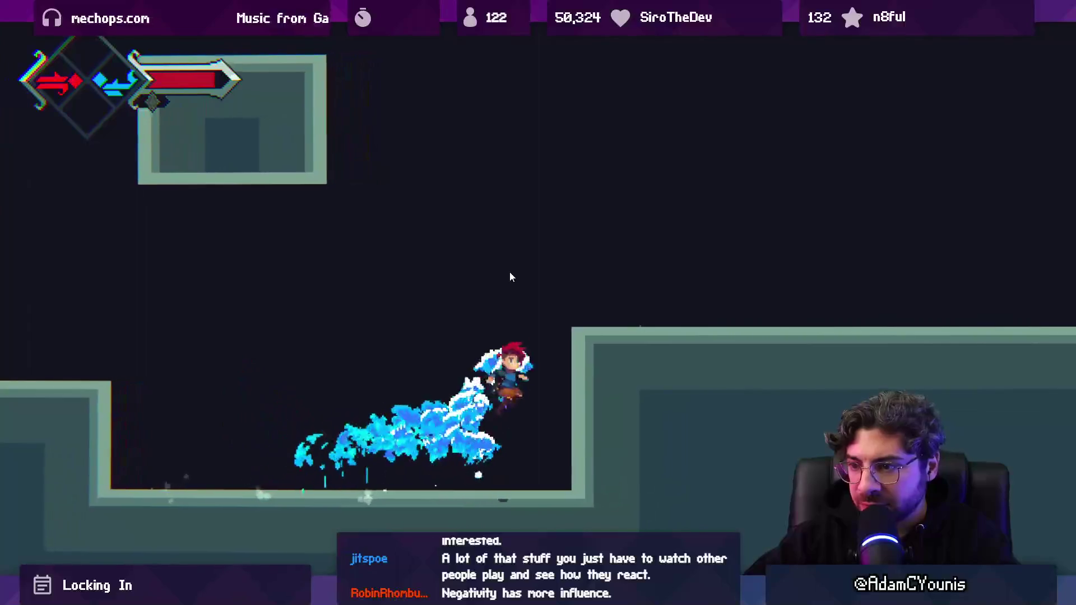
key(Up)
key(Left)
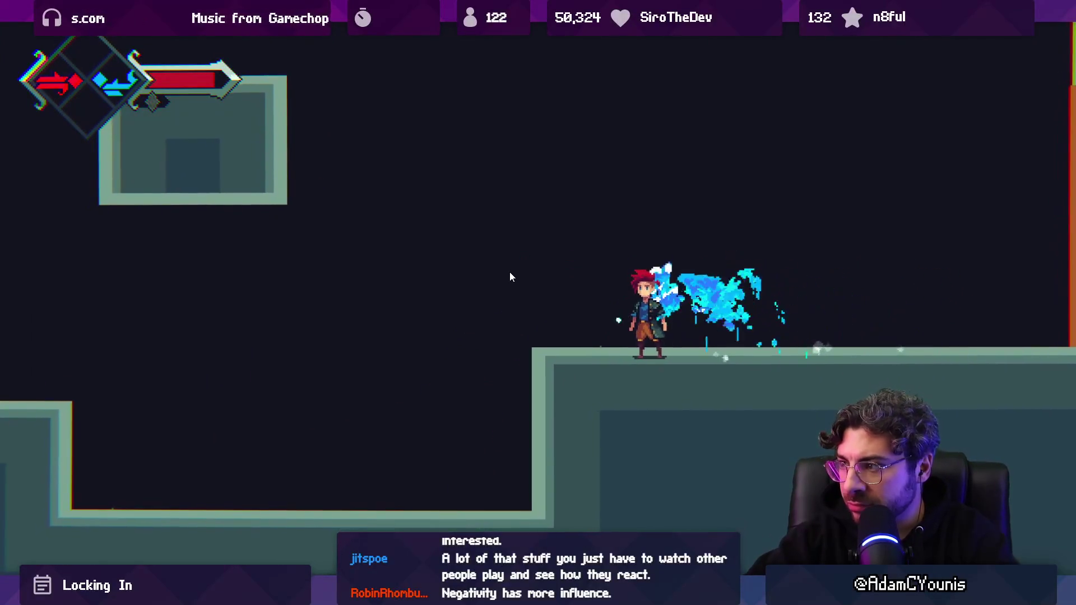
key(shift+space)
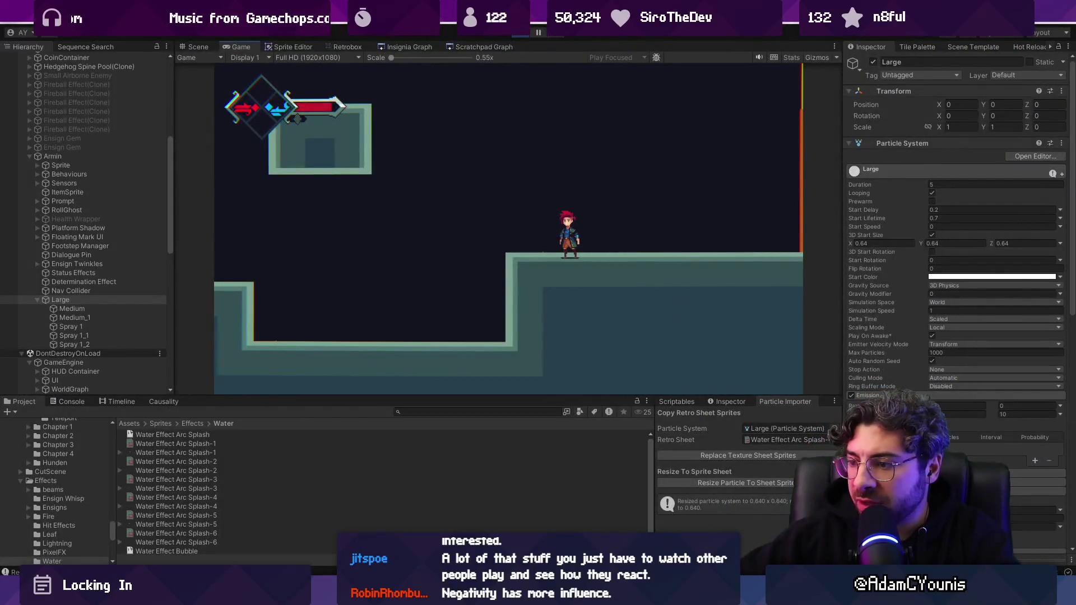
key(alt+Tab)
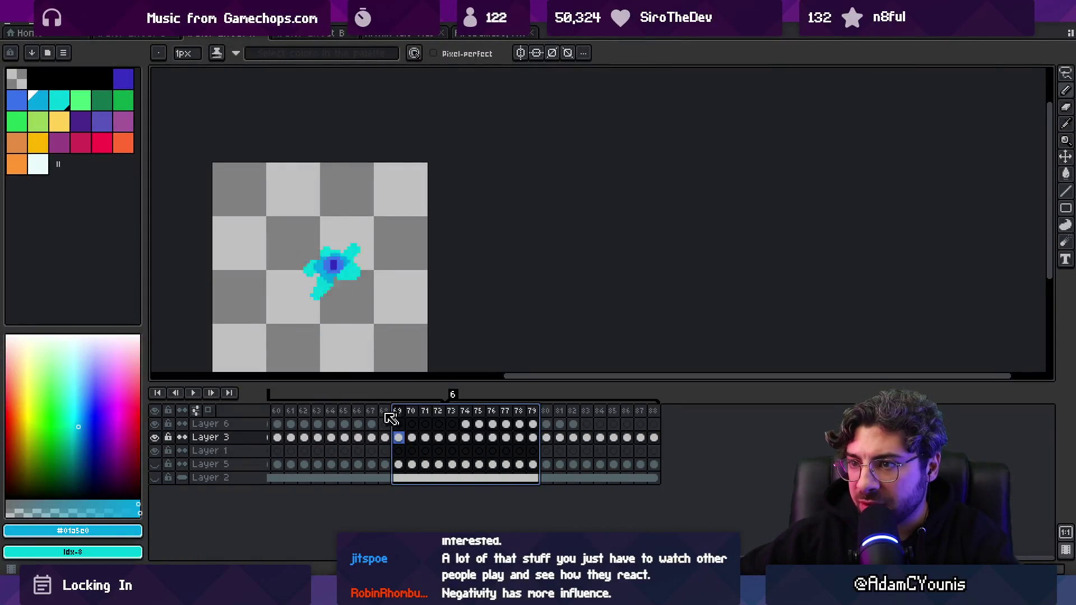
- Scrub the timeline to frame 29 and pick Layer 1 from the canvas
drag(495, 410, 653, 404)
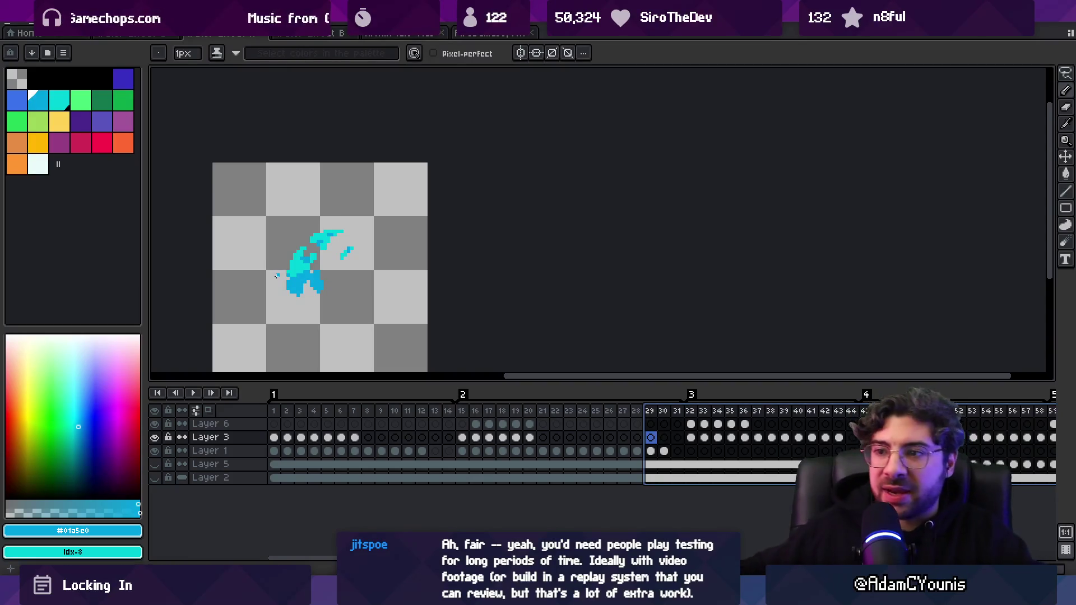
mouse_move(646, 413)
mouse_down()
mouse_move(595, 414)
mouse_move(643, 418)
mouse_up()
key(v)
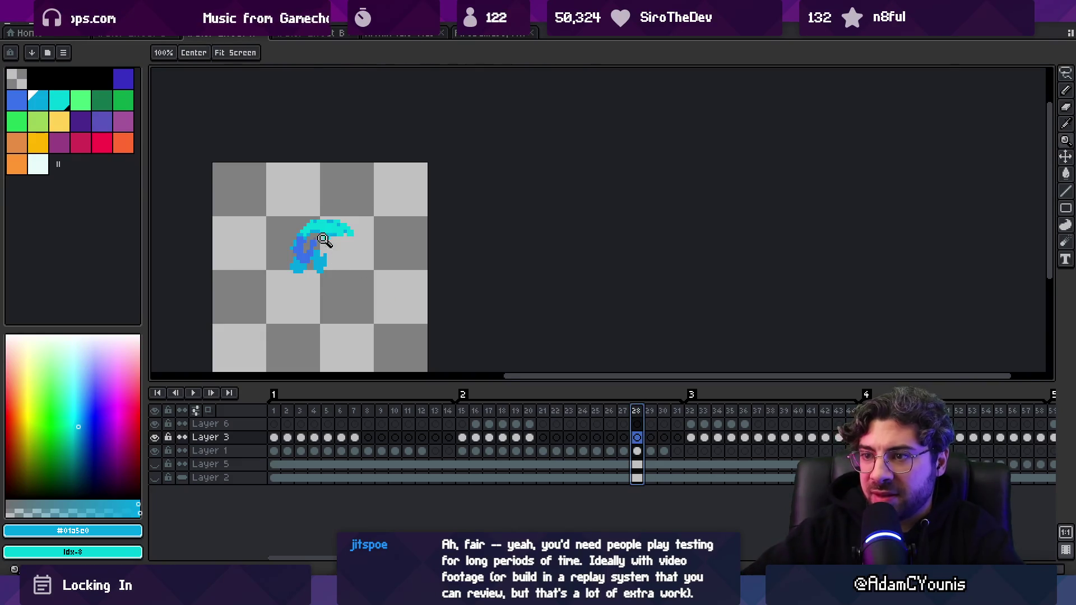
scroll(339, 236, up, 1)
click(339, 235)
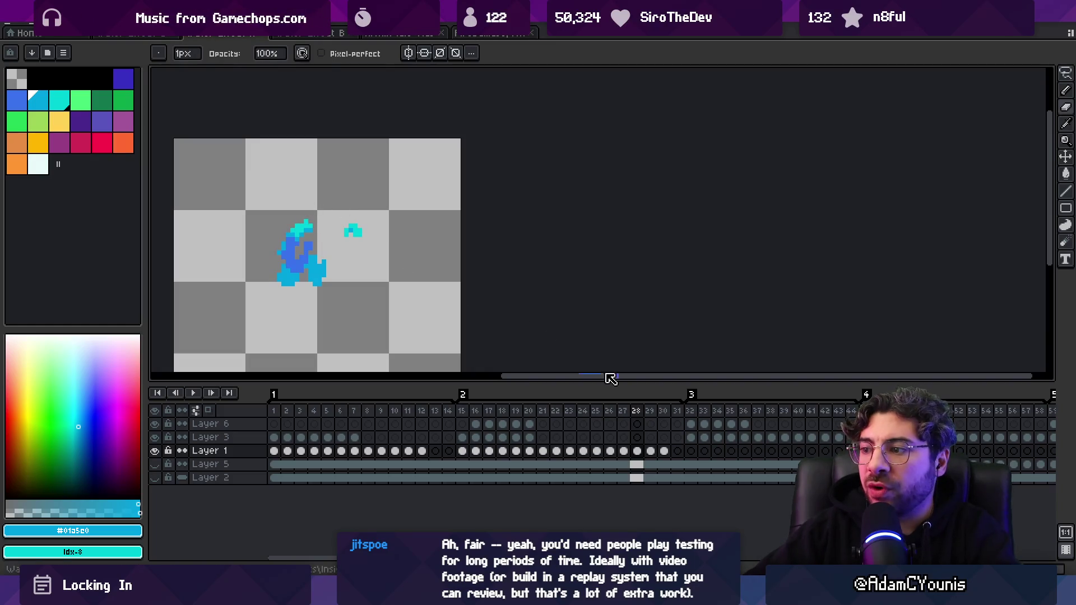
click(652, 412)
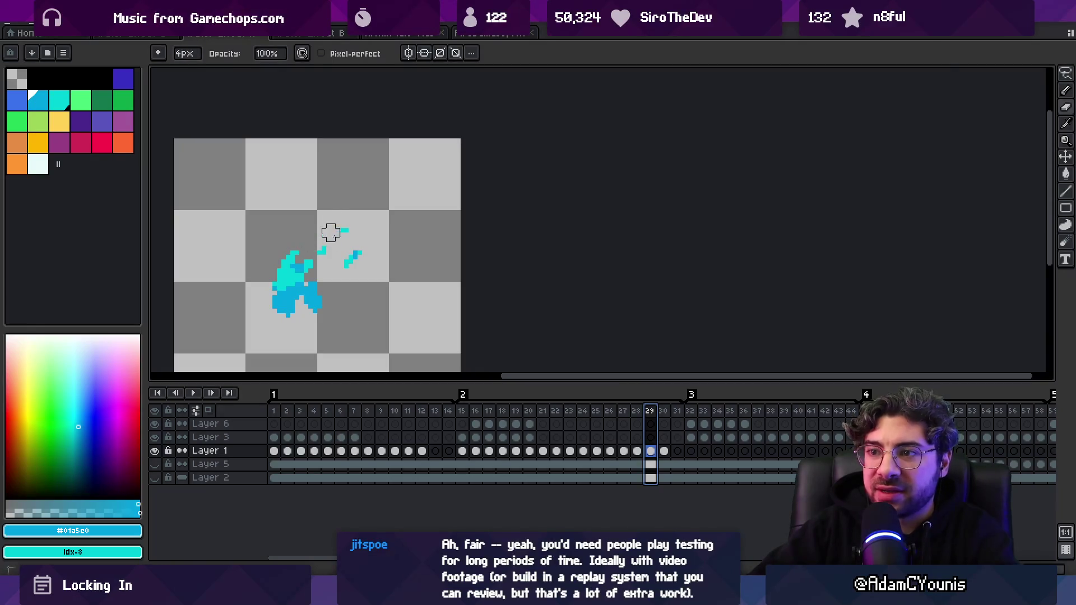
mouse_move(649, 419)
mouse_down()
mouse_move(637, 420)
mouse_move(663, 418)
mouse_move(630, 413)
mouse_move(650, 414)
mouse_up()
- Delete the stray cyan streak on frame 29, then retouch frame 28 with brush and pencil
key(i)
key(m)
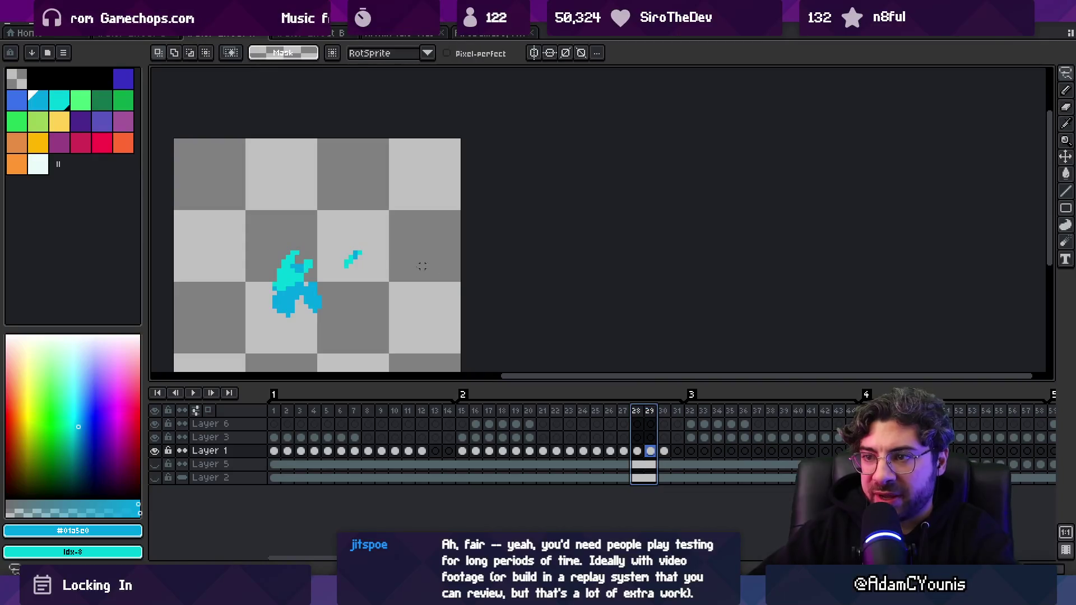
drag(324, 213, 381, 281)
key(Delete)
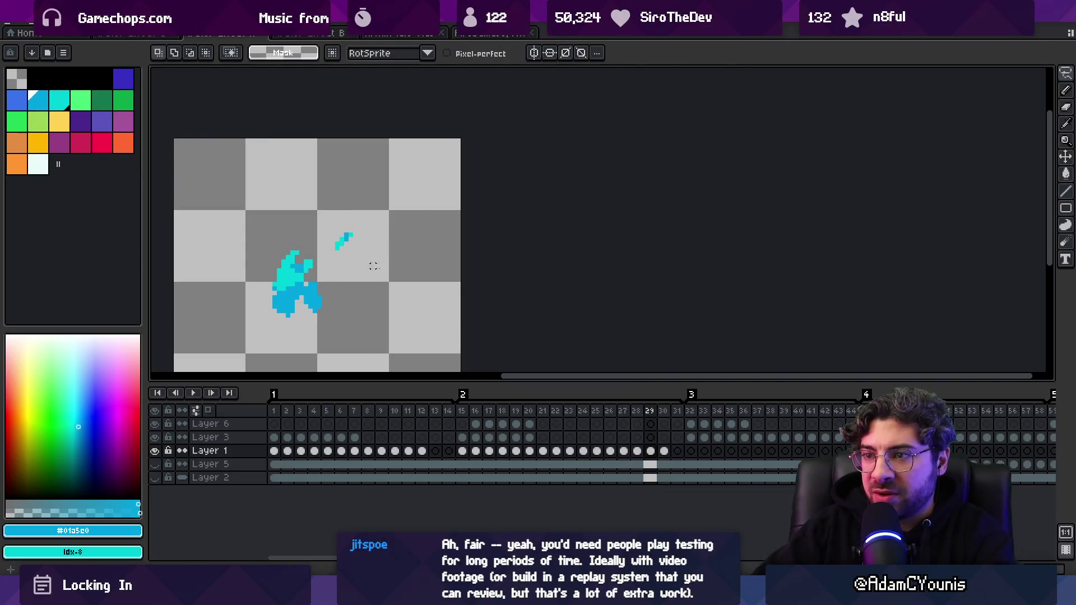
key(b)
mouse_move(633, 413)
mouse_down()
mouse_move(653, 414)
mouse_move(637, 413)
mouse_up()
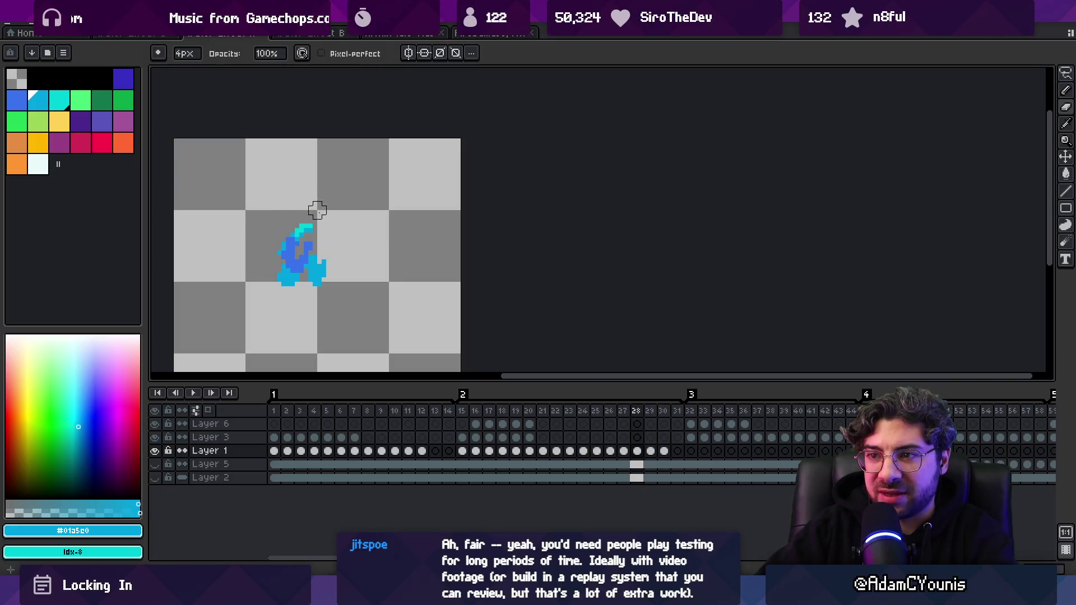
key(i)
key(b)
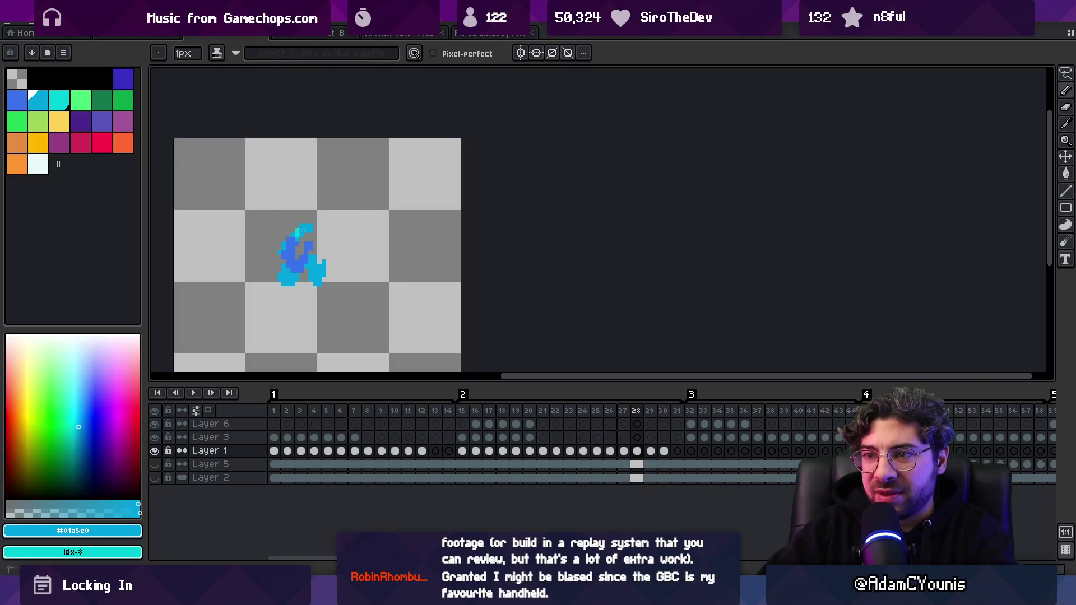
- Flip back and forth between splash frames 27 and 28 to compare them, ending on 28
key(i)
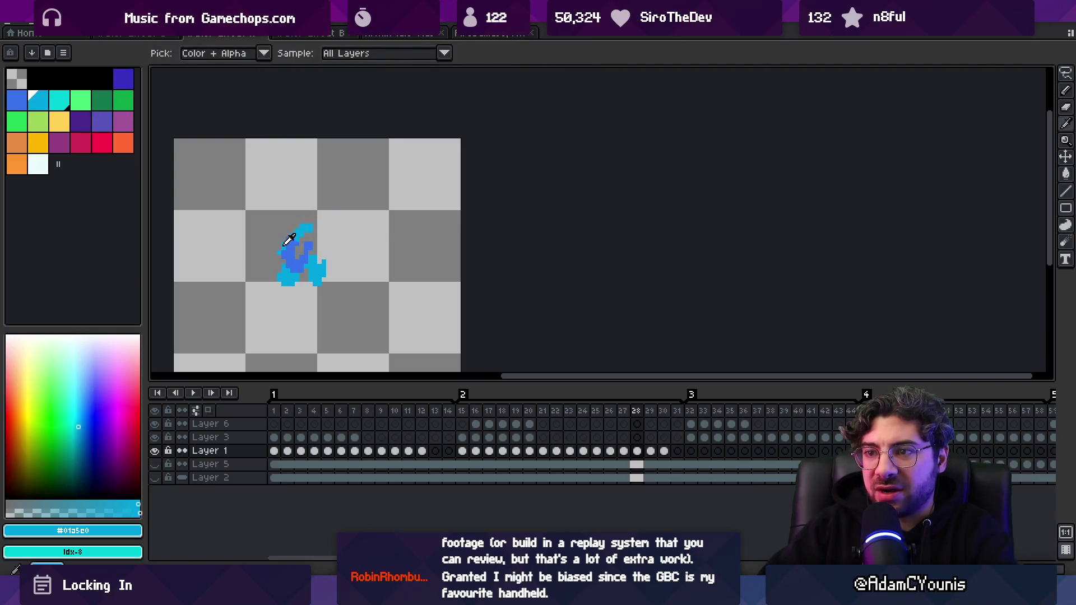
key(b)
key(Left)
key(Right)
key(Left)
key(Right)
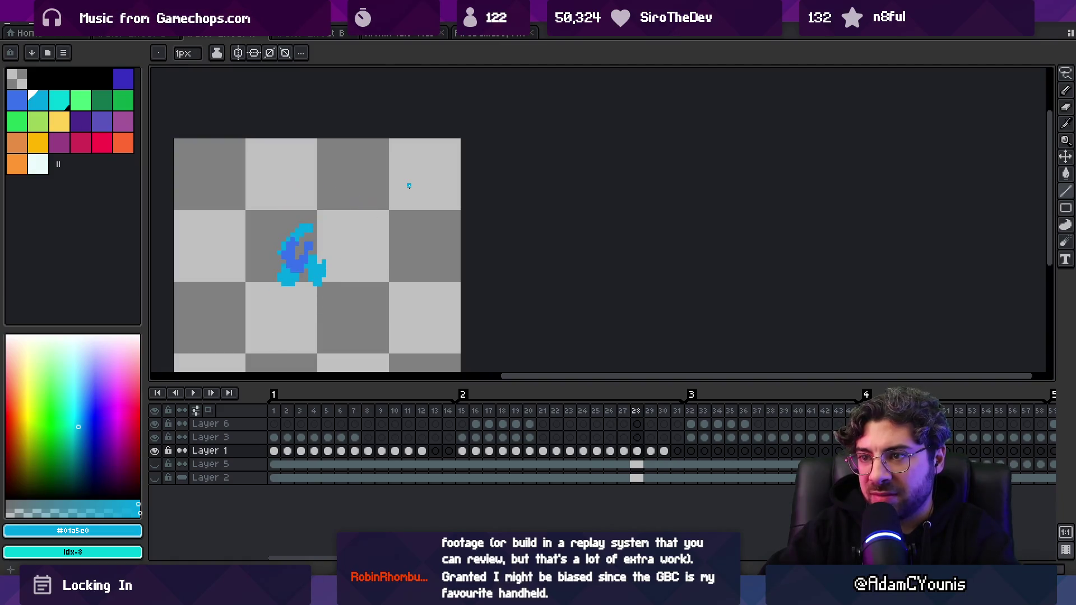
key(Left)
key(Right)
key(Left)
key(Right)
key(Left)
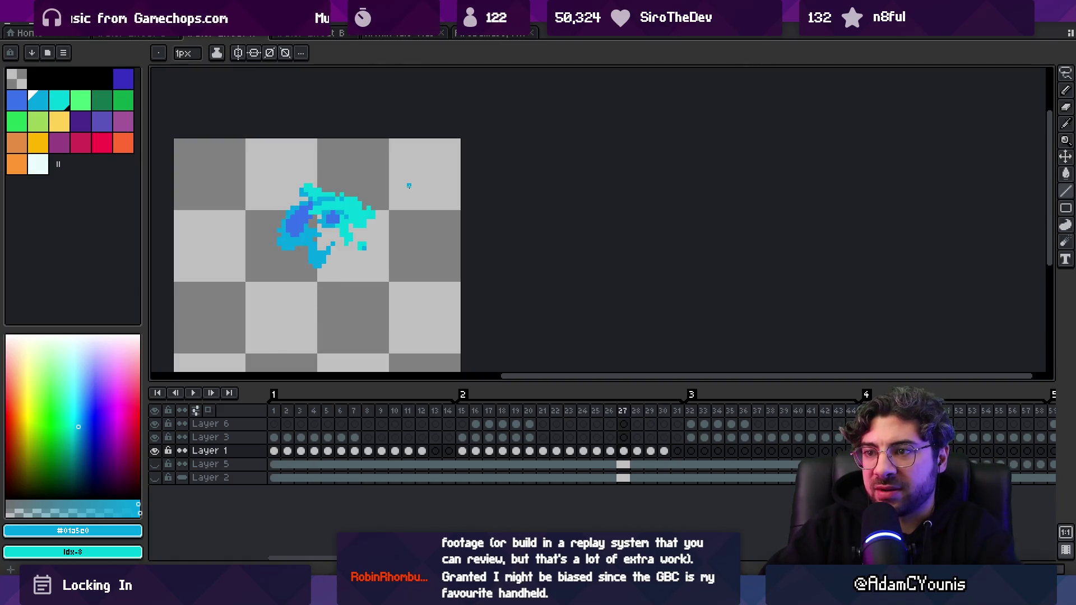
key(Right)
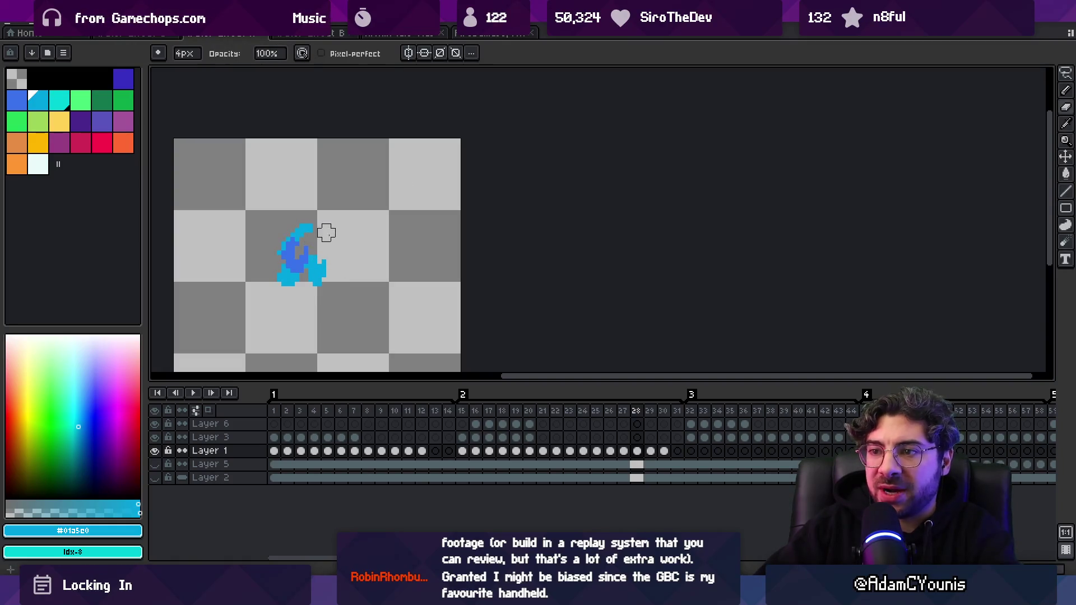
- Erase the stray speck from frame 28 with a 2px eraser, checking it against frames 27 and 29
key(Left)
key(Right)
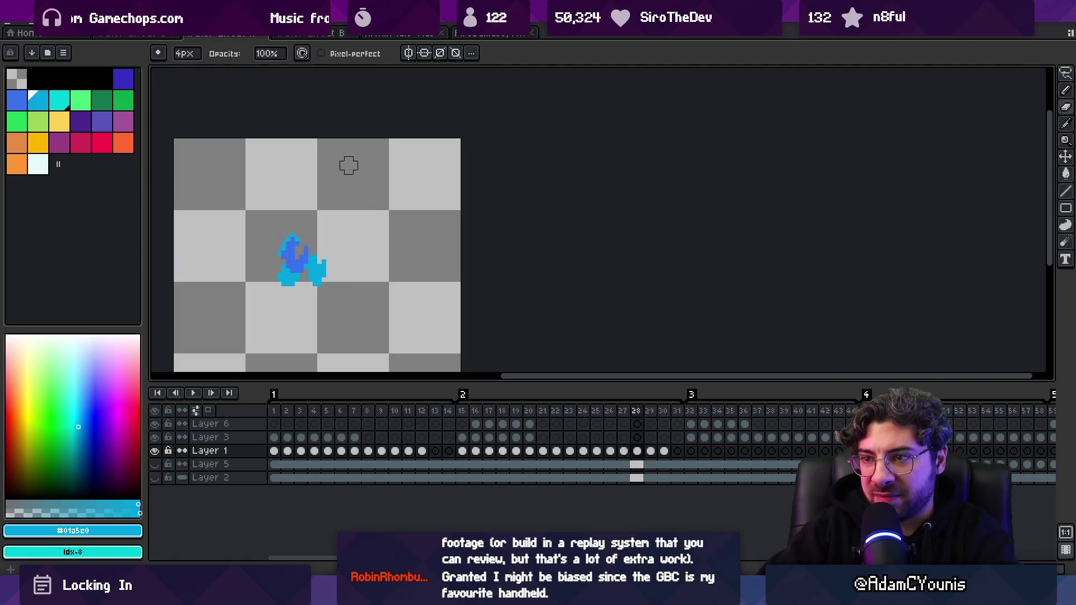
key(b)
key(e)
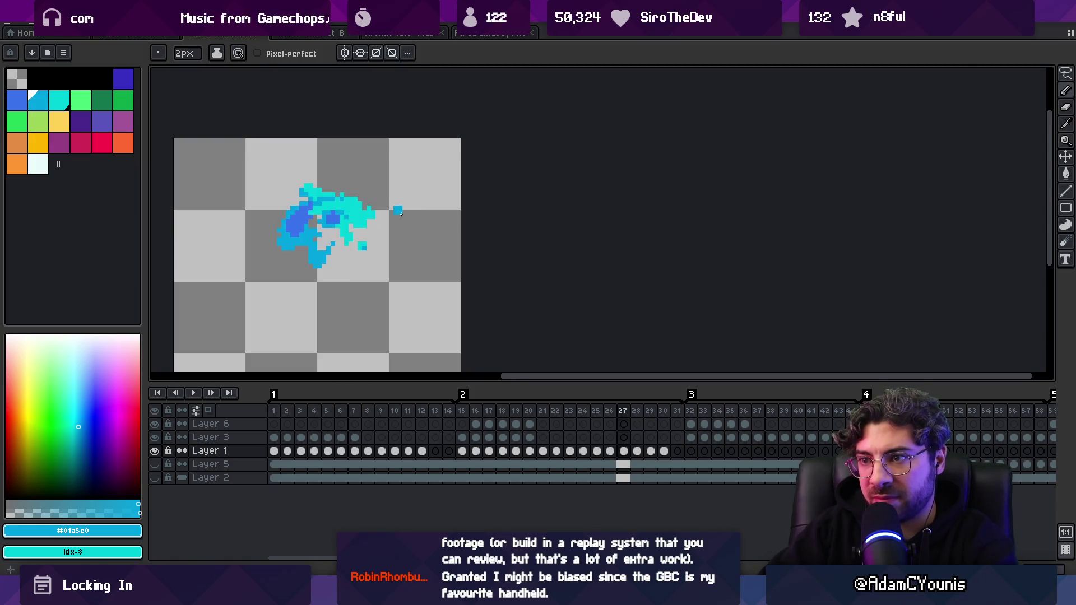
key(Right)
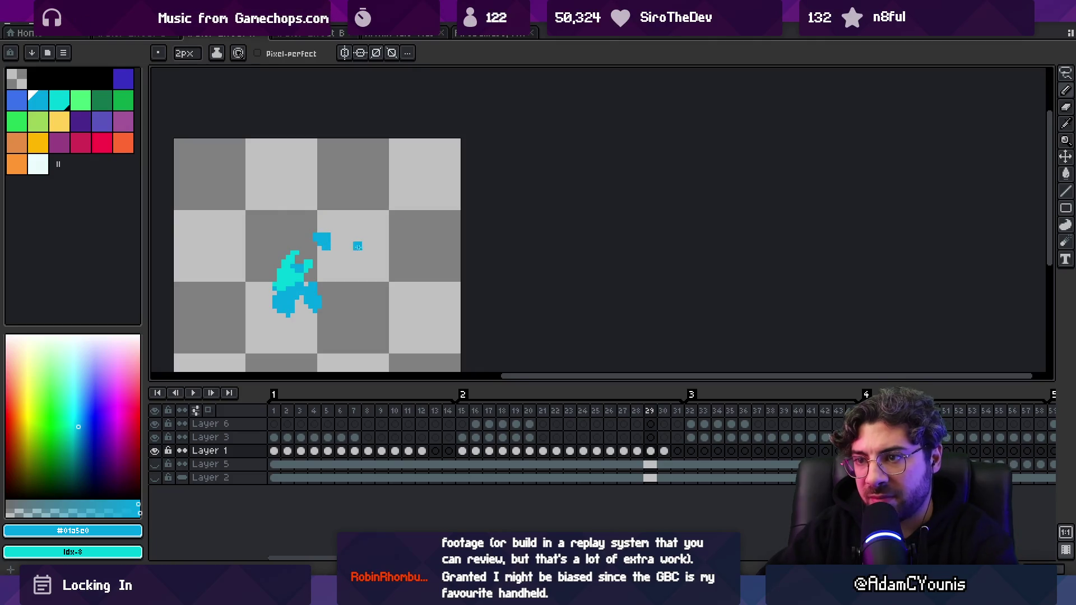
key(Left)
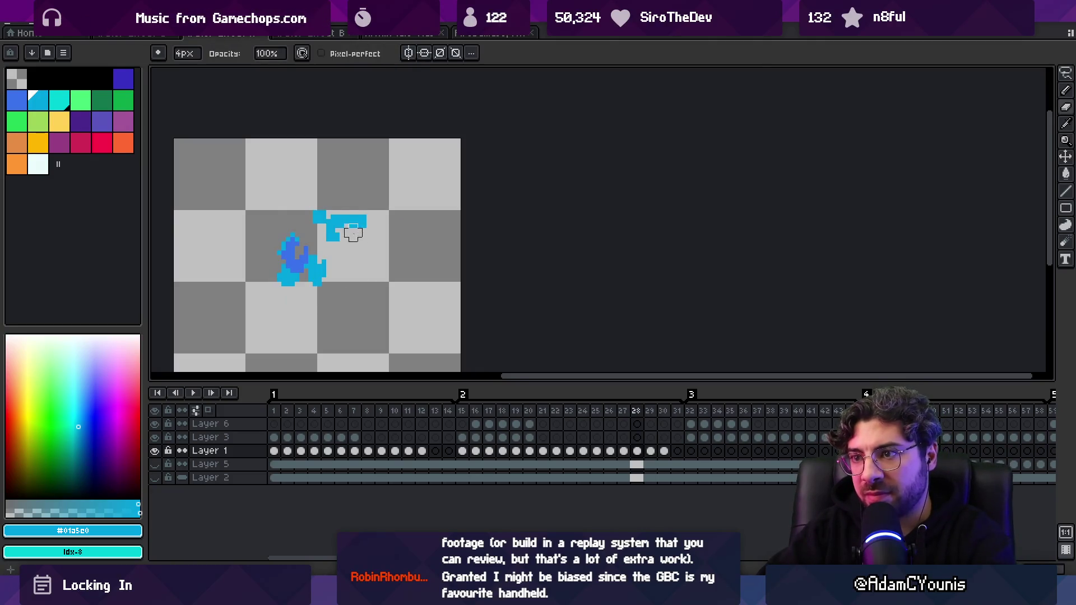
- Step through frames 22 to 28, then turn on Onion Skin in the timeline
key(Left)
key(Left)
key(Left)
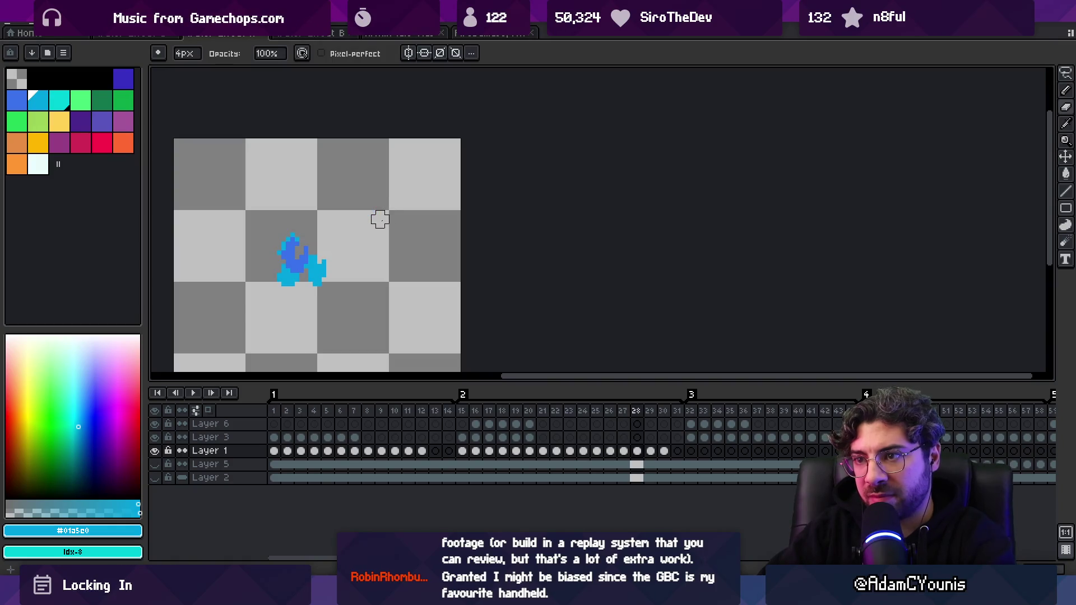
key(Right)
key(Right)
key(Right)
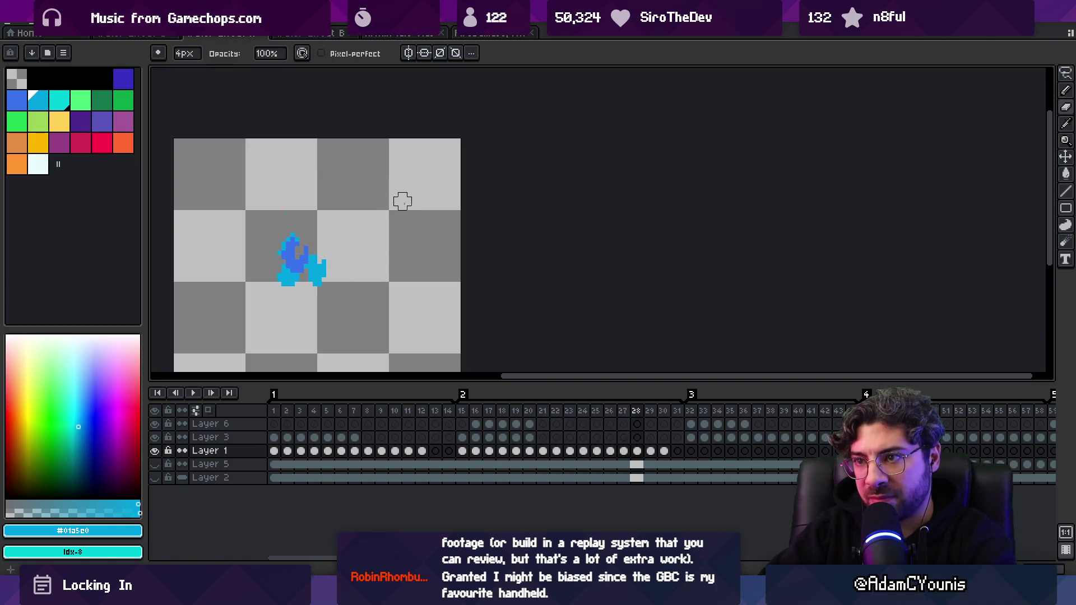
key(i)
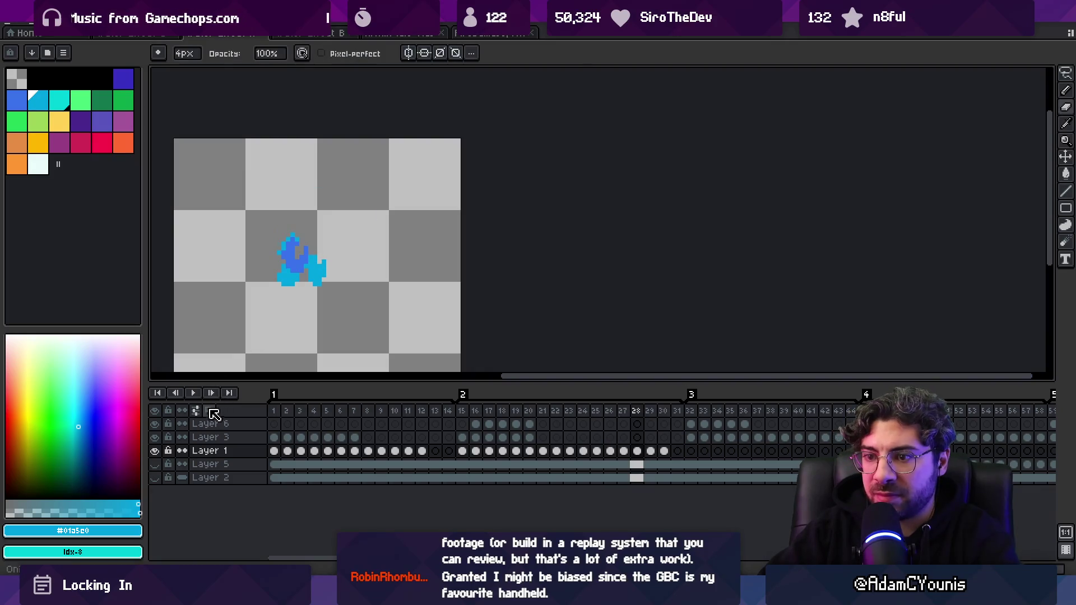
click(211, 412)
key(e)
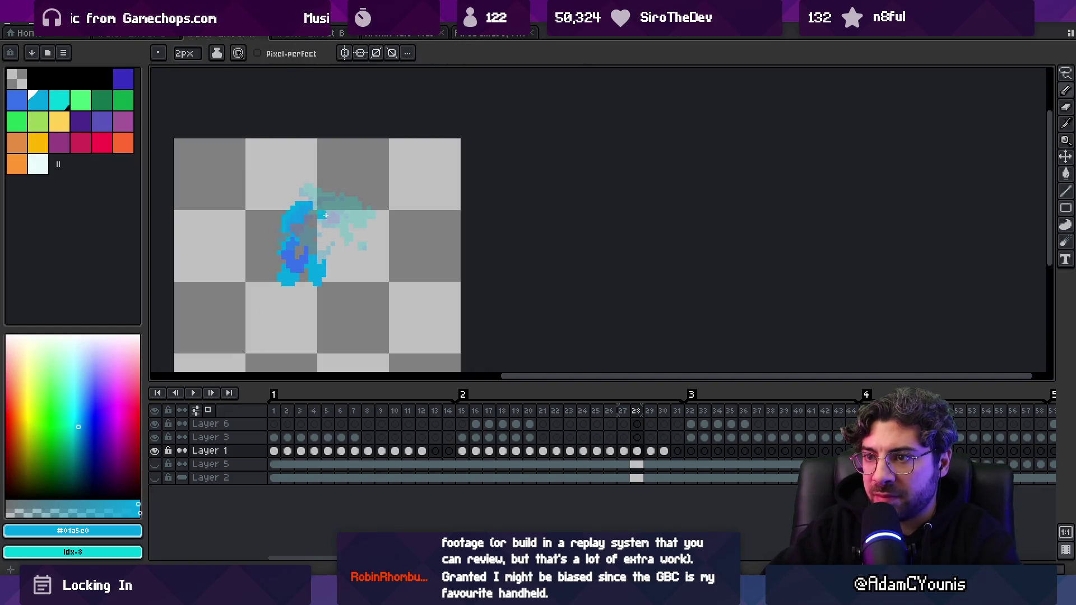
- Erase the upper splash pixels on frame 28, then touch up frame 30 with cyan pencil and eraser
drag(306, 204, 288, 233)
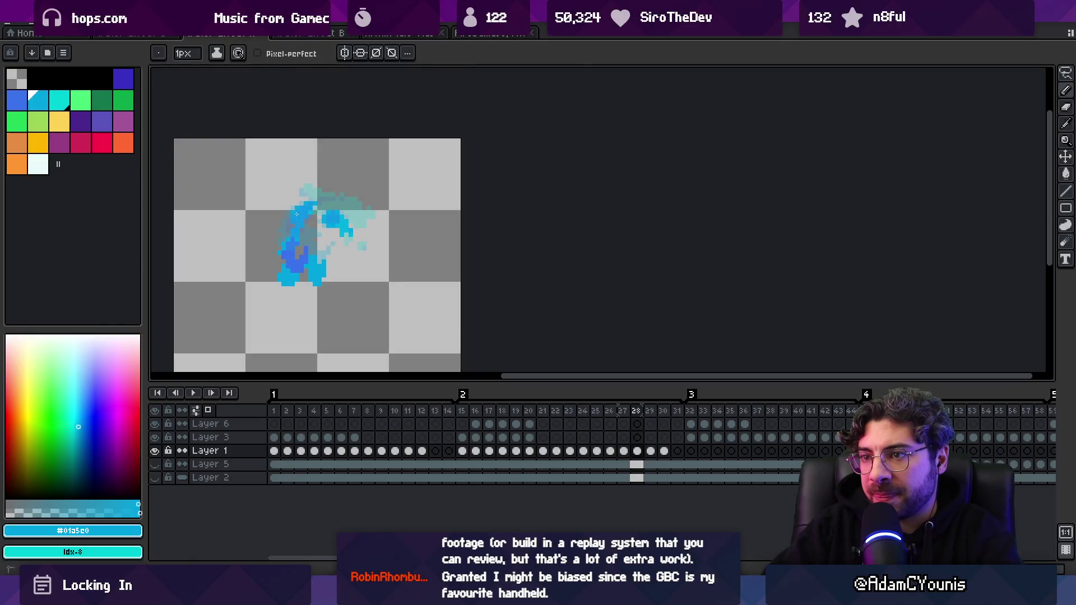
key(Right)
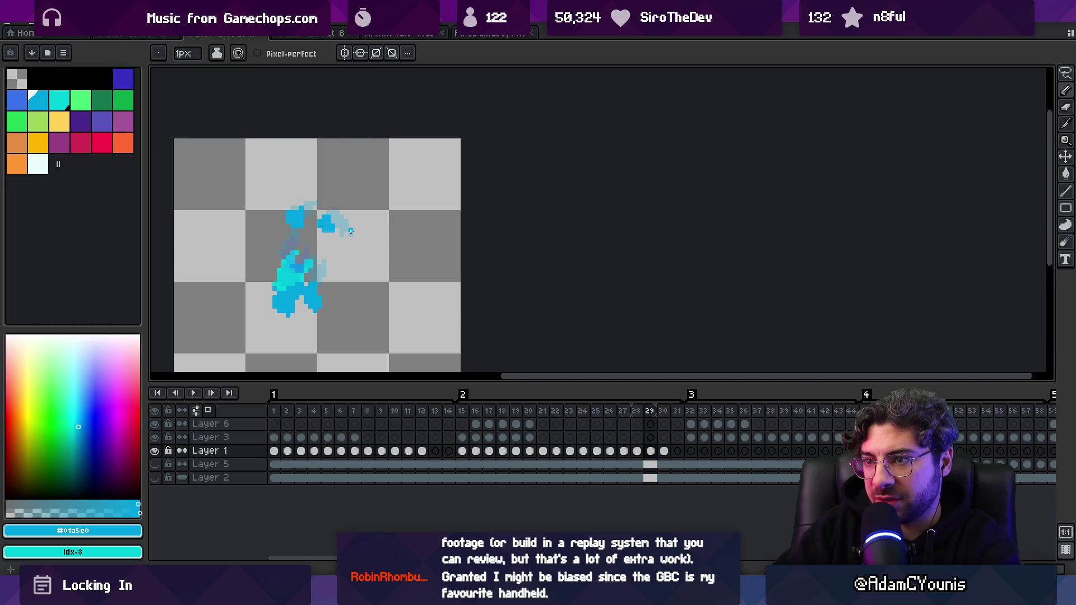
key(Right)
click(59, 99)
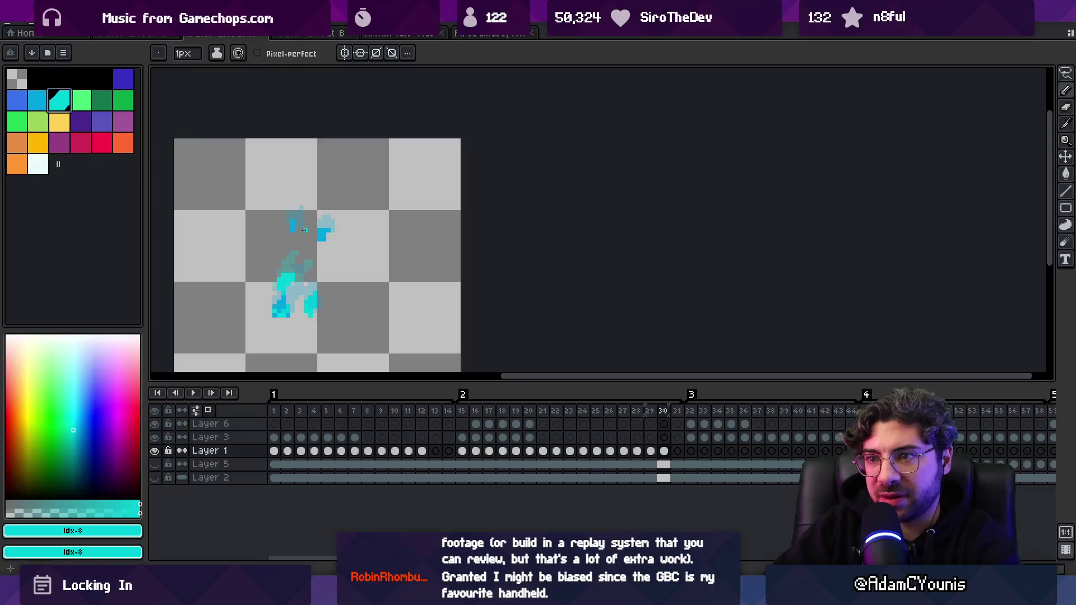
click(292, 226)
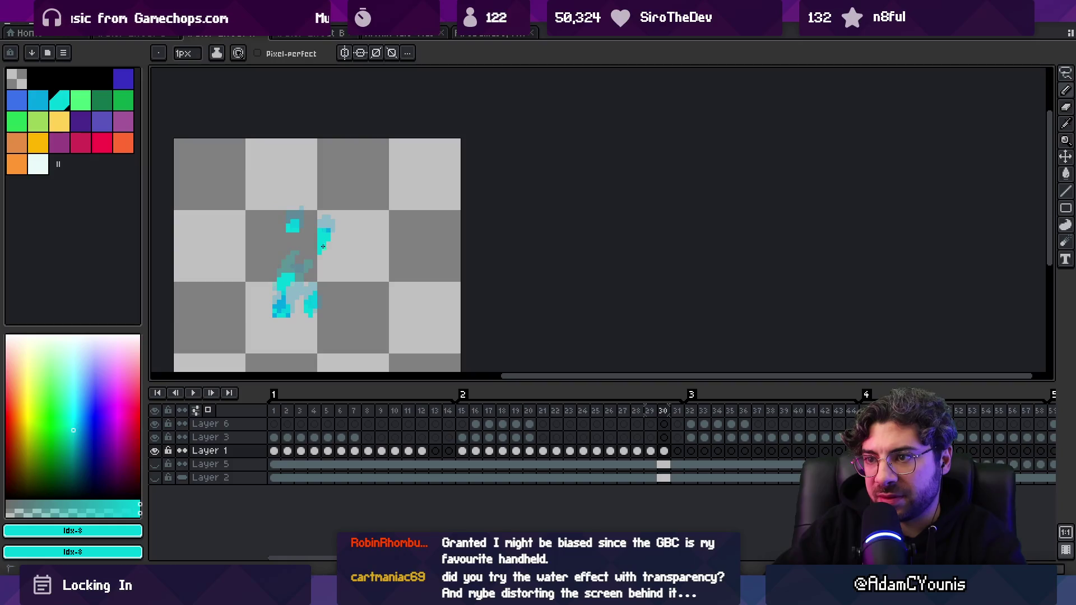
drag(332, 233, 320, 244)
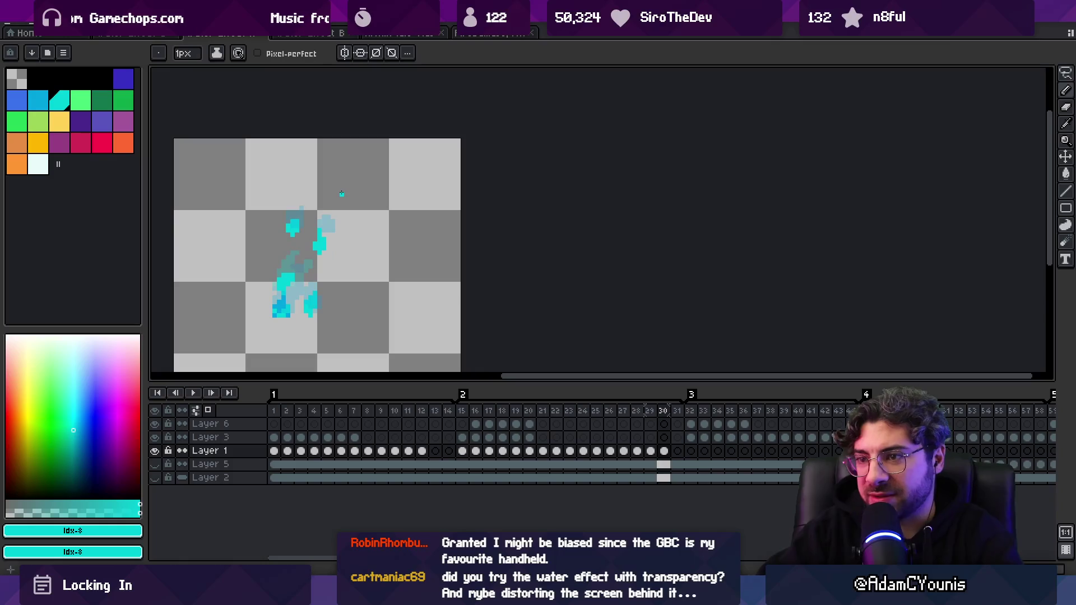
- Lasso-select frame 30's upper cyan pixels, move them slightly down, hide onion skin, and return to Unity
key(Right)
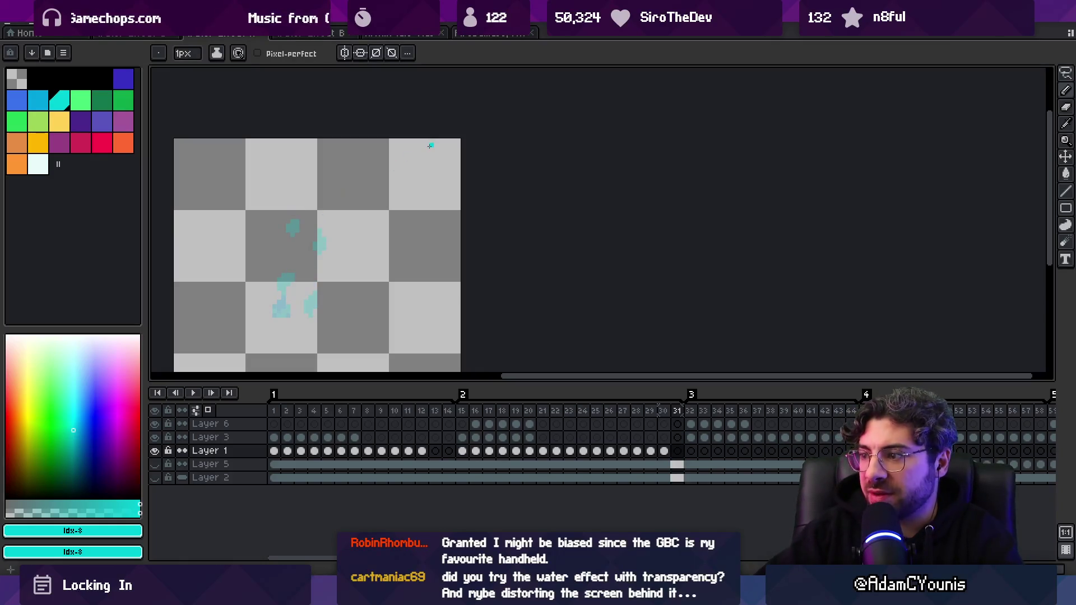
key(Left)
key(m)
key(Left)
key(Left)
key(Right)
key(Right)
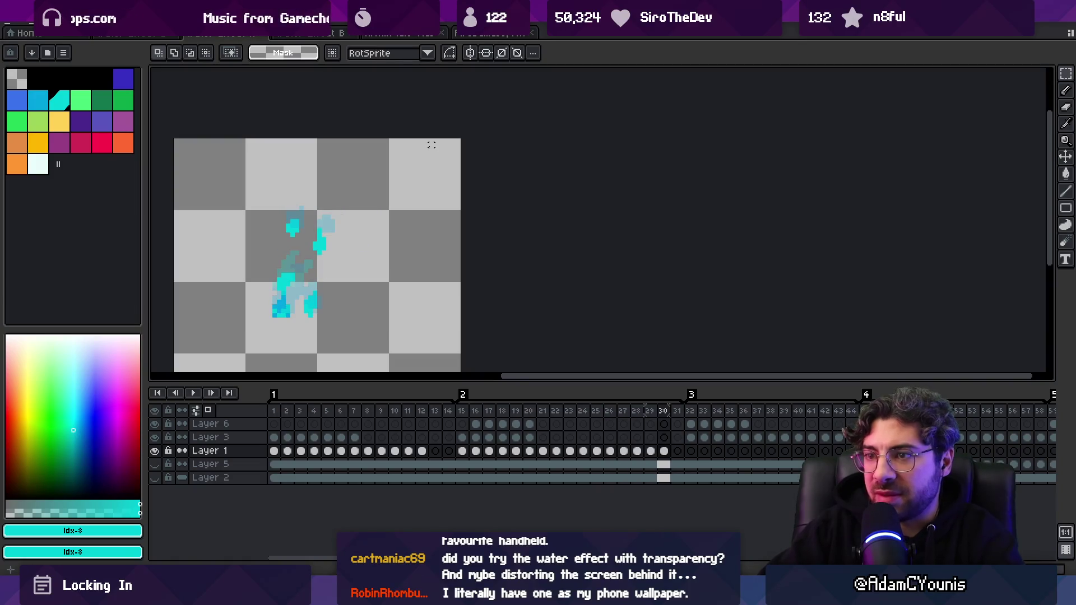
key(q)
mouse_move(283, 199)
mouse_down()
mouse_move(336, 240)
mouse_move(328, 235)
mouse_up()
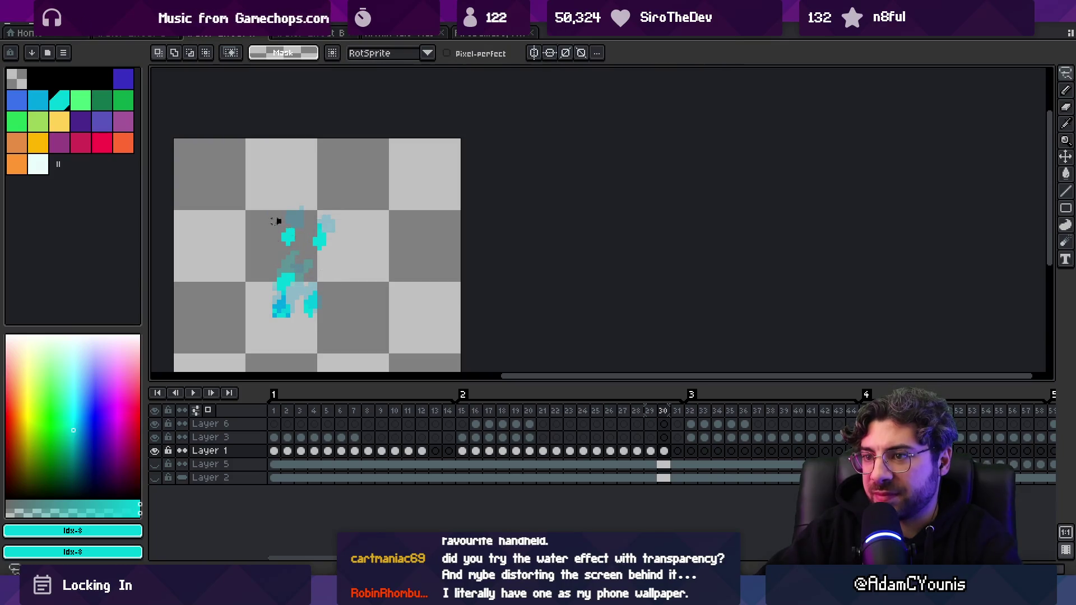
click(215, 411)
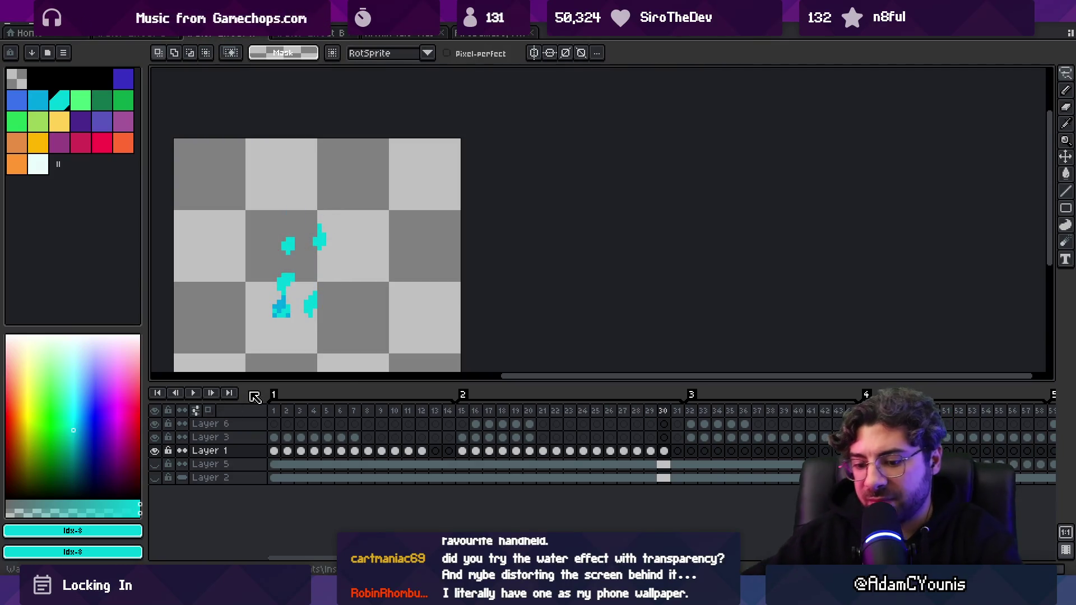
key(alt+Tab)
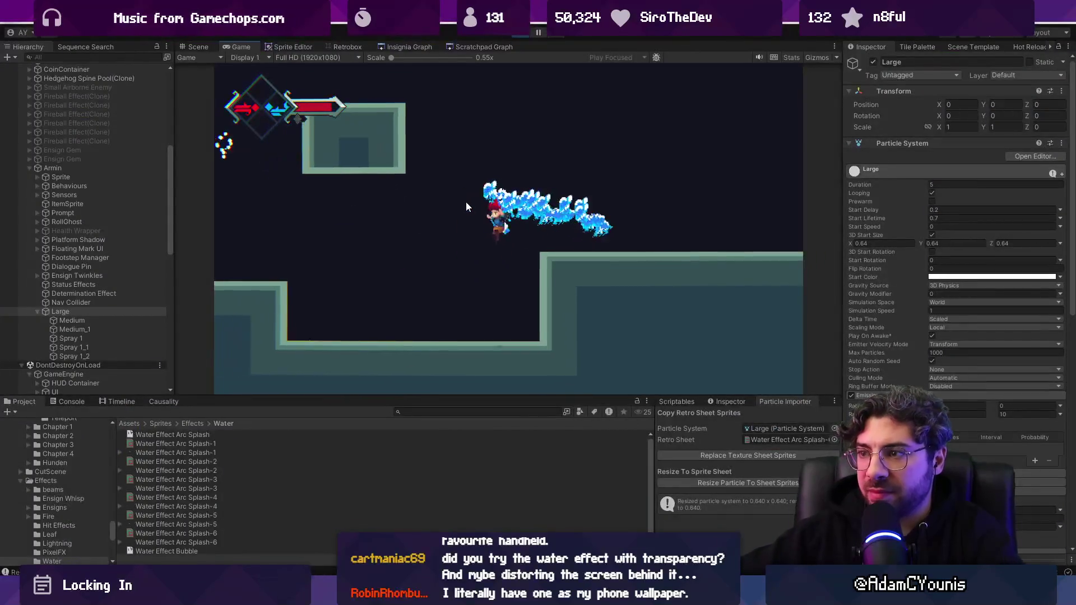
- Playtest the level, dashing and wall-jumping between ledges, and maximize the game view
key(Left)
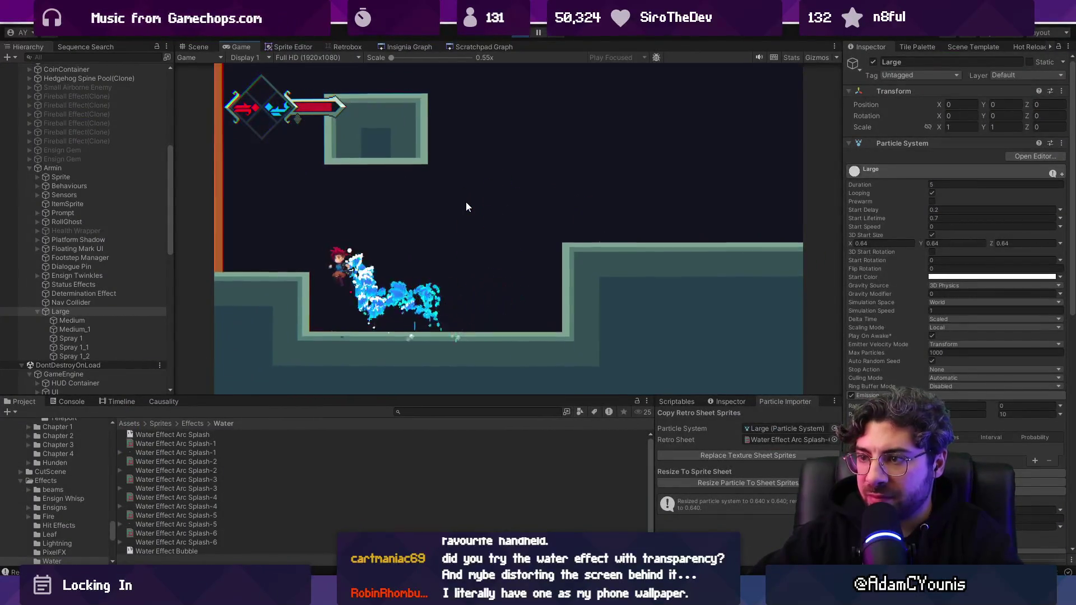
key(space)
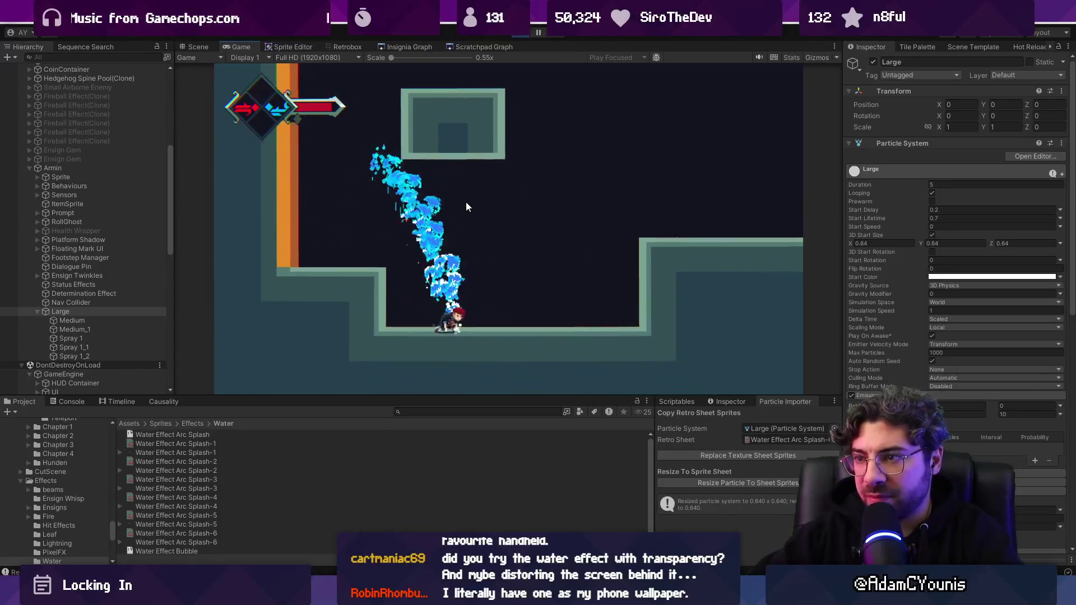
key(Right)
key(space)
key(Right)
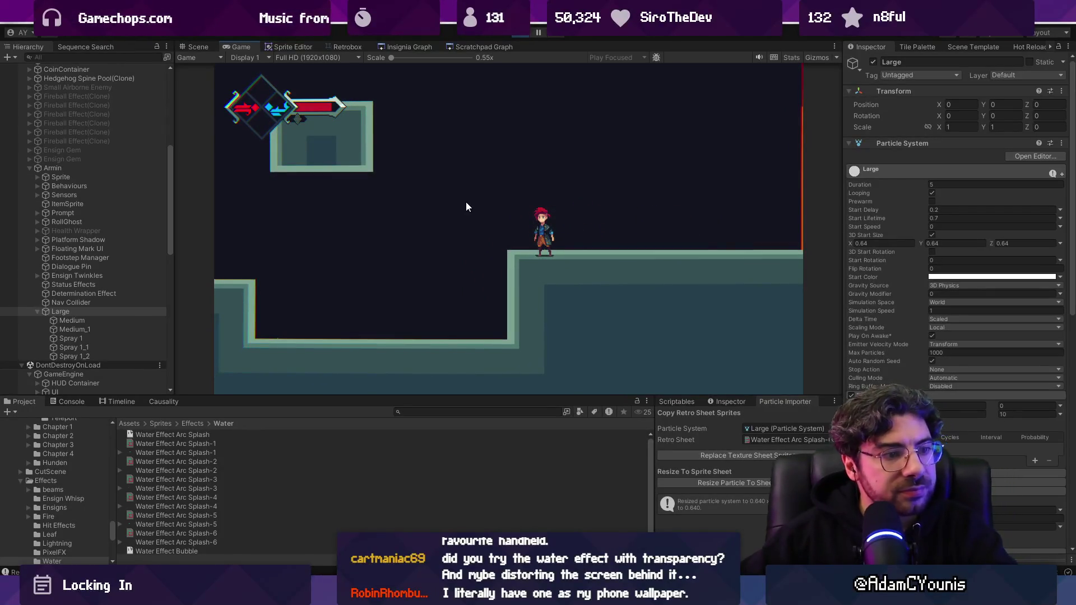
key(Left)
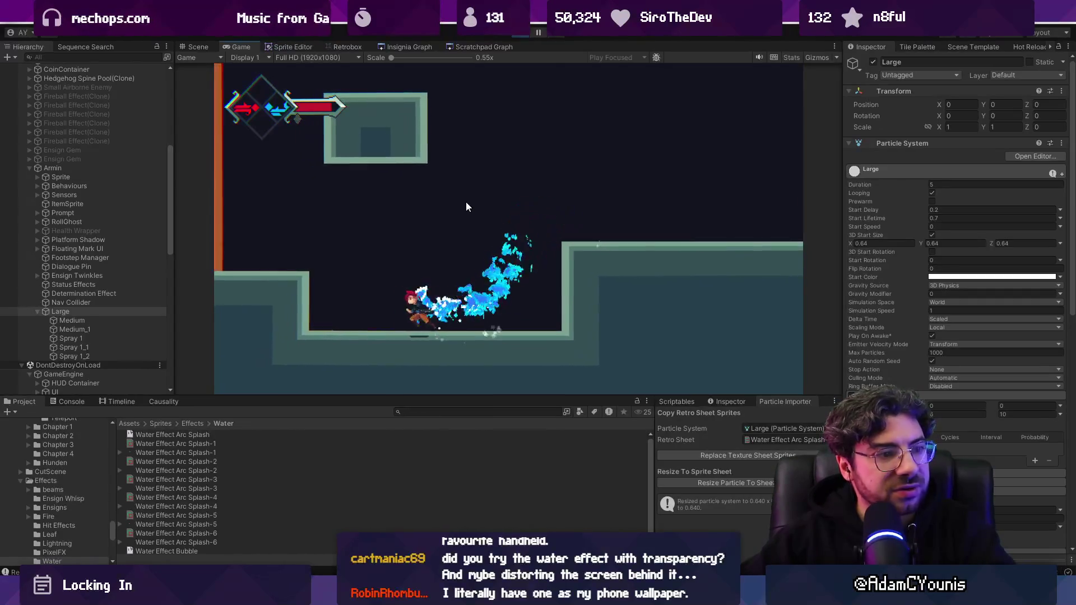
key(space)
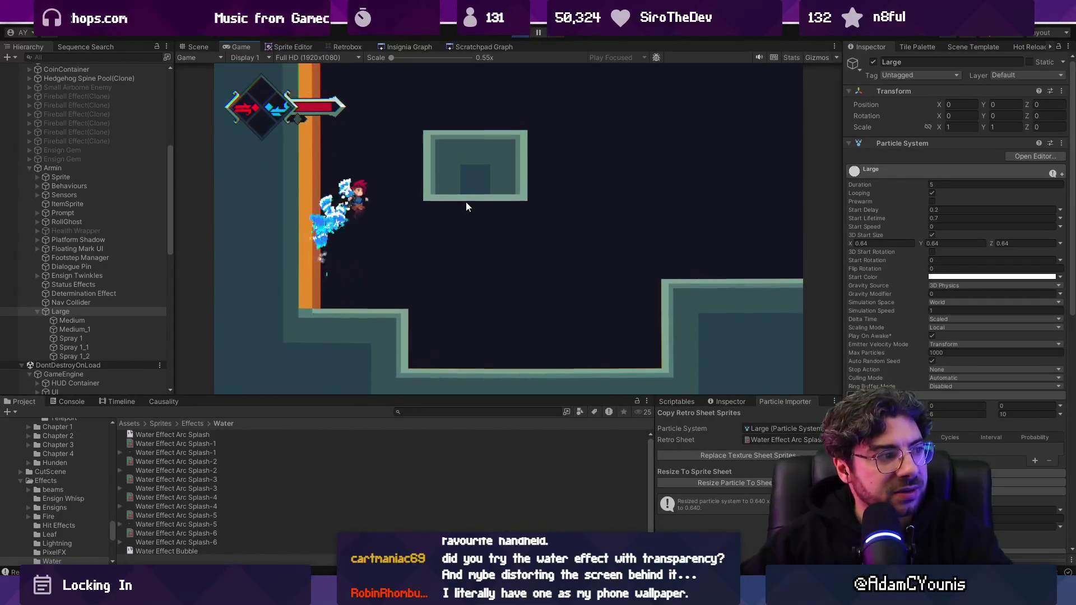
key(Right)
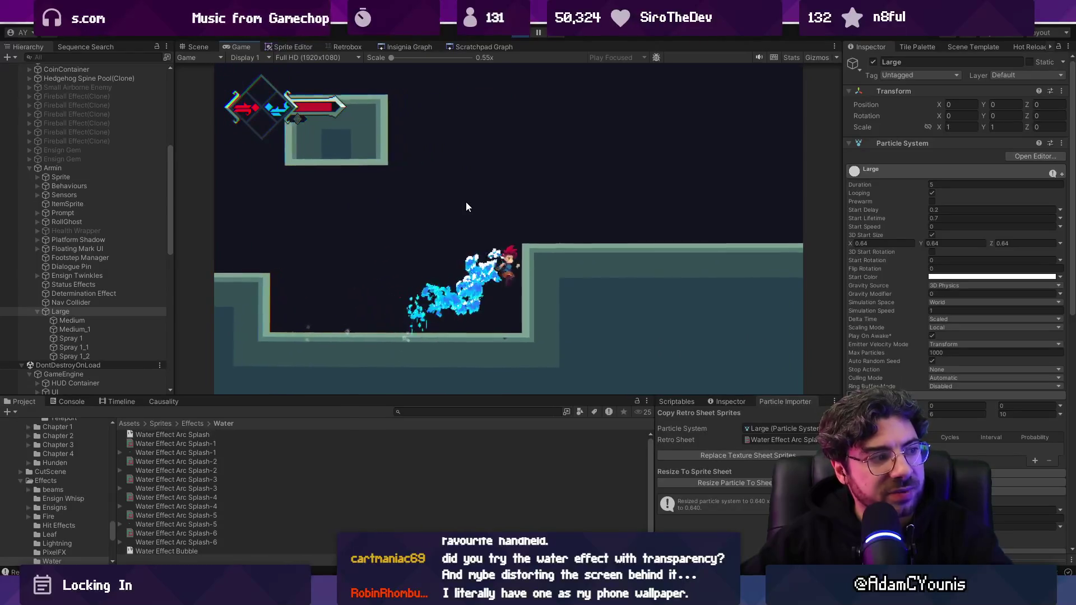
key(shift+space)
key(Right)
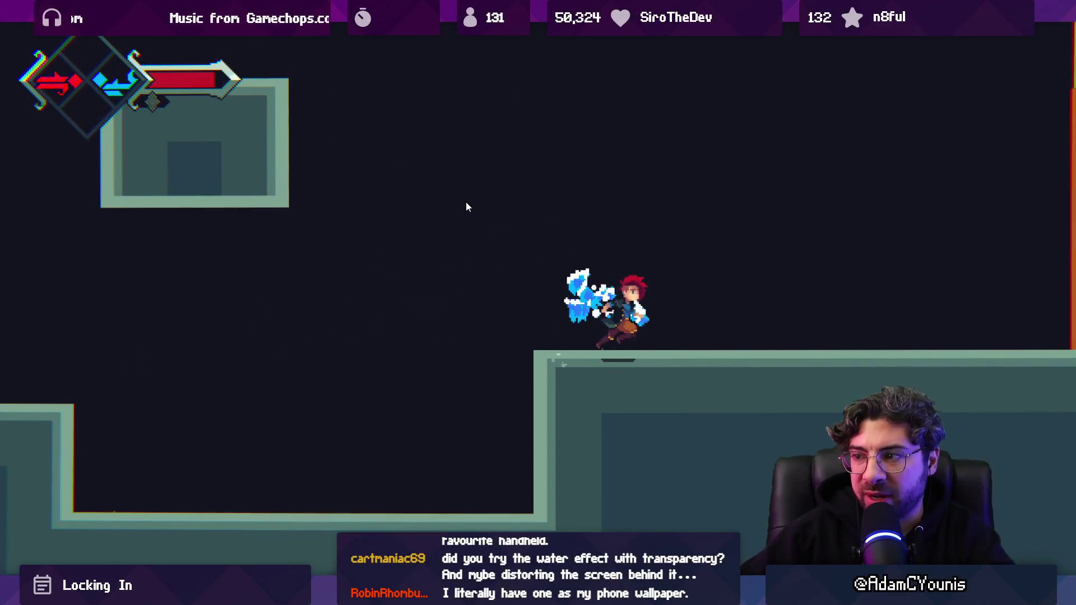
key(Left)
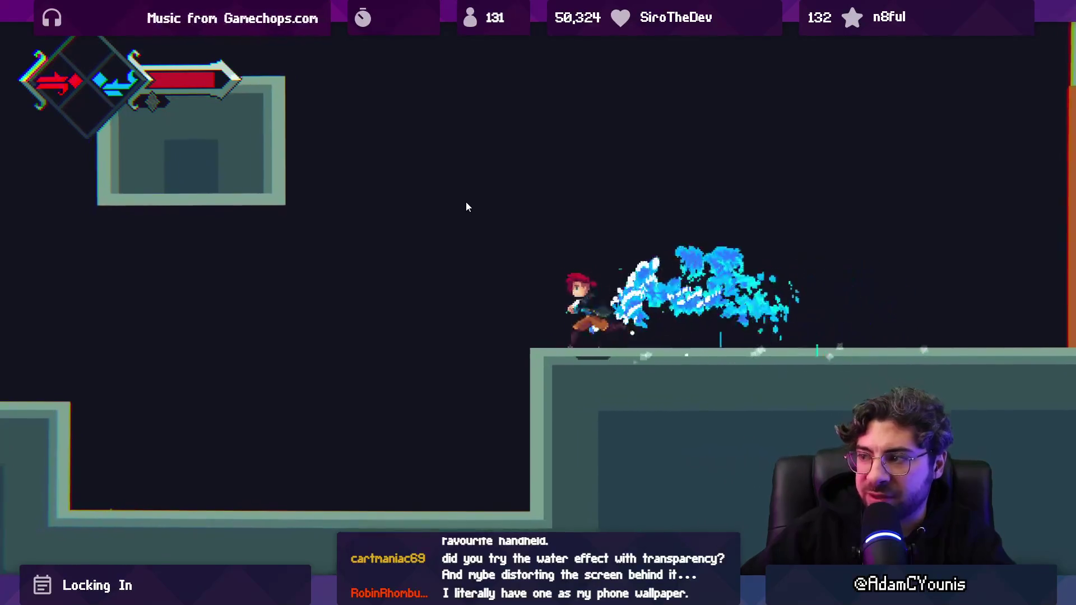
key(space)
key(space)
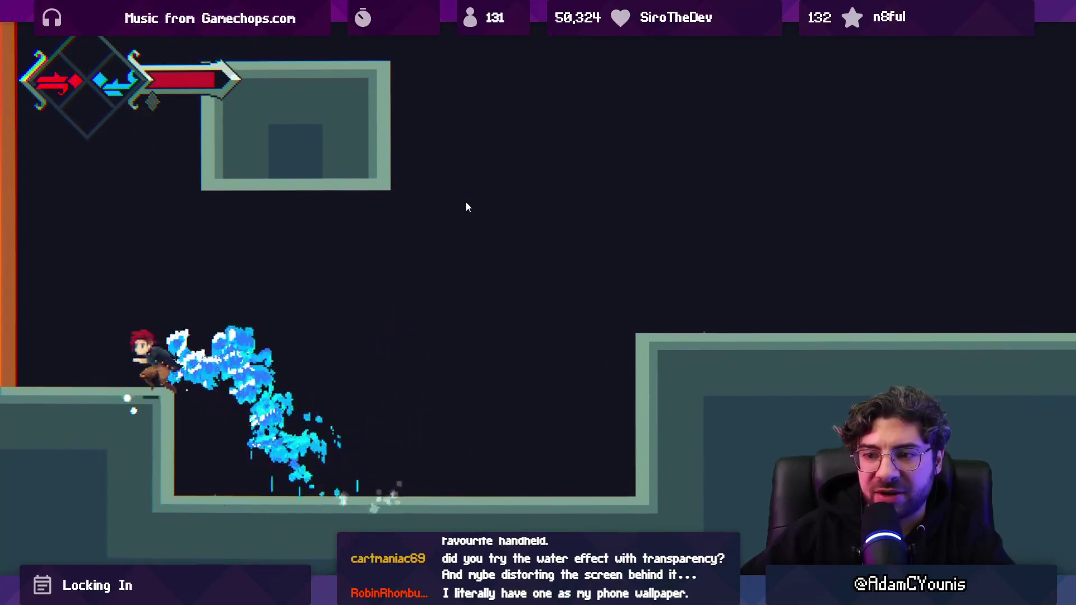
key(space)
key(Right)
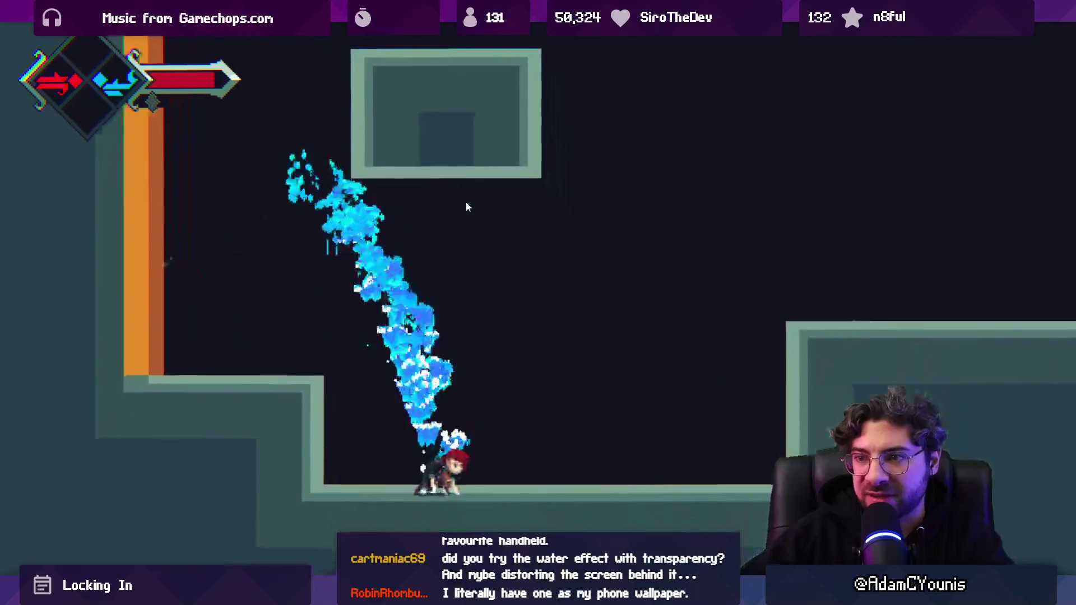
key(space)
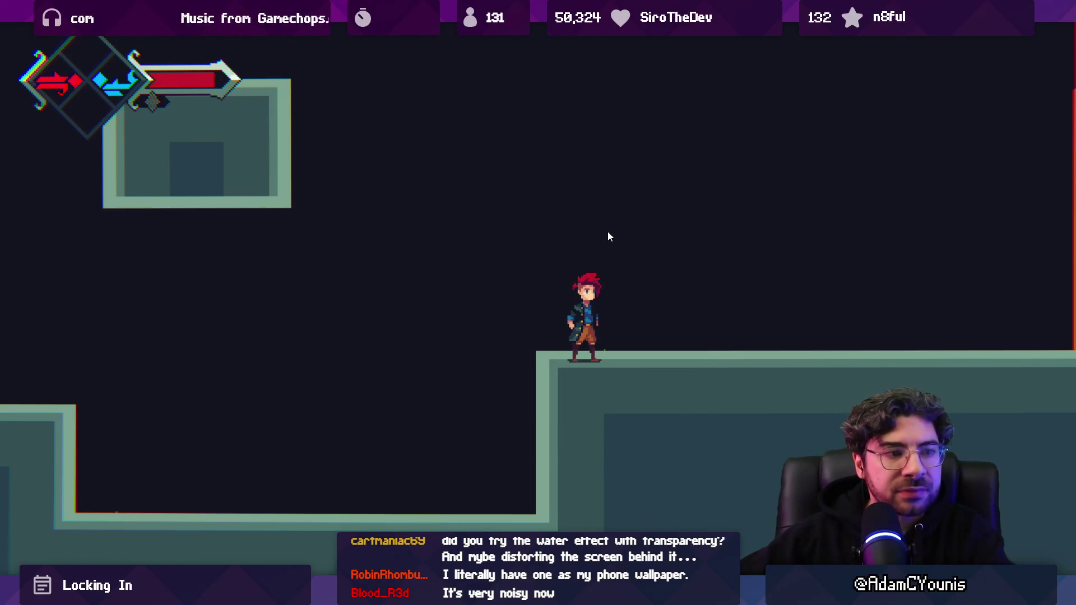
- Dash along the floor and up the orange wall to watch the water trail, then exit full-screen and return to Aseprite
key(Left)
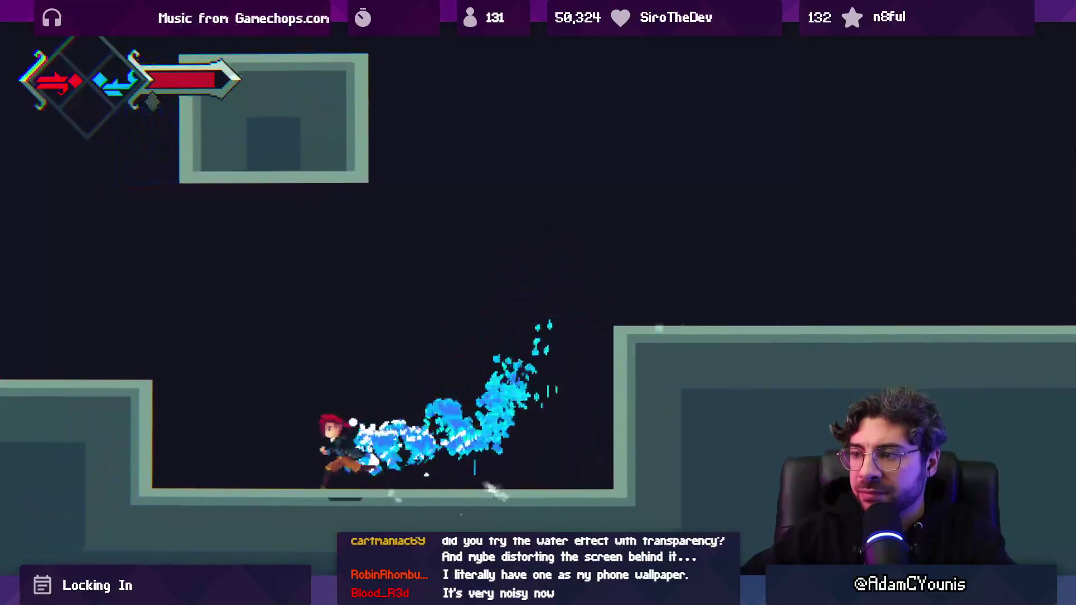
key(space)
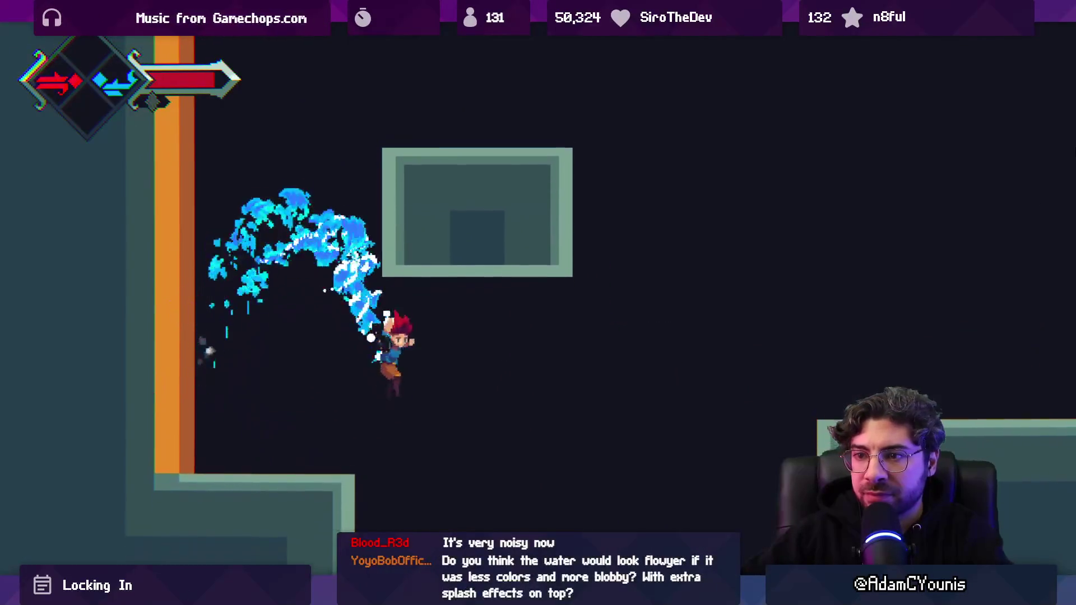
key(Right)
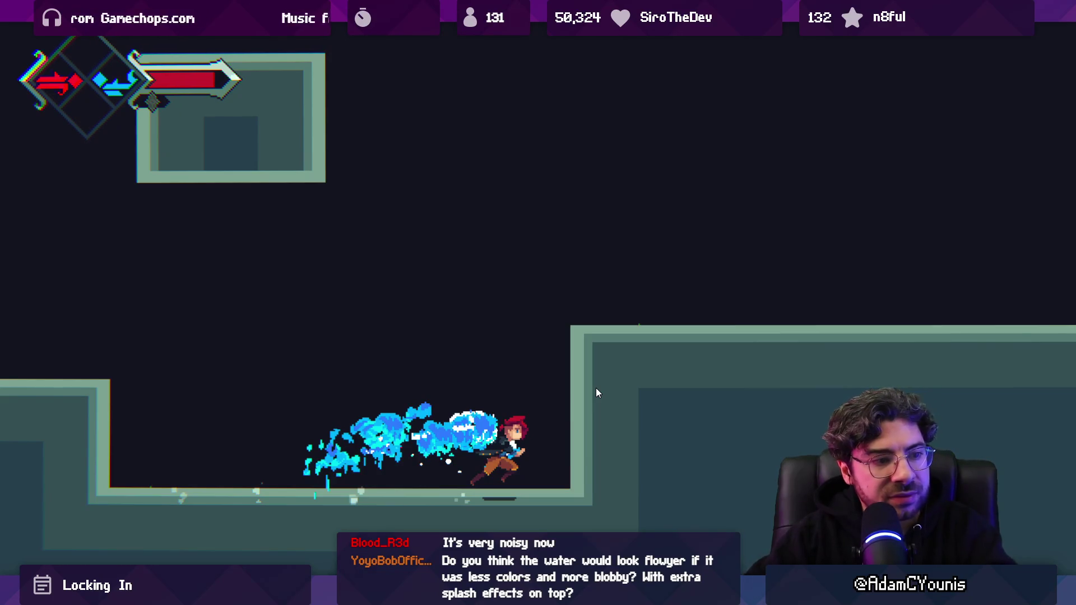
key(Left)
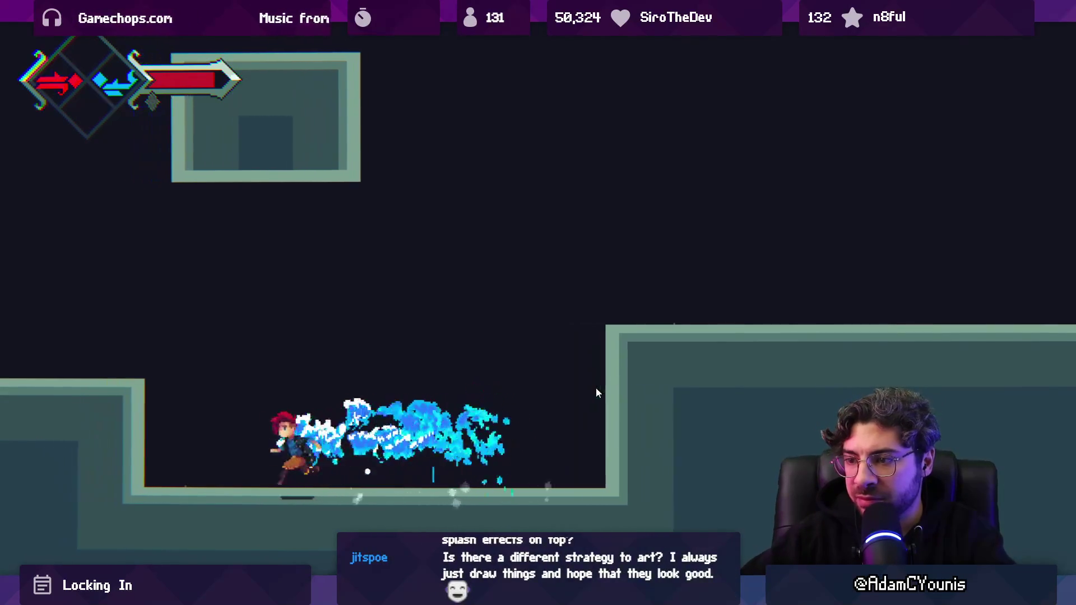
key(space)
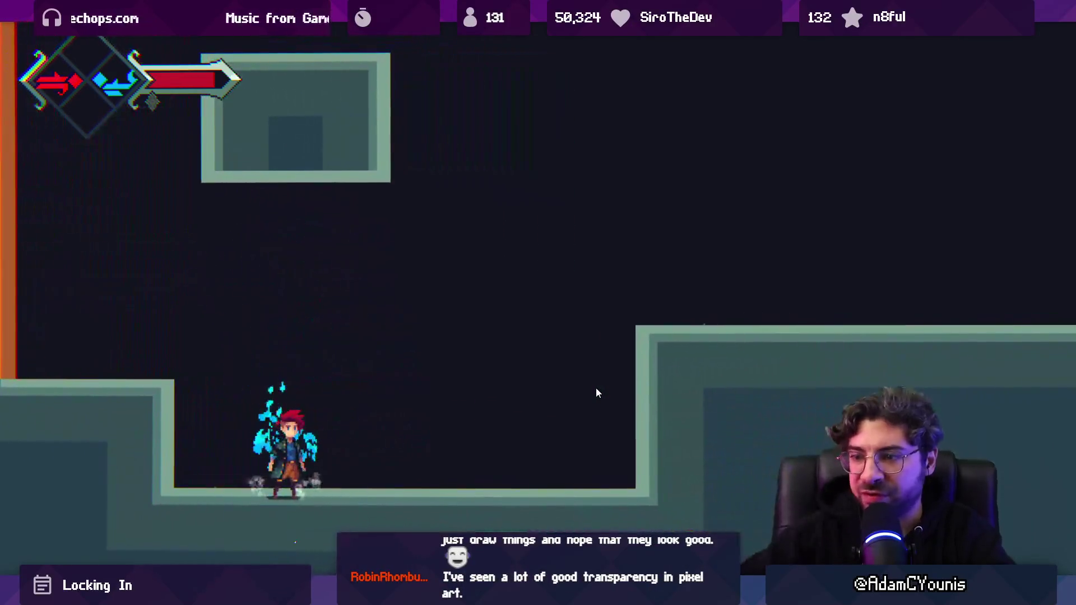
key(Right)
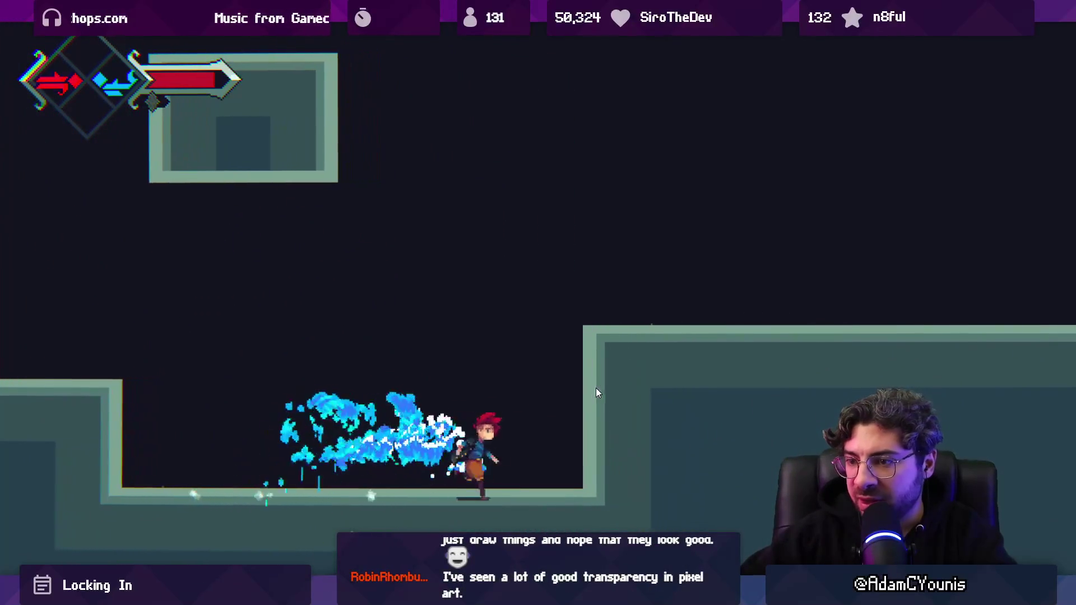
key(space)
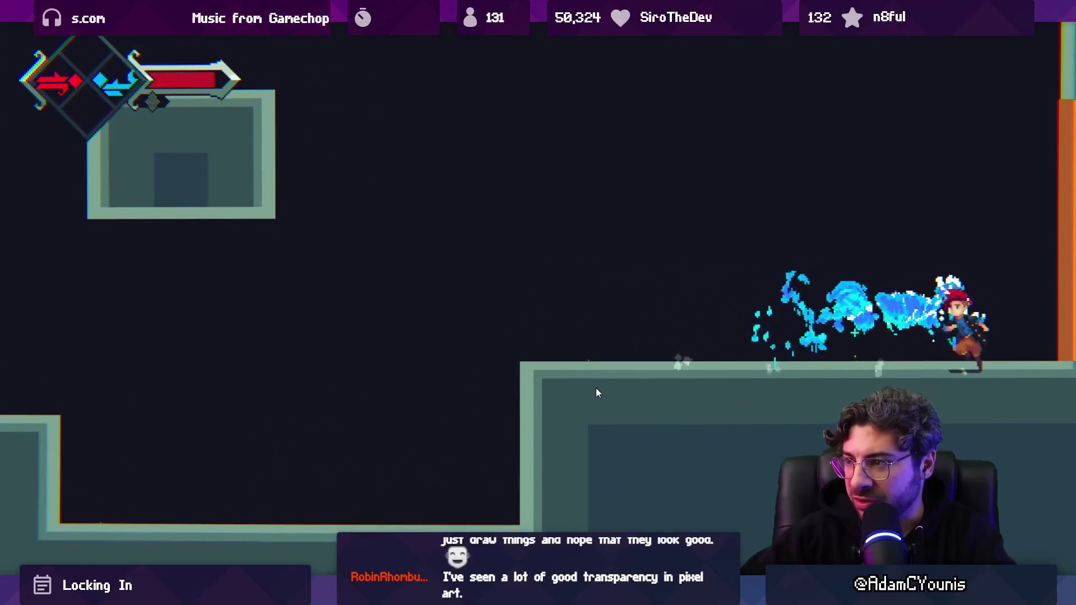
key(Left)
key(shift+space)
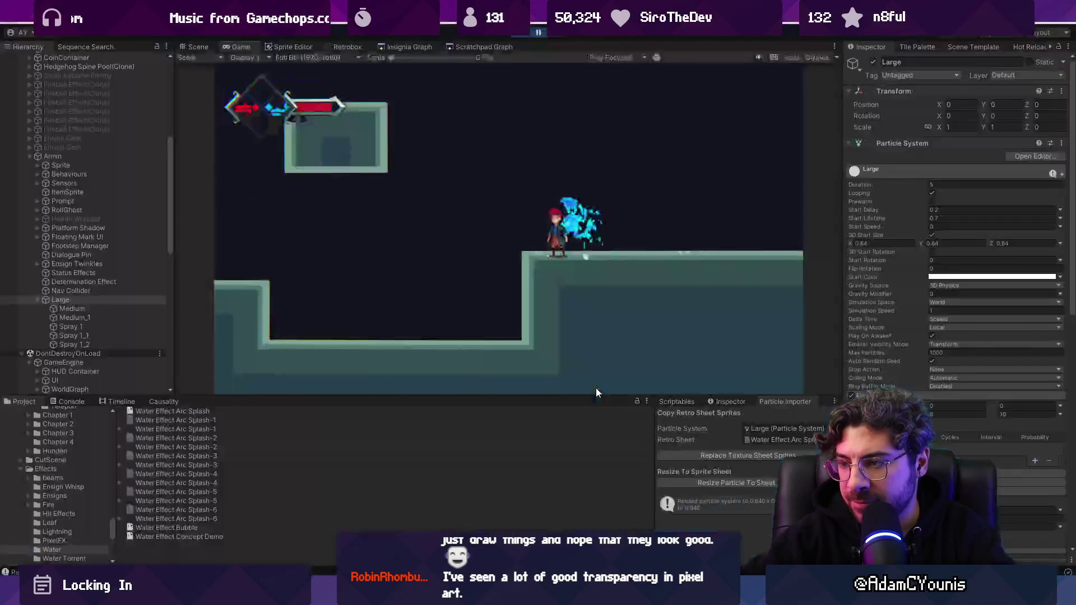
key(alt+Tab)
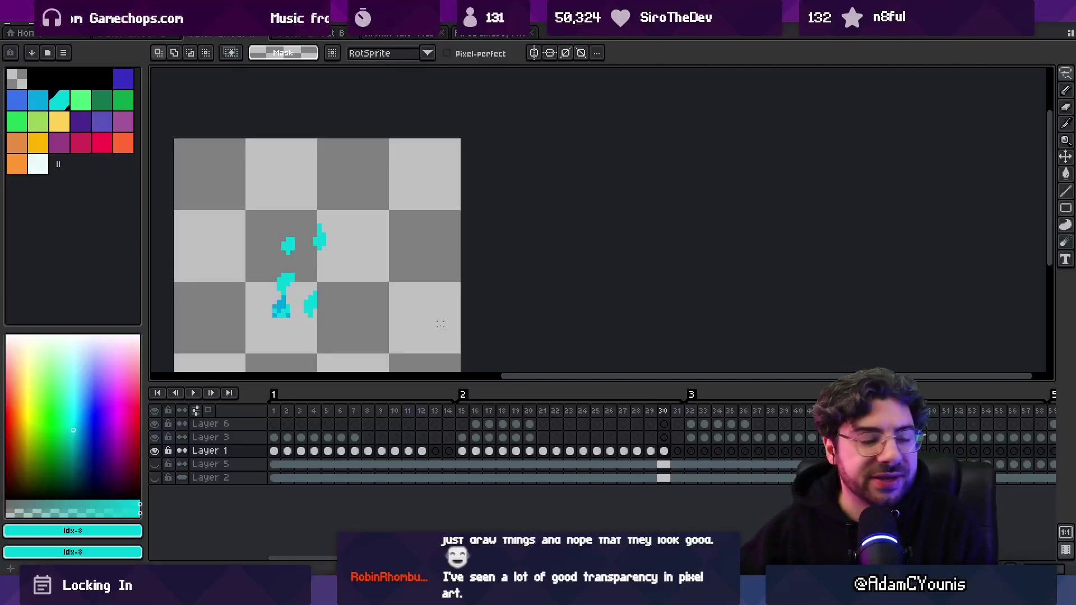
- Alt+Tab from the Aseprite splash frames back to the Unity editor
key(alt+Tab)
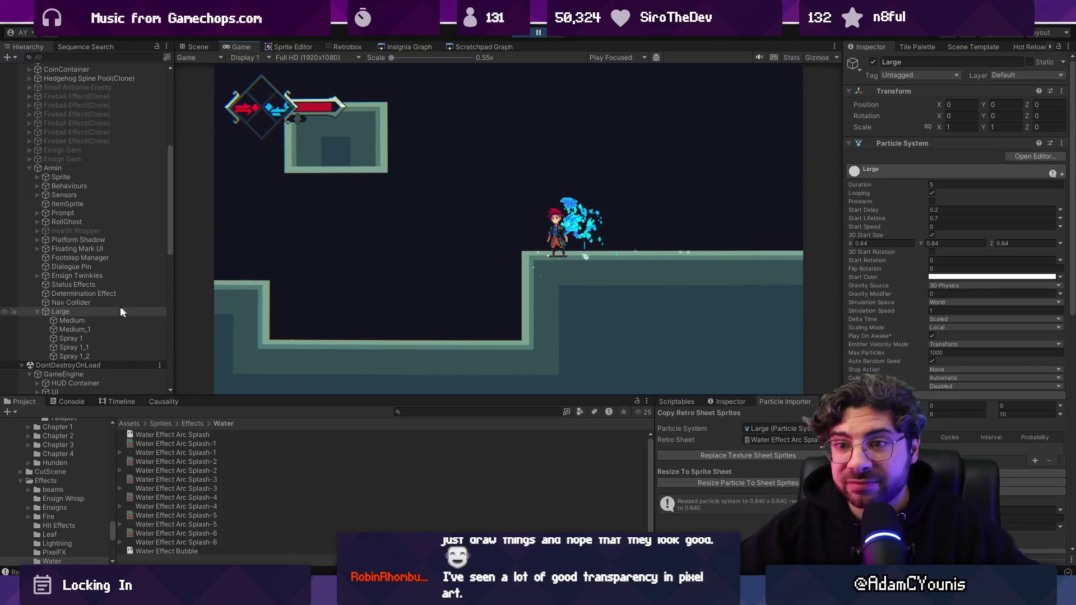
- Enable Color over Lifetime on Large, Medium and Medium_1, fading to alpha 0 after 71.6%
shift+click(103, 325)
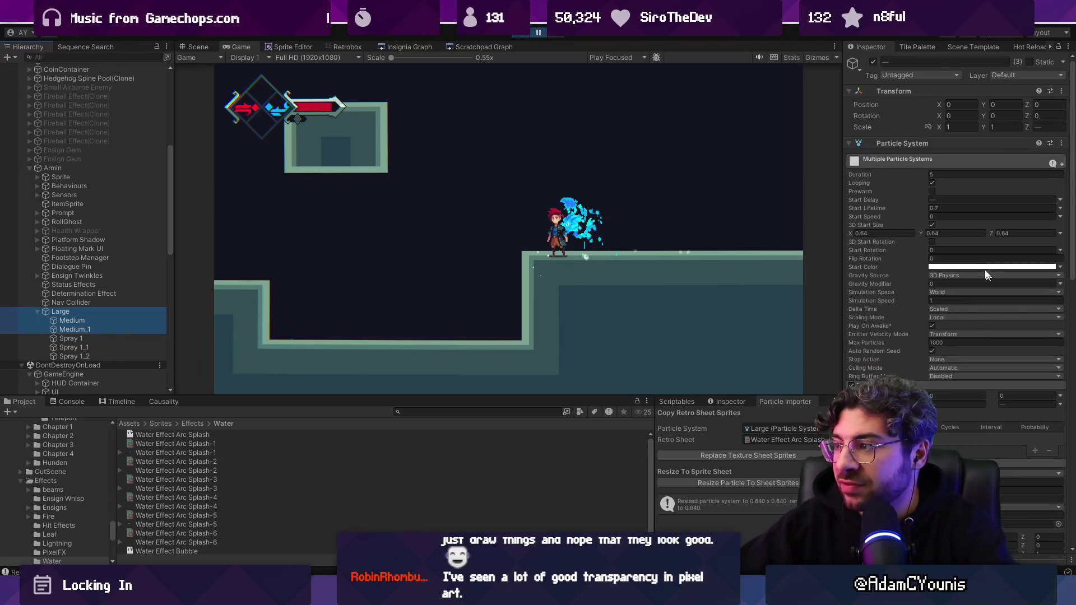
scroll(912, 329, down, 15)
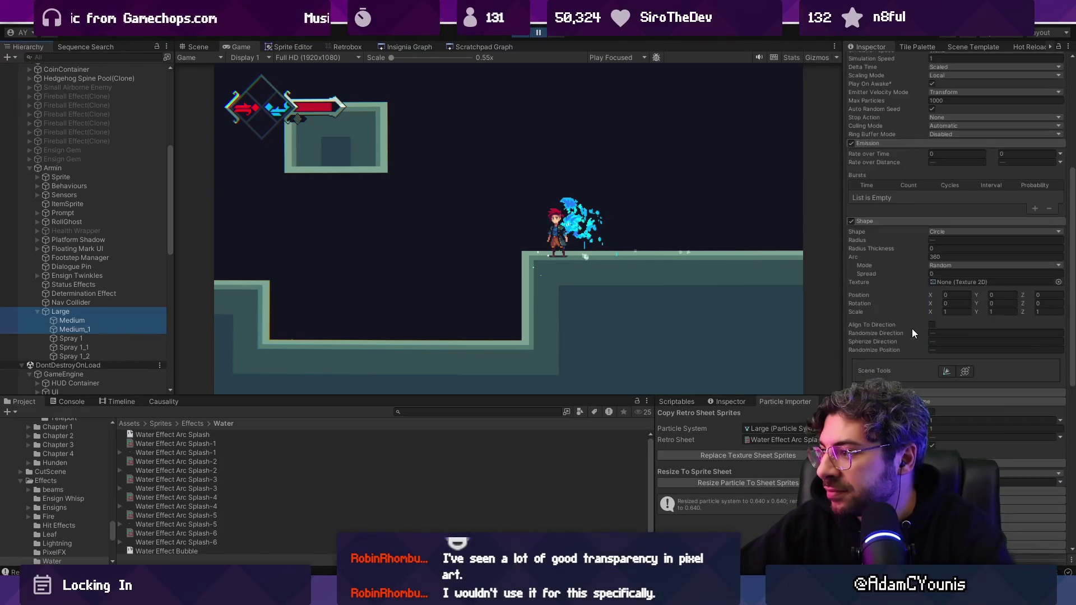
scroll(911, 333, down, 2)
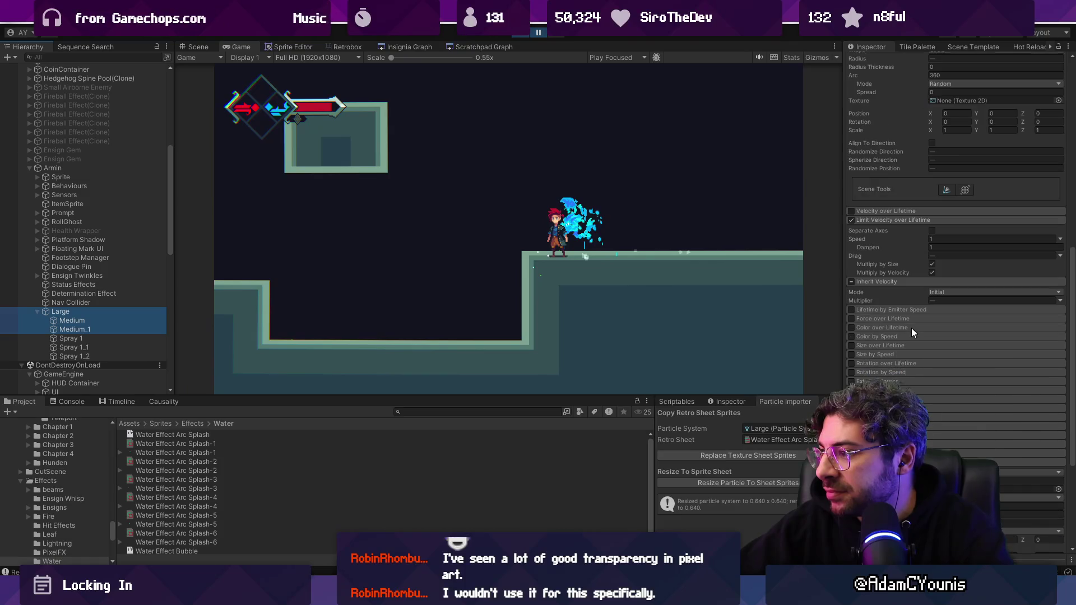
click(868, 327)
click(970, 337)
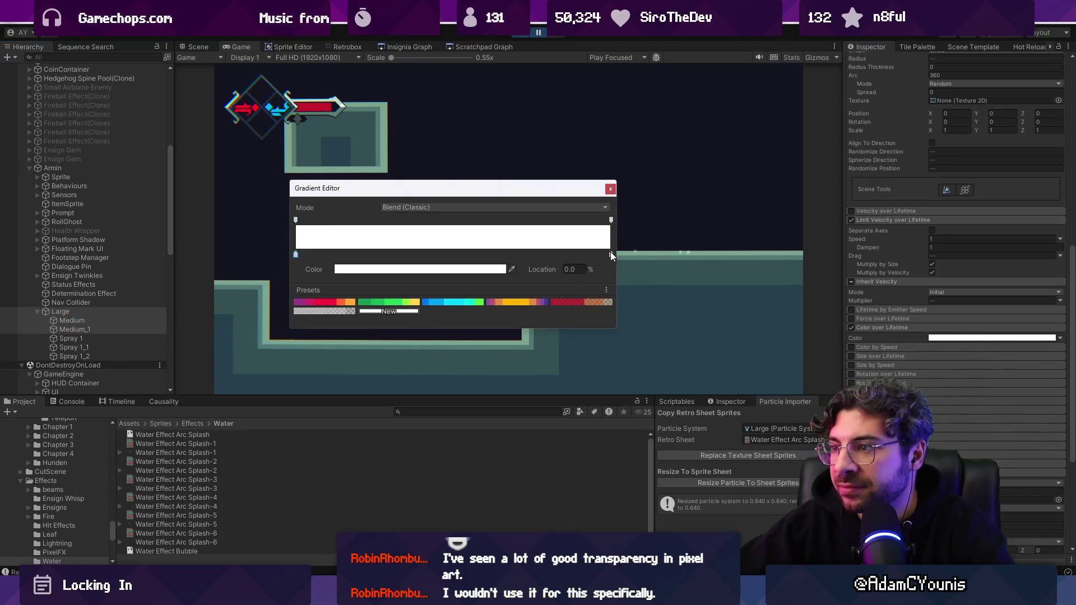
click(610, 219)
drag(499, 269, 337, 269)
drag(296, 220, 521, 220)
click(611, 190)
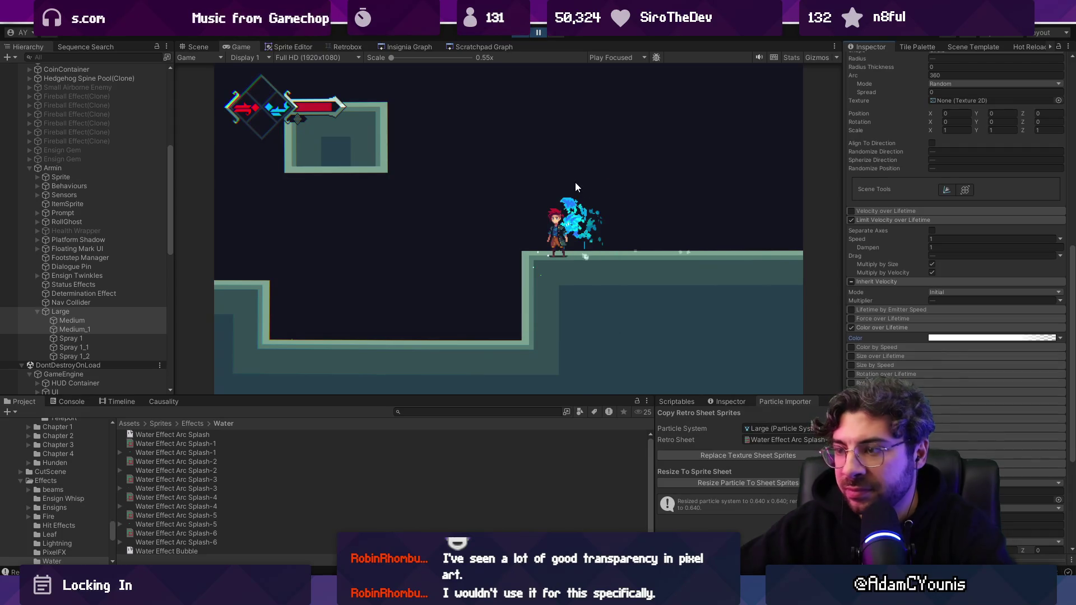
- Playtest in the maximized game view to watch the water trail fade out
key(Right)
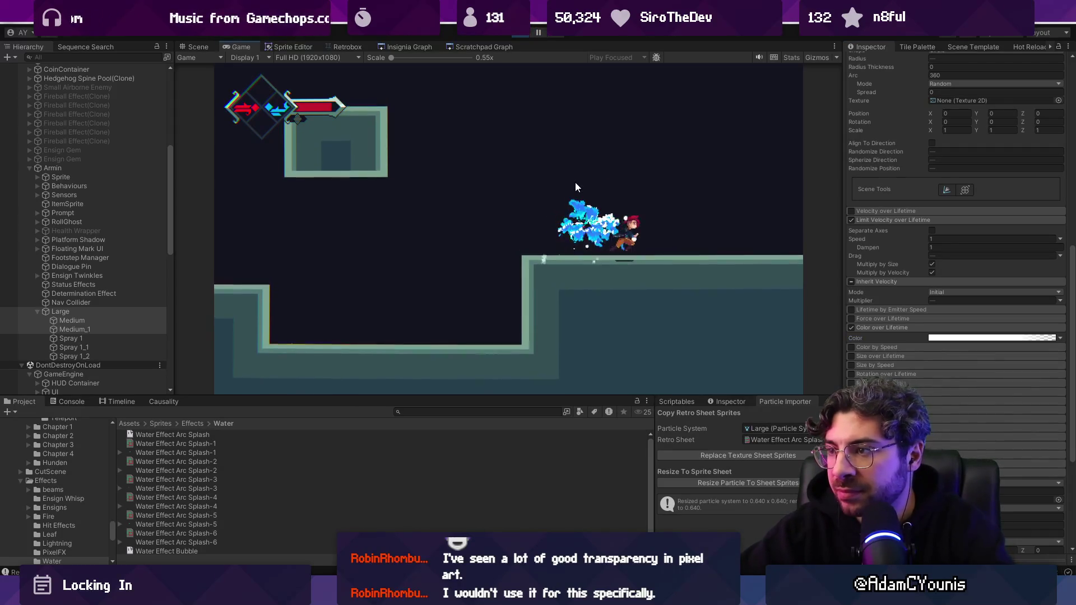
key(shift+space)
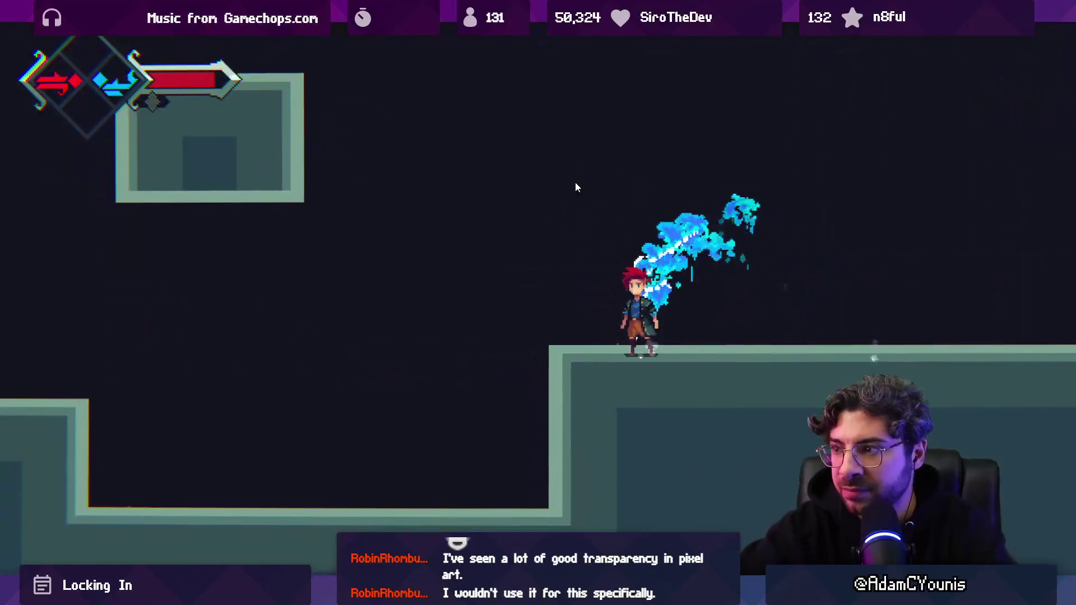
key(Left)
key(Right)
key(shift+space)
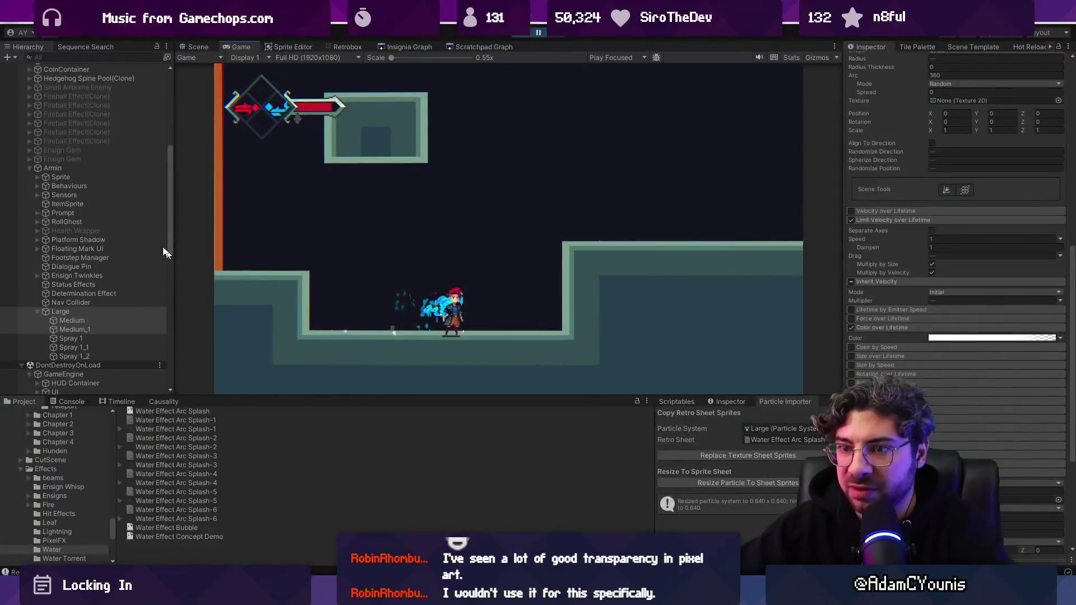
click(430, 411)
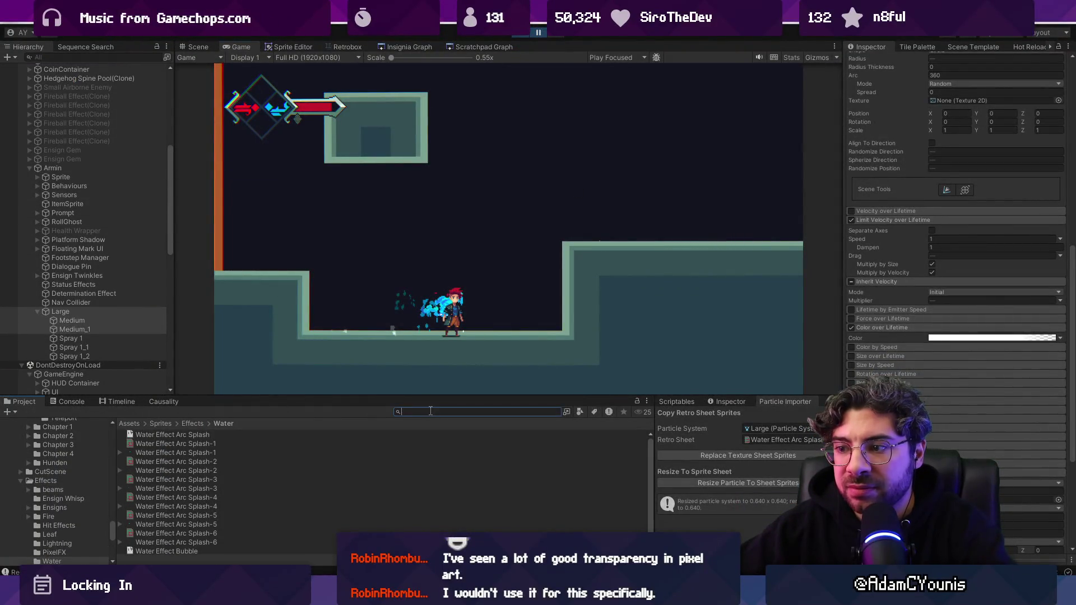
- Search 'background' in the Project panel and drag Naso Cave Background into the scene, keeping Sorting Layer Default
text(background)
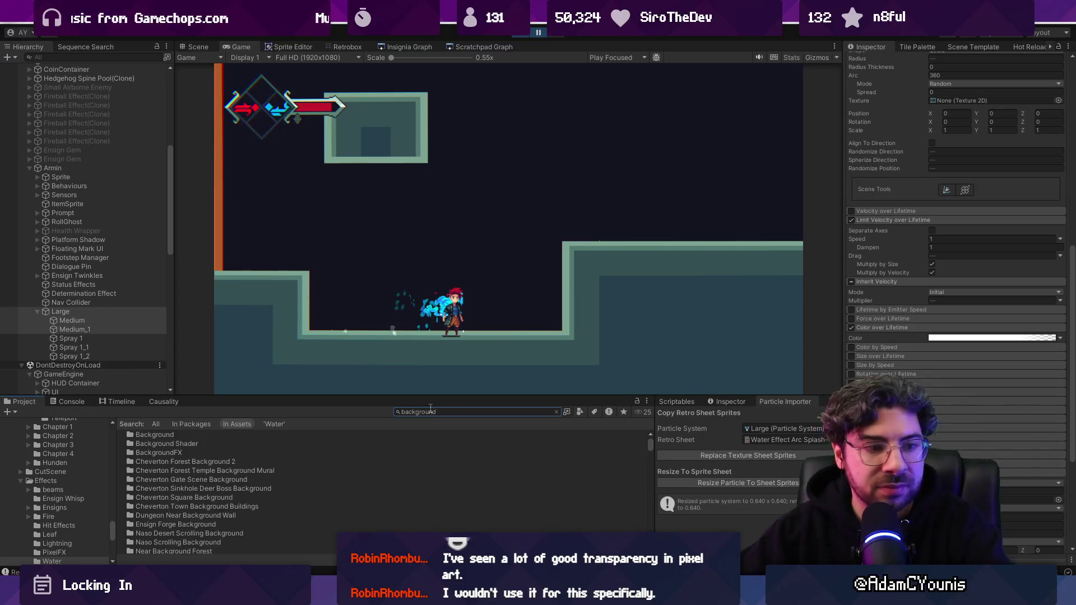
ctrl+scroll(208, 476, up, 2)
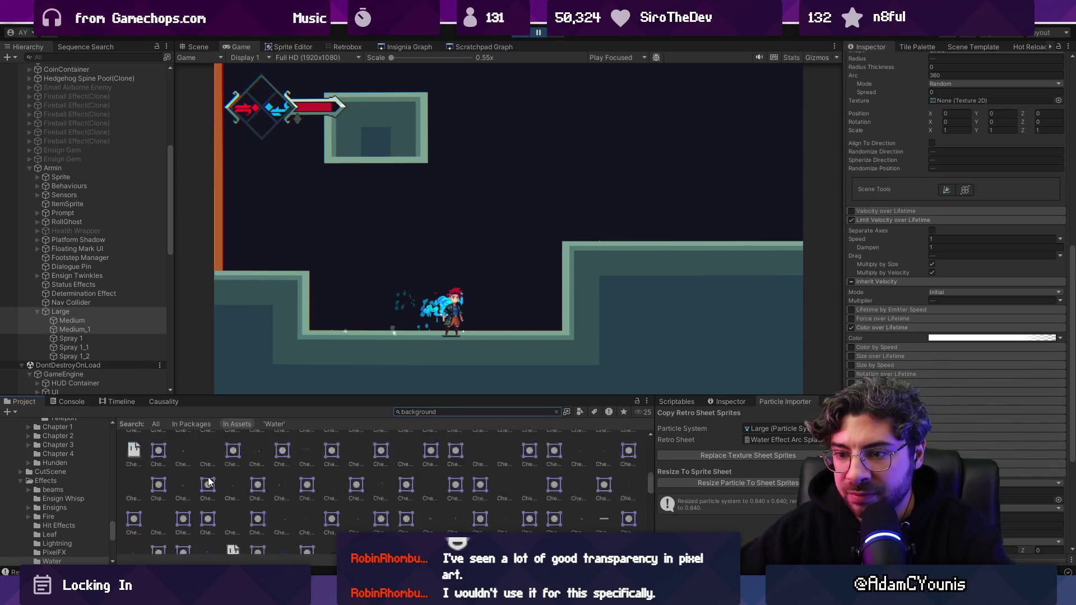
scroll(317, 476, down, 10)
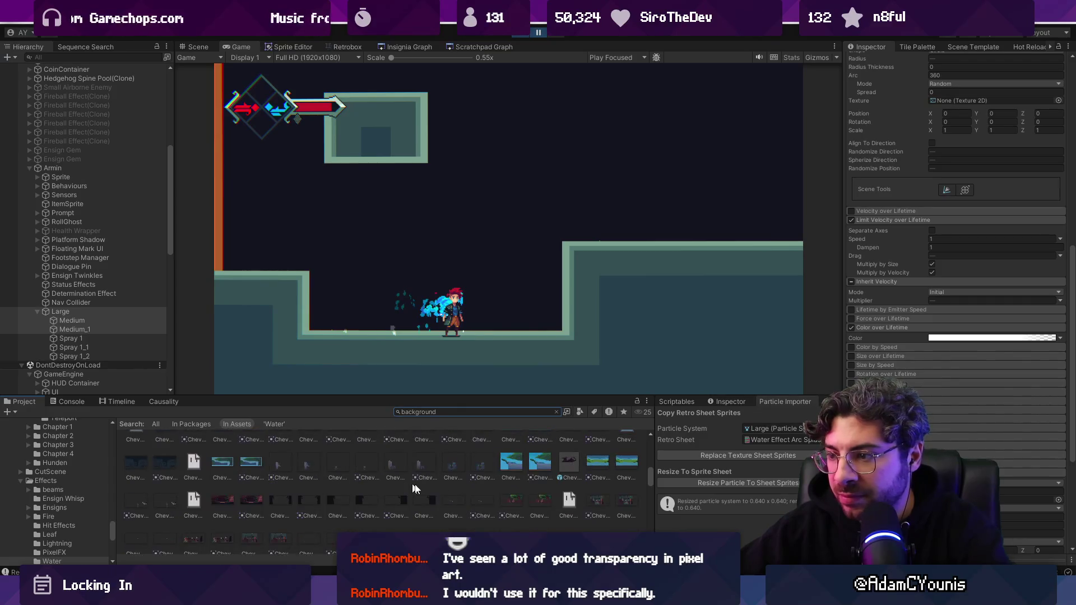
scroll(522, 478, down, 10)
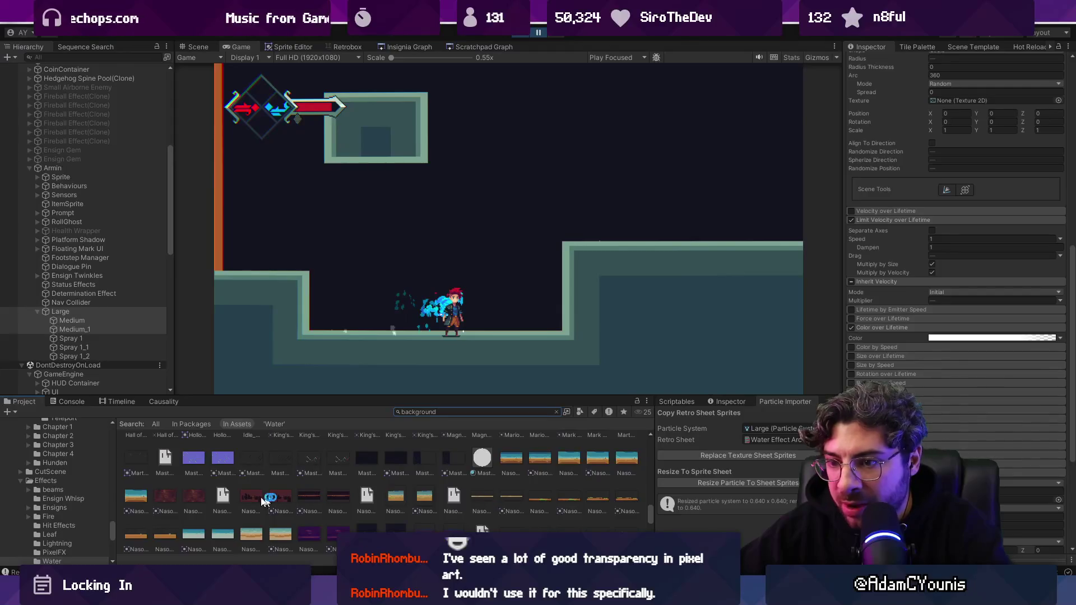
click(199, 46)
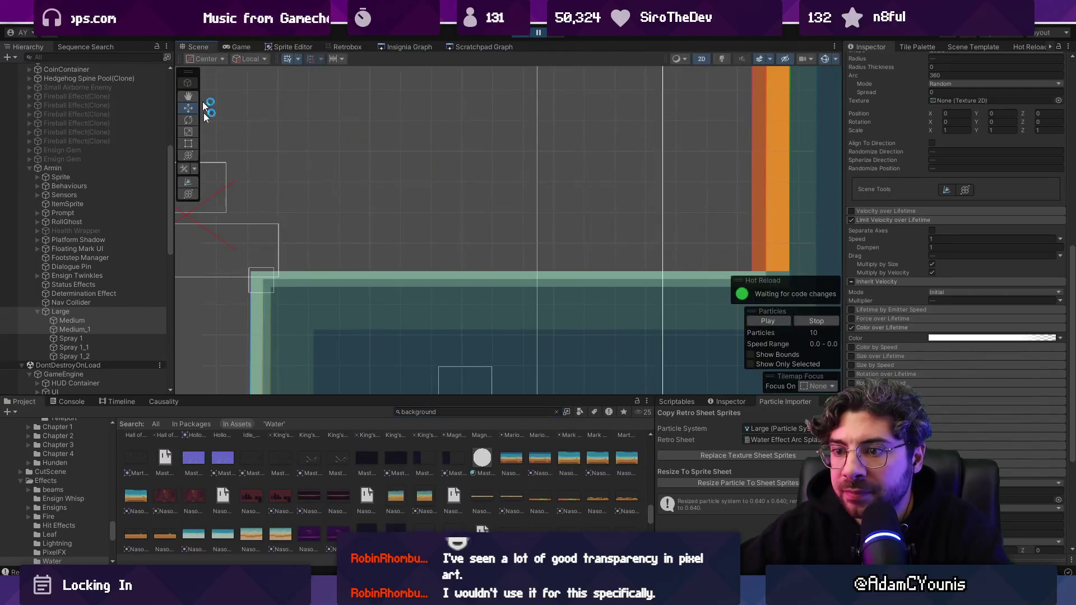
mouse_move(197, 492)
mouse_down()
mouse_move(426, 235)
mouse_move(439, 247)
mouse_move(305, 256)
mouse_up()
scroll(415, 247, down, 4)
click(964, 246)
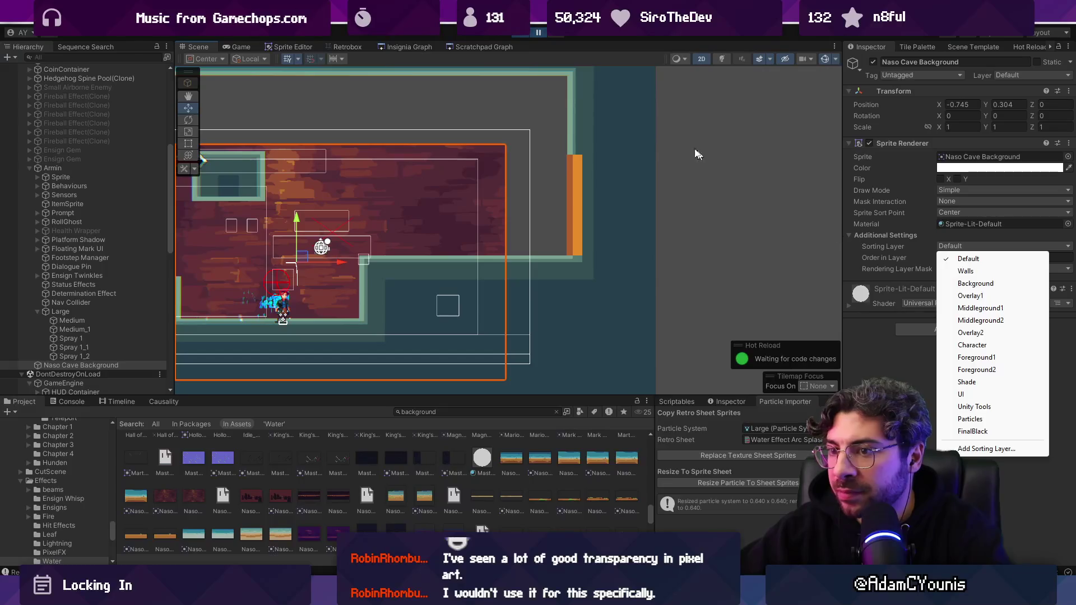
click(688, 146)
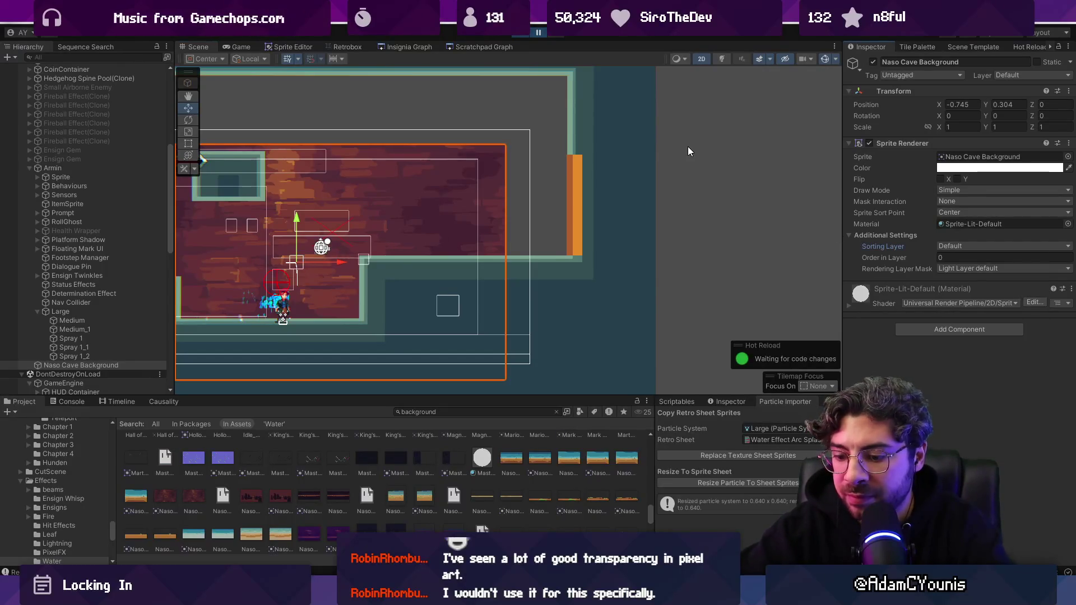
- Run and dash left and right in front of the new cave background, then leave the maximized game view
key(Right)
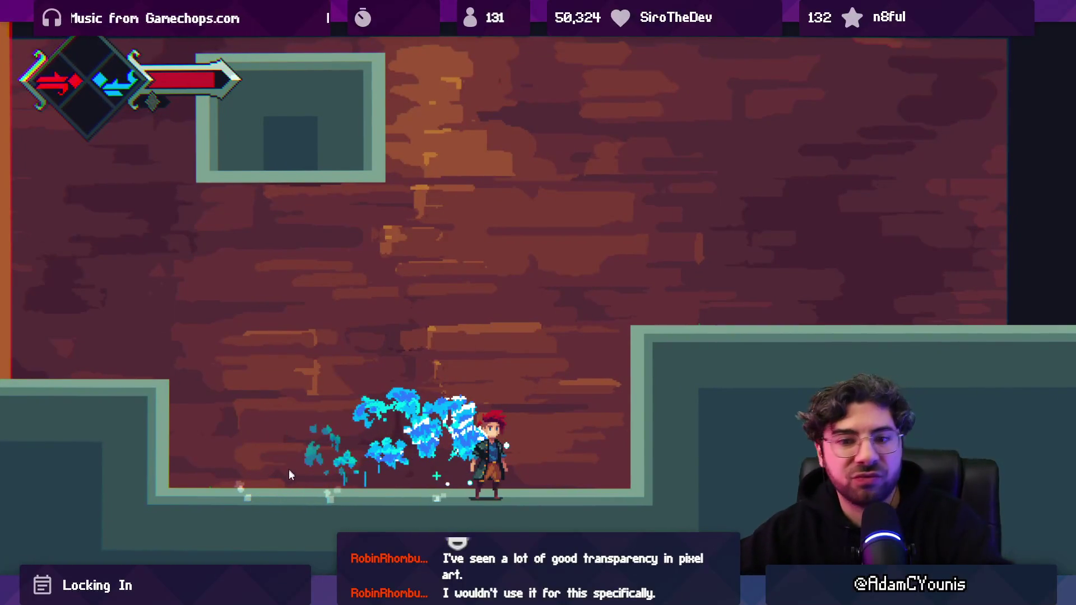
key(Left)
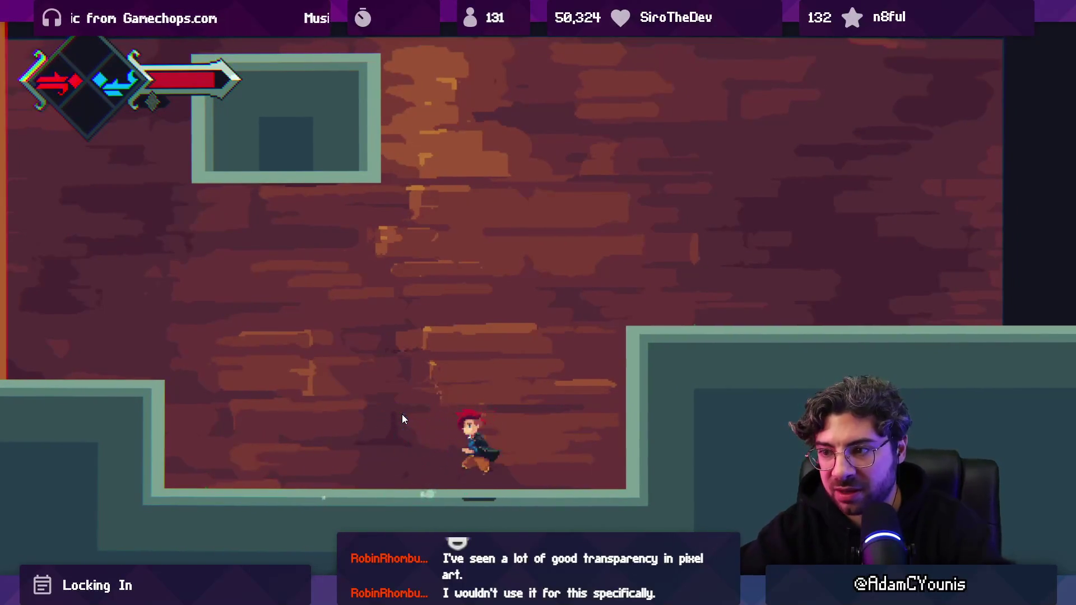
key(Left)
key(Right)
key(Right)
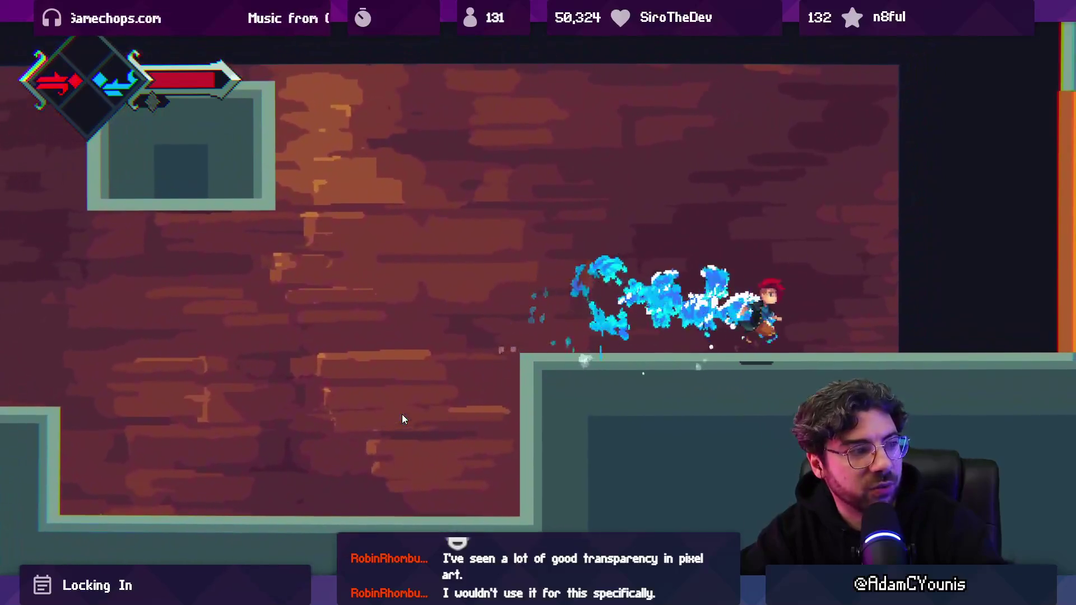
key(Left)
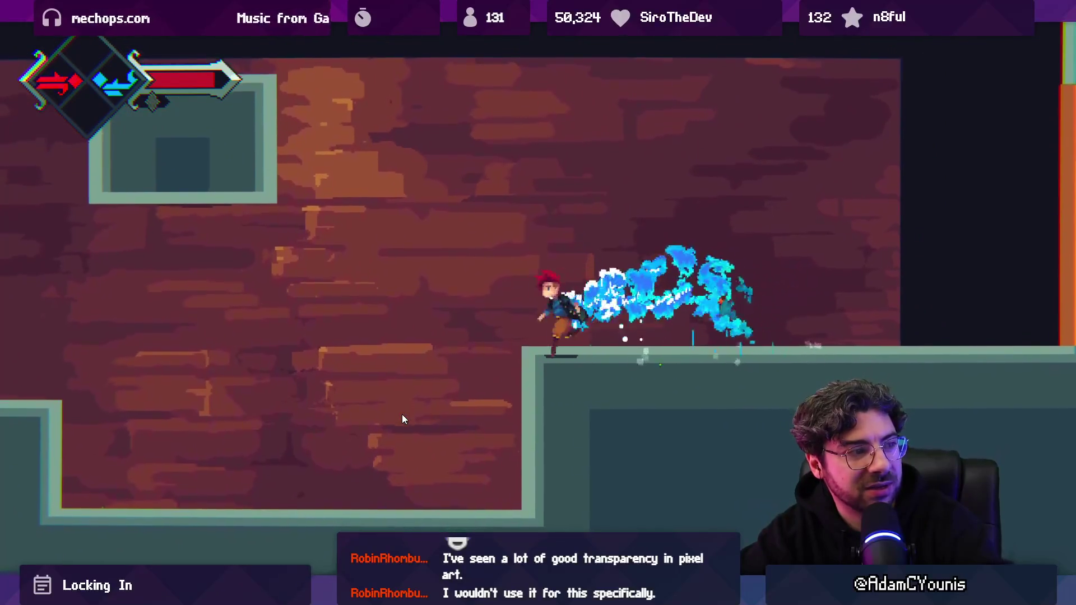
key(Left)
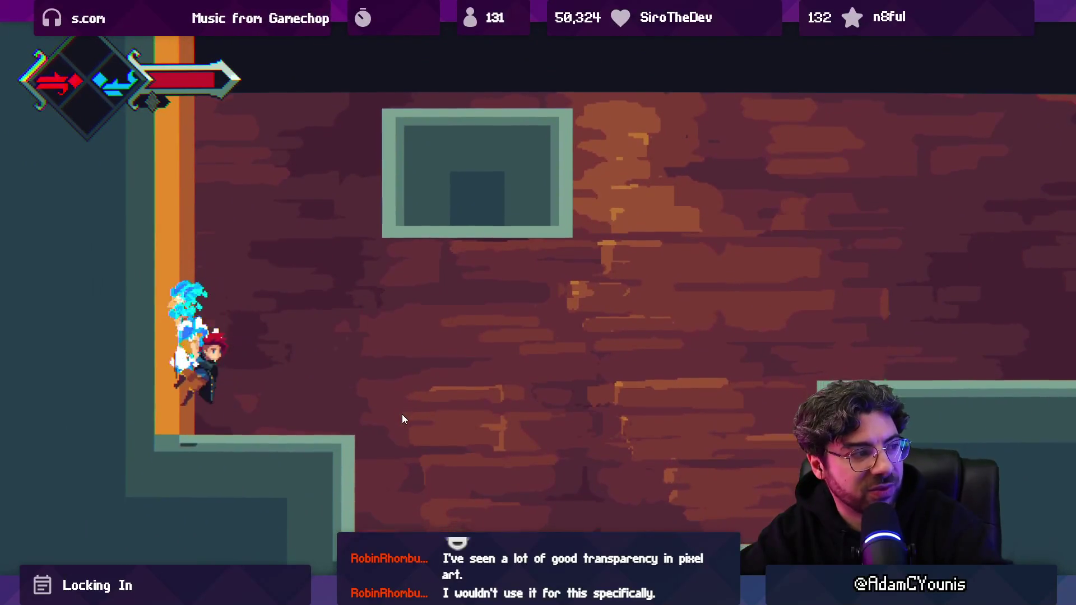
key(Right)
key(Right)
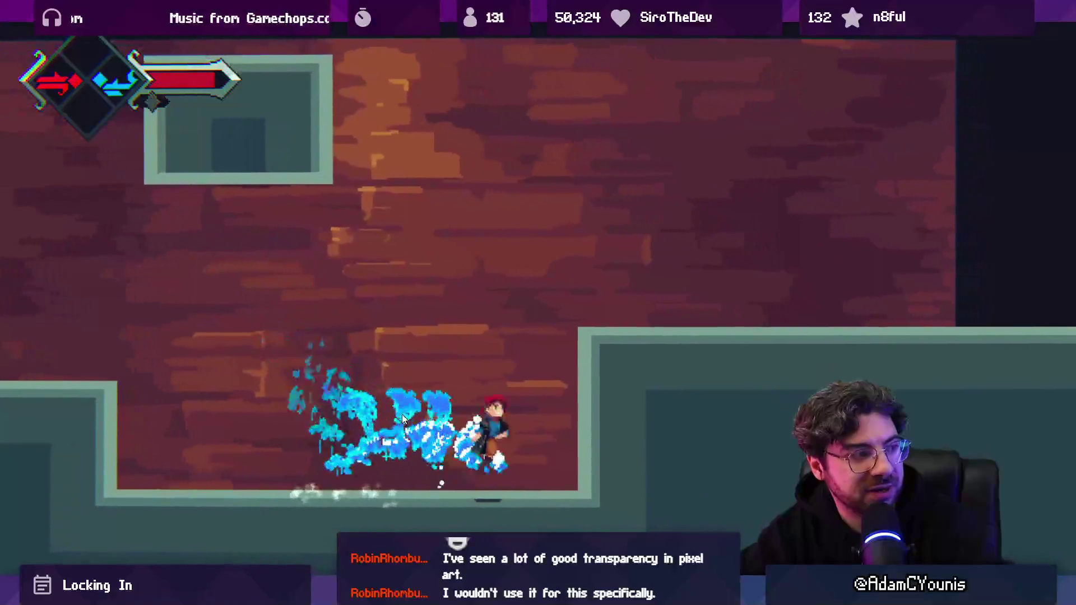
key(Left)
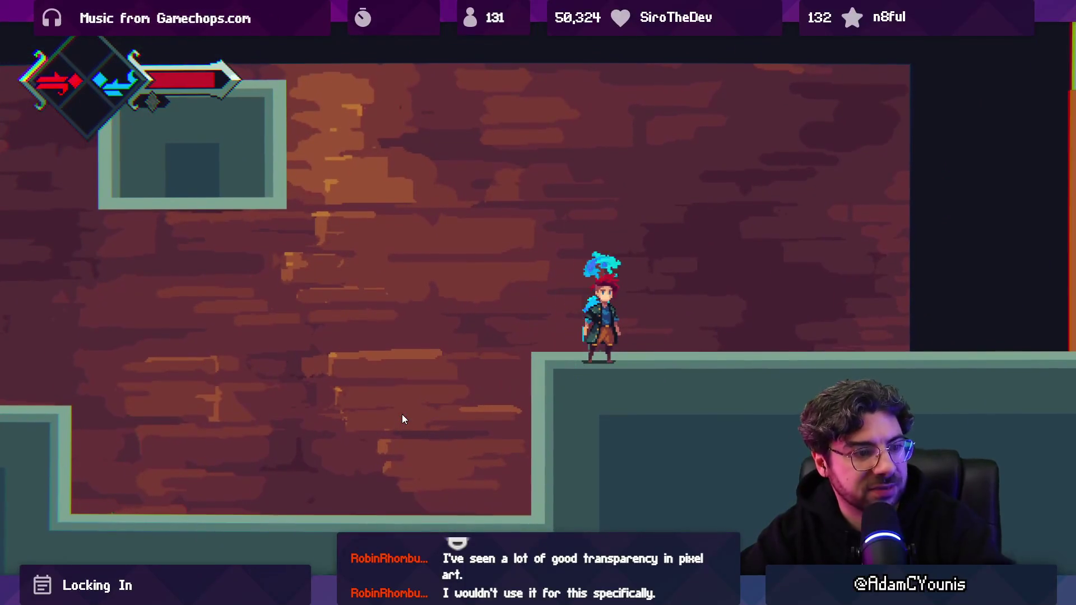
key(shift+space)
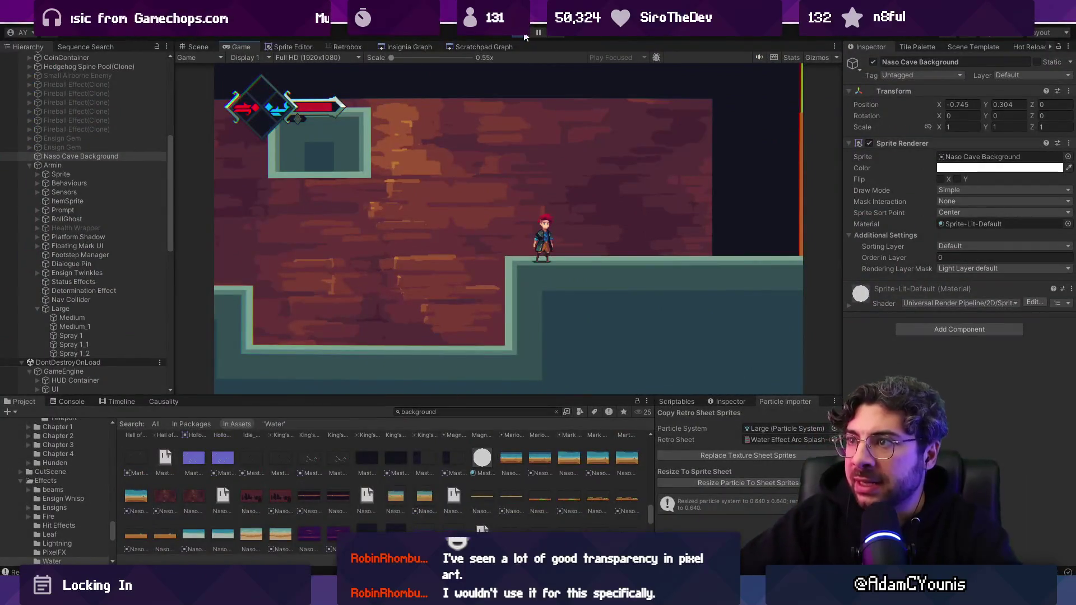
- Stop the game, select the Large, Medium and Medium_1 particle systems, and play again
key(ctrl+p)
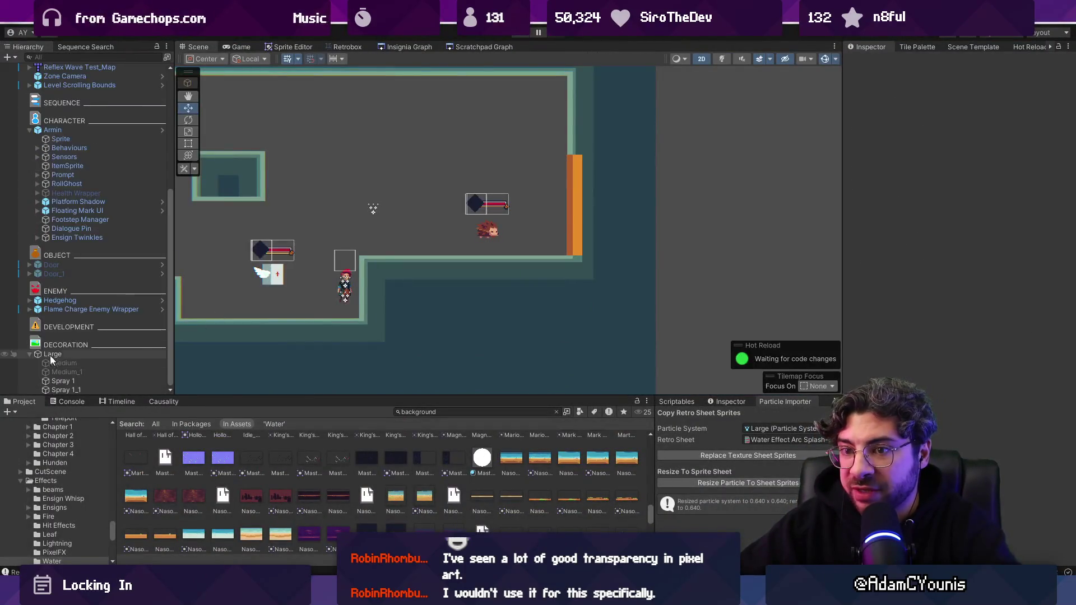
click(81, 355)
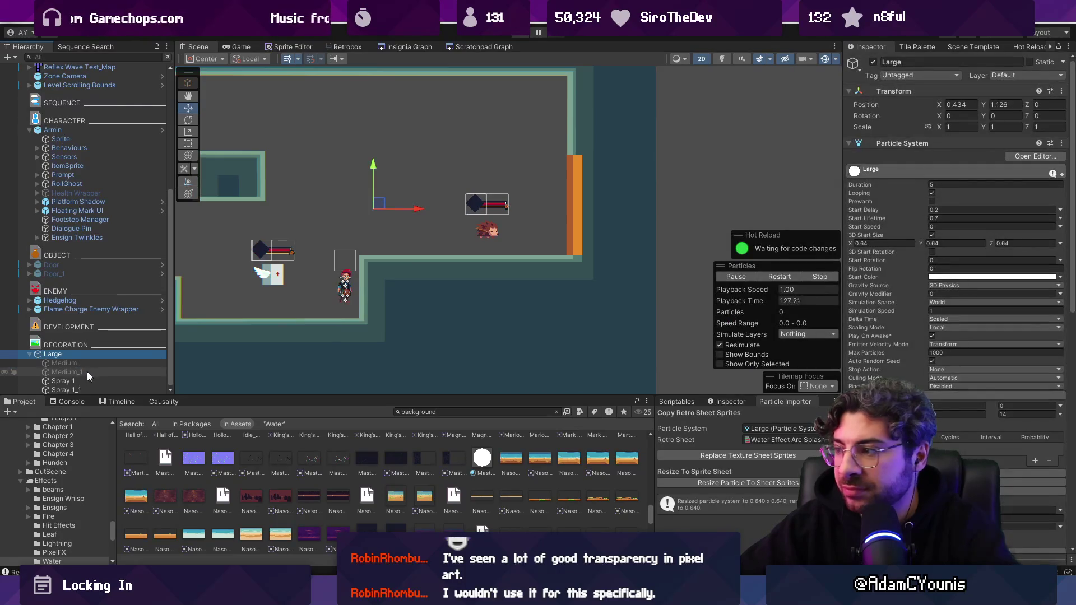
click(88, 364)
shift+click(89, 372)
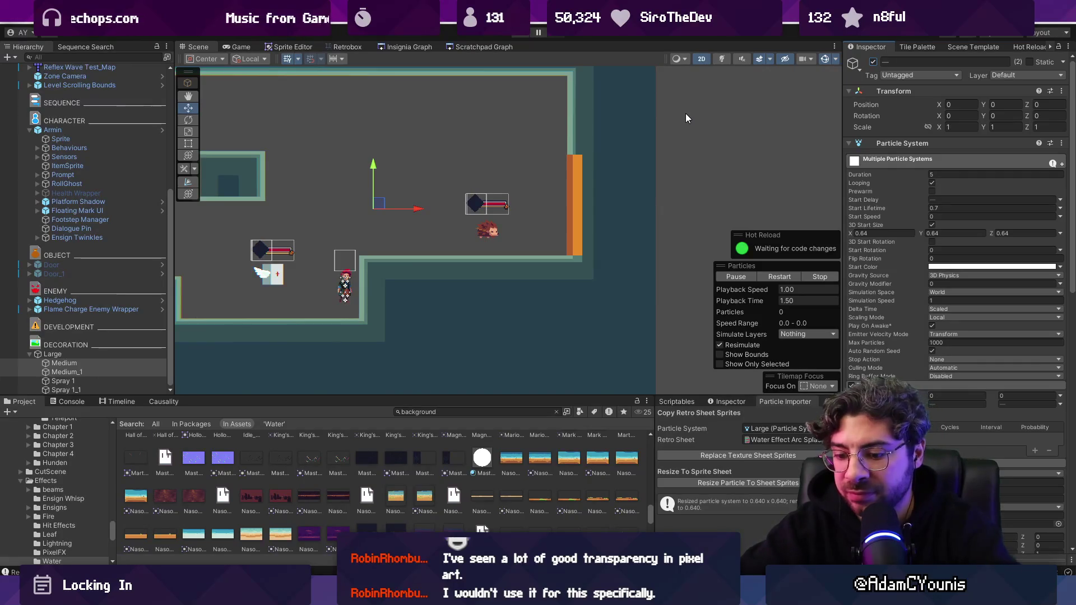
key(ctrl+p)
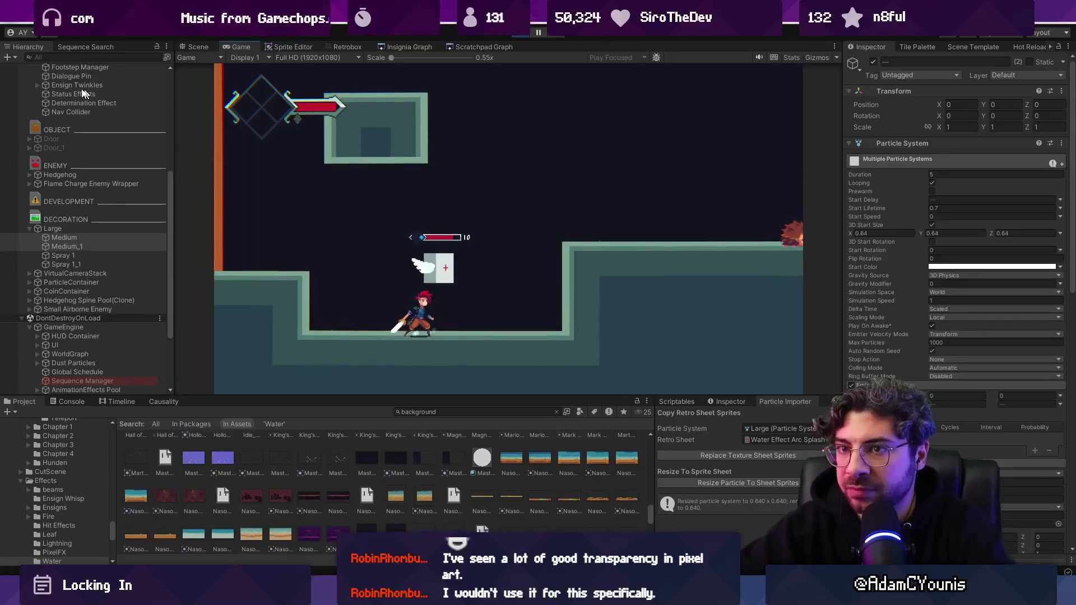
- Drag the Large emitter around the Scene view to preview its trail, then select frames 3–14 in Aseprite
scroll(56, 89, up, 5)
click(21, 68)
click(21, 68)
scroll(107, 269, down, 6)
click(78, 234)
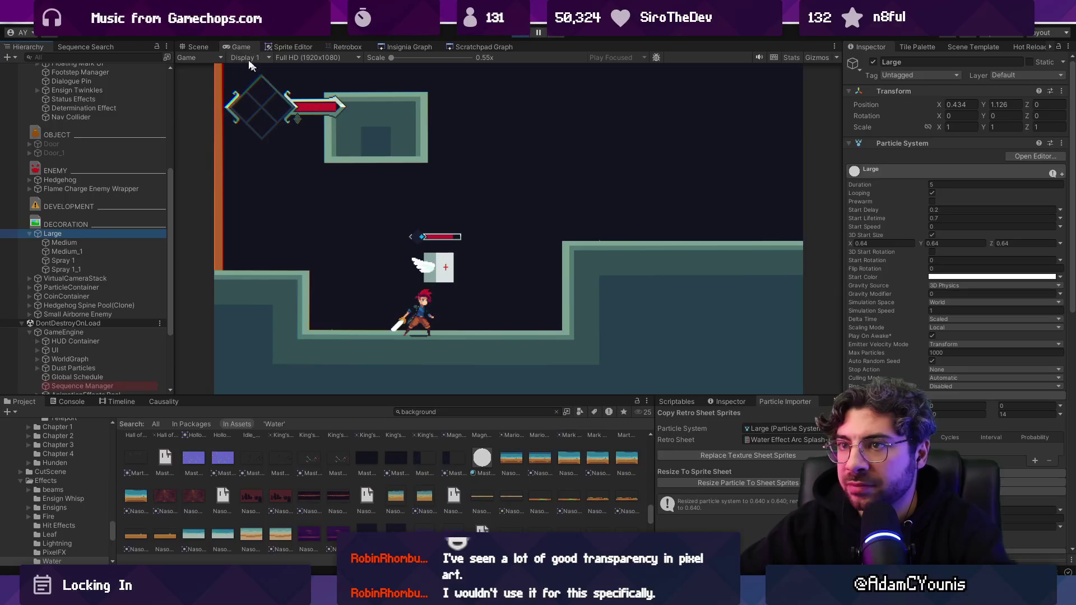
click(207, 46)
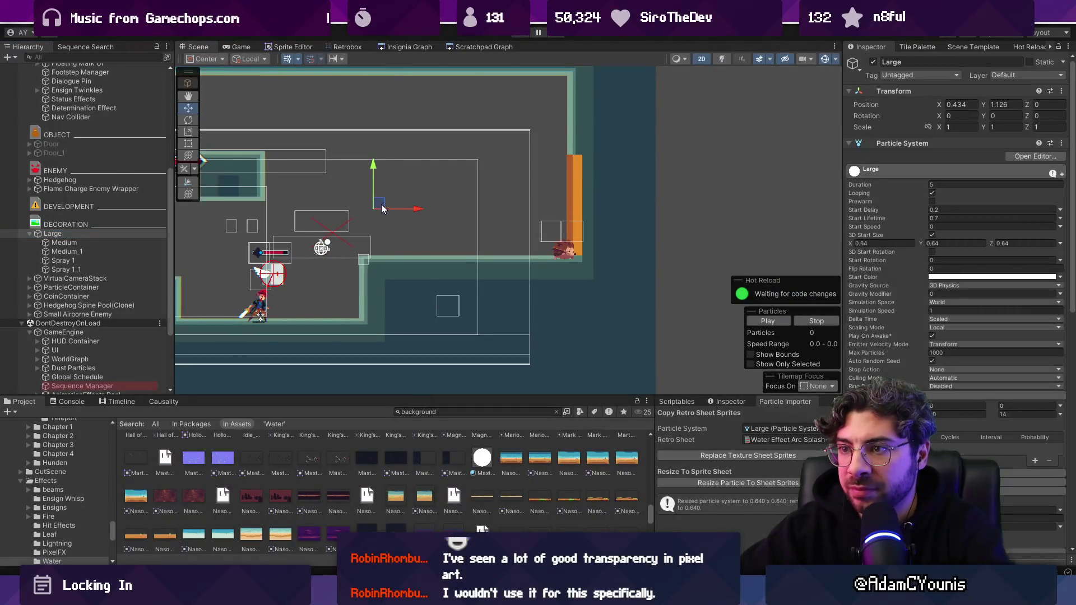
mouse_move(379, 203)
mouse_down()
mouse_move(322, 202)
mouse_move(426, 201)
mouse_move(371, 200)
mouse_move(387, 186)
mouse_move(522, 191)
mouse_move(287, 180)
mouse_move(653, 170)
mouse_move(704, 151)
mouse_move(597, 168)
mouse_move(283, 173)
mouse_move(547, 173)
mouse_move(525, 177)
mouse_move(253, 174)
mouse_move(493, 174)
mouse_move(444, 144)
mouse_move(299, 297)
mouse_move(355, 168)
mouse_move(408, 182)
mouse_up()
scroll(371, 199, up, 5)
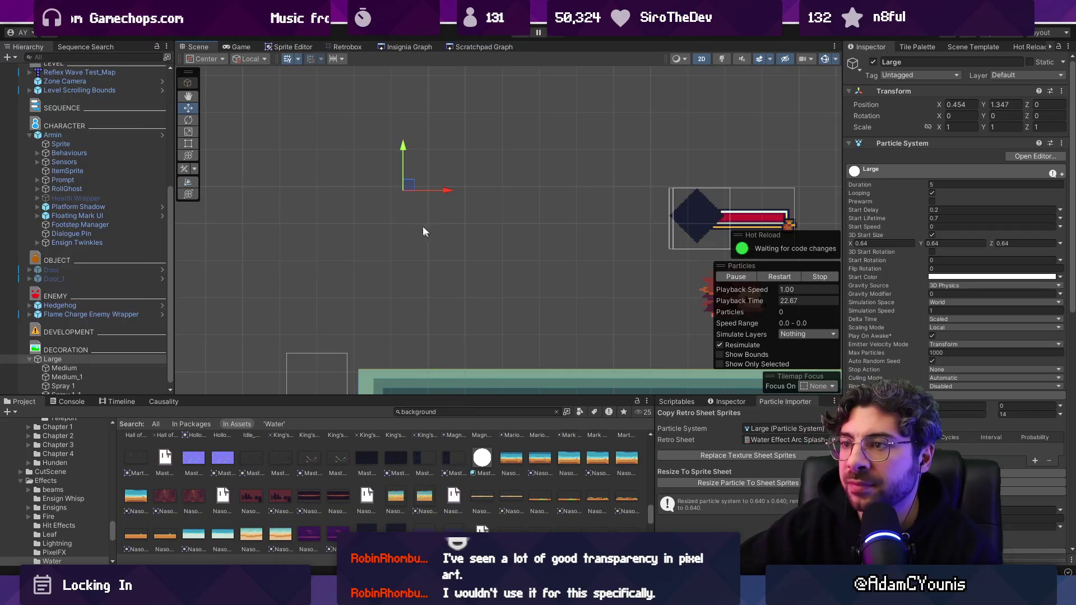
mouse_move(408, 188)
mouse_down()
mouse_move(623, 180)
mouse_move(665, 189)
mouse_move(378, 191)
mouse_up()
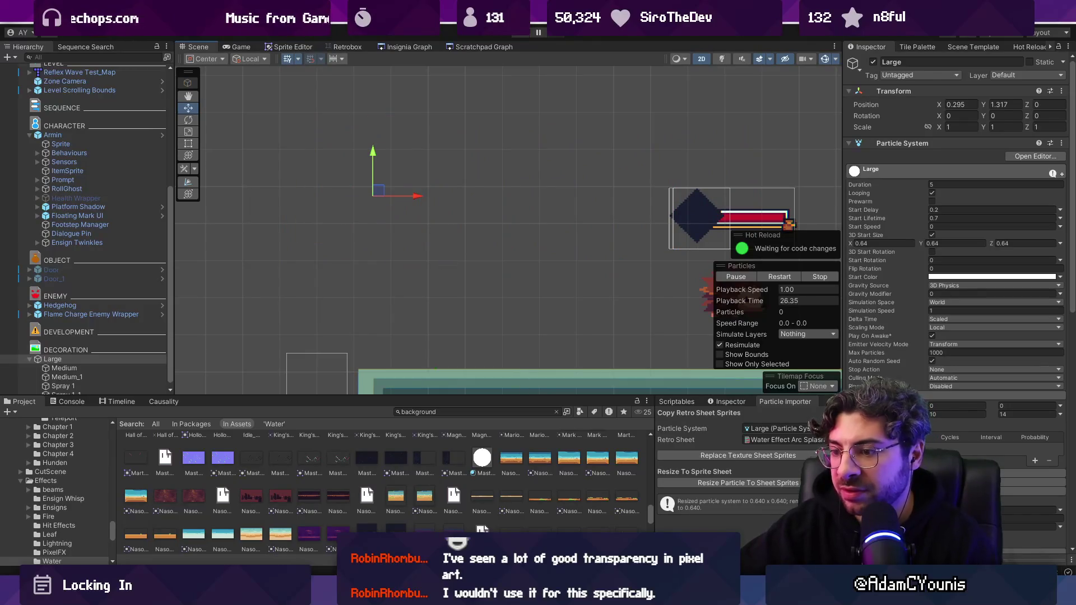
key(alt+Tab)
mouse_move(300, 411)
mouse_down()
mouse_move(644, 411)
mouse_move(692, 397)
mouse_move(630, 402)
mouse_move(1026, 372)
mouse_move(1012, 375)
mouse_up()
- Scrub through the opening frames of the water splash animation
scroll(490, 242, down, 2)
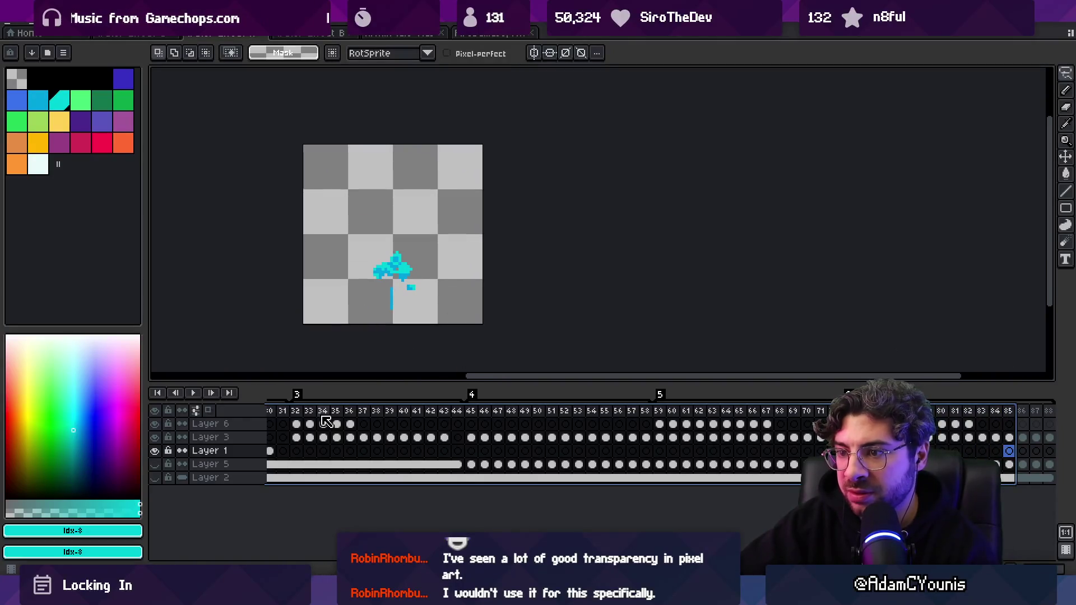
scroll(504, 437, up, 10)
click(287, 411)
mouse_move(300, 415)
mouse_down()
mouse_move(443, 413)
mouse_move(251, 405)
mouse_move(988, 396)
mouse_up()
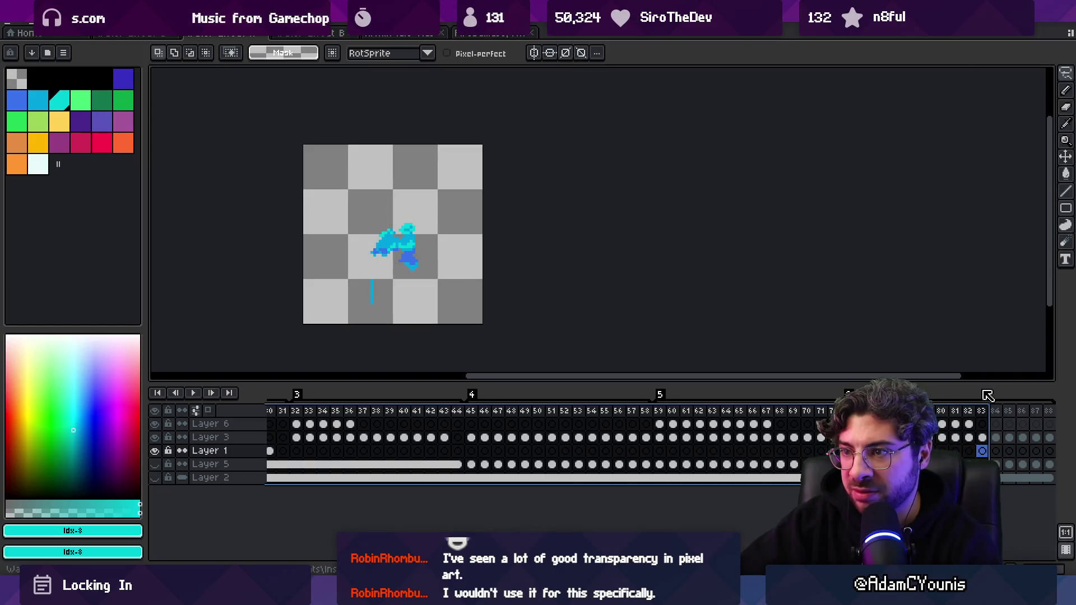
- Test-clear Layer 3's cels in frames 84–88, undo it, and inspect frames 82–83
click(741, 438)
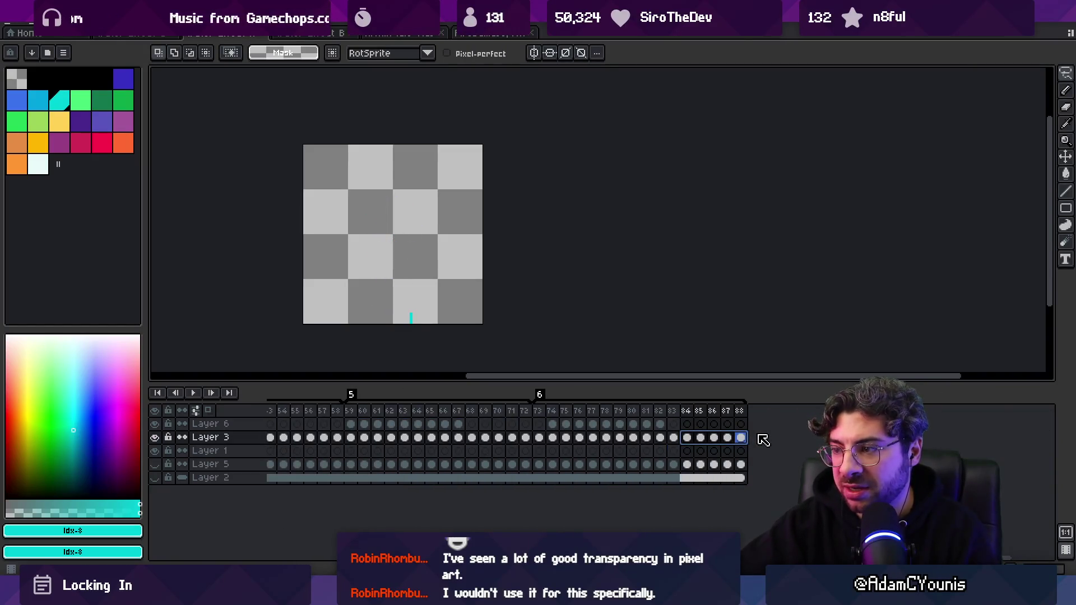
key(Delete)
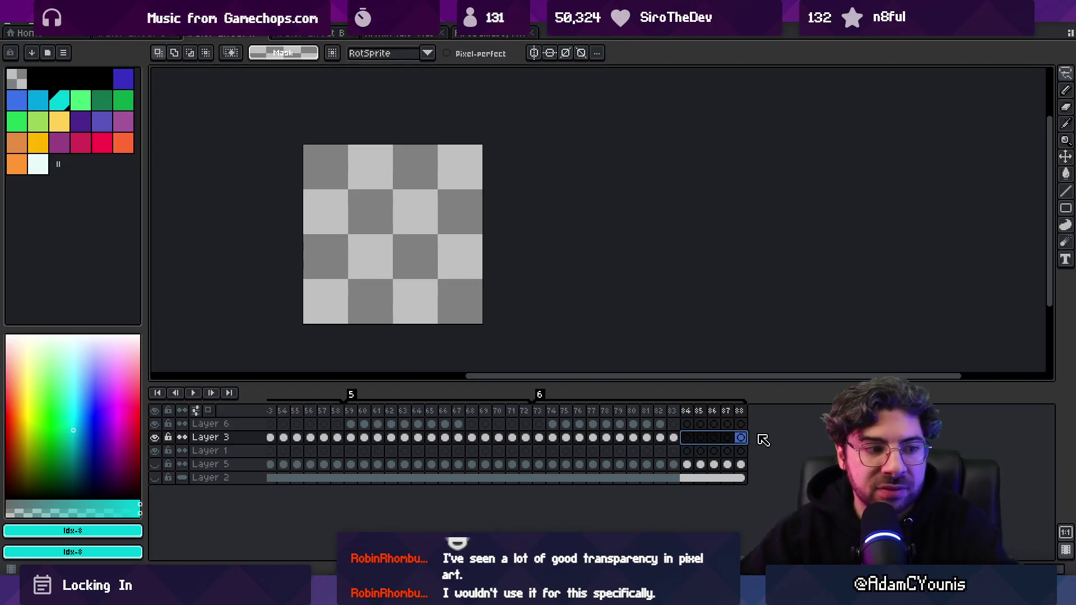
click(659, 413)
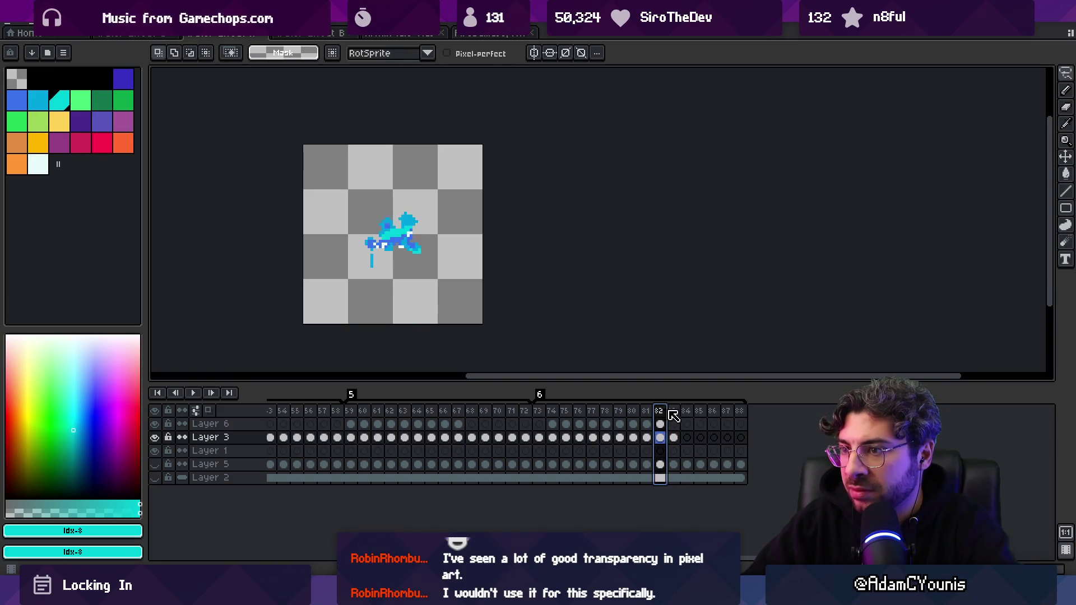
click(686, 413)
key(ctrl+z)
click(662, 415)
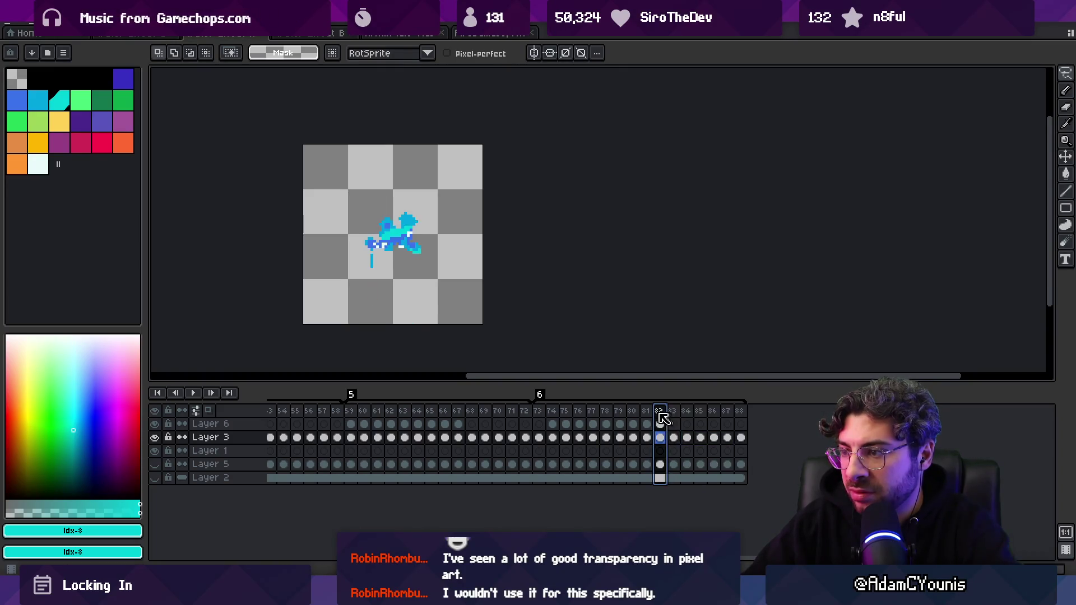
drag(663, 418, 682, 417)
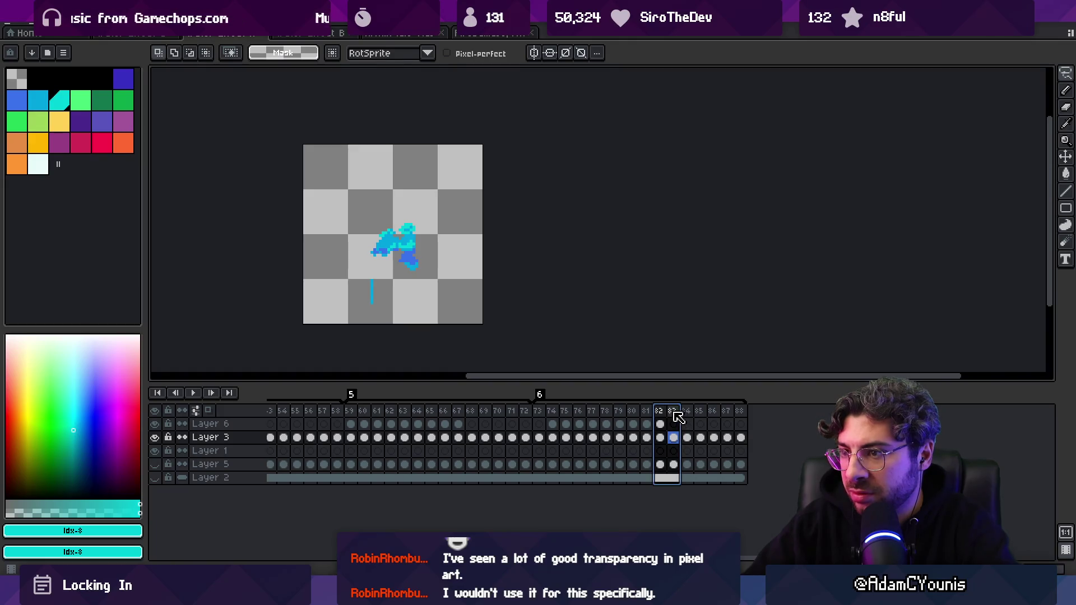
click(674, 413)
- Zoom around frame 83 and check Layer 3's content bounds with the Move tool
key(b)
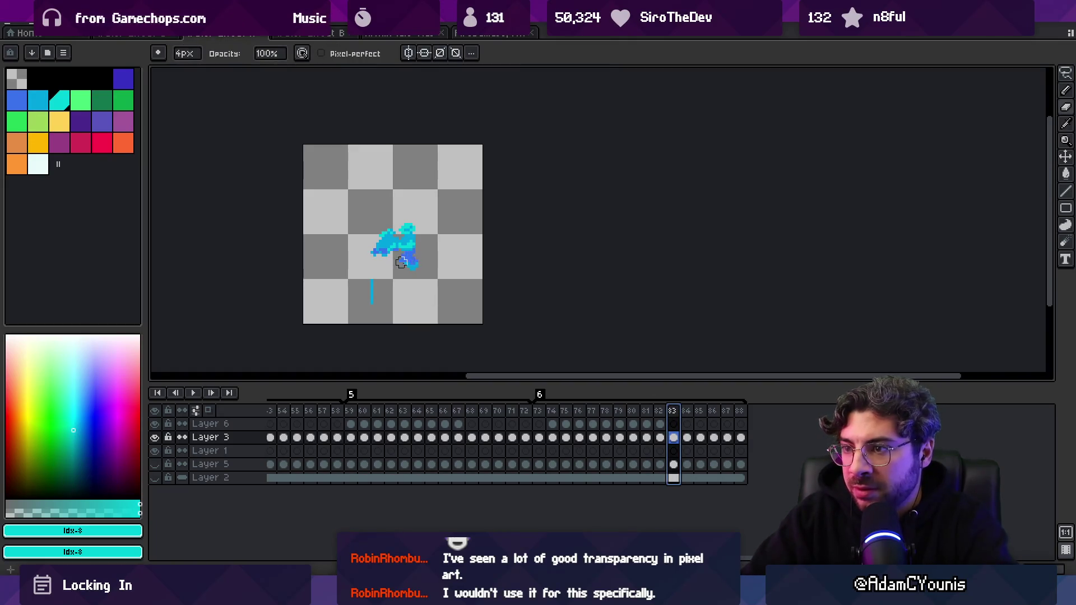
scroll(421, 263, up, 4)
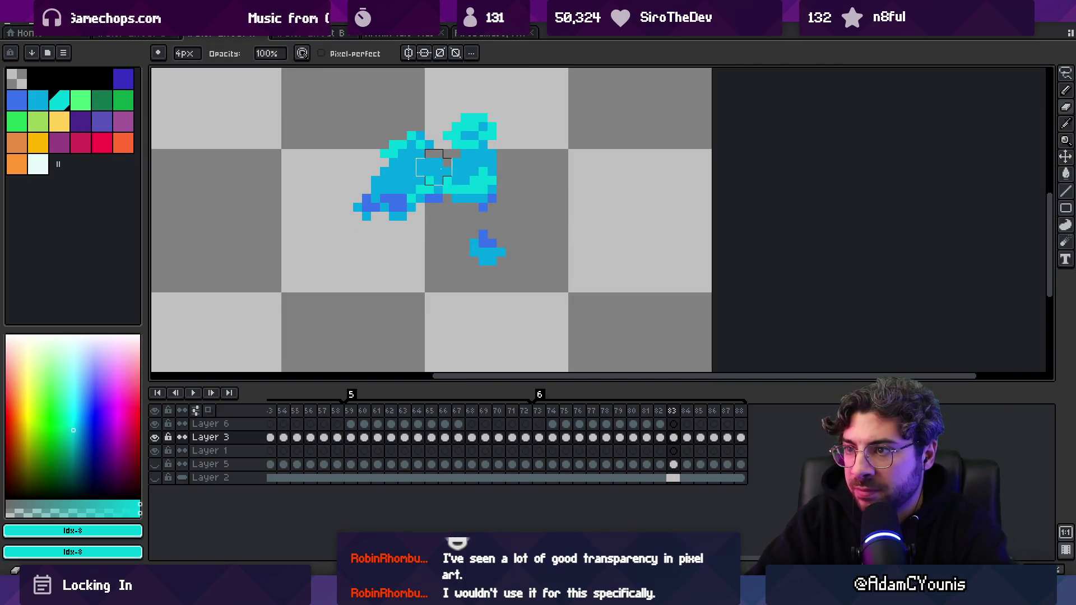
key(z)
scroll(348, 235, down, 5)
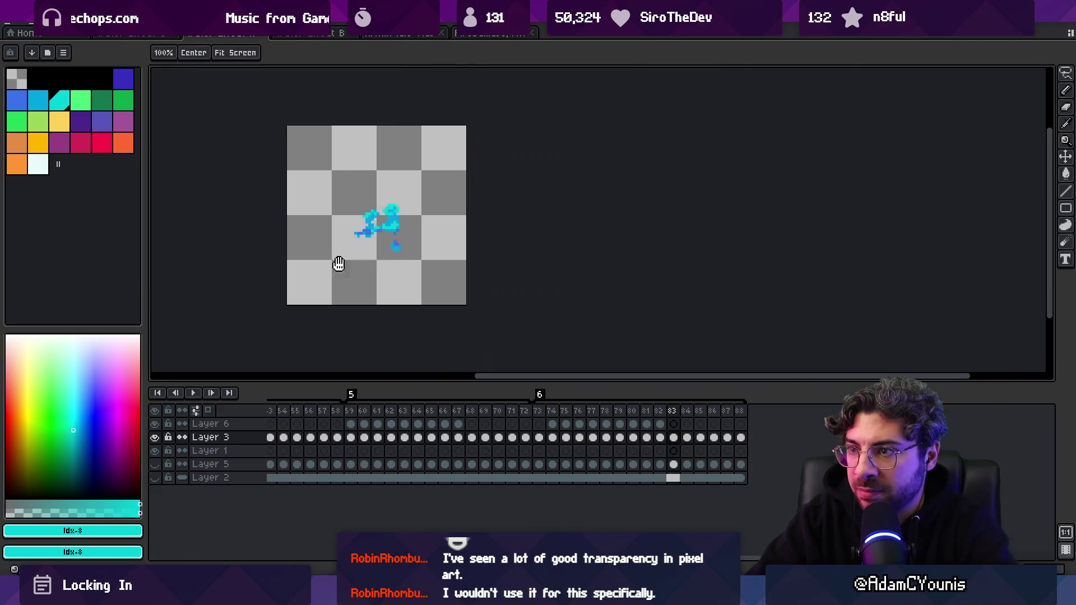
mouse_move(659, 412)
mouse_down()
mouse_move(689, 417)
mouse_move(648, 420)
mouse_move(676, 418)
mouse_up()
key(v)
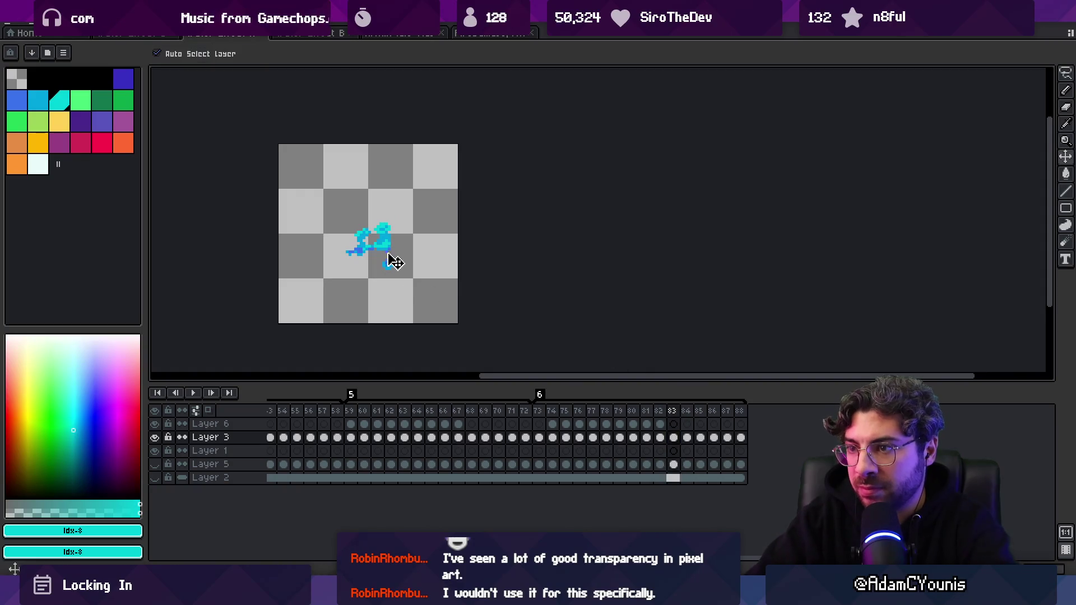
key(ctrl)
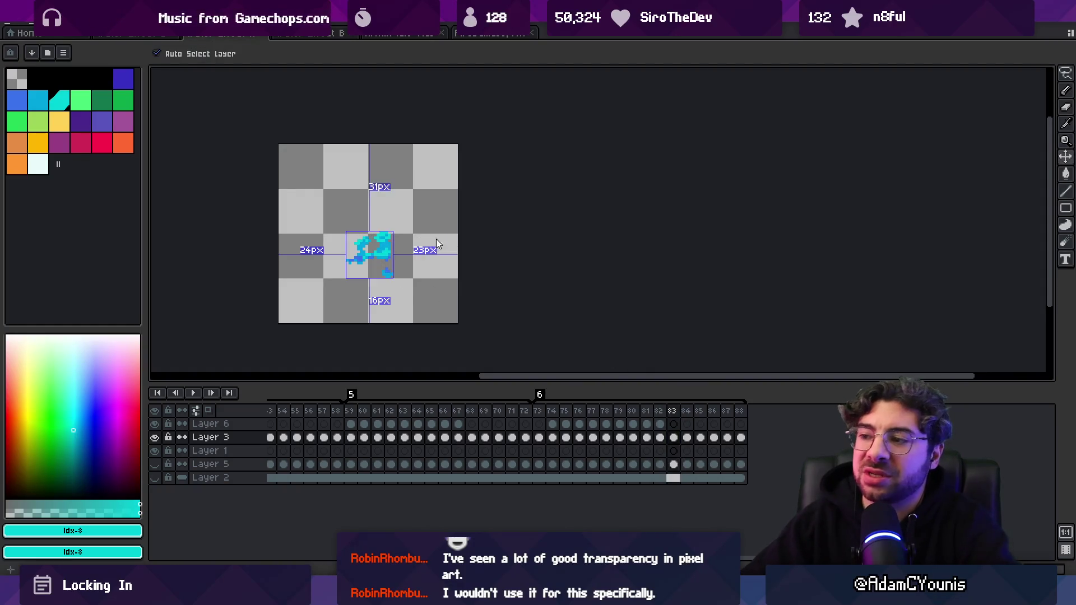
ctrl+click(439, 241)
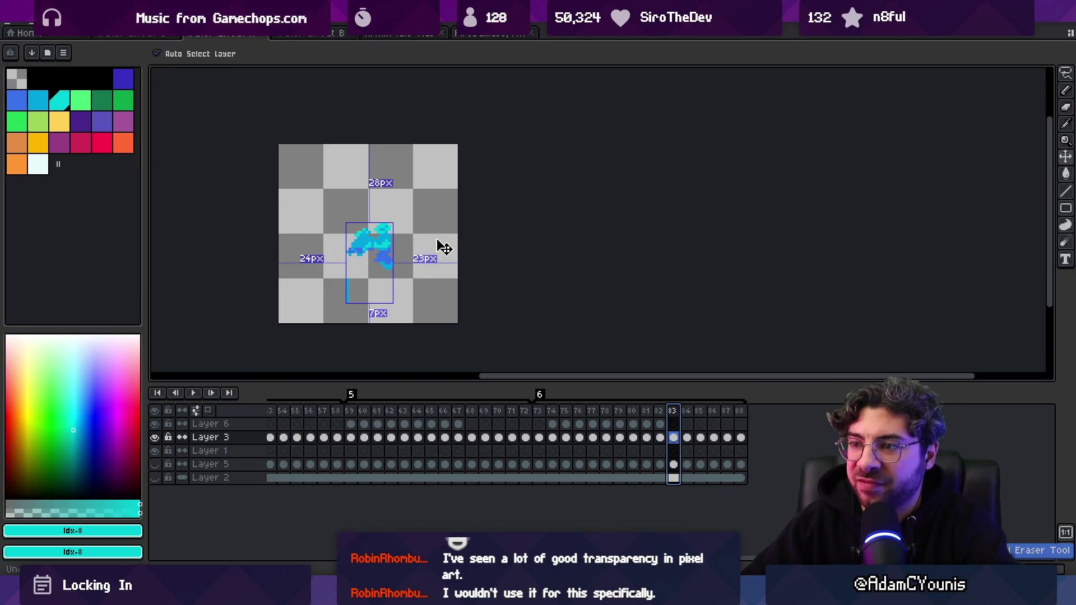
- Select frames 73–82 and make Layer 3 active for pencil touch-ups
mouse_move(540, 415)
mouse_down()
mouse_move(685, 415)
mouse_move(651, 416)
mouse_move(673, 419)
mouse_up()
scroll(413, 235, up, 3)
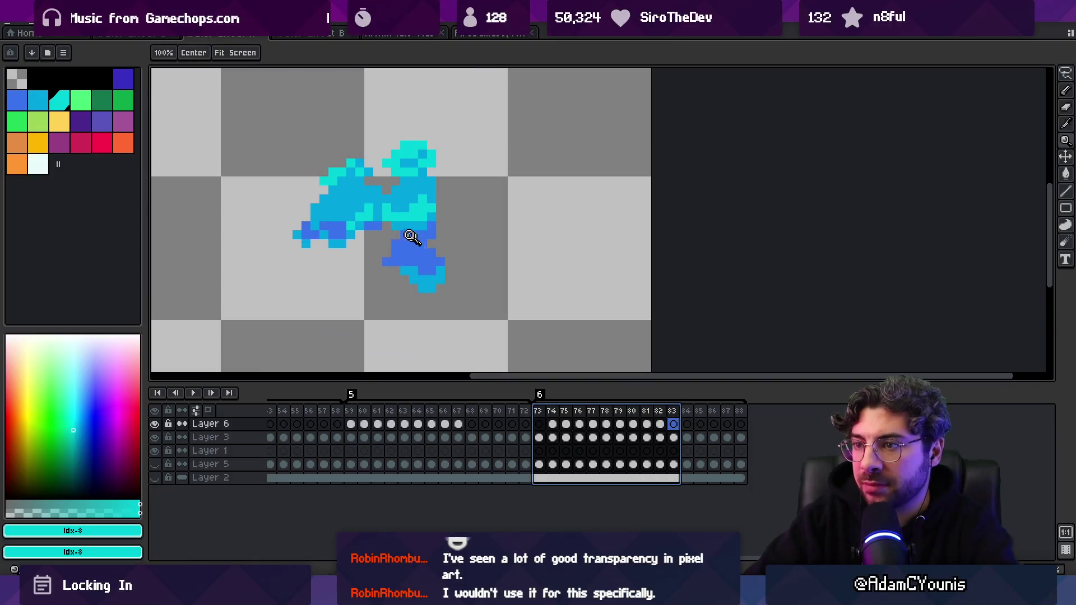
key(b)
key(alt+Down)
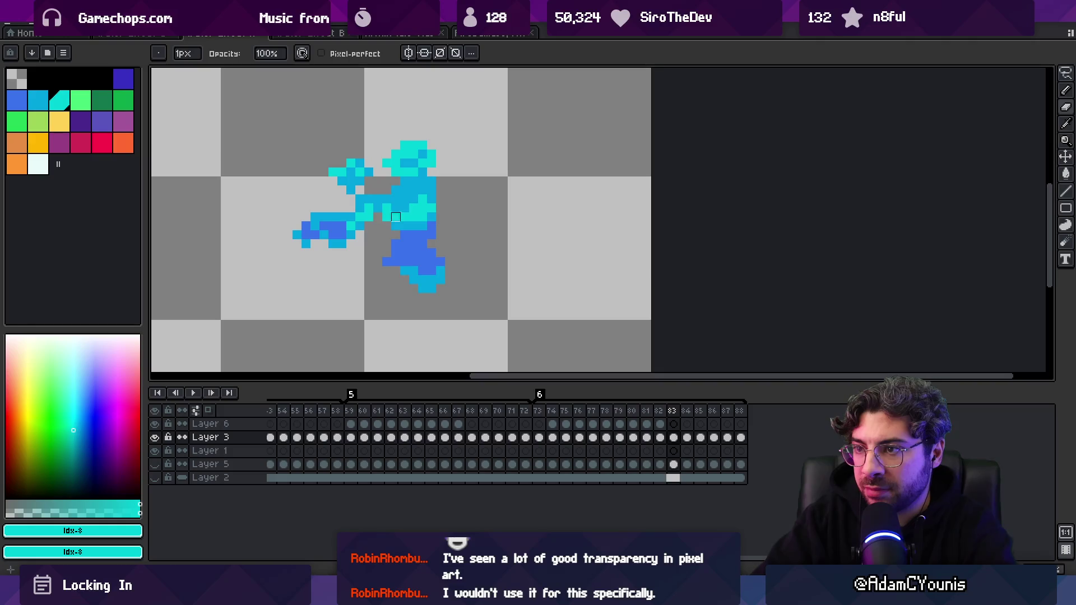
scroll(396, 226, down, 5)
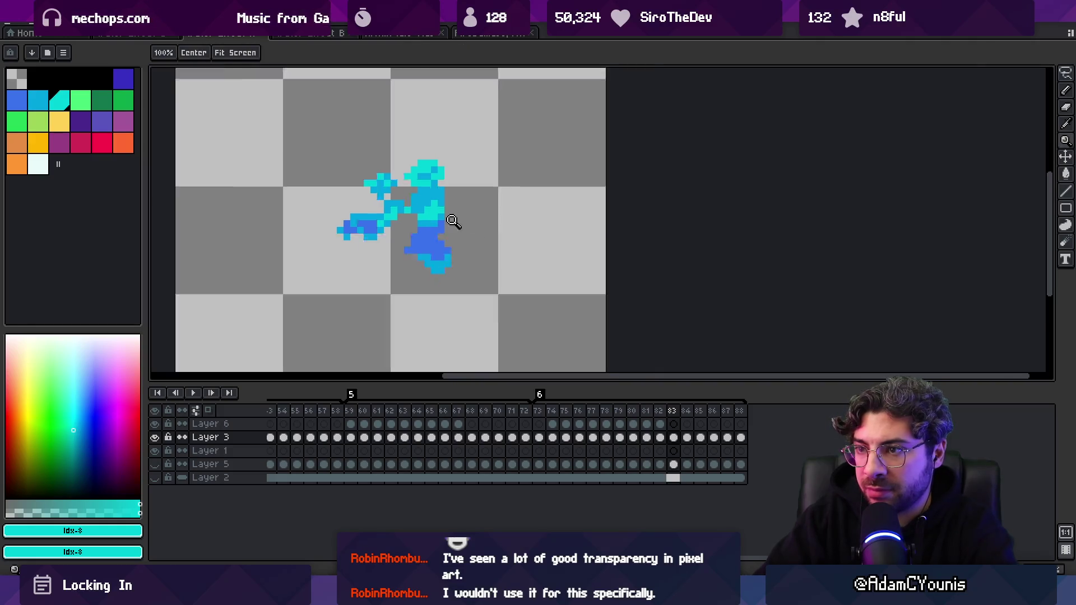
- Look over the other open sprites, selecting frames 2–28 in the fire sprite
click(493, 33)
mouse_move(287, 464)
mouse_down()
mouse_move(336, 416)
mouse_move(397, 423)
mouse_move(530, 377)
mouse_move(653, 363)
mouse_move(601, 385)
mouse_move(654, 375)
mouse_move(663, 362)
mouse_up()
click(219, 33)
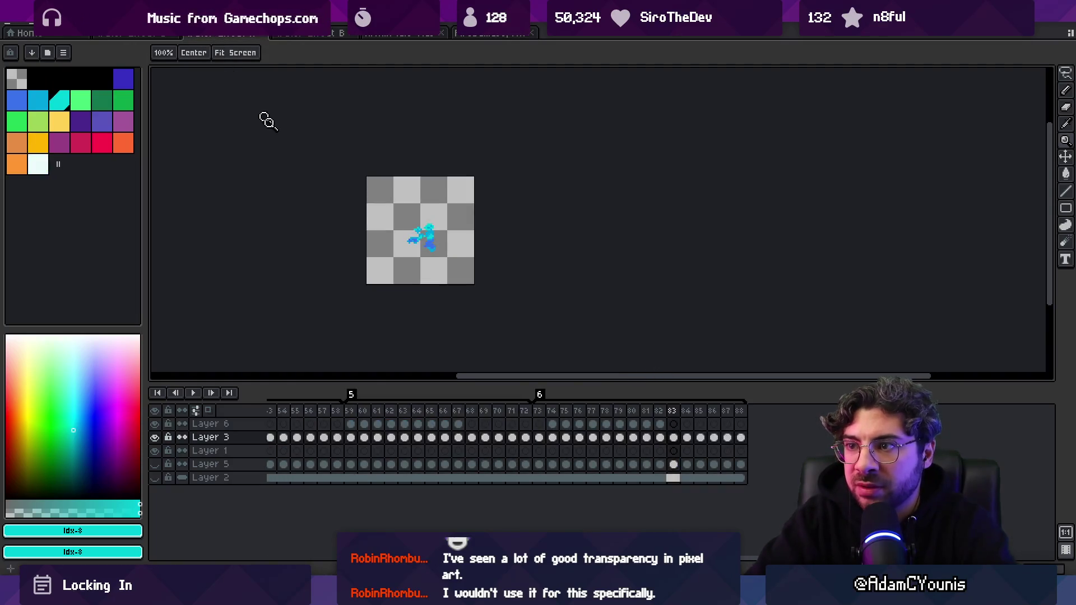
scroll(318, 428, left, 3)
drag(321, 412, 786, 401)
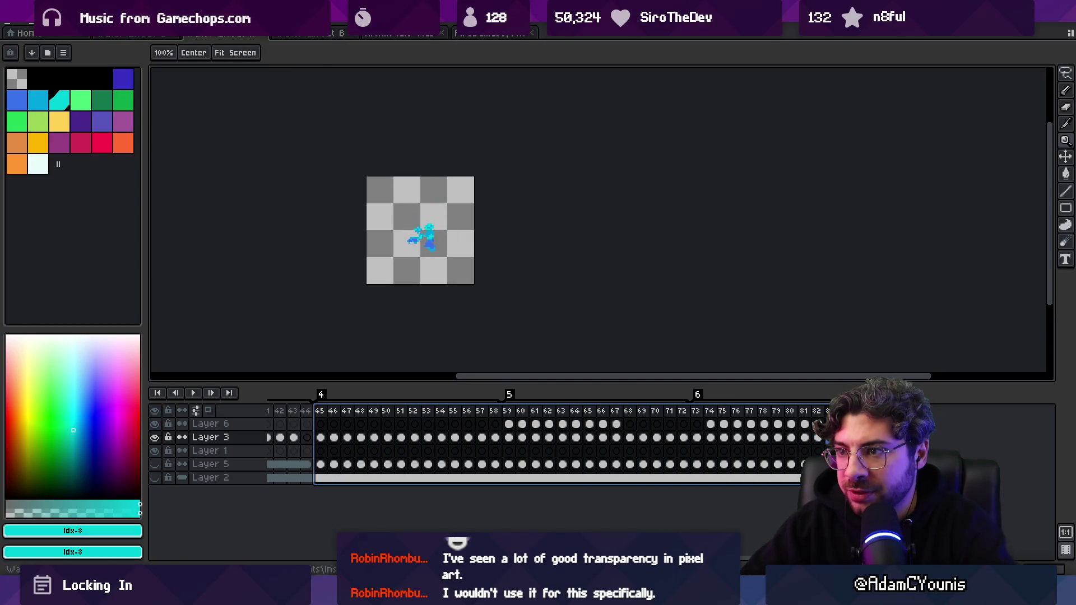
- Zoom in on the splash and turn on onion skinning to compare neighbouring frames
click(452, 289)
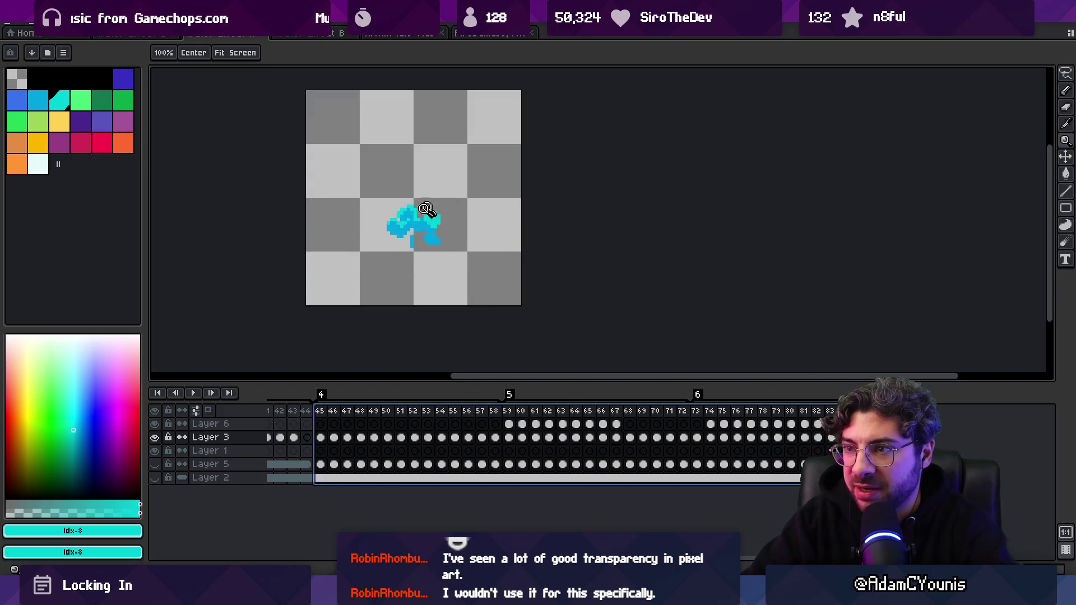
key(v)
click(214, 411)
key(b)
scroll(452, 216, up, 1)
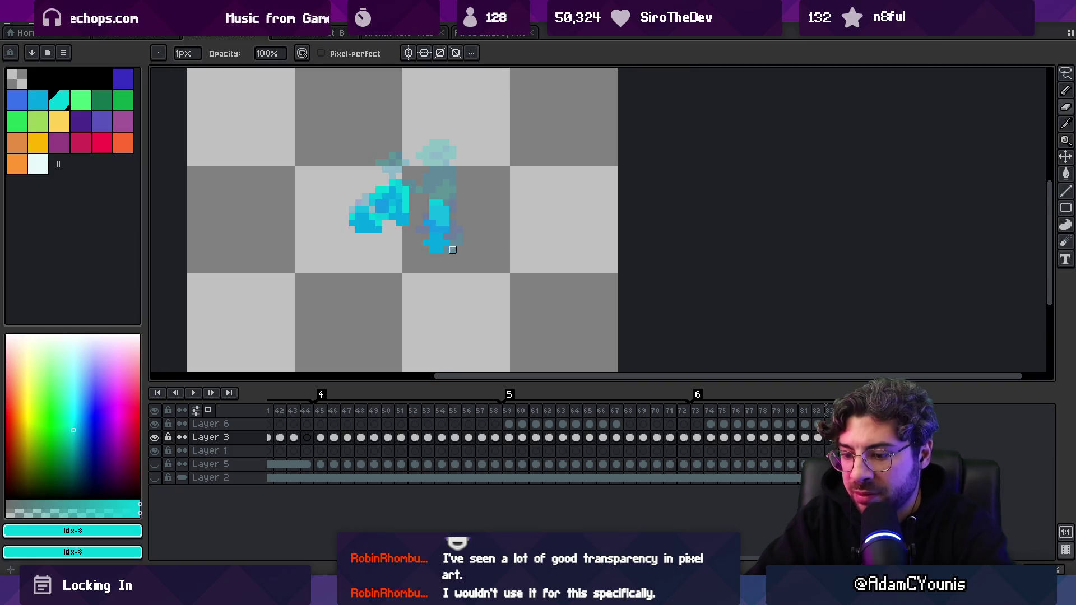
key(Right)
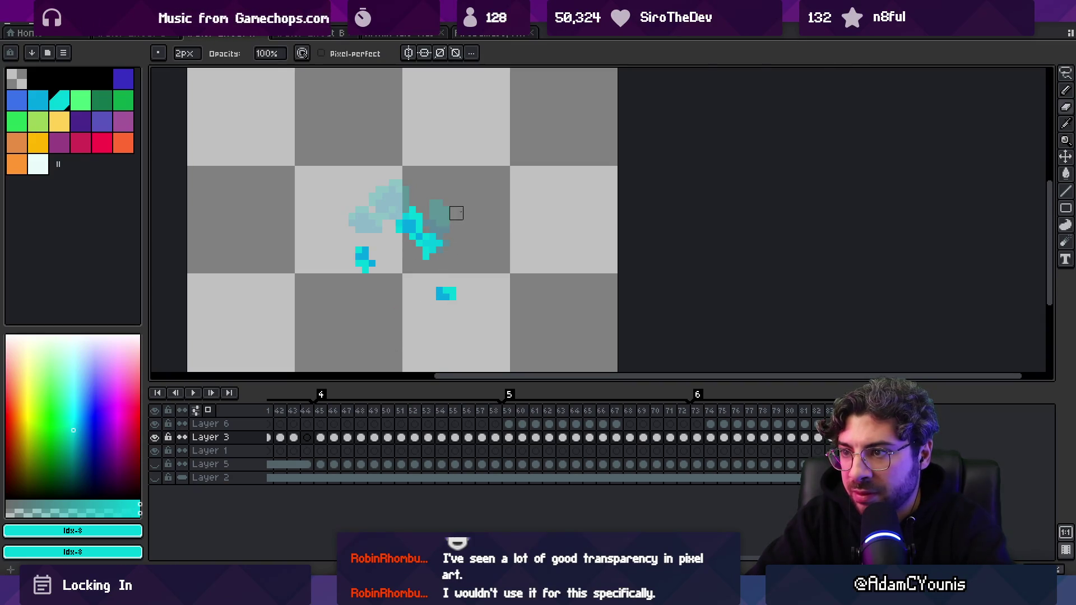
- Sample the cyan, erase the tall cyan streak, and paint a single cyan droplet pixel
alt+click(420, 210)
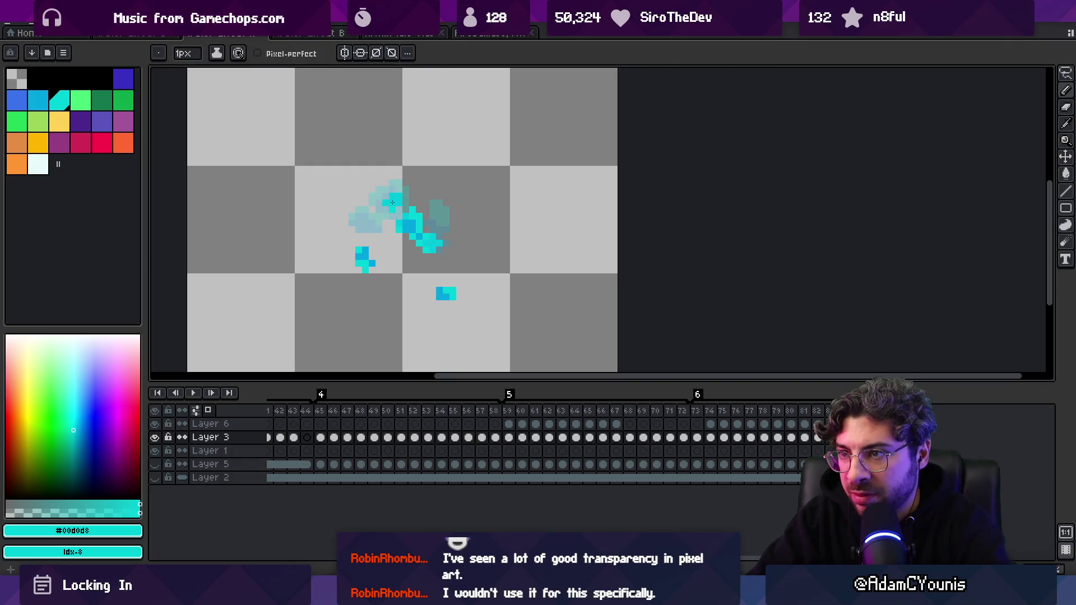
key(Right)
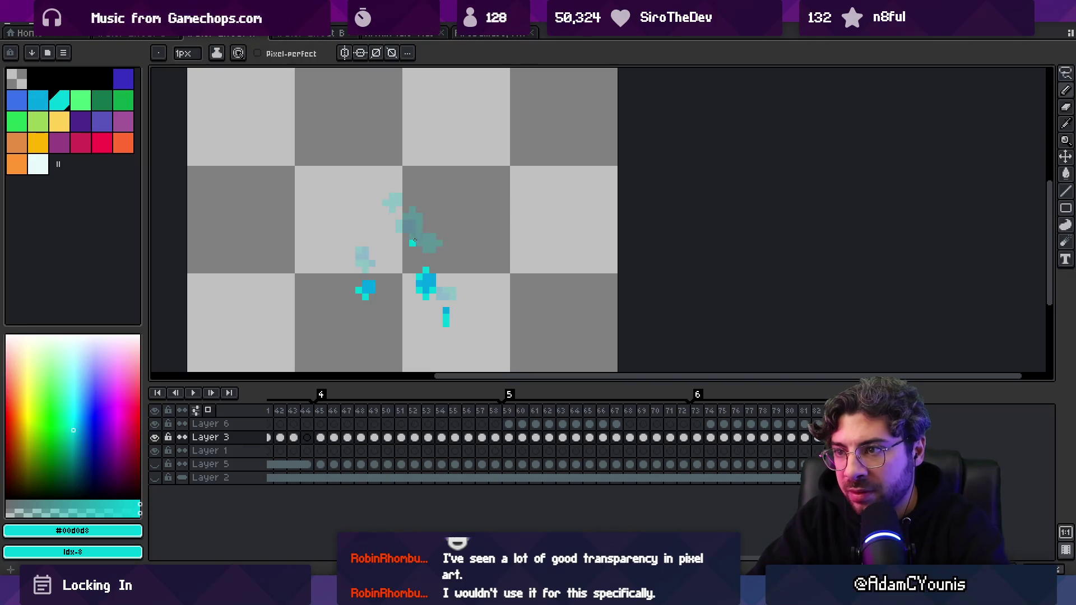
key(e)
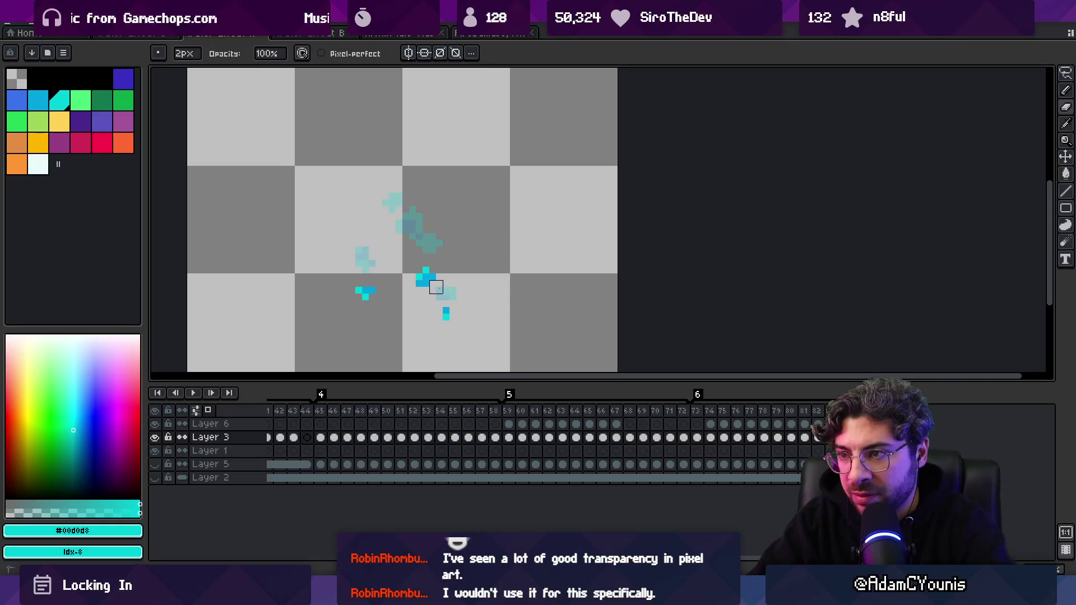
key(Right)
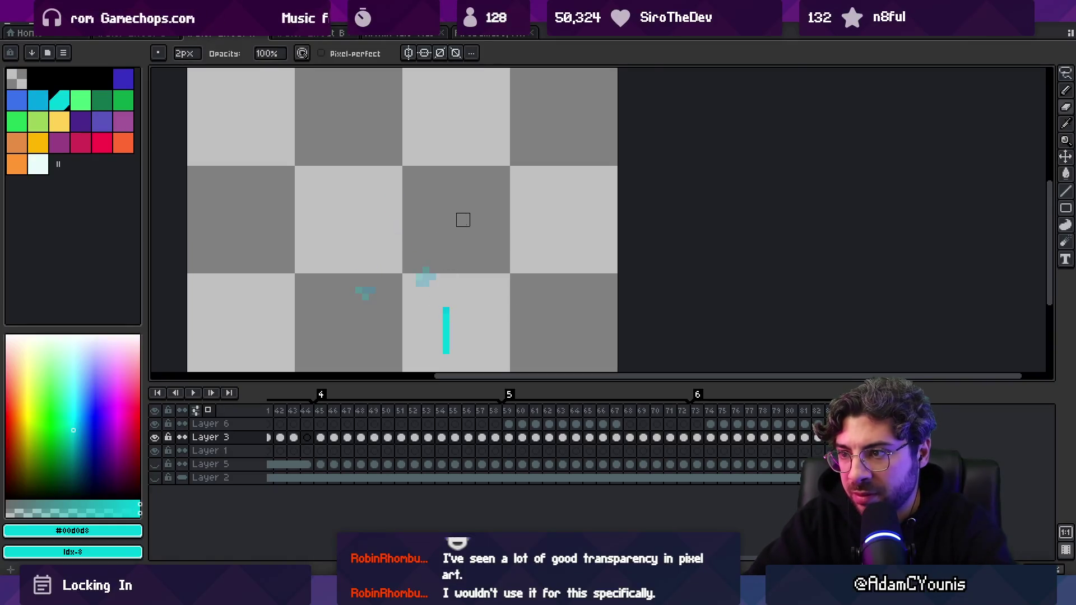
drag(446, 307, 446, 354)
scroll(456, 284, down, 1)
key(b)
click(398, 255)
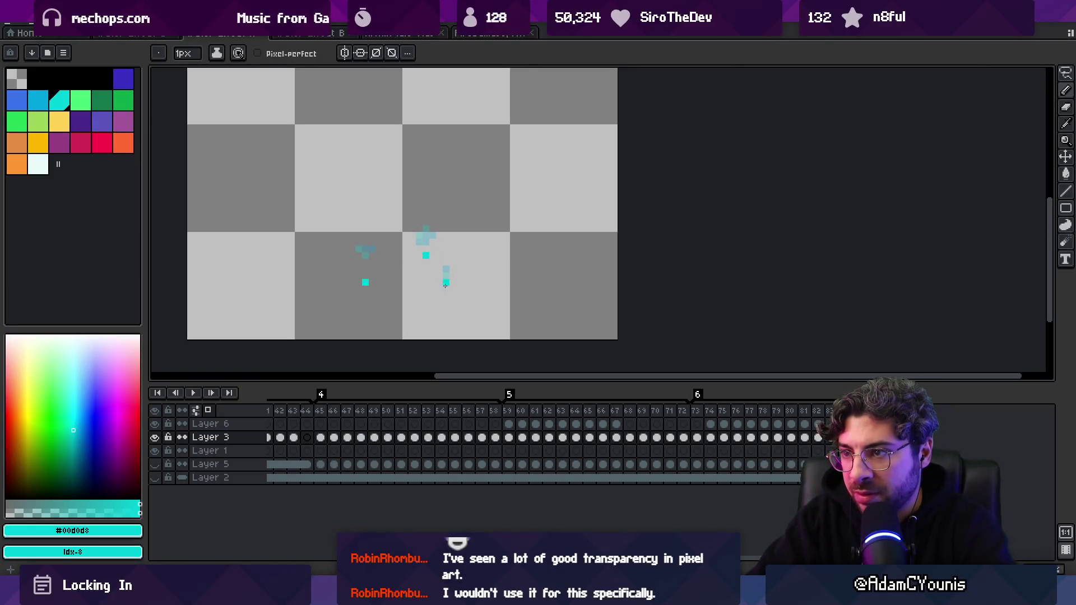
- Zoom back out to view the cleaned late frame as a whole
scroll(450, 286, down, 5)
key(v)
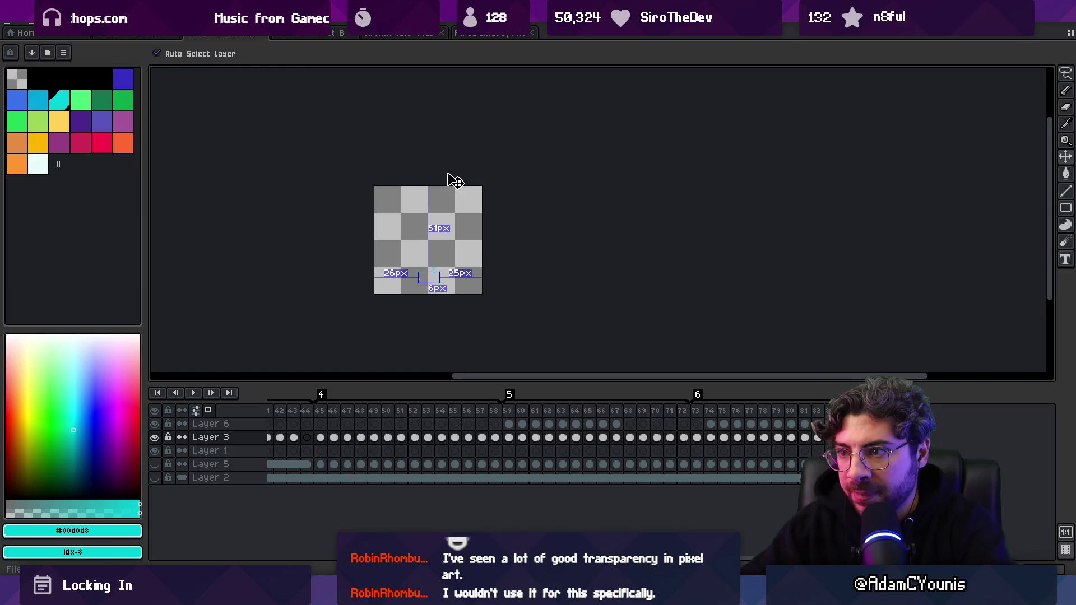
key(z)
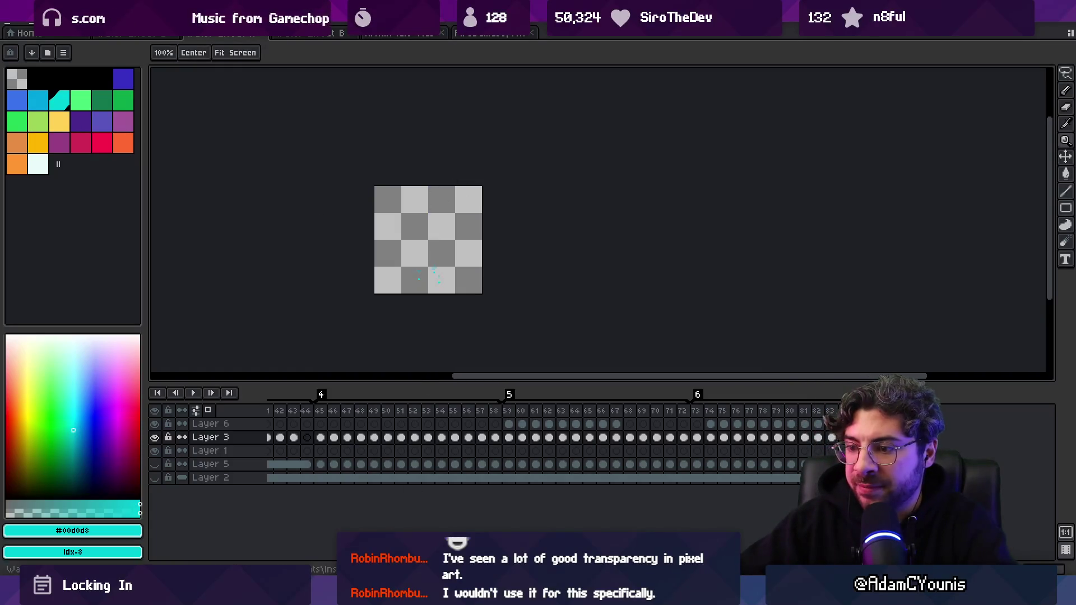
key(alt+Tab)
- Sweep the Large splash emitter left, right and down across the Scene view while it plays
mouse_move(457, 190)
mouse_down()
mouse_move(264, 168)
mouse_move(398, 199)
mouse_move(407, 215)
mouse_move(509, 207)
mouse_up()
mouse_move(359, 205)
mouse_down()
mouse_move(289, 203)
mouse_move(460, 202)
mouse_move(324, 203)
mouse_up()
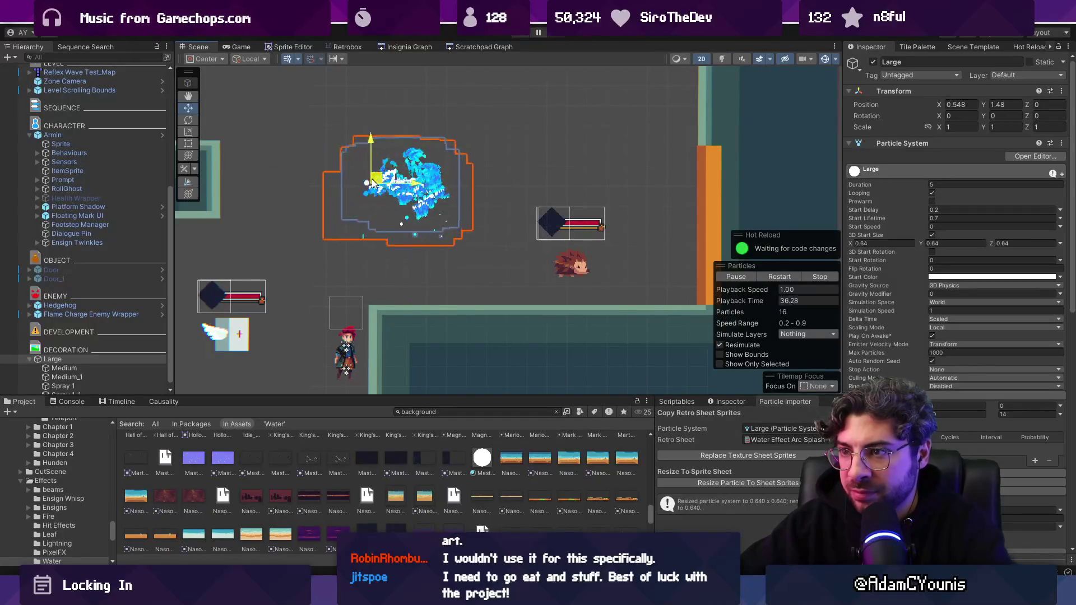
mouse_move(394, 185)
mouse_down()
mouse_move(426, 180)
mouse_move(469, 204)
mouse_up()
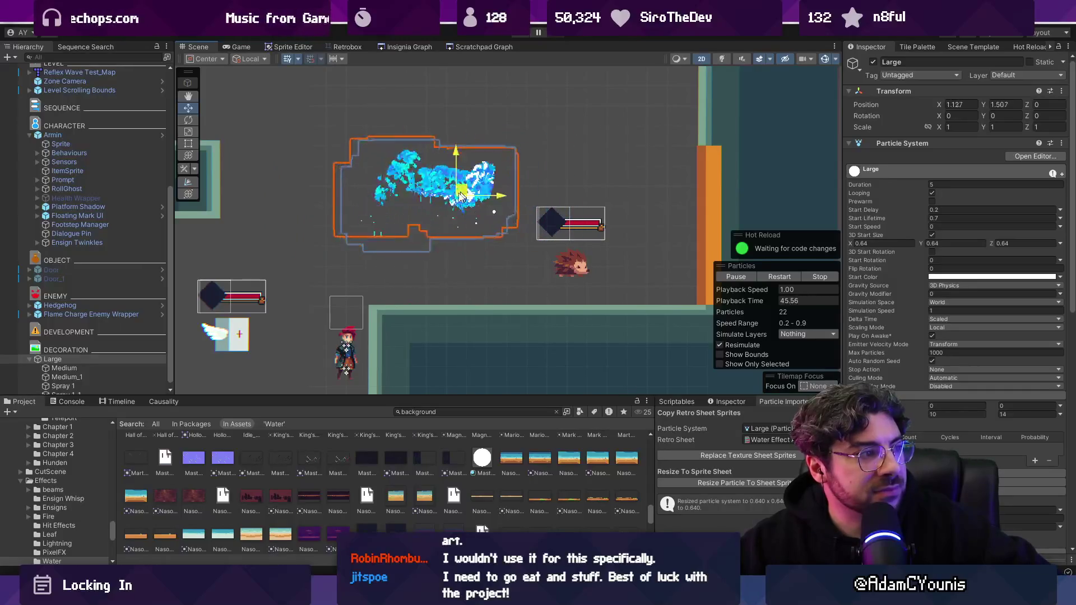
mouse_move(415, 205)
mouse_down()
mouse_move(404, 193)
mouse_move(447, 210)
mouse_move(387, 187)
mouse_move(471, 193)
mouse_up()
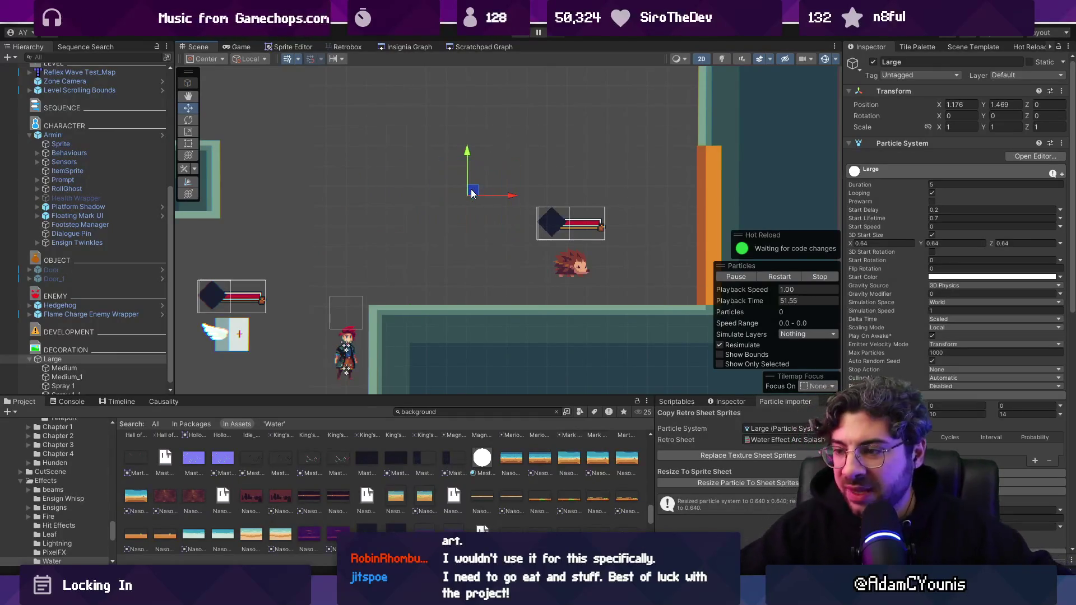
- Back in Aseprite, select frames 52–71 and play the splash animation
key(alt+Tab)
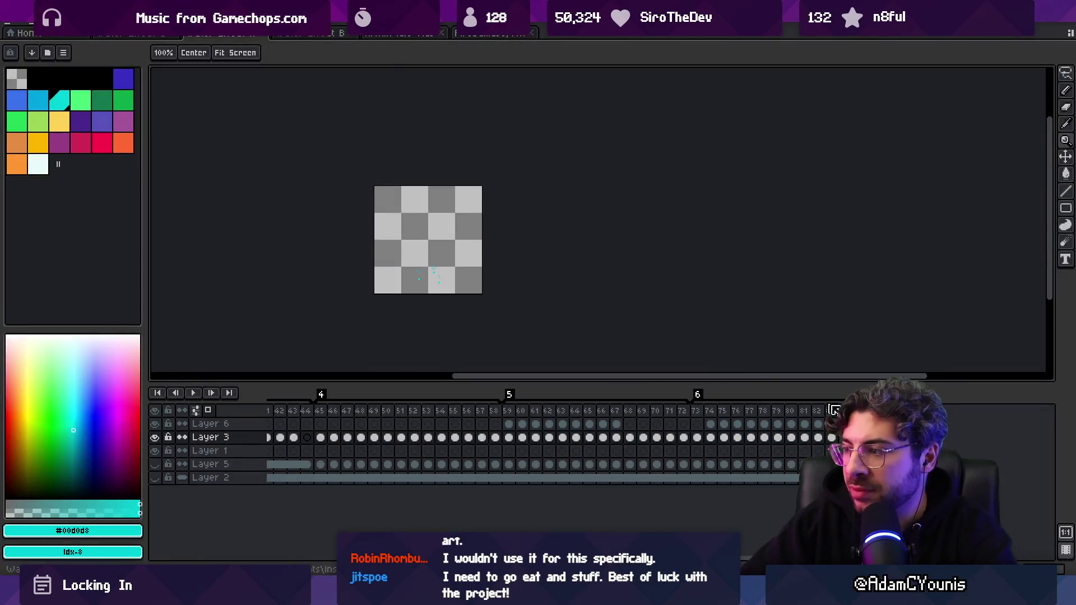
scroll(594, 296, up, 2)
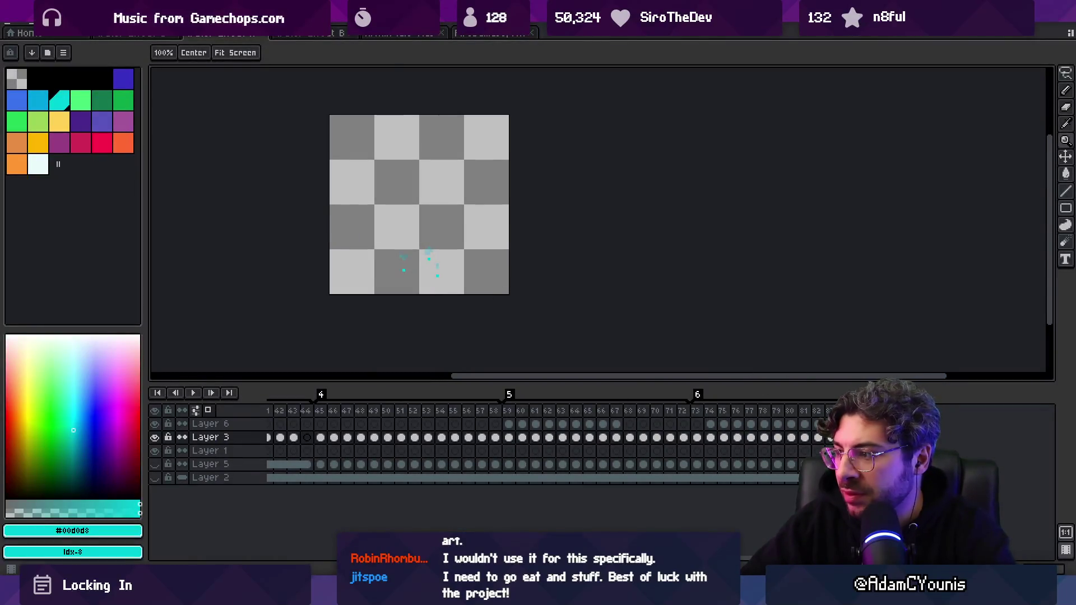
key(b)
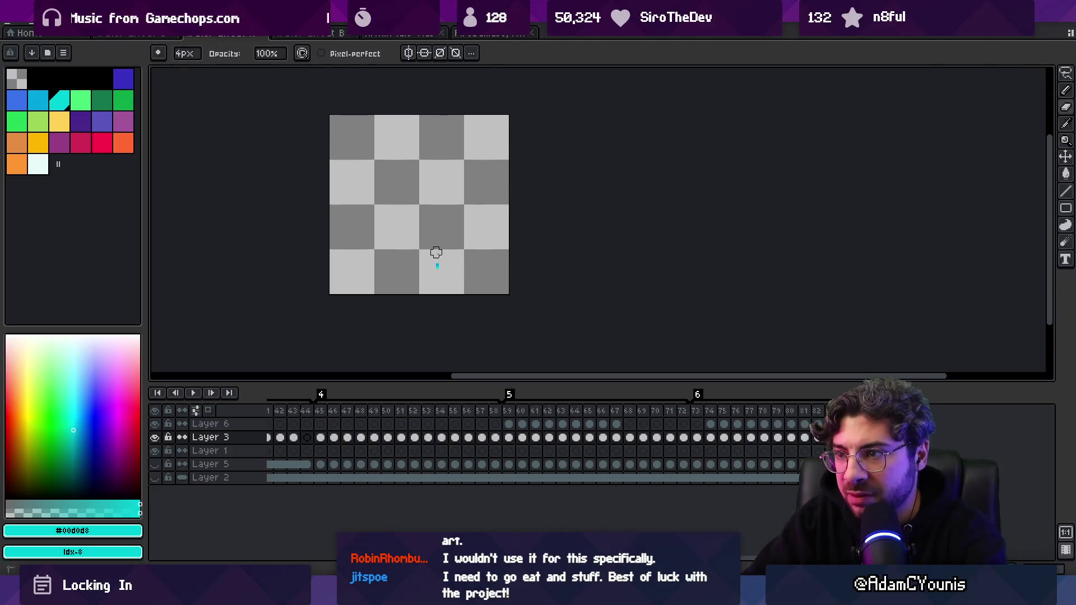
drag(670, 412, 416, 409)
key(Return)
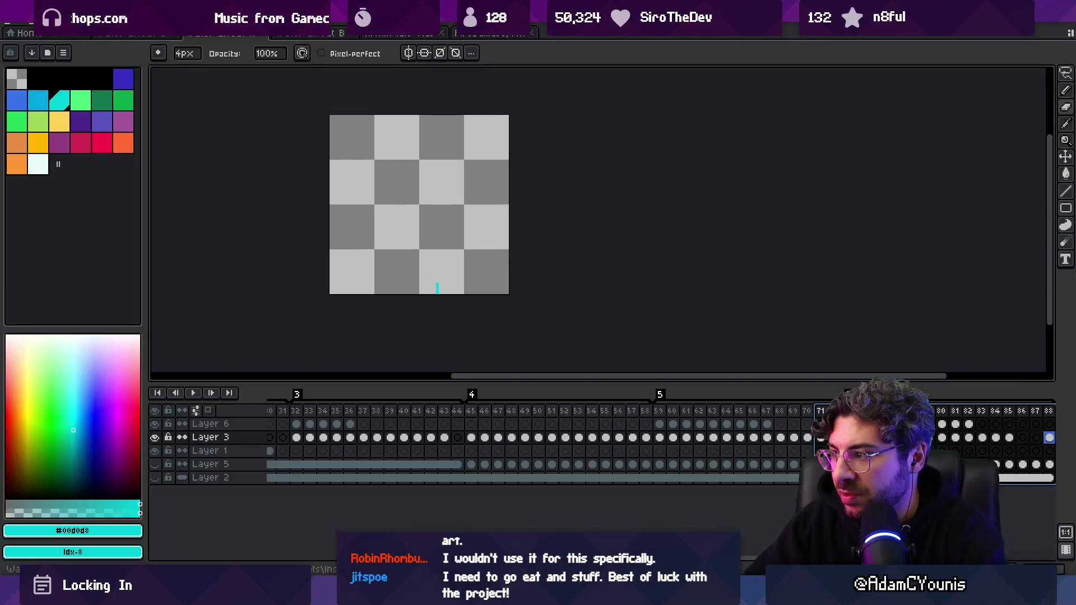
- Re-export the sprite sheet, overwriting the previously exported files
drag(452, 314, 297, 309)
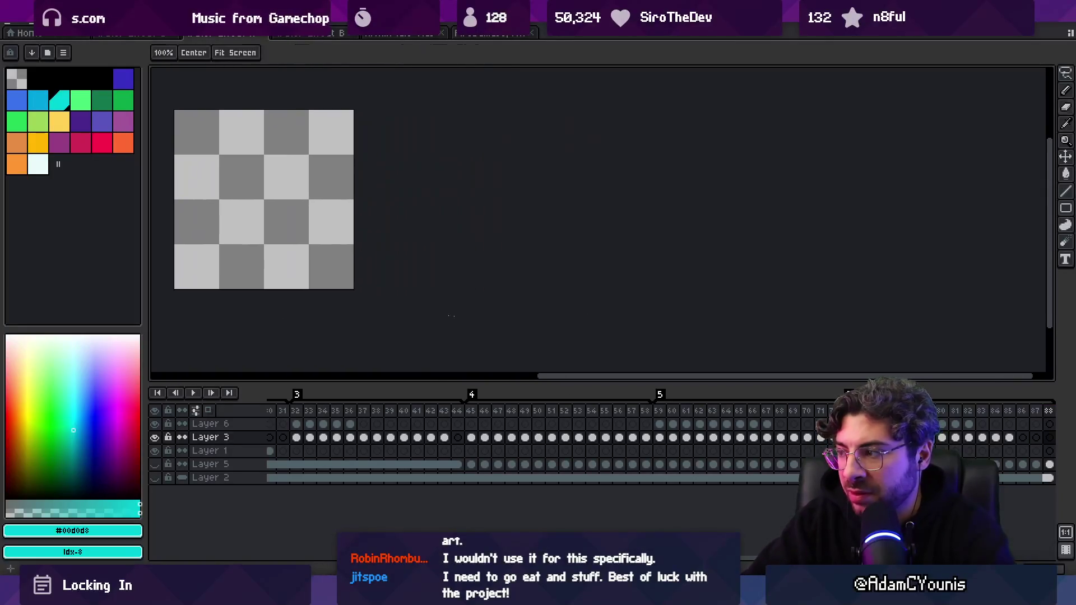
drag(792, 446, 656, 432)
key(ctrl+shift+x)
key(Return)
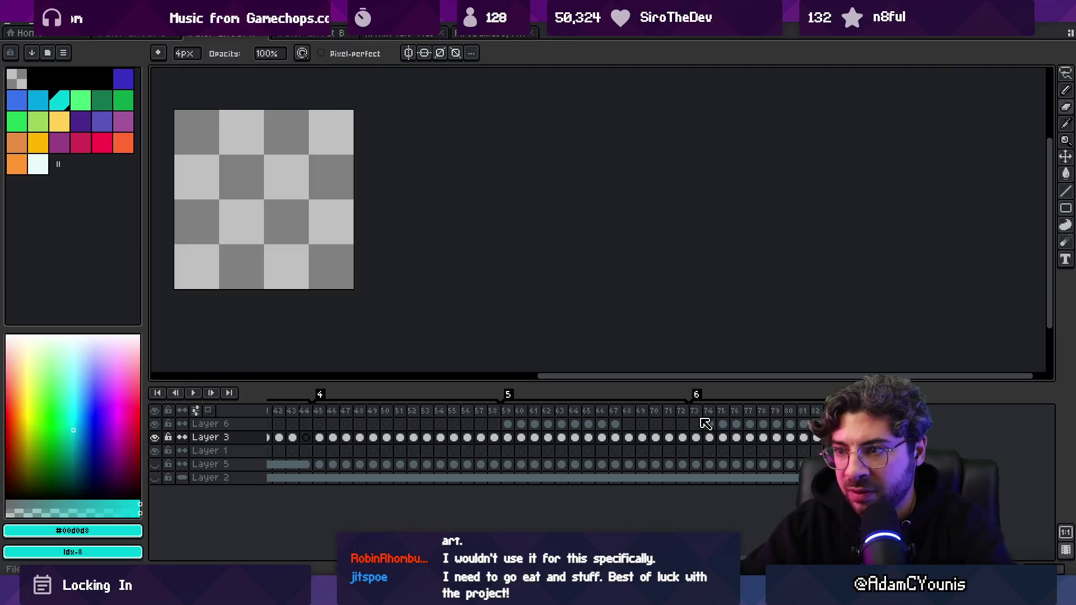
key(alt+Tab)
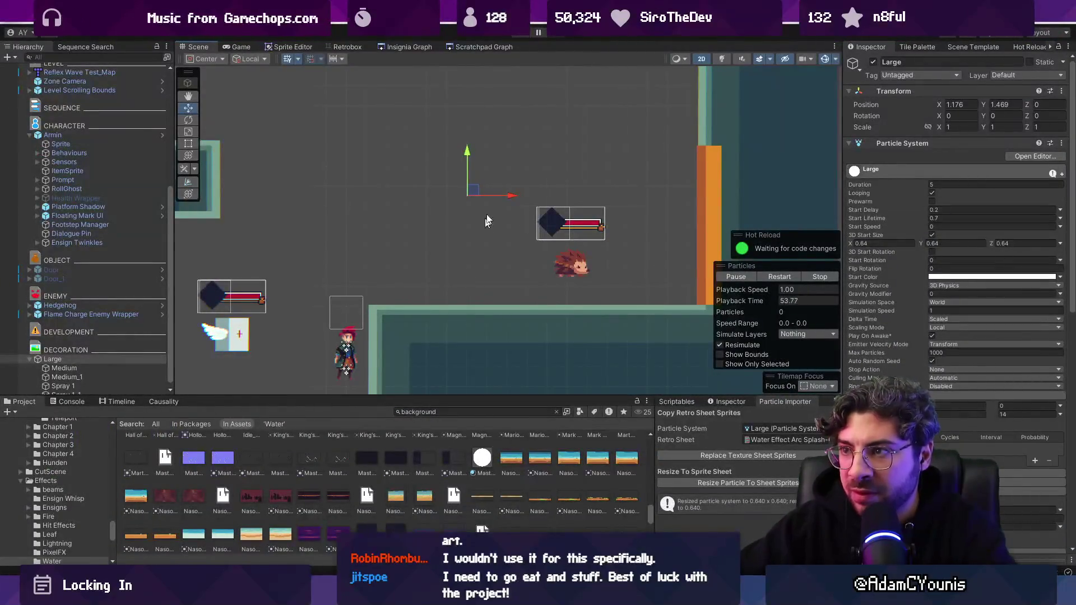
- Drag the Large particle system left to preview, then scrub Aseprite's early frames
mouse_move(428, 168)
mouse_down()
mouse_move(297, 157)
mouse_move(311, 140)
mouse_move(363, 143)
mouse_move(390, 166)
mouse_up()
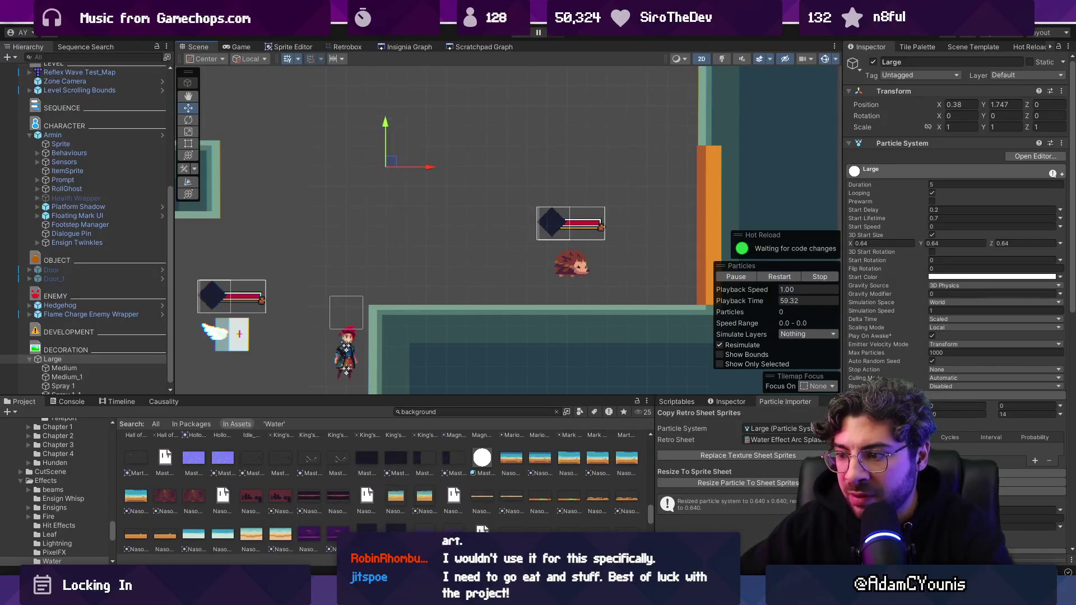
key(alt+Tab)
mouse_move(273, 411)
mouse_down()
mouse_move(404, 413)
mouse_move(314, 413)
mouse_move(361, 408)
mouse_up()
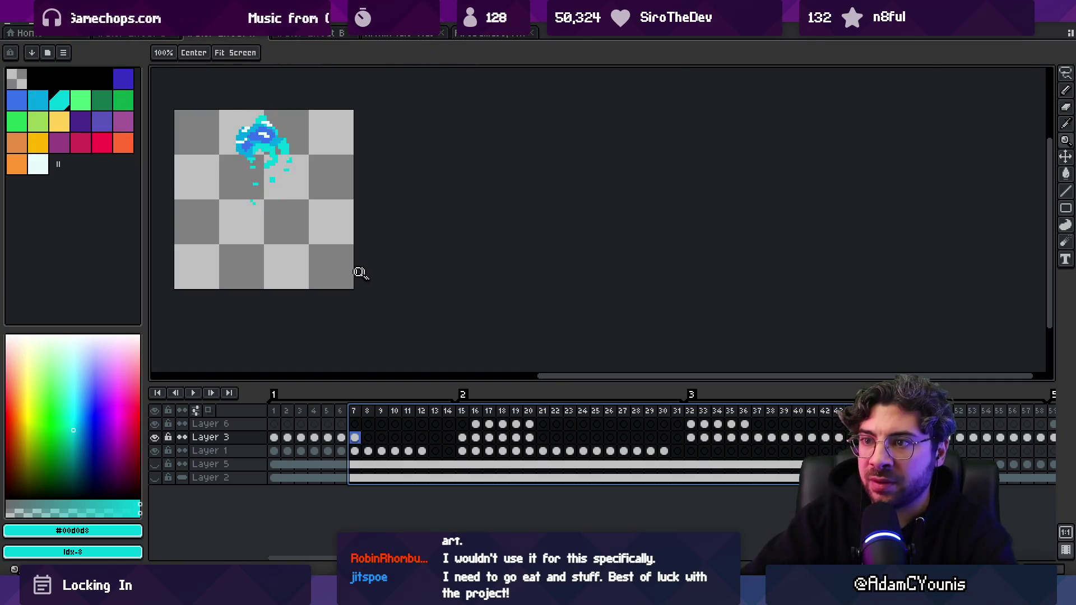
- Clean stray cyan specks on Layer 1 across frames 7–10 with a 3px brush
scroll(361, 271, up, 4)
mouse_move(334, 236)
mouse_down()
mouse_move(451, 228)
mouse_move(506, 248)
mouse_move(502, 262)
mouse_up()
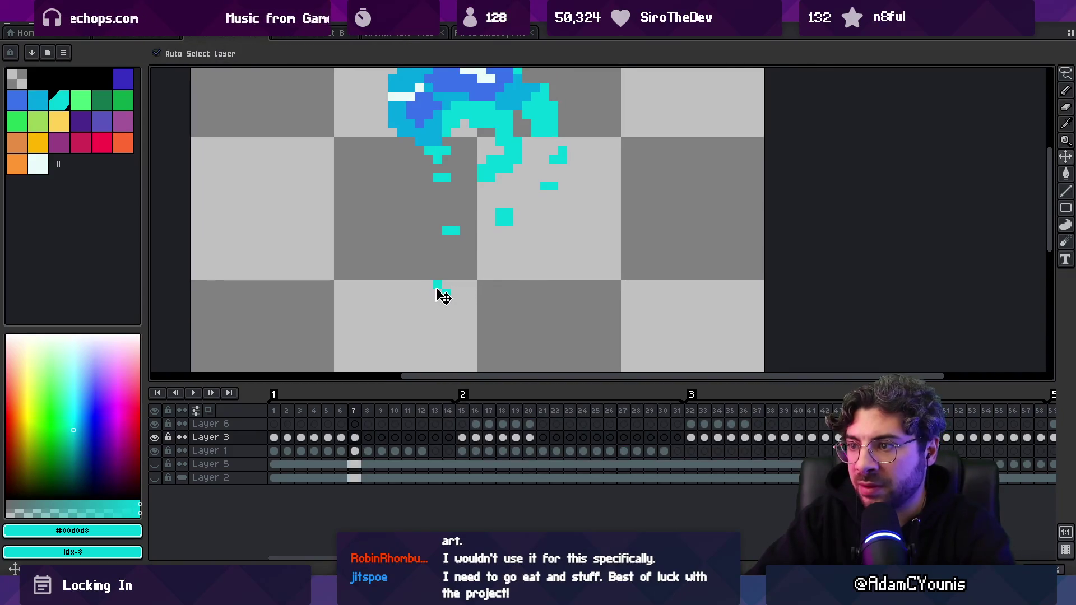
ctrl+click(440, 291)
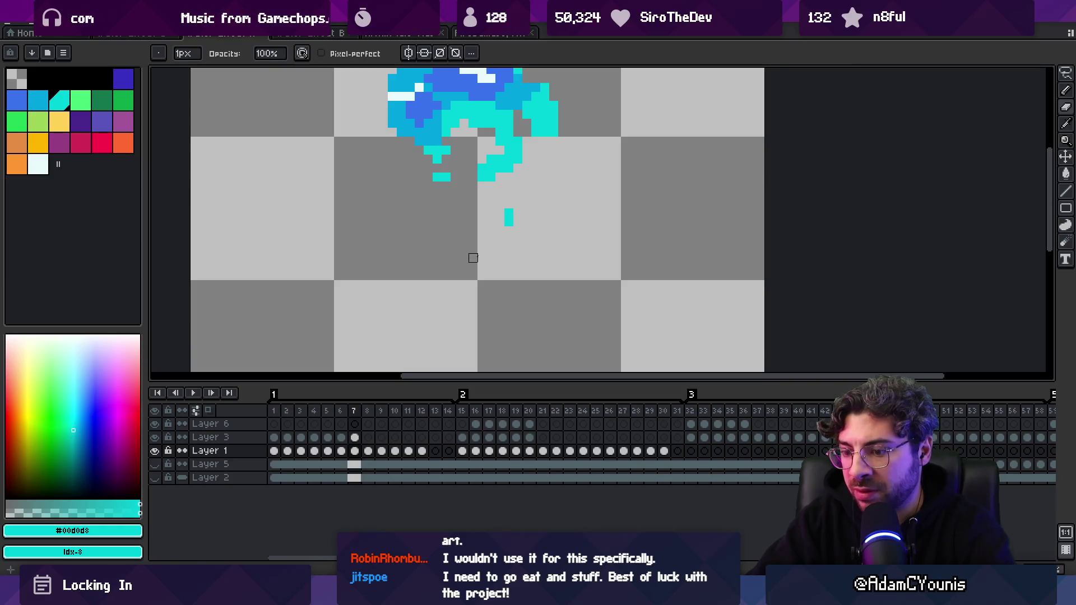
click(500, 222)
key(period)
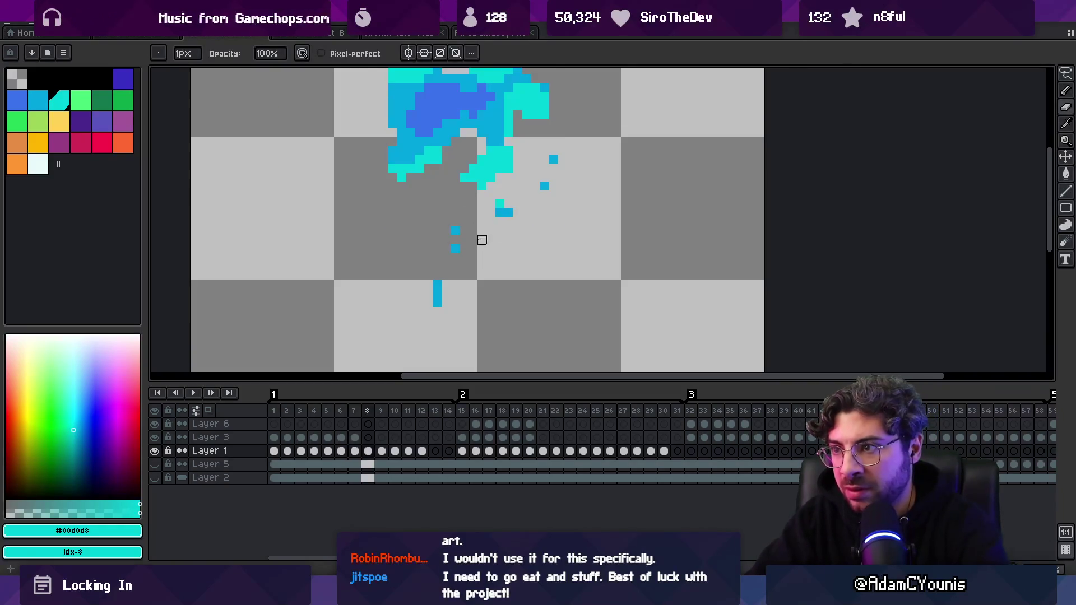
key(plus)
key(plus)
key(ctrl+z)
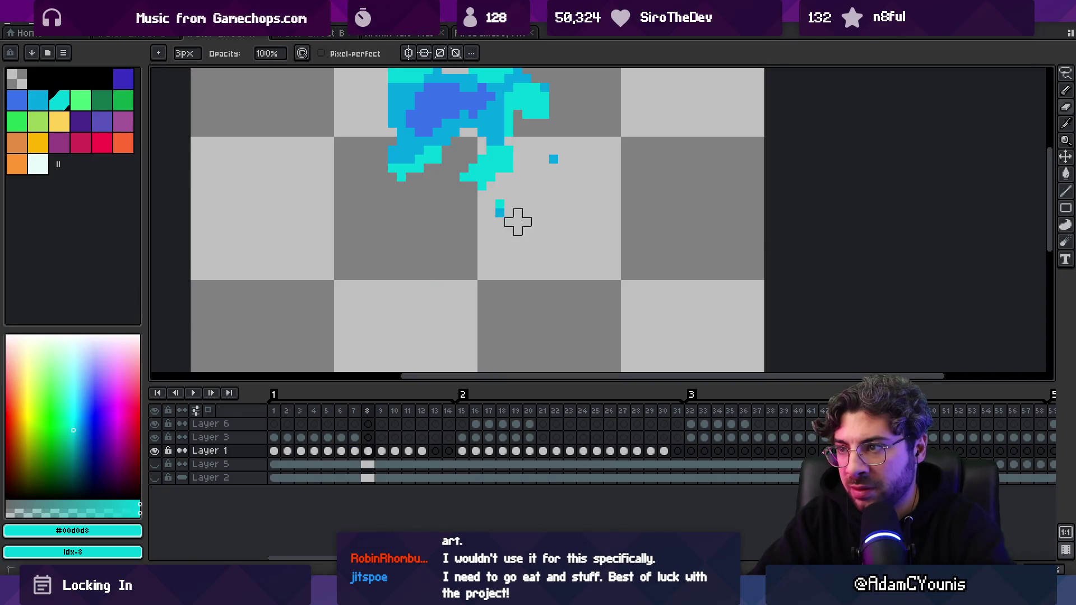
key(period)
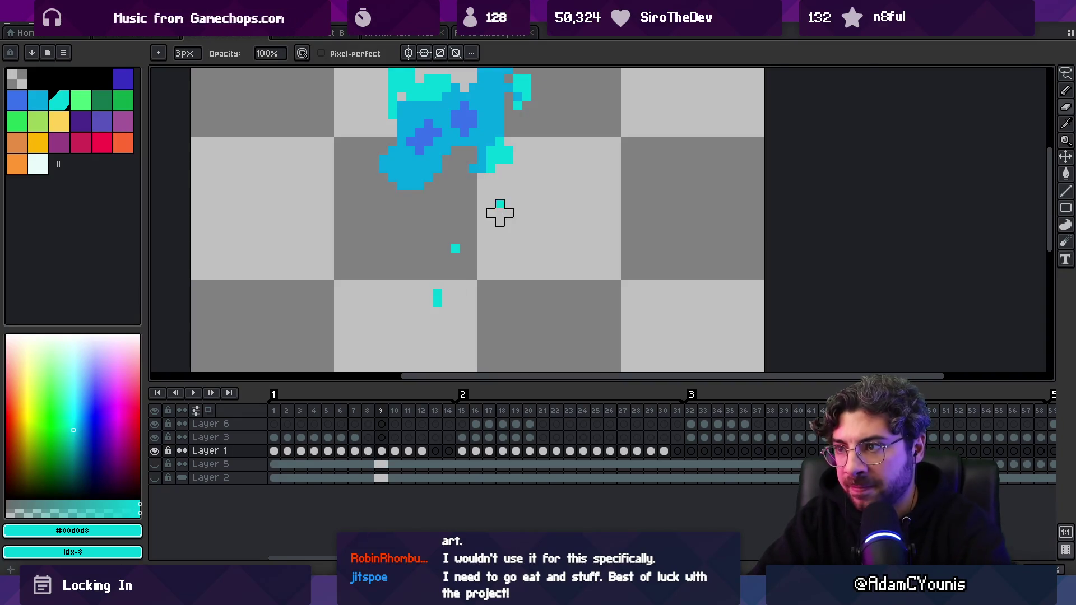
key(period)
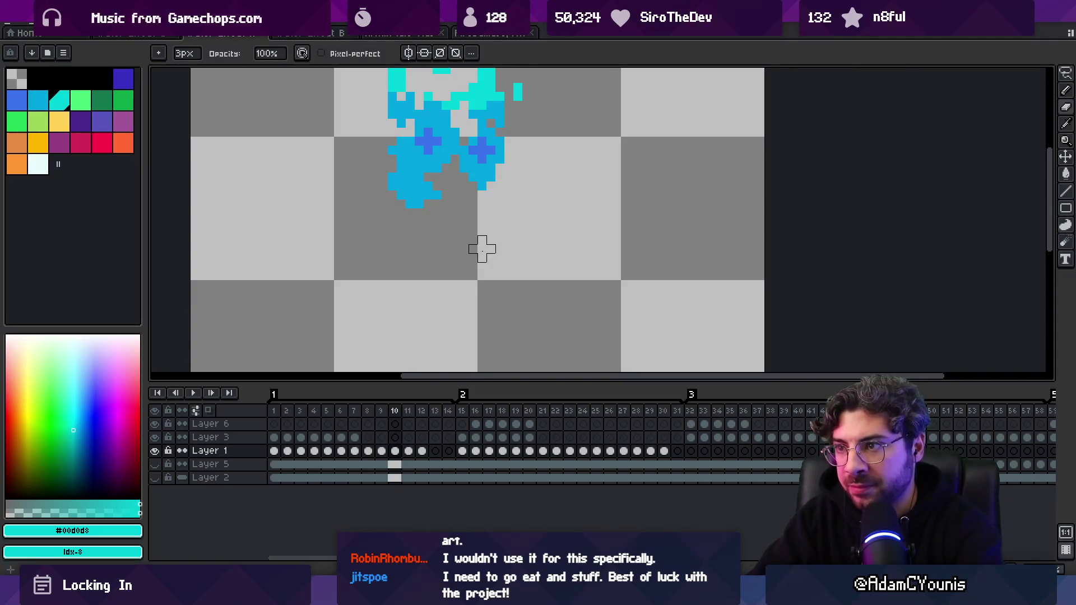
key(period)
key(period)
key(period)
key(period)
- Zoom out and re-export the sprite sheet, overwriting the old export
key(z)
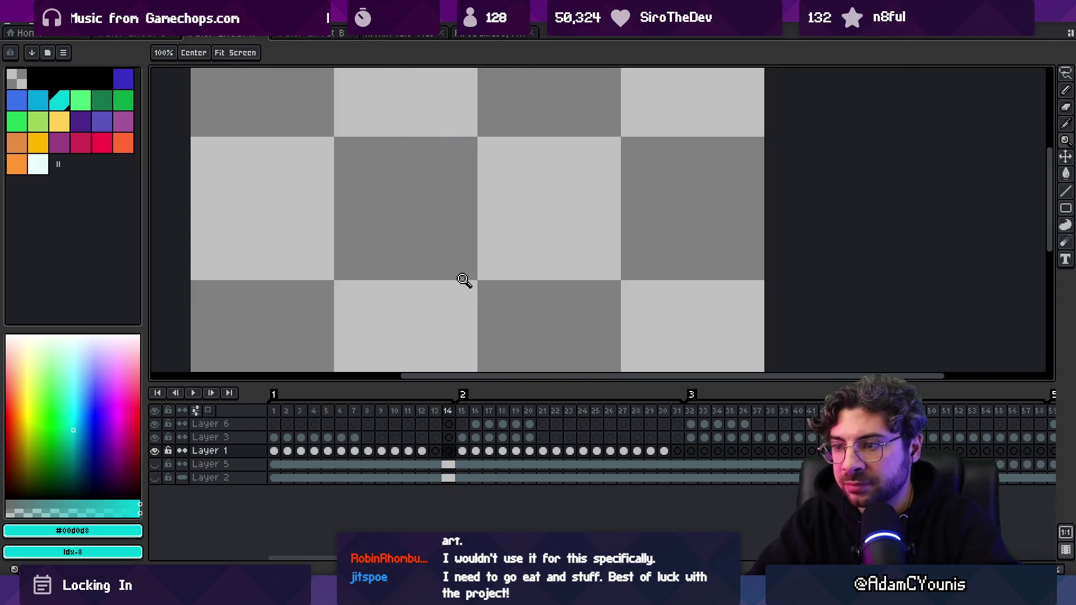
scroll(431, 275, down, 5)
key(ctrl+e)
key(Return)
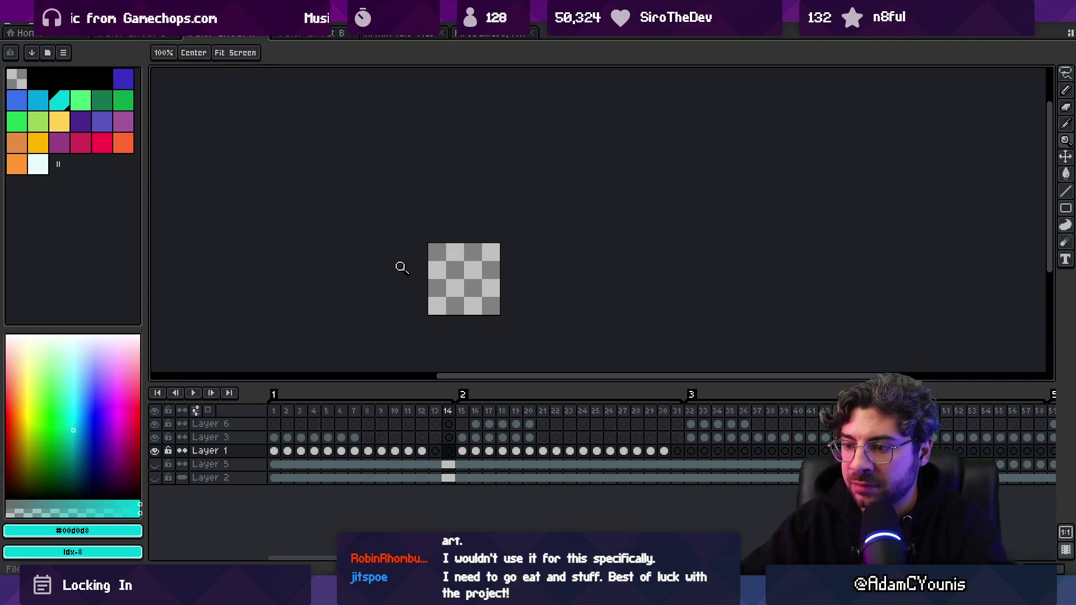
key(alt+Tab)
key(alt+Tab)
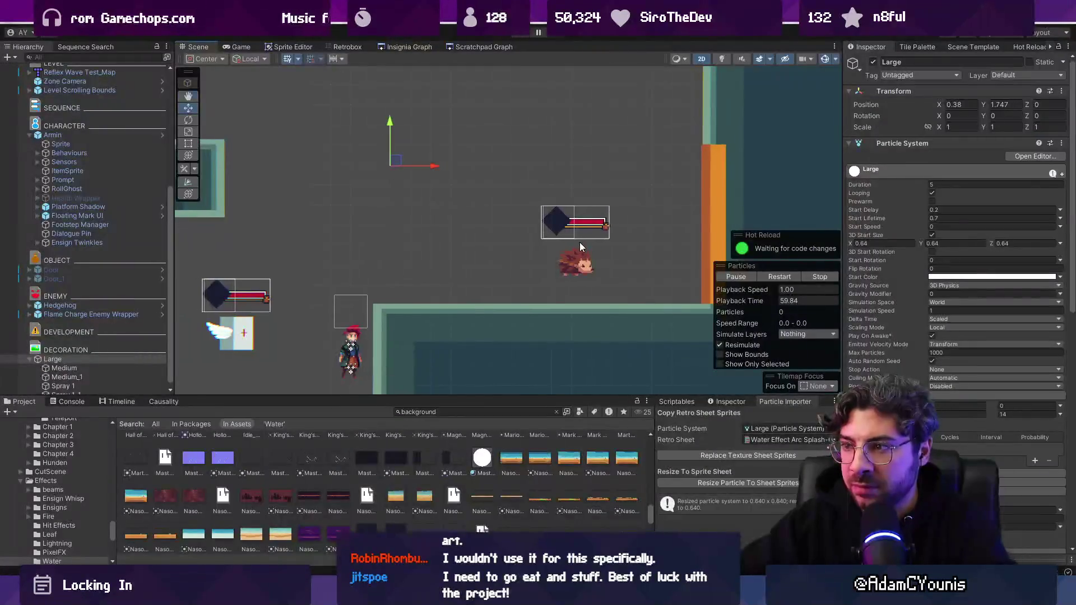
- Drag the Large particle system up and left to watch the updated splash particles
mouse_move(396, 160)
mouse_down()
mouse_move(389, 174)
mouse_move(332, 155)
mouse_move(436, 170)
mouse_move(373, 191)
mouse_move(503, 225)
mouse_move(246, 224)
mouse_move(322, 224)
mouse_move(436, 191)
mouse_move(429, 159)
mouse_move(334, 289)
mouse_move(347, 179)
mouse_move(387, 247)
mouse_move(395, 194)
mouse_move(436, 217)
mouse_up()
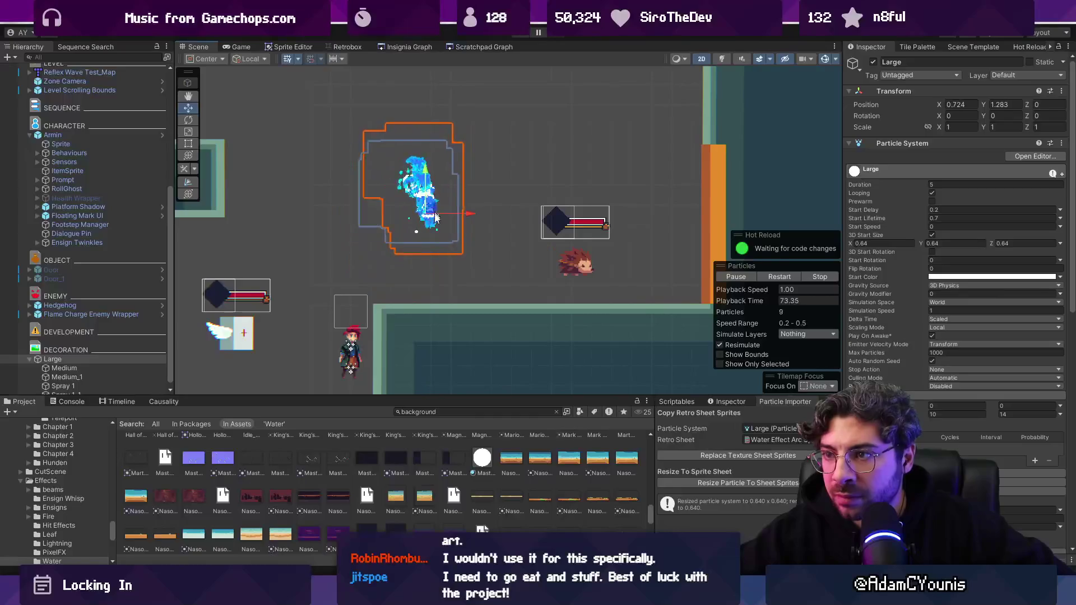
key(alt+Tab)
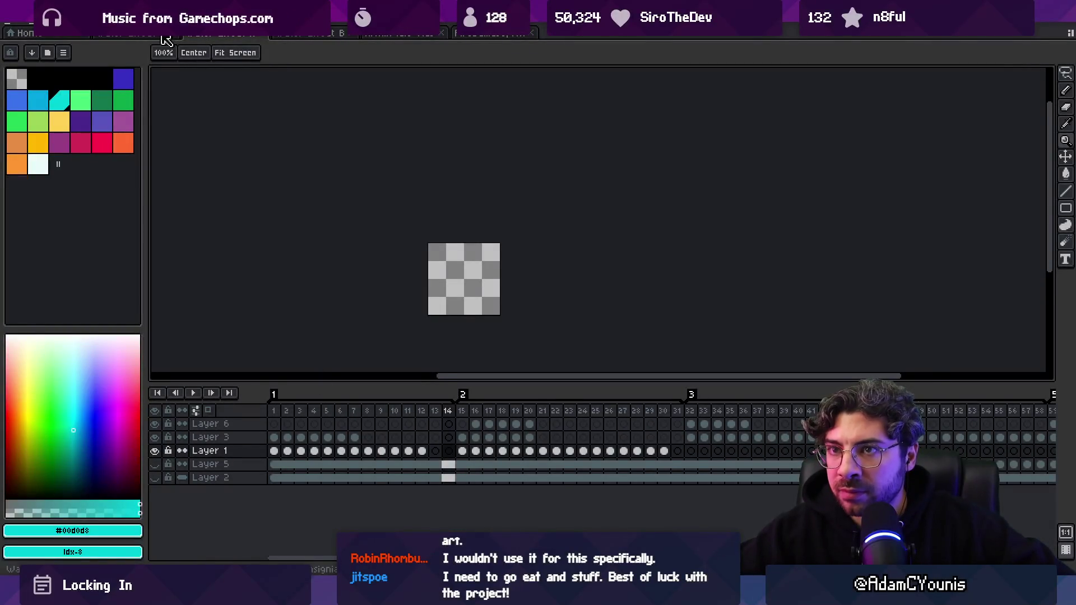
- Play the layered water-splash animation, then move Unity's Large emitter to preview its trail
click(132, 32)
key(Return)
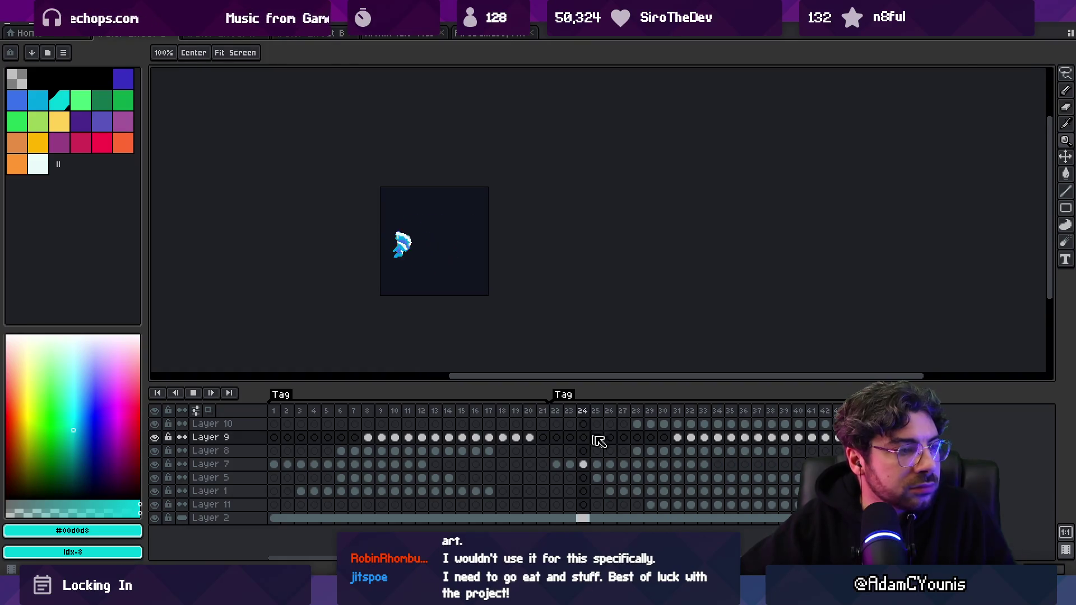
key(alt+Tab)
mouse_move(433, 214)
mouse_down()
mouse_move(518, 211)
mouse_move(344, 209)
mouse_move(434, 213)
mouse_up()
click(86, 359)
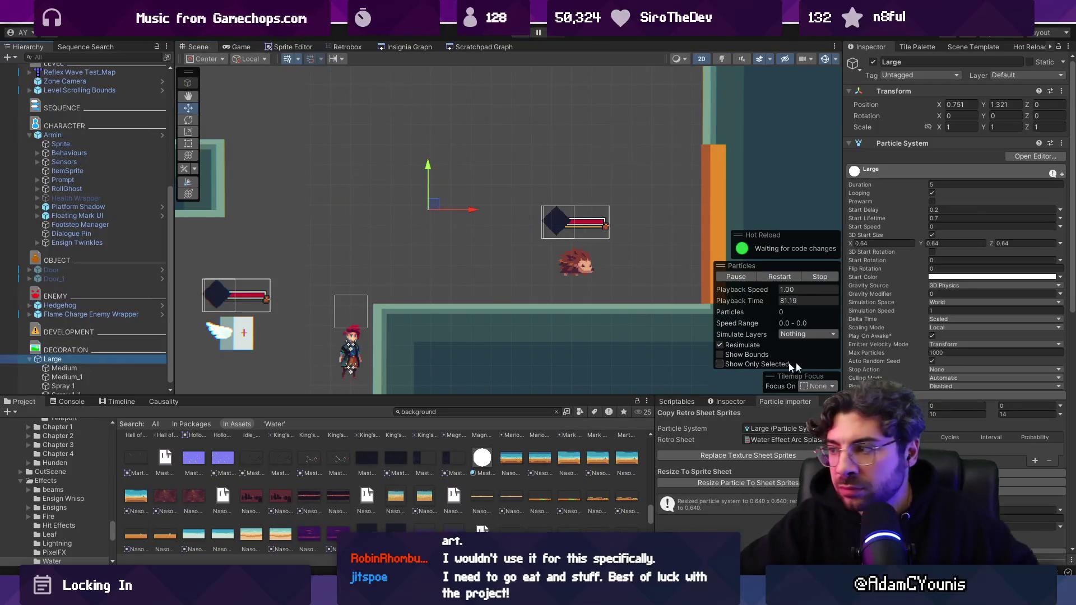
- Set the Large emitter's Rate over Distance minimum to 4 after test-moving it
scroll(961, 308, down, 3)
click(923, 320)
text(6)
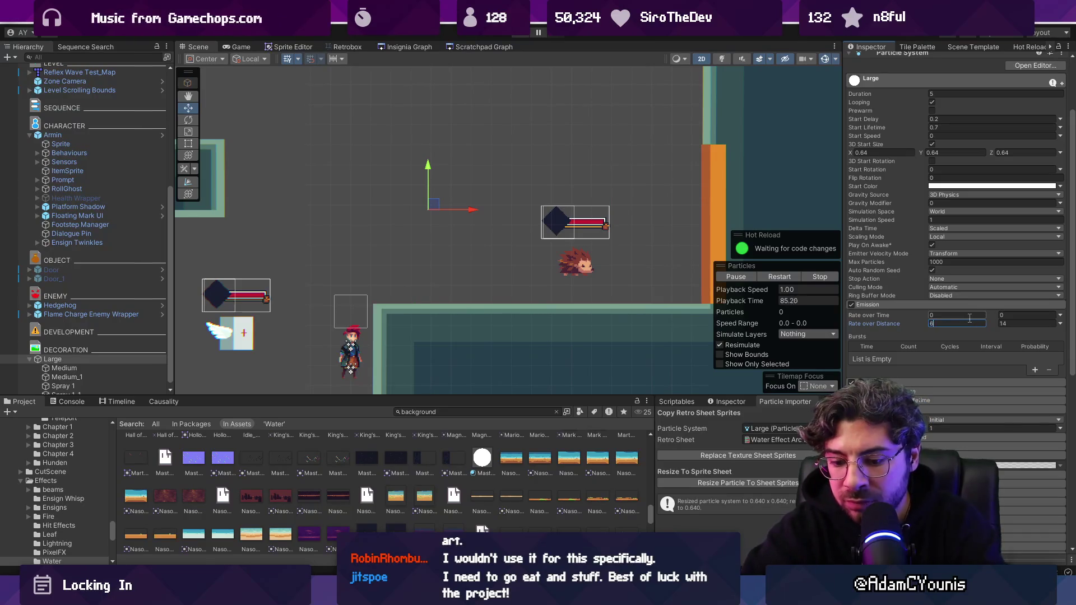
mouse_move(435, 204)
mouse_down()
mouse_move(515, 205)
mouse_move(364, 206)
mouse_move(430, 208)
mouse_up()
click(951, 324)
text(4)
key(Tab)
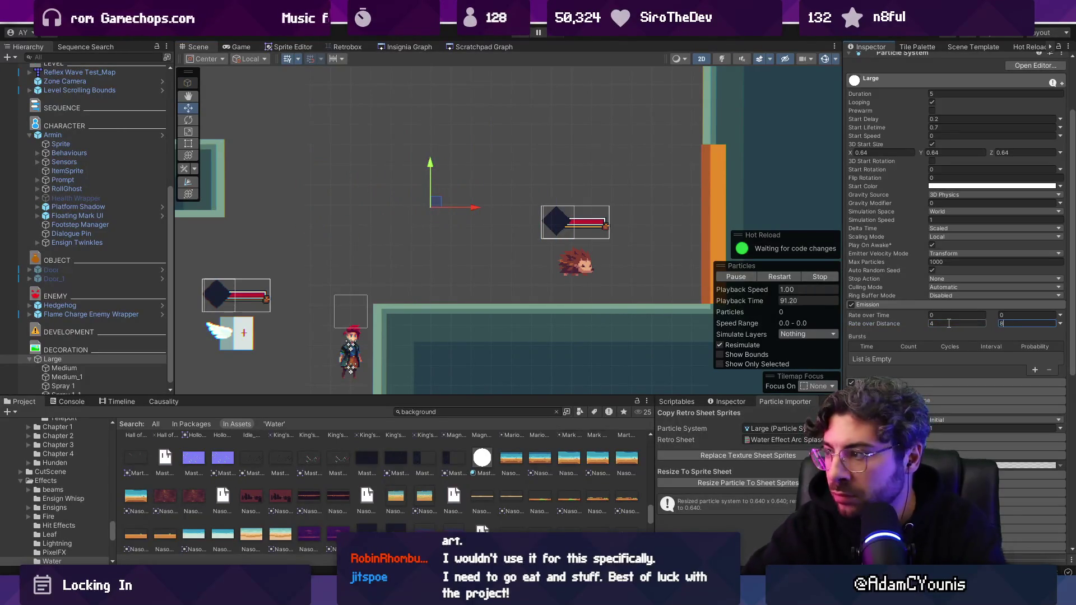
- Lower Rate over Distance to 4 on the Medium and Medium_1 emitters
click(66, 369)
click(76, 378)
click(77, 371)
click(939, 323)
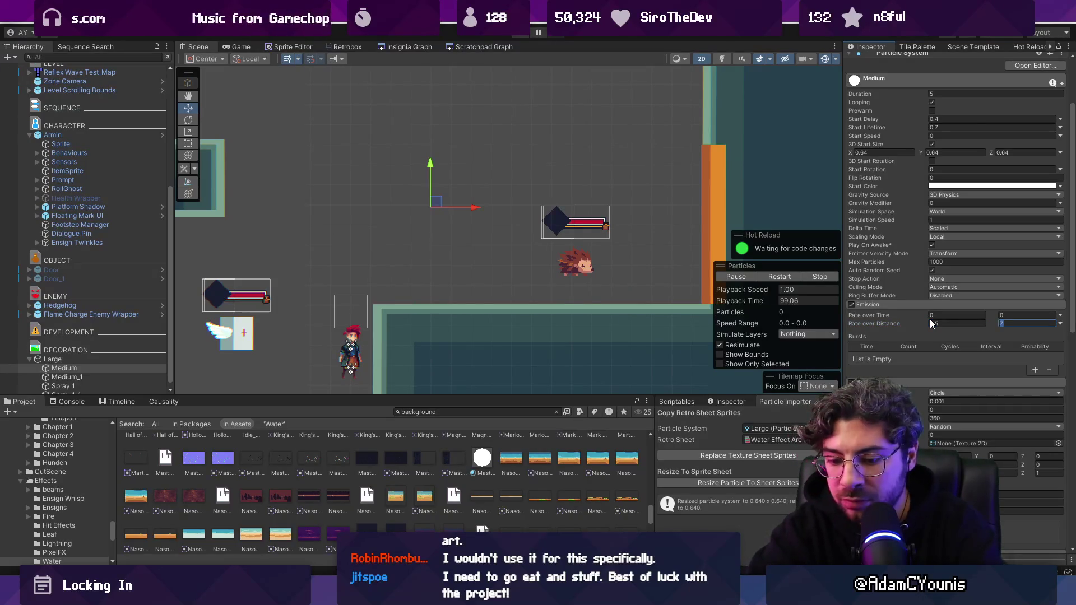
click(79, 377)
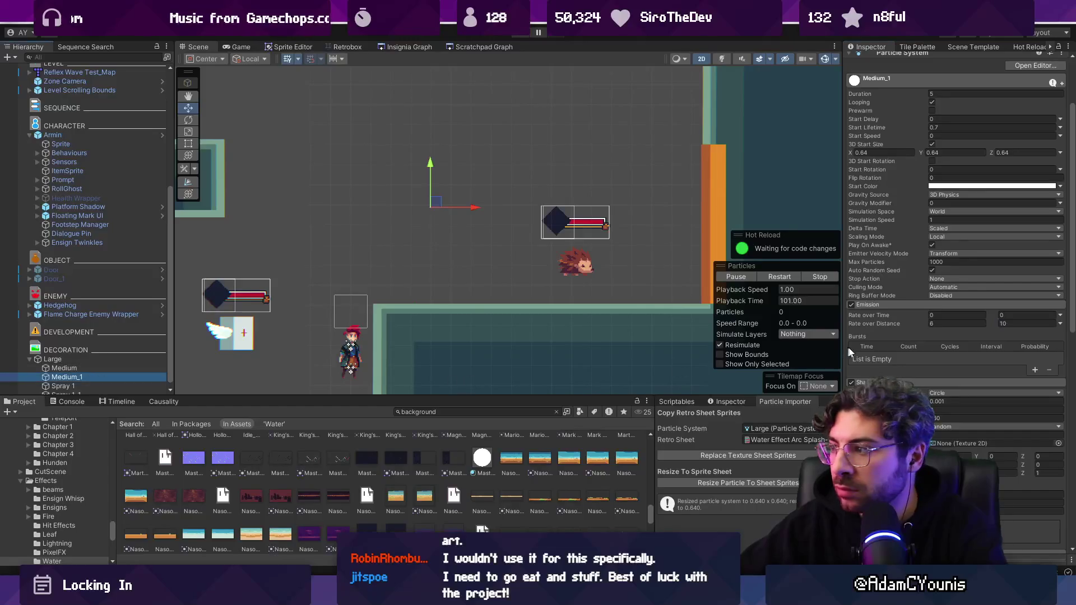
text(4)
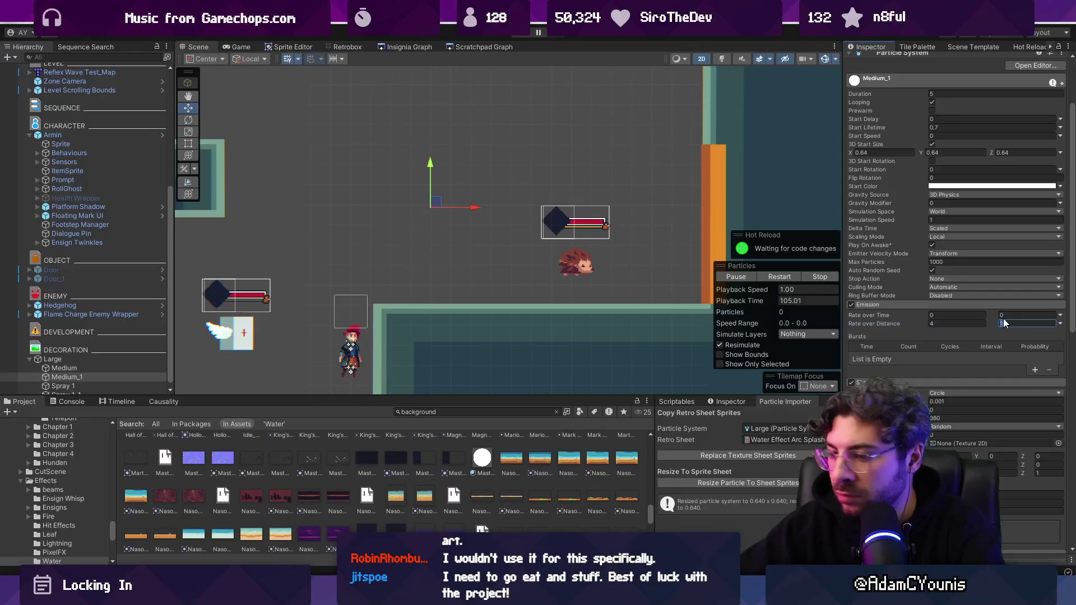
- Sweep the Large emitter around the scene to preview the sparser trail
click(83, 361)
mouse_move(424, 227)
mouse_down()
mouse_move(486, 193)
mouse_move(297, 205)
mouse_move(437, 230)
mouse_move(443, 213)
mouse_move(387, 222)
mouse_move(388, 178)
mouse_move(507, 188)
mouse_move(381, 204)
mouse_move(526, 213)
mouse_move(460, 243)
mouse_move(420, 206)
mouse_move(493, 275)
mouse_move(482, 224)
mouse_move(446, 168)
mouse_move(424, 200)
mouse_up()
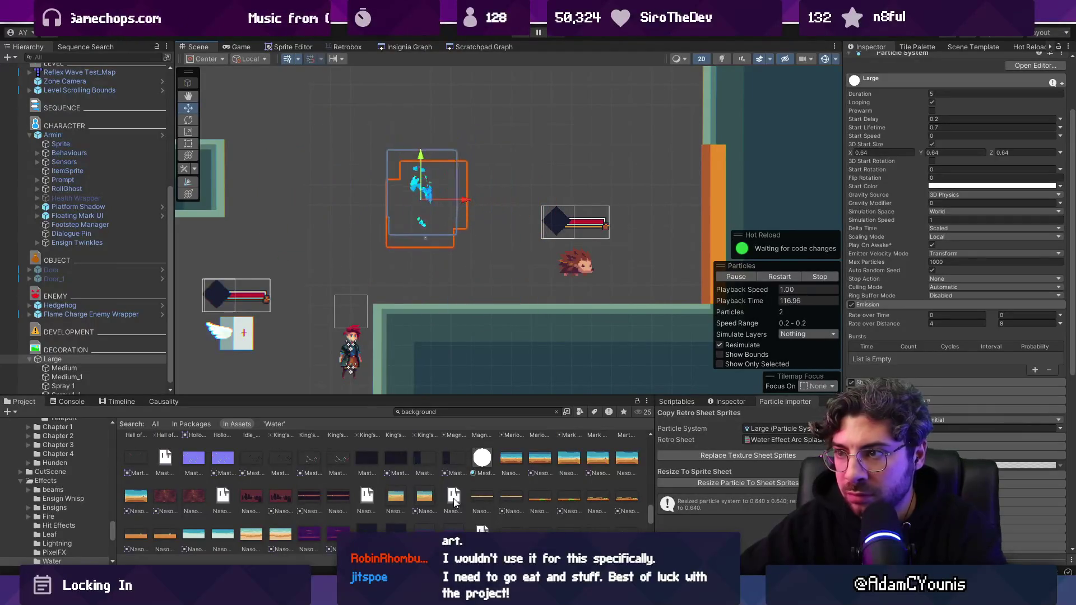
key(alt+Tab)
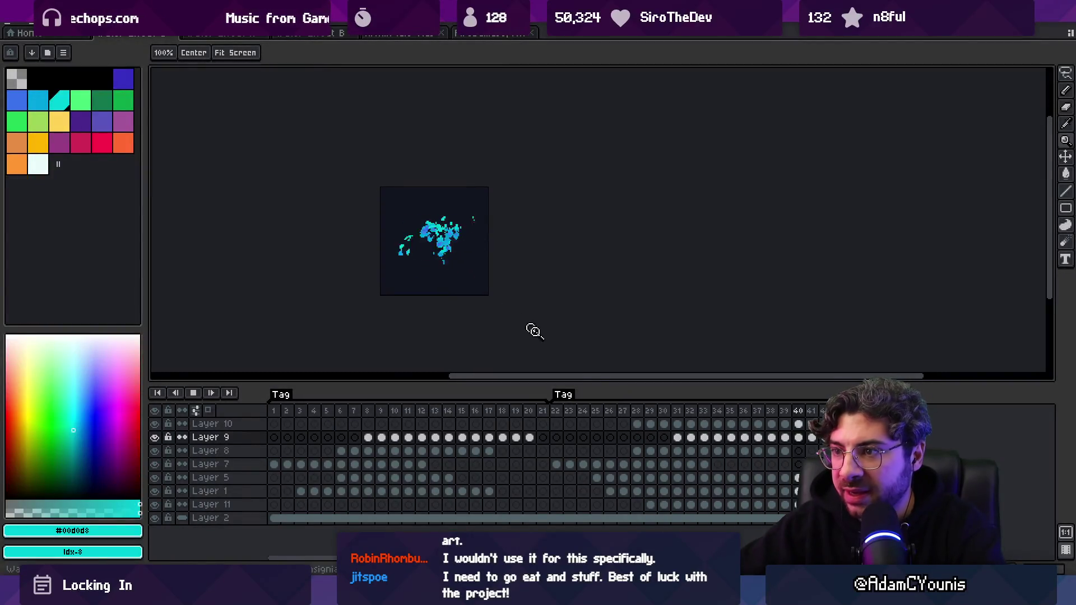
- Cycle through the open sprites to the 5-layer water-splash document and select a frame range
click(417, 37)
click(336, 35)
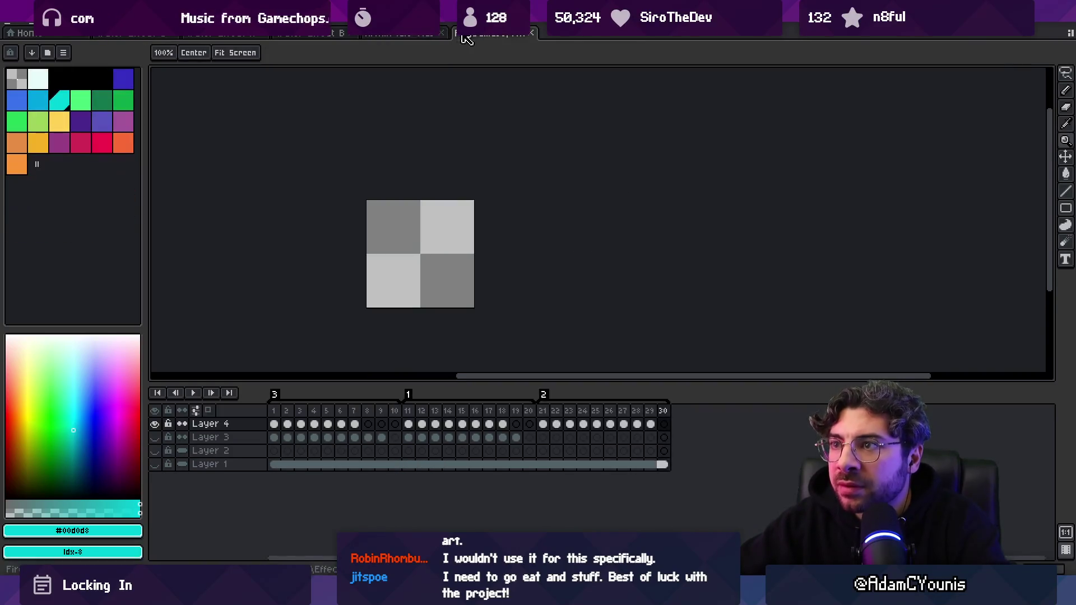
click(228, 36)
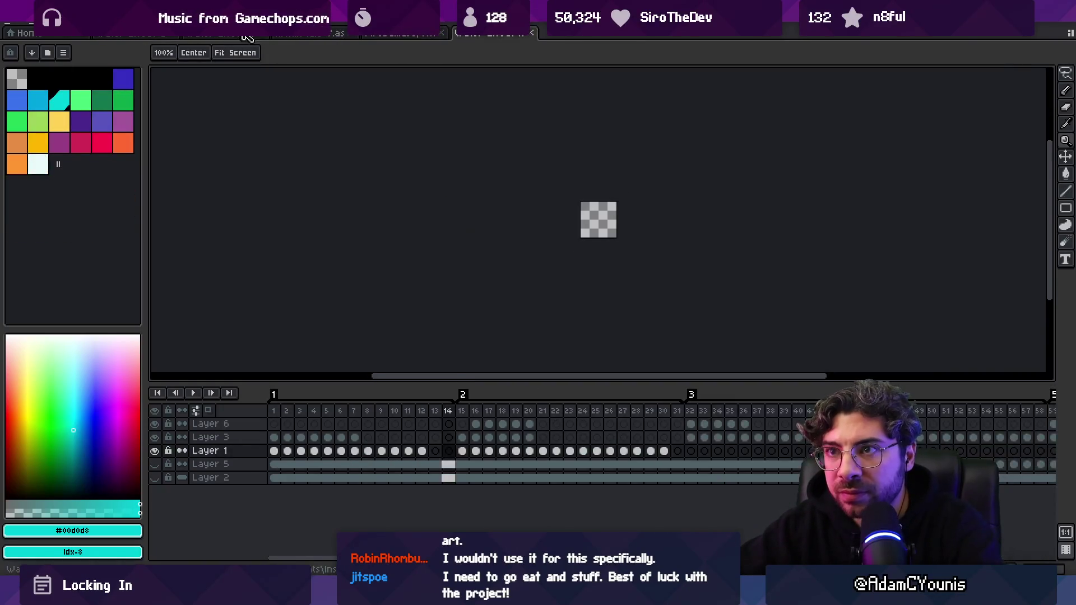
click(308, 36)
key(ctrl+Tab)
key(ctrl+Tab)
key(ctrl+Tab)
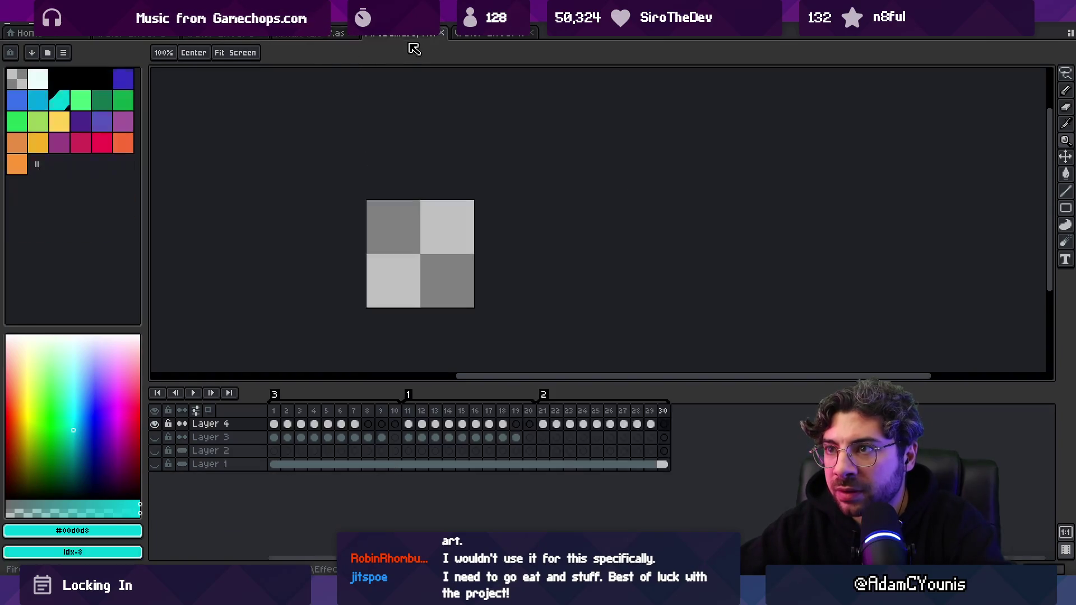
mouse_move(476, 410)
mouse_down()
mouse_move(487, 412)
mouse_move(288, 409)
mouse_move(667, 408)
mouse_move(609, 409)
mouse_up()
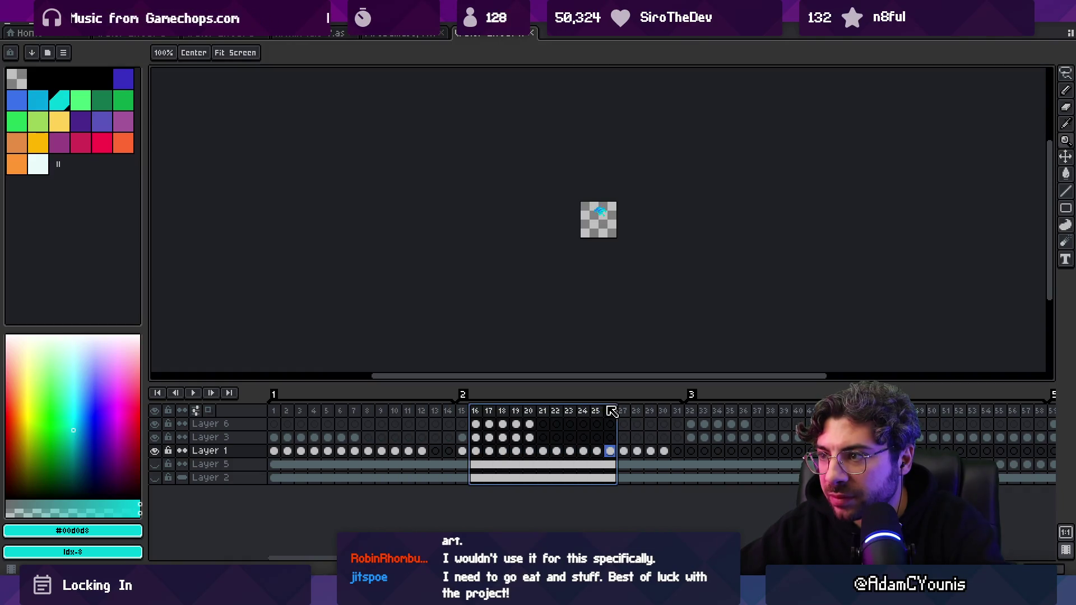
scroll(613, 204, up, 3)
scroll(417, 246, up, 1)
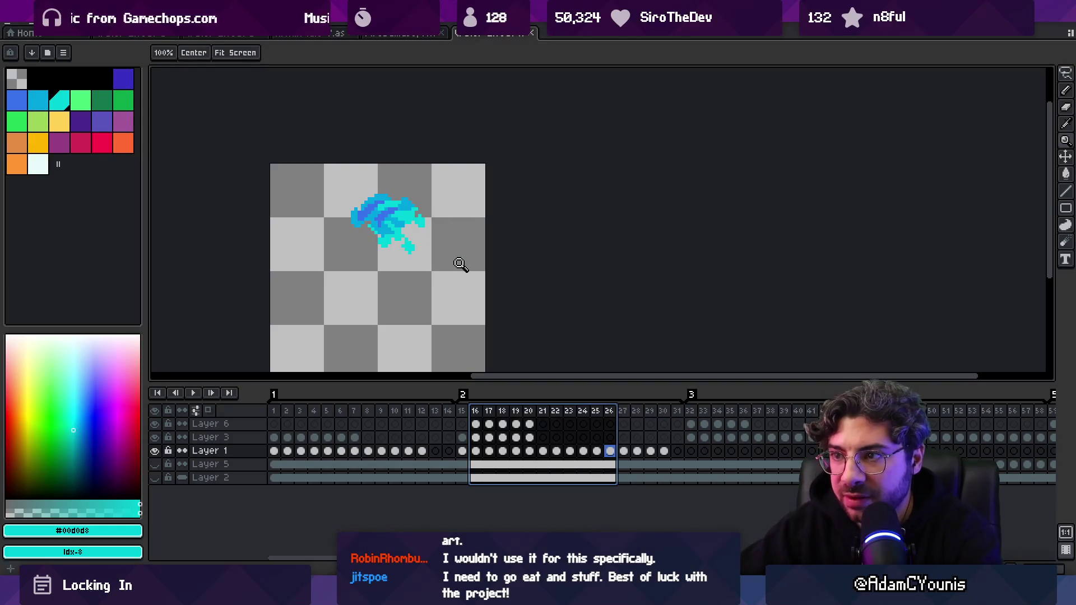
- Enable onion skin, show Layer 2 as dark background, zoom in, and step to frame 28
click(208, 411)
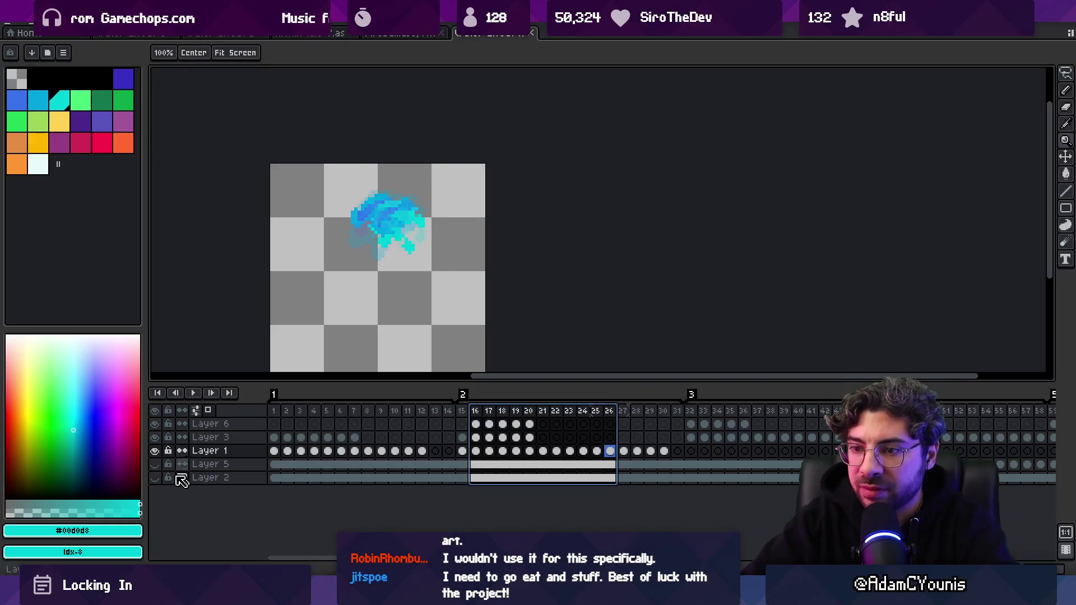
click(154, 478)
click(411, 228)
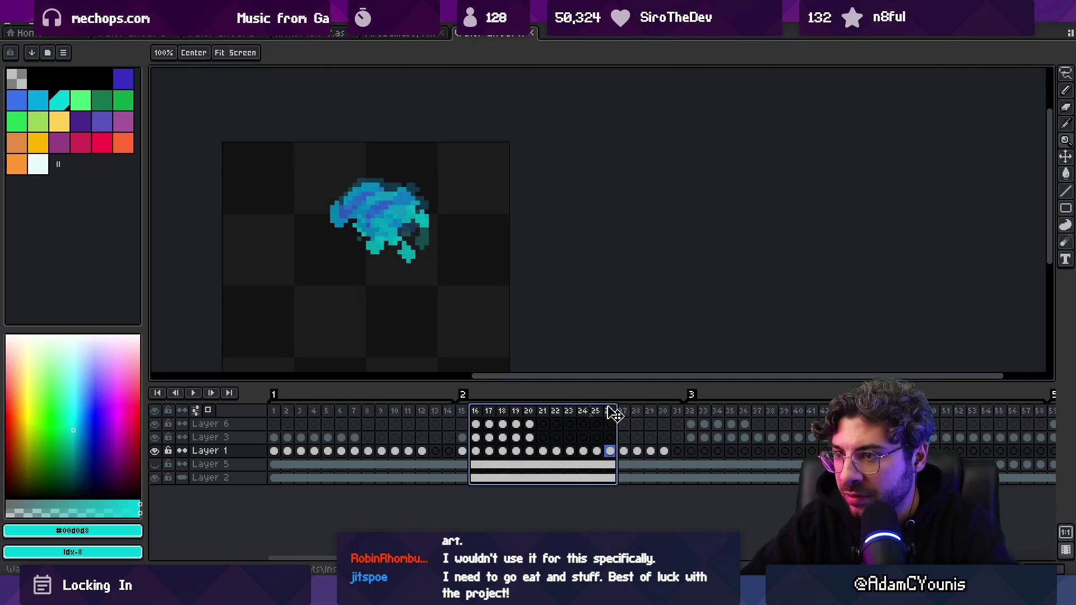
key(Escape)
key(b)
key(Right)
key(Right)
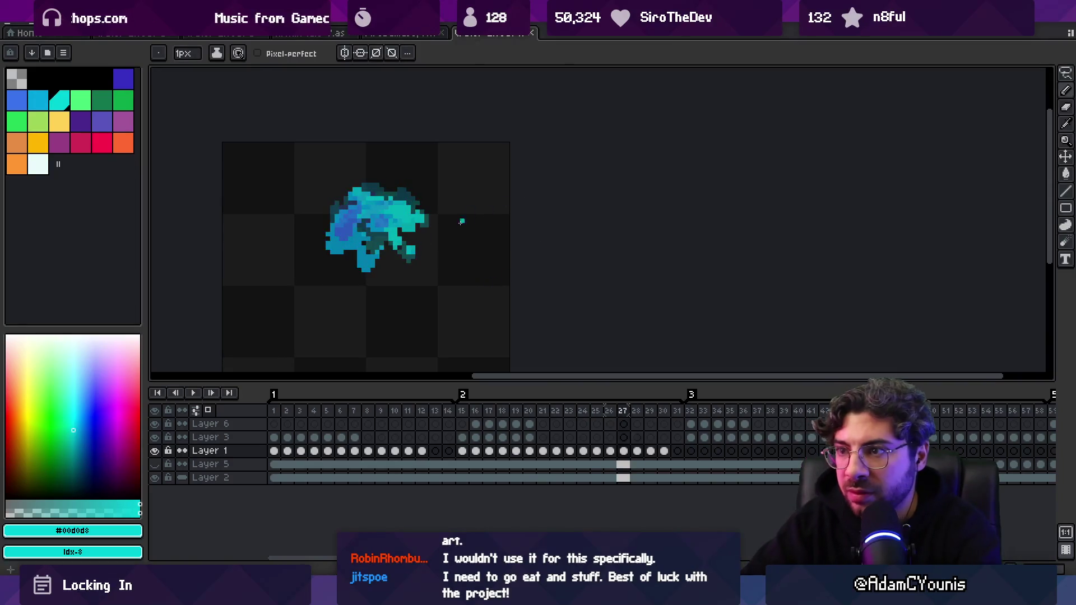
- Sample blue #01a5e0 and add pixels along the splash's upper arm on frame 29
alt+click(388, 224)
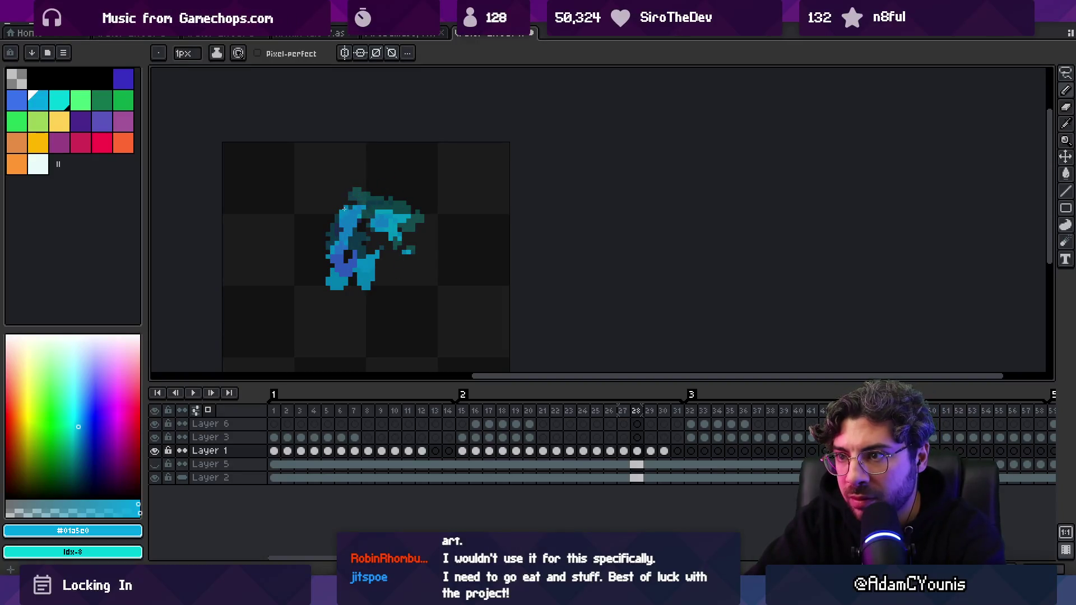
key(Right)
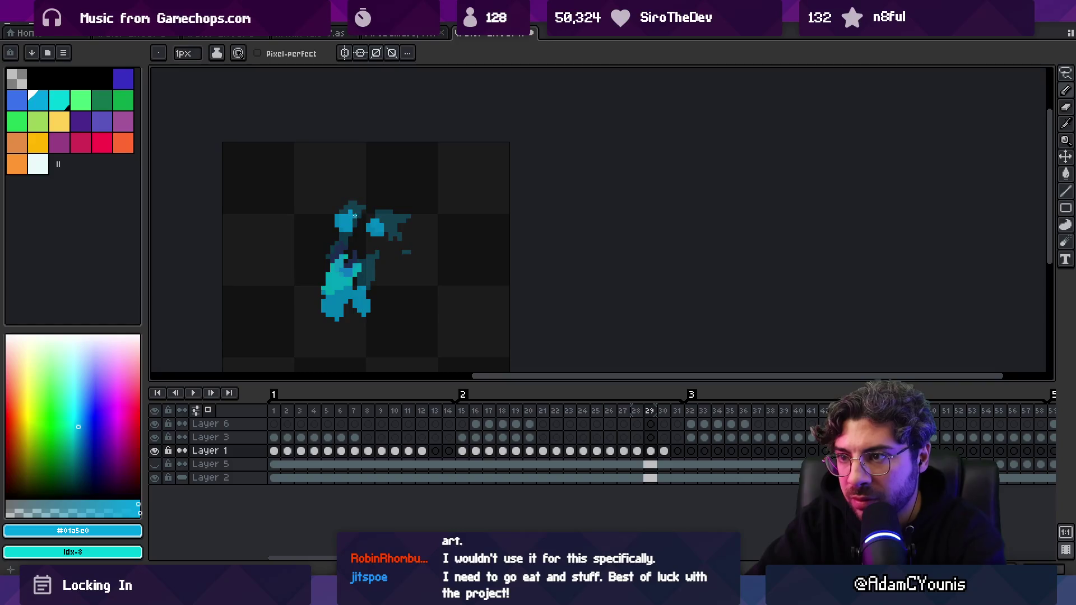
key(Left)
key(Right)
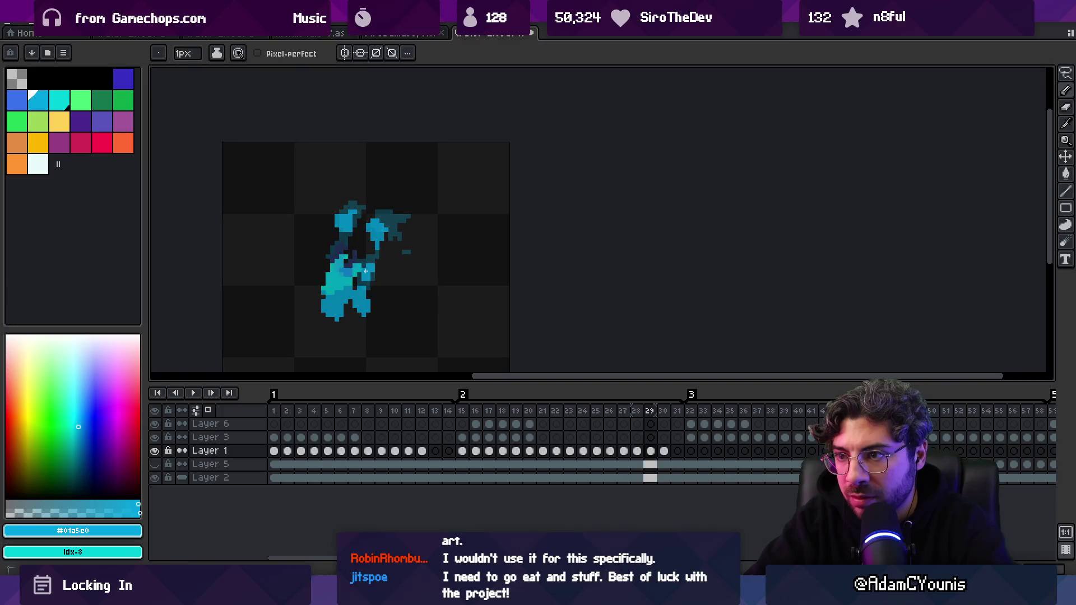
key(e)
key(b)
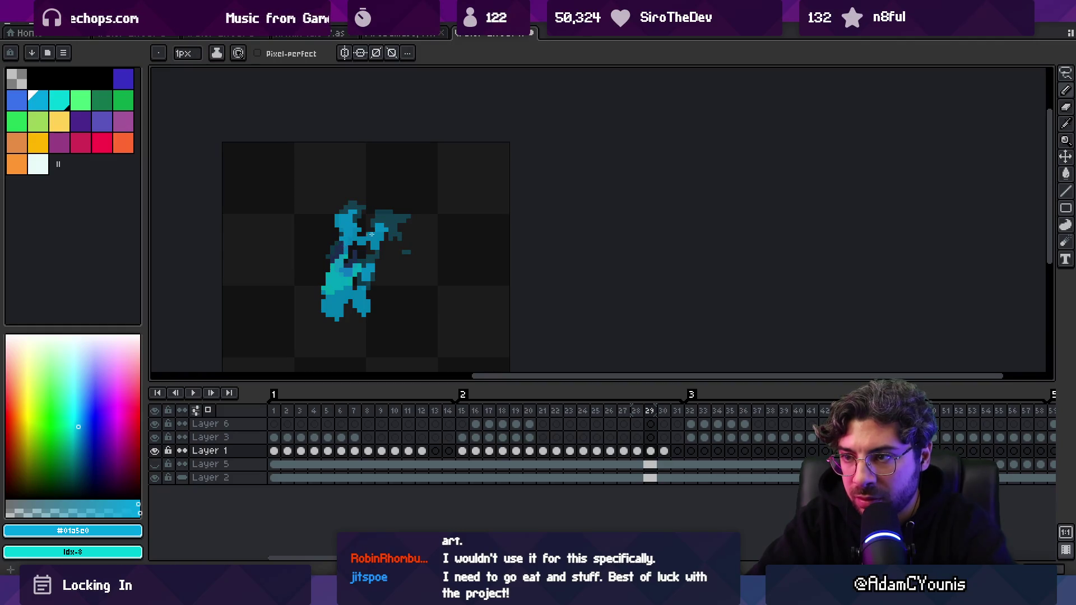
drag(371, 234, 381, 243)
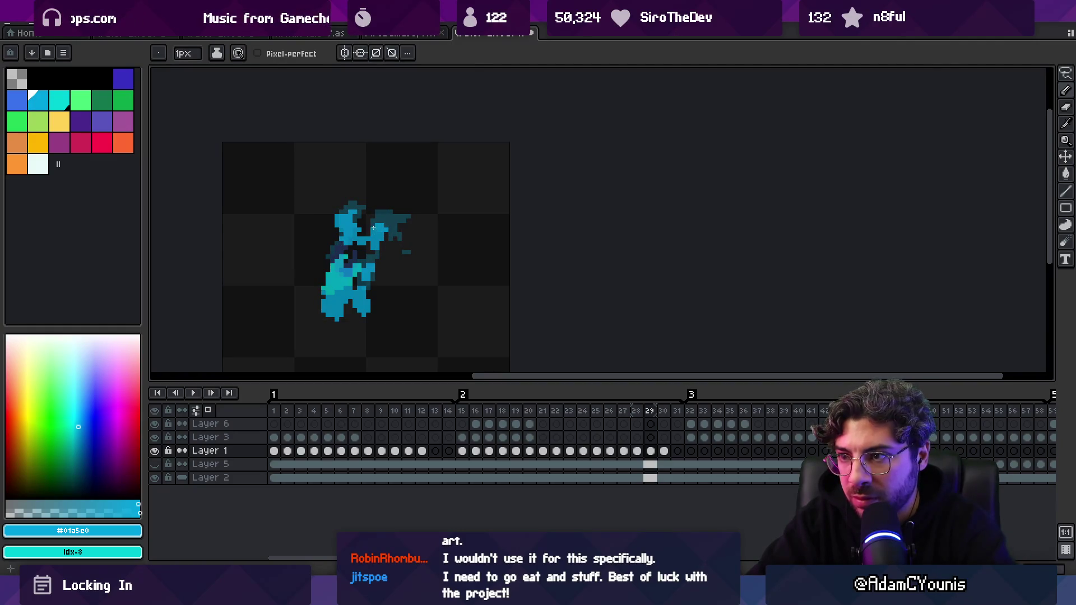
- Sample cyan #00d0d8 on frame 30, then zoom in to inspect the frame 31 sprite
key(period)
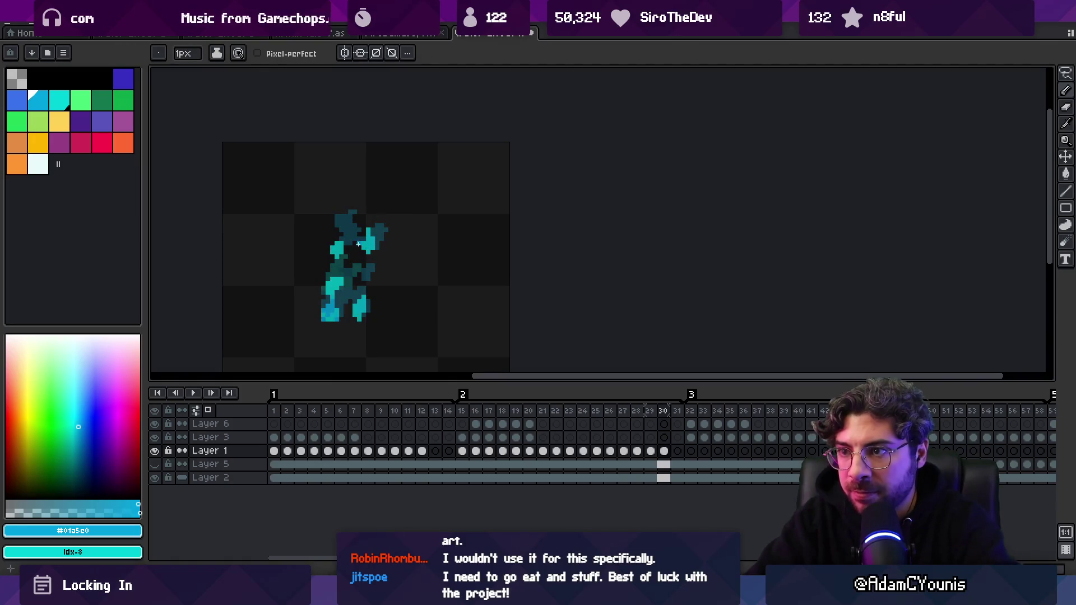
alt+click(346, 243)
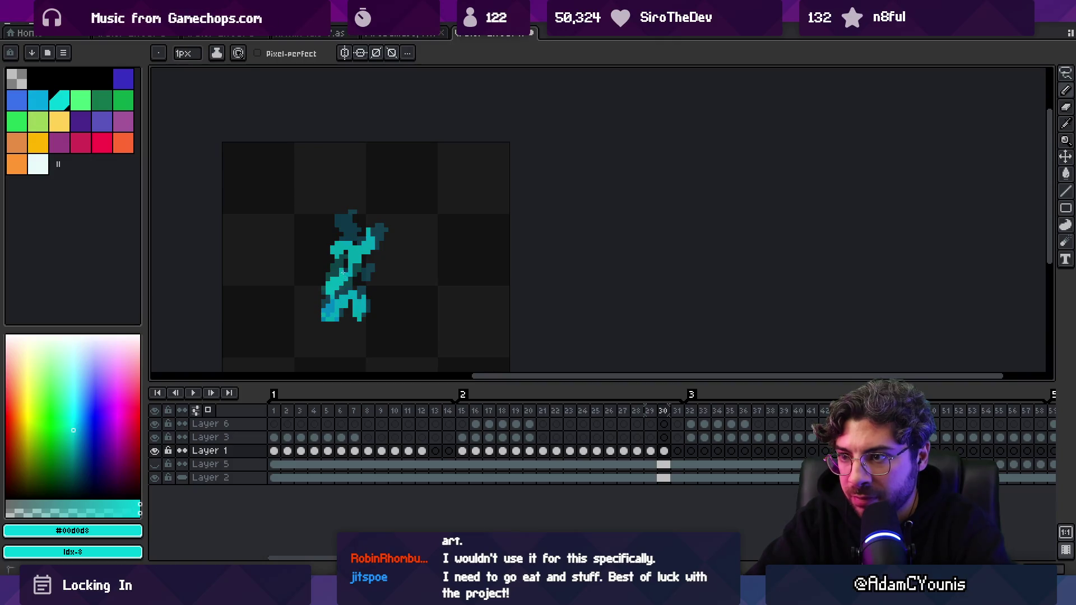
key(period)
drag(332, 287, 351, 243)
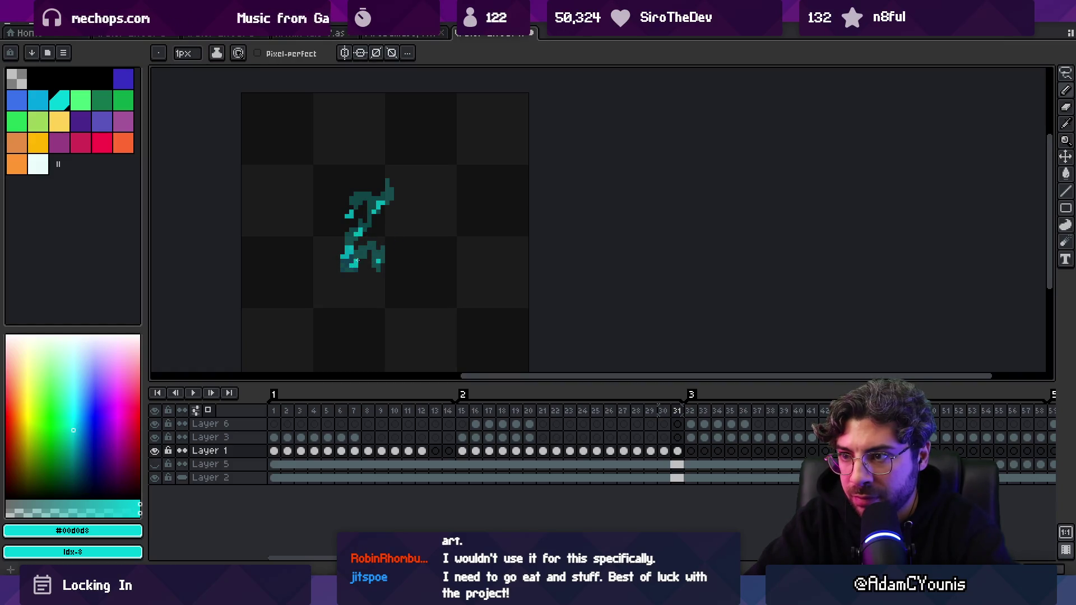
key(z)
right_click(352, 288)
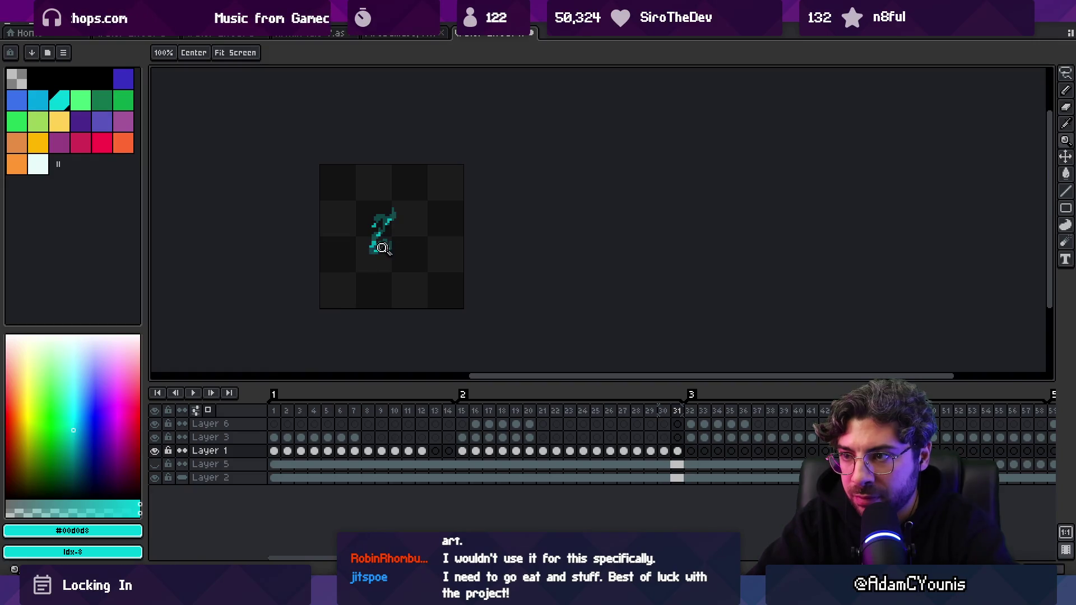
click(383, 248)
key(b)
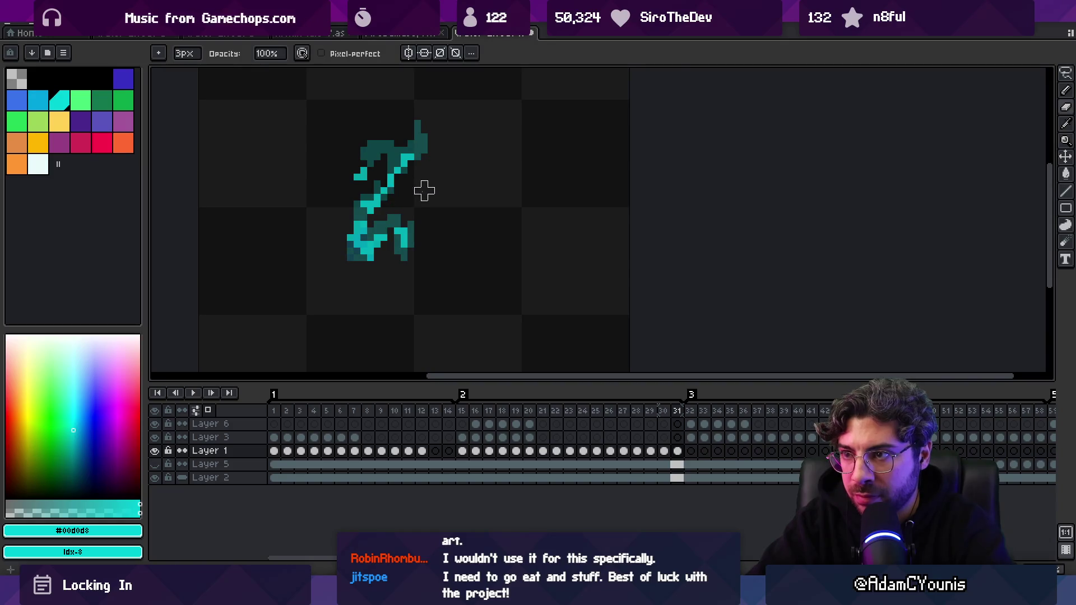
key(z)
scroll(392, 236, down, 3)
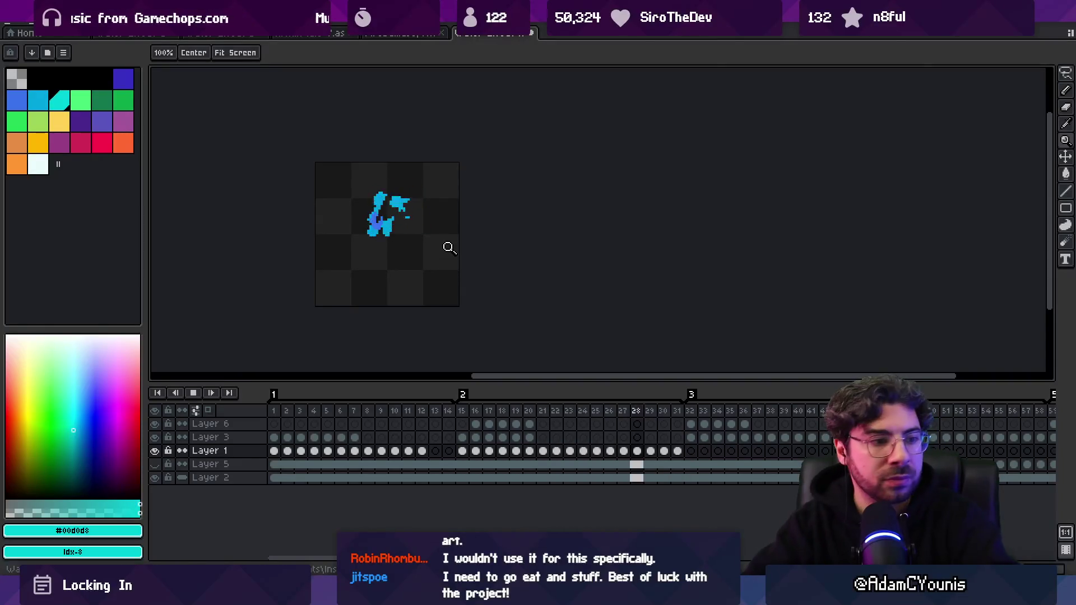
scroll(498, 266, down, 1)
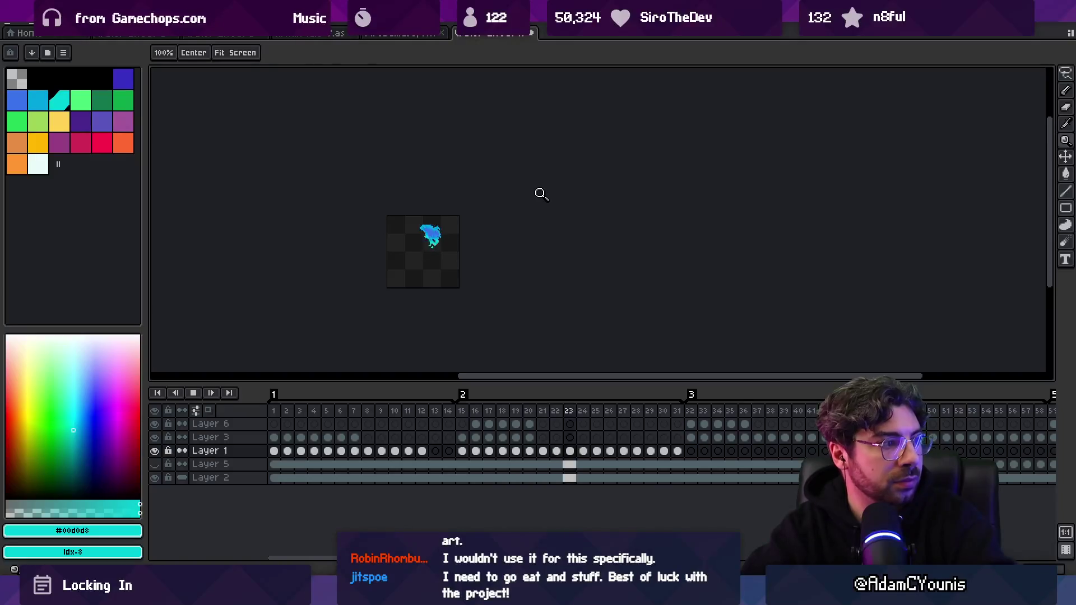
- Hide the Layer 2 background and re-export the sprite sheet, overwriting the old file
click(155, 478)
key(ctrl+shift+x)
key(Return)
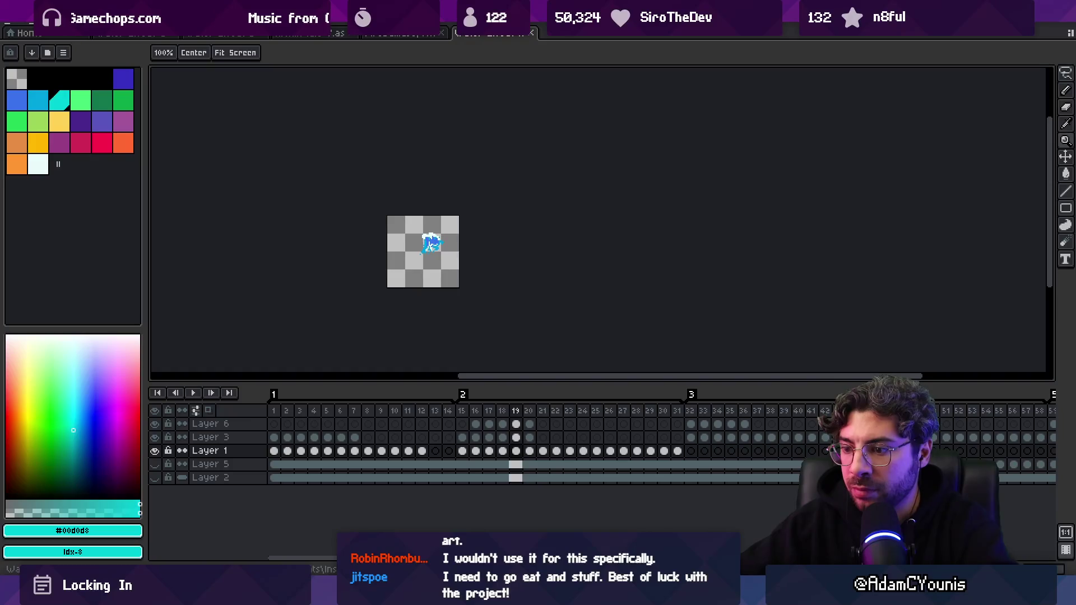
- Sweep the emitter through the Unity scene to preview the updated splash trail
key(alt+Tab)
mouse_move(425, 202)
mouse_down()
mouse_move(348, 185)
mouse_move(387, 194)
mouse_move(482, 185)
mouse_move(394, 183)
mouse_move(493, 173)
mouse_move(417, 170)
mouse_move(510, 178)
mouse_up()
drag(416, 181, 429, 180)
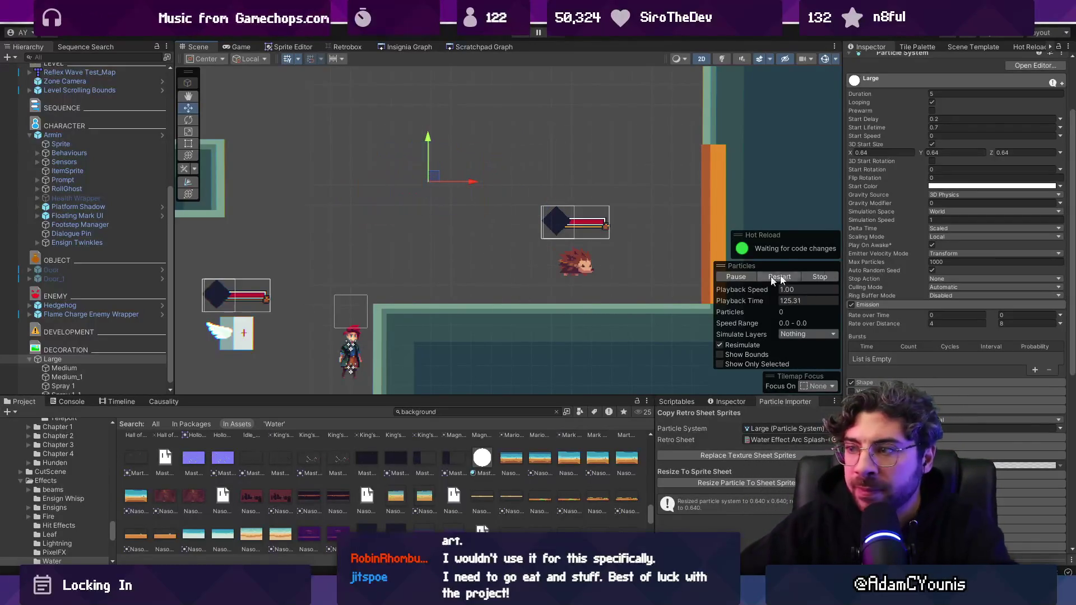
- Select Large, Medium and Medium_1 together and preview their spray under 2D physics gravity
shift+click(149, 376)
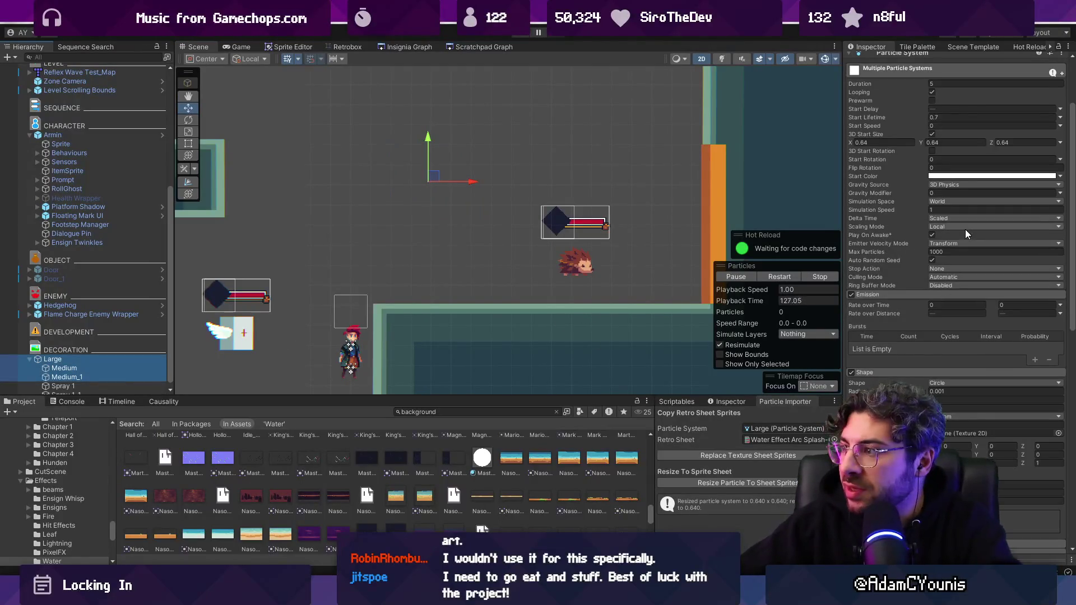
click(943, 193)
text(.4)
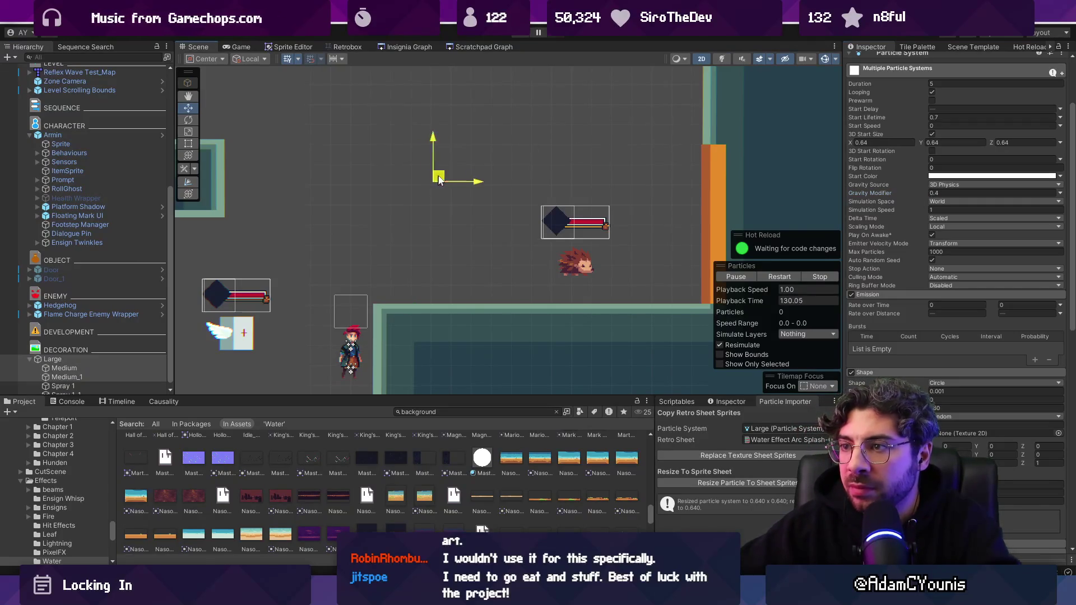
mouse_move(495, 179)
mouse_down()
mouse_move(302, 165)
mouse_move(510, 164)
mouse_up()
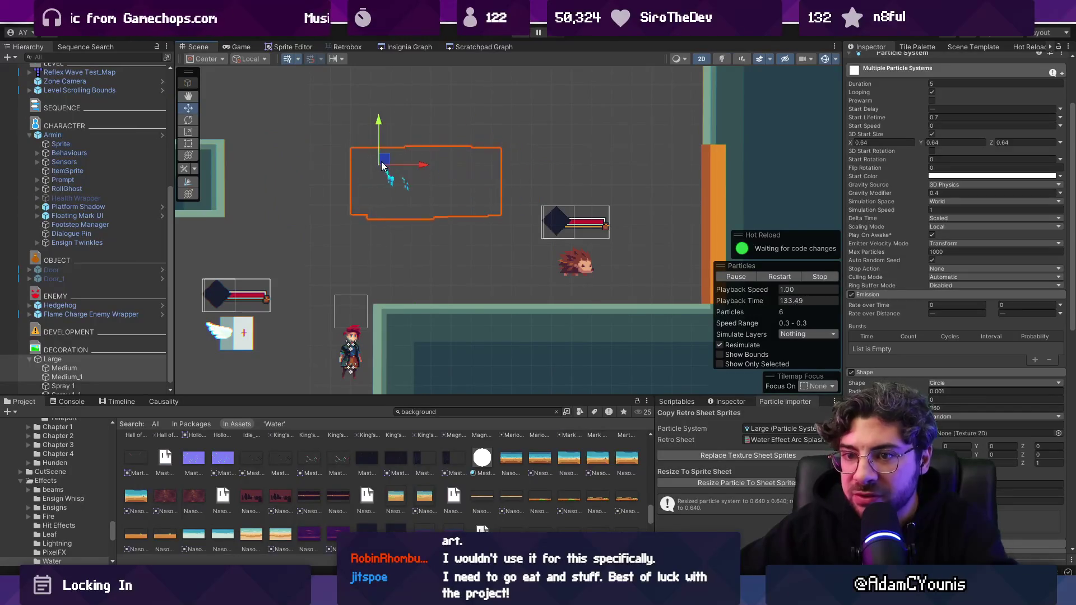
mouse_move(475, 209)
mouse_down()
mouse_move(428, 217)
mouse_move(437, 176)
mouse_up()
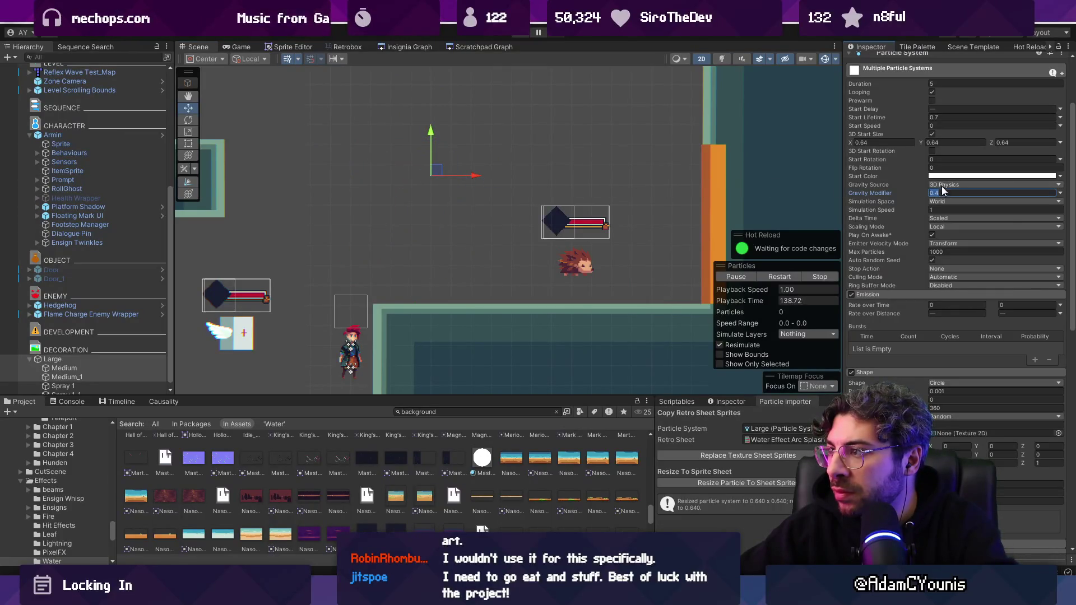
mouse_move(481, 172)
mouse_down()
mouse_move(561, 163)
mouse_move(345, 163)
mouse_move(518, 153)
mouse_up()
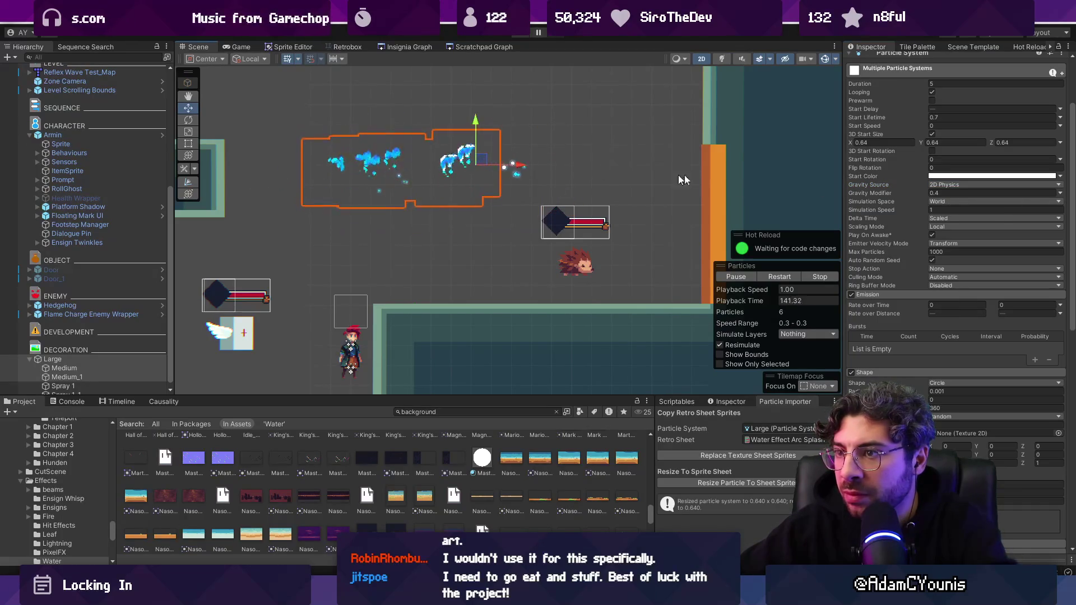
click(883, 297)
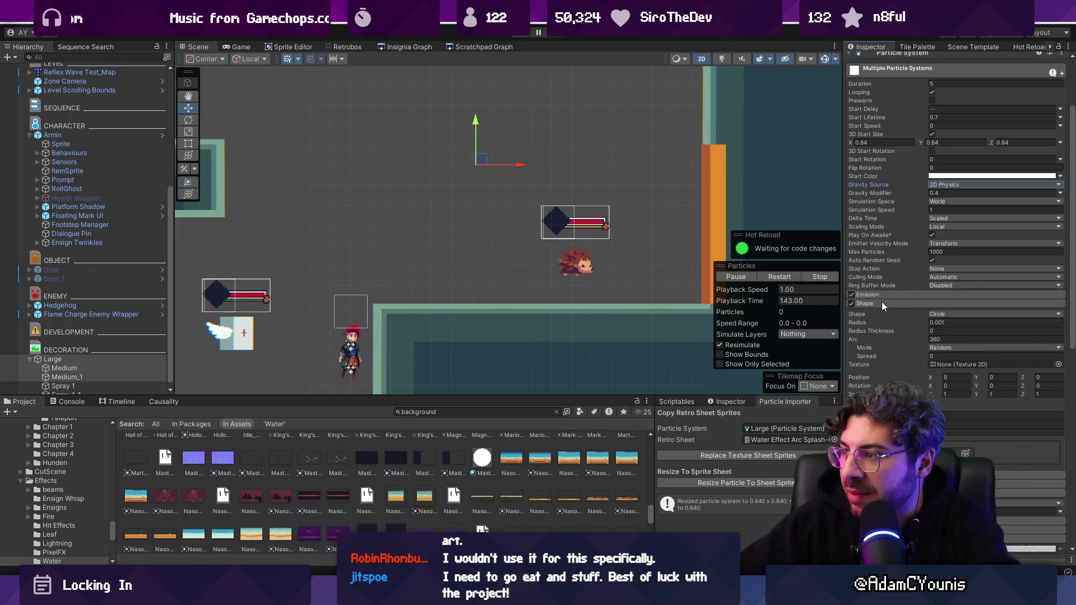
click(882, 302)
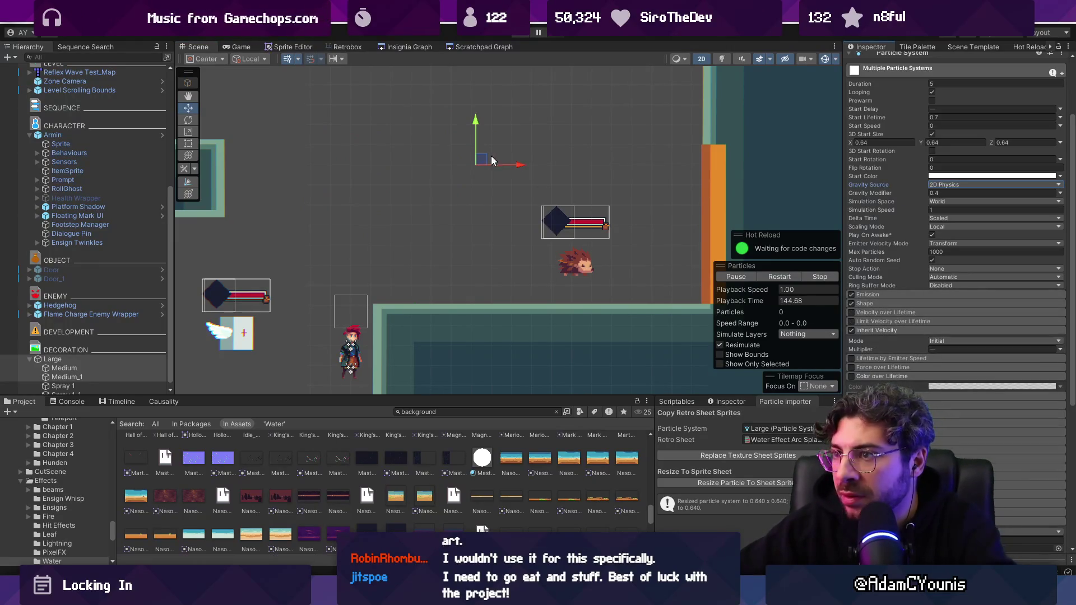
mouse_move(544, 158)
mouse_down()
mouse_move(384, 156)
mouse_move(426, 189)
mouse_move(440, 166)
mouse_up()
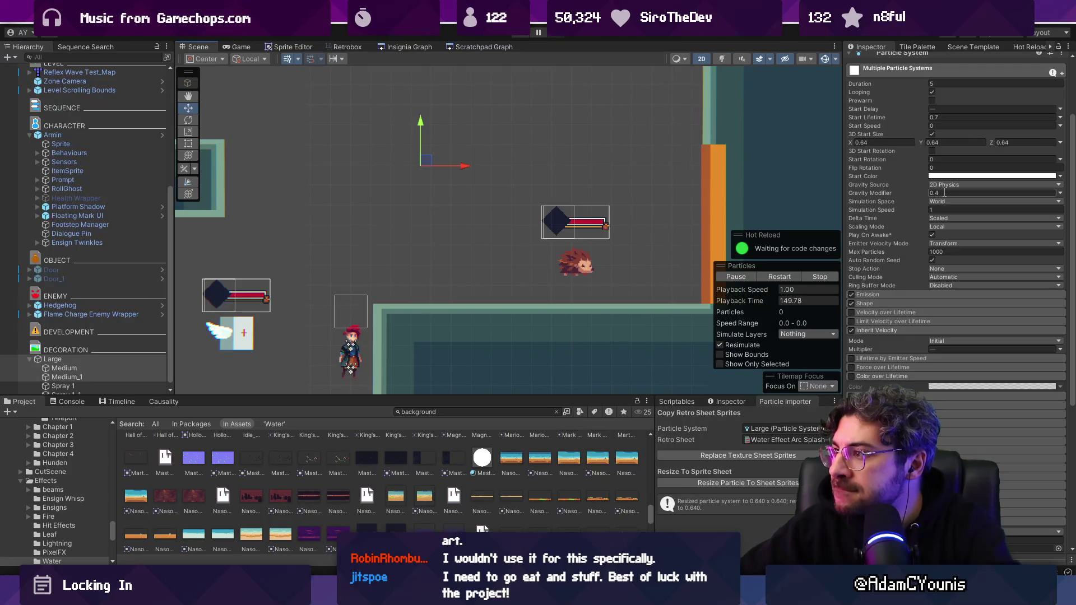
- Try Gravity Modifier 1, then 0.2, previewing the falling spray each time
text(1)
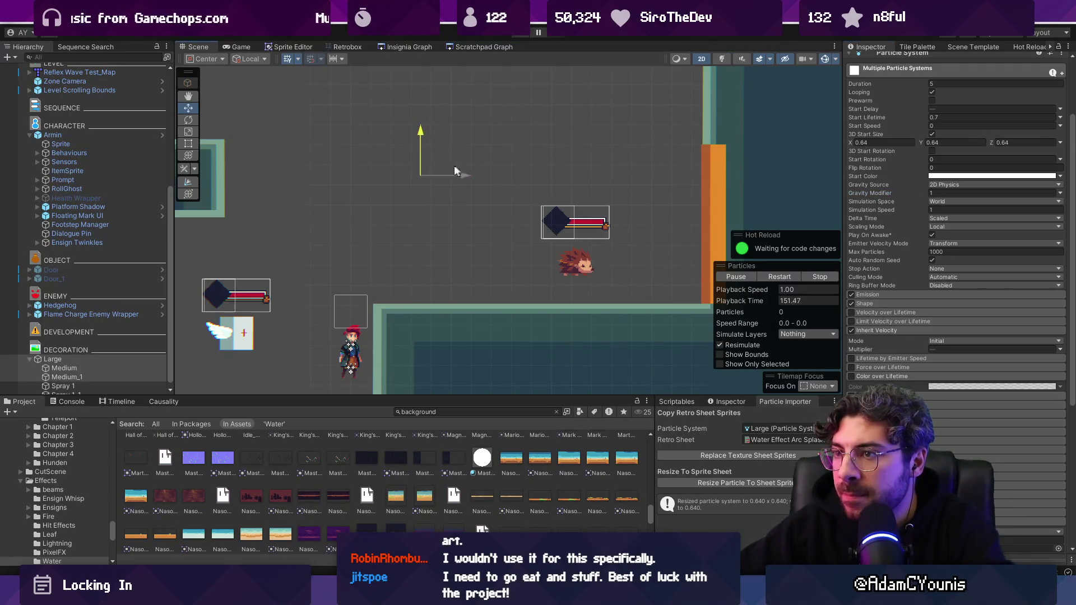
mouse_move(423, 158)
mouse_down()
mouse_move(482, 163)
mouse_move(443, 143)
mouse_move(432, 159)
mouse_move(450, 154)
mouse_up()
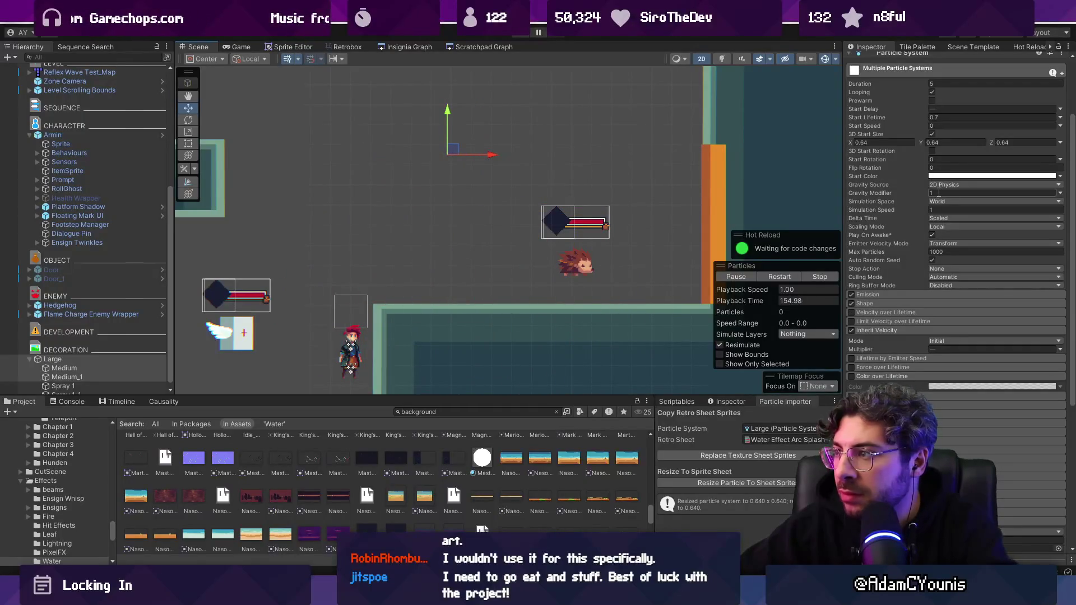
text(0.2)
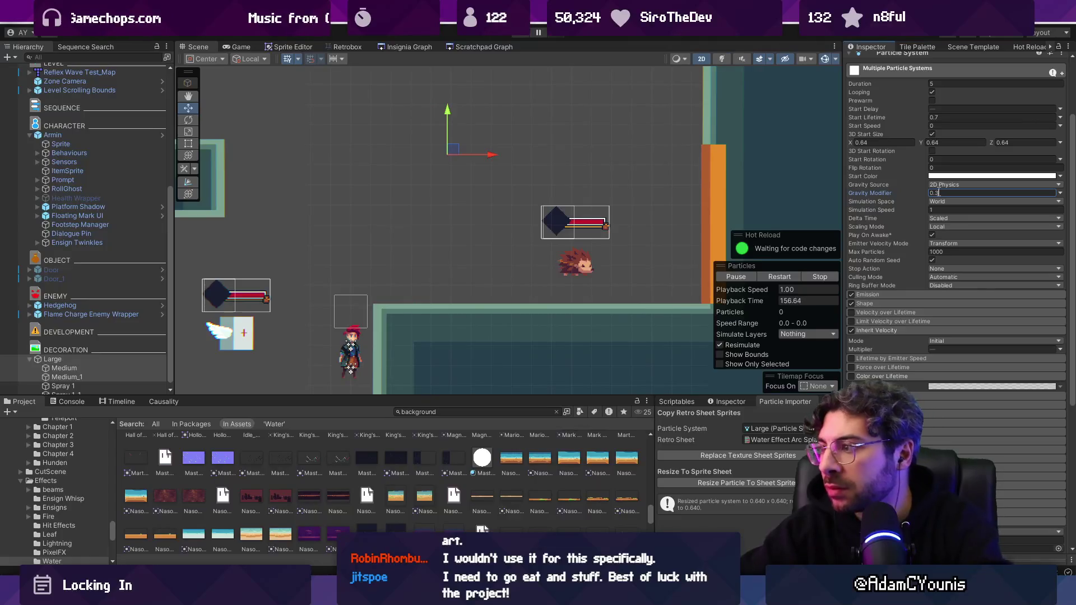
drag(470, 153, 447, 151)
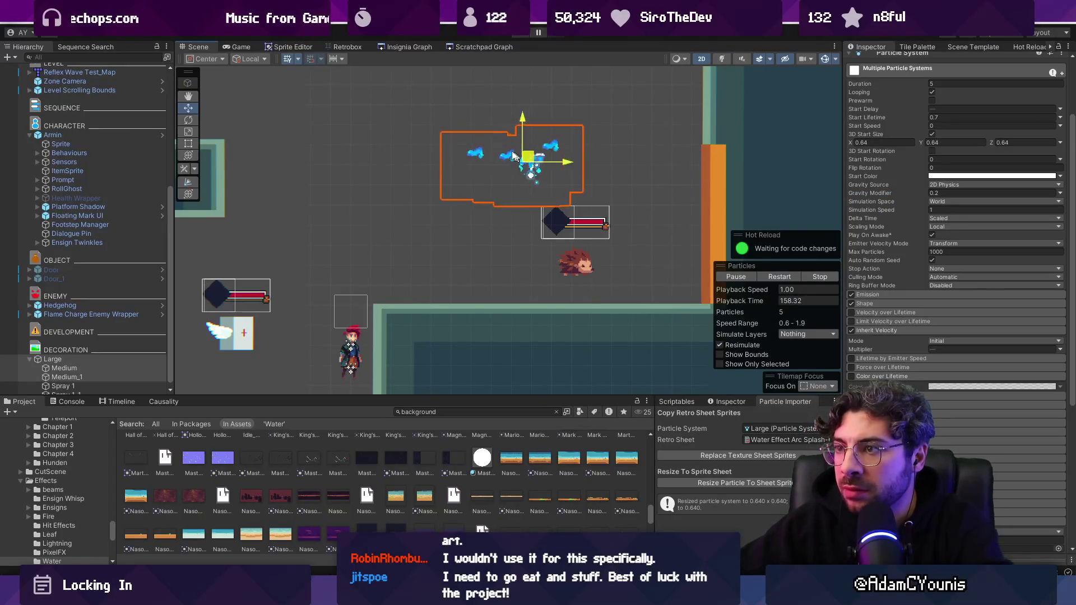
scroll(885, 365, down, 5)
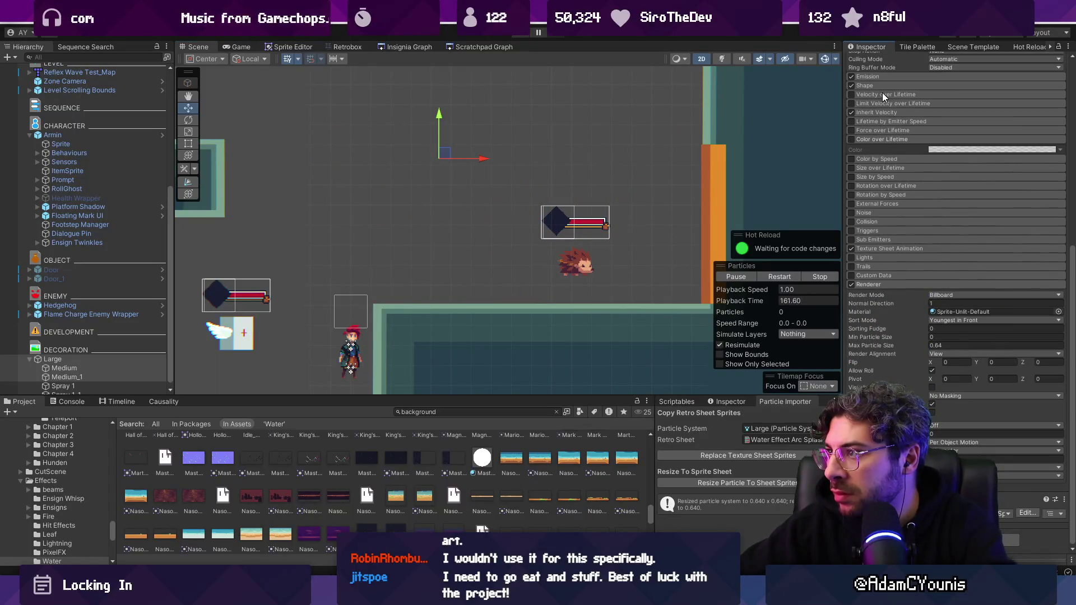
scroll(879, 111, up, 1)
- Set the Inherit Velocity multiplier to 0.1, then 0, testing the trail after each
click(955, 130)
text(0.1)
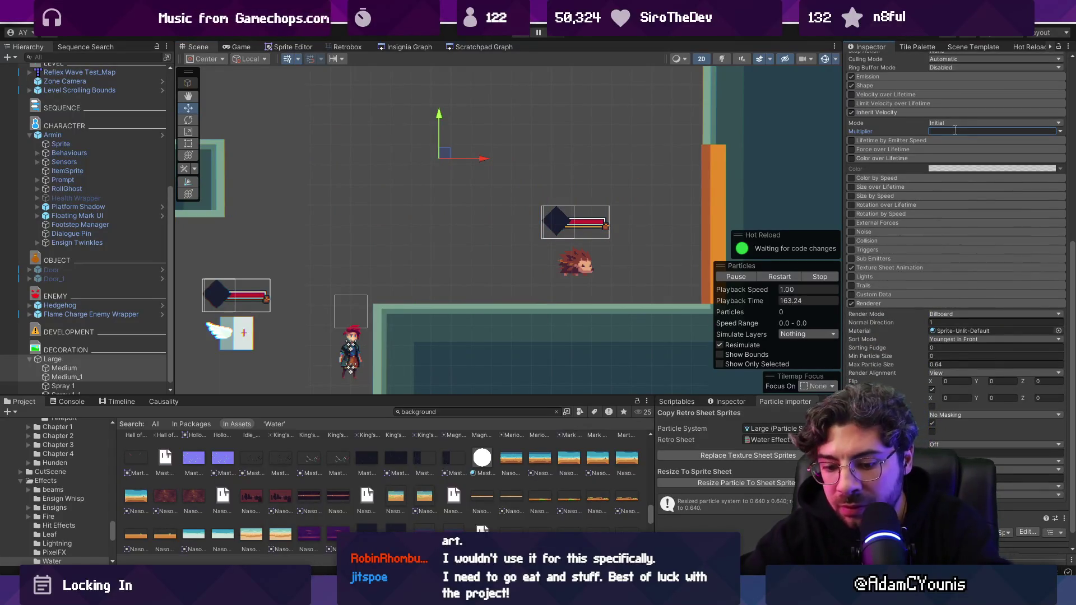
mouse_move(441, 152)
mouse_down()
mouse_move(370, 166)
mouse_move(538, 149)
mouse_move(306, 171)
mouse_move(513, 164)
mouse_move(423, 138)
mouse_move(433, 153)
mouse_up()
scroll(445, 176, up, 2)
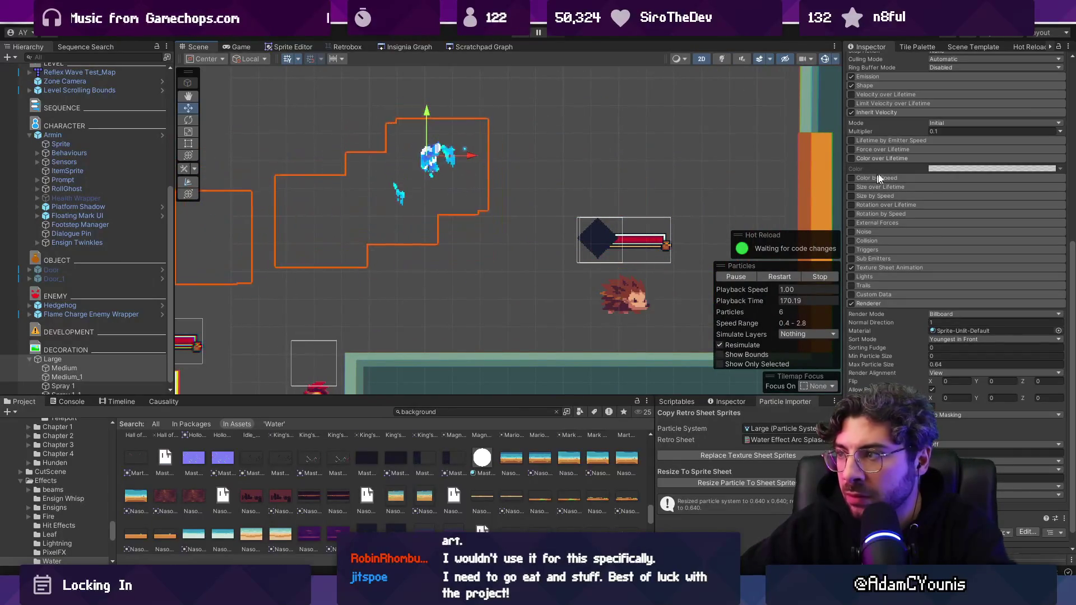
text(0)
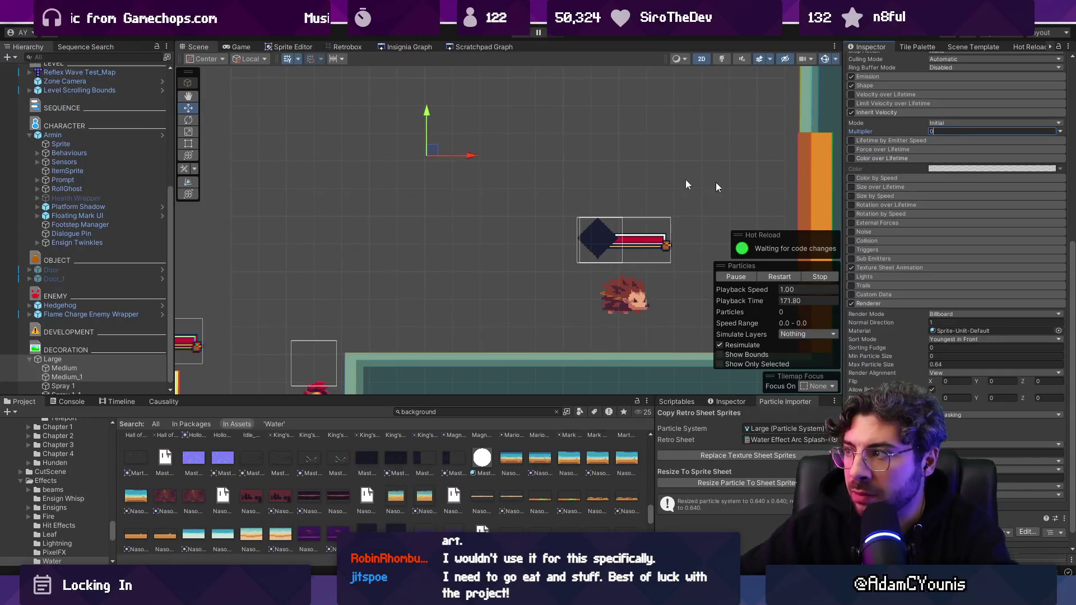
mouse_move(440, 155)
mouse_down()
mouse_move(361, 152)
mouse_move(543, 152)
mouse_move(499, 143)
mouse_move(510, 115)
mouse_move(469, 182)
mouse_move(423, 120)
mouse_move(529, 168)
mouse_move(391, 149)
mouse_up()
- Lower only the Large particle system's Gravity Modifier to 0.1 and preview it
click(118, 358)
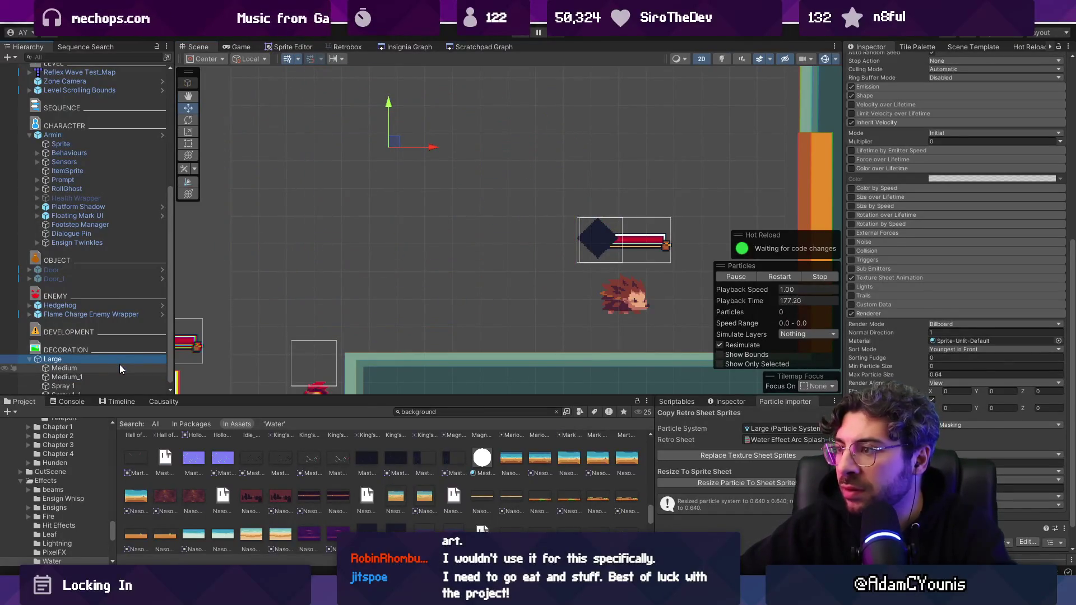
mouse_move(394, 144)
mouse_down()
mouse_move(439, 154)
mouse_move(380, 144)
mouse_move(492, 149)
mouse_move(516, 112)
mouse_move(373, 159)
mouse_move(301, 156)
mouse_move(552, 161)
mouse_move(355, 157)
mouse_move(447, 188)
mouse_move(473, 112)
mouse_move(503, 143)
mouse_up()
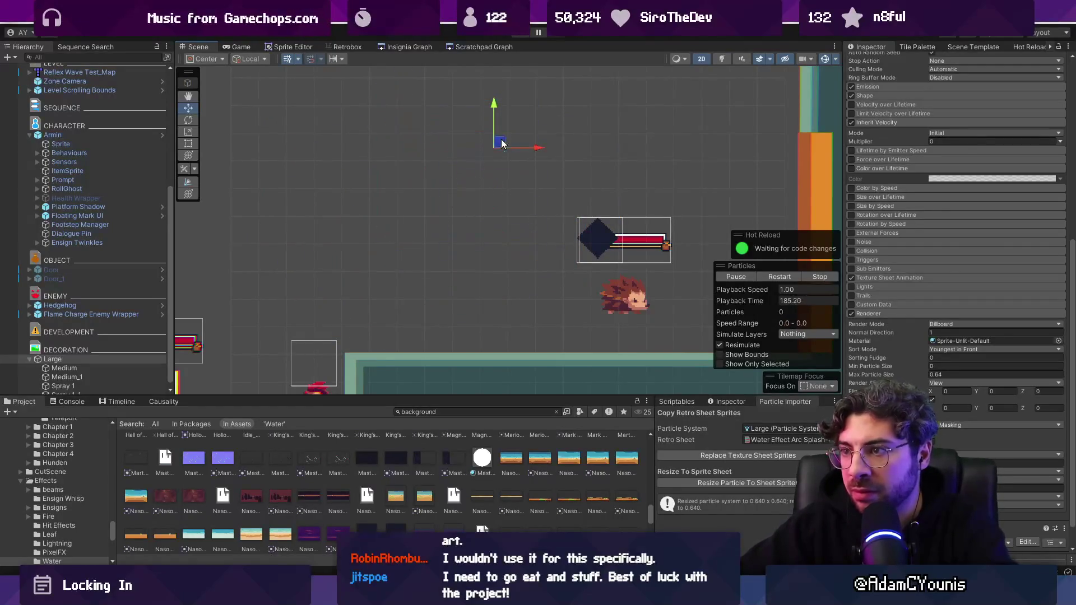
scroll(959, 214, up, 5)
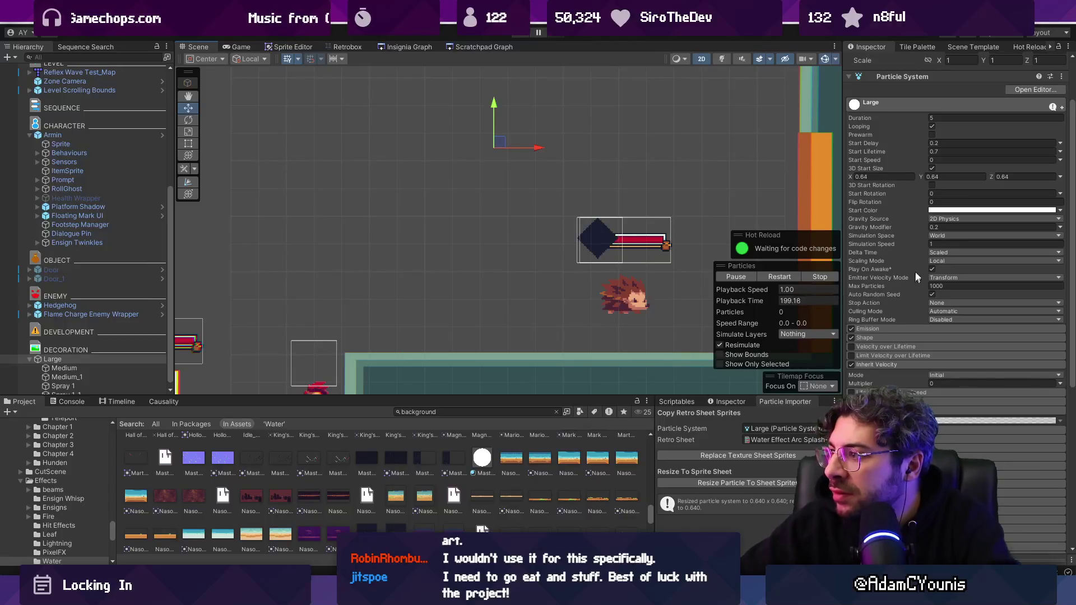
text(0.1)
mouse_move(501, 143)
mouse_down()
mouse_move(334, 144)
mouse_move(374, 148)
mouse_move(560, 247)
mouse_move(341, 101)
mouse_move(393, 281)
mouse_move(412, 264)
mouse_move(465, 101)
mouse_move(465, 140)
mouse_move(328, 219)
mouse_up()
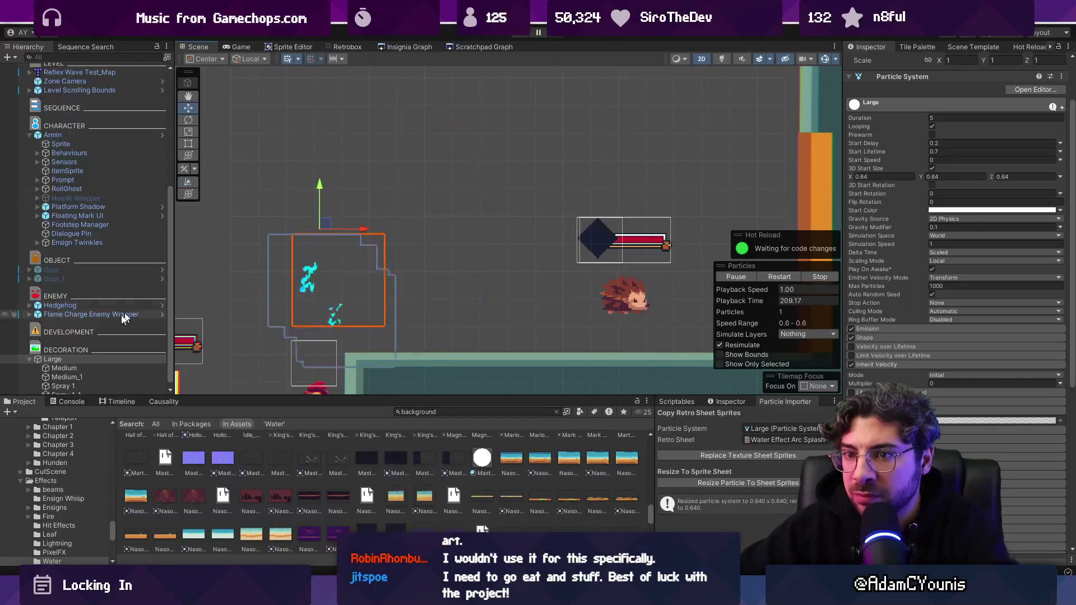
click(62, 360)
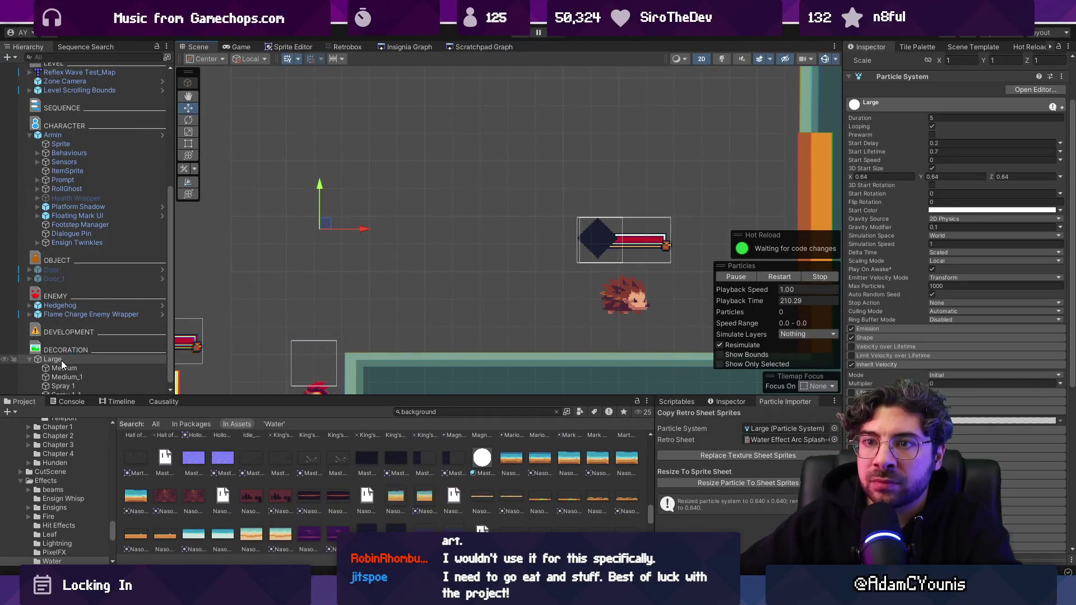
- Parent Large under Armin's Sprite at position X 0, Y 0, then playtest the trailing splashes
drag(70, 144, 71, 142)
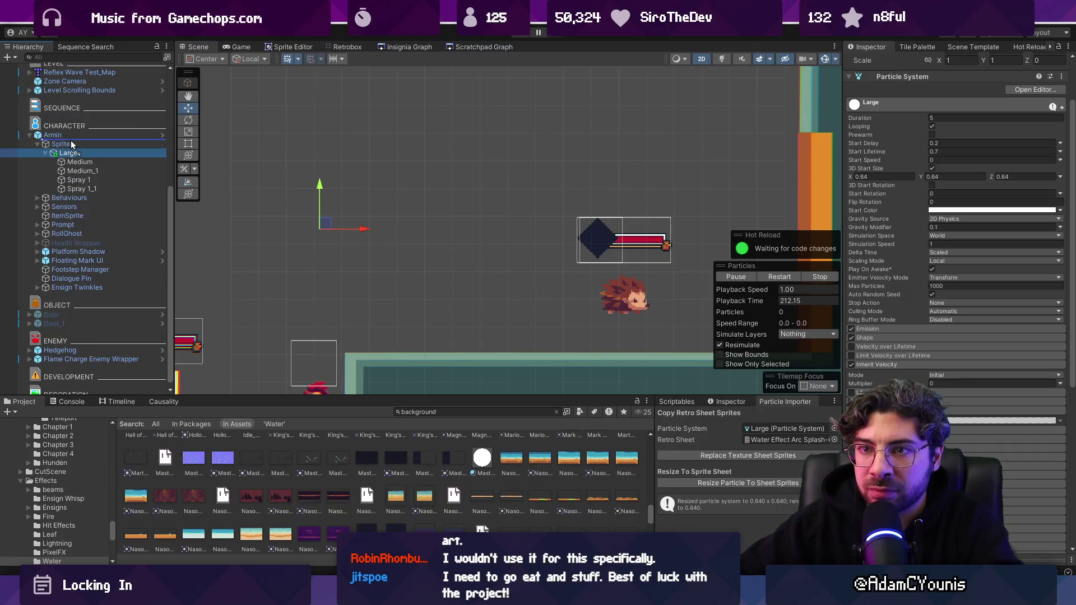
scroll(818, 172, up, 2)
scroll(955, 93, up, 2)
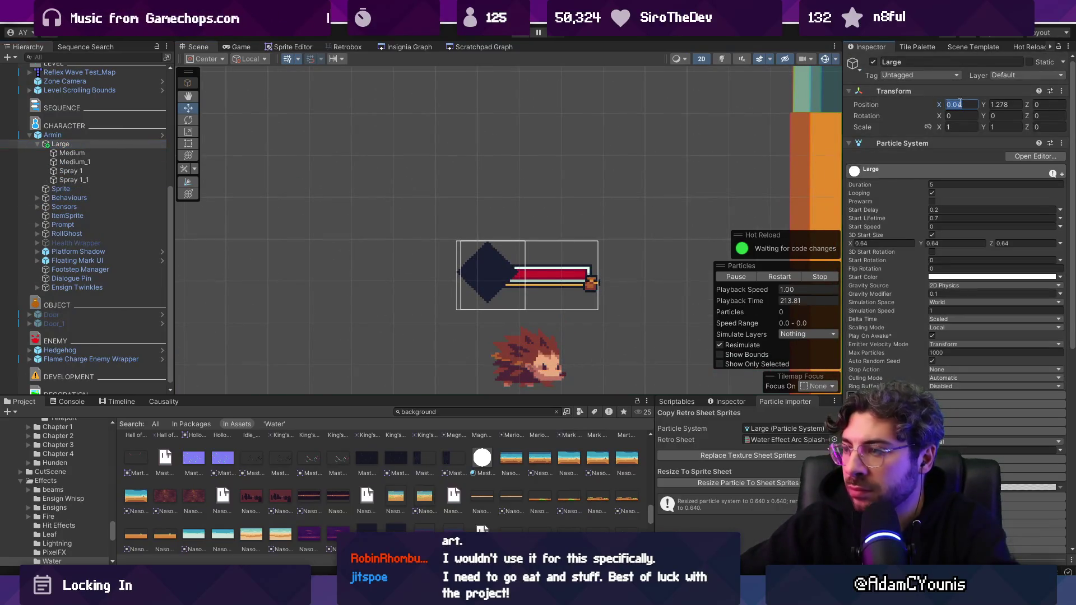
key(Tab)
text(0)
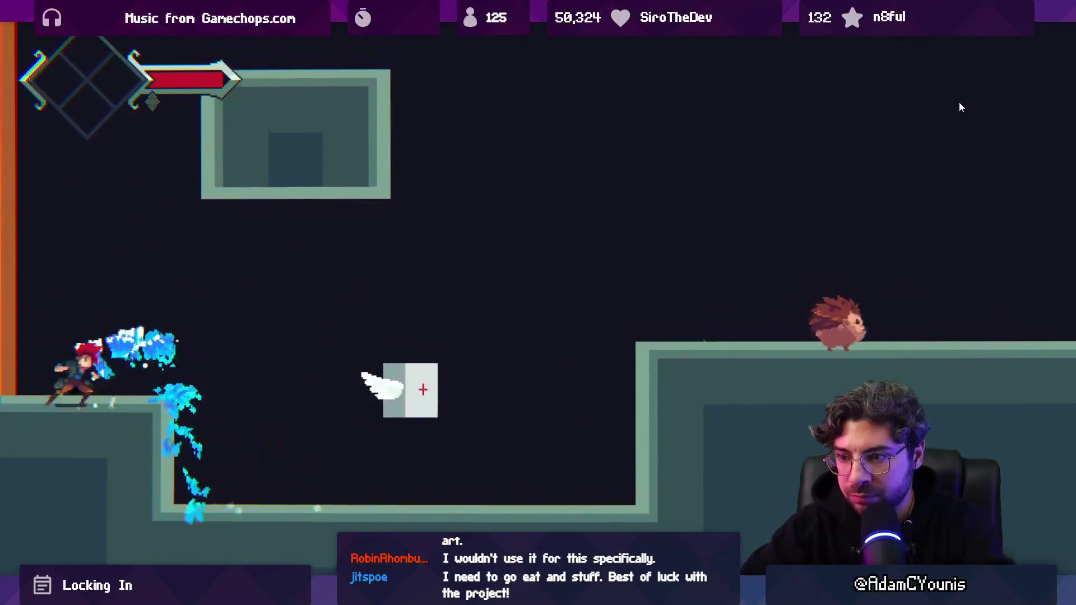
key(shift+space)
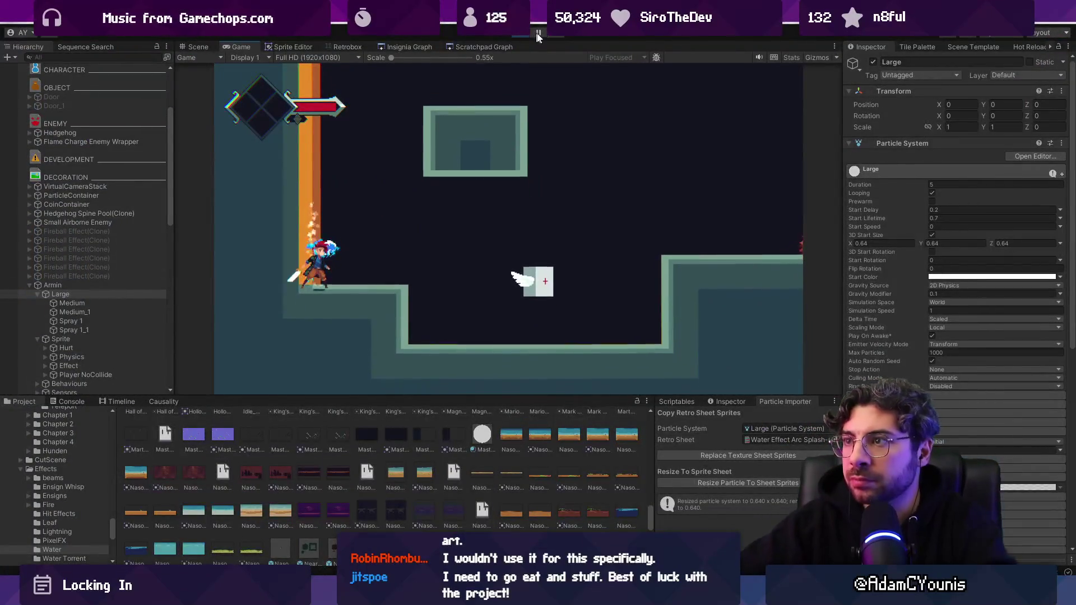
key(alt+Tab)
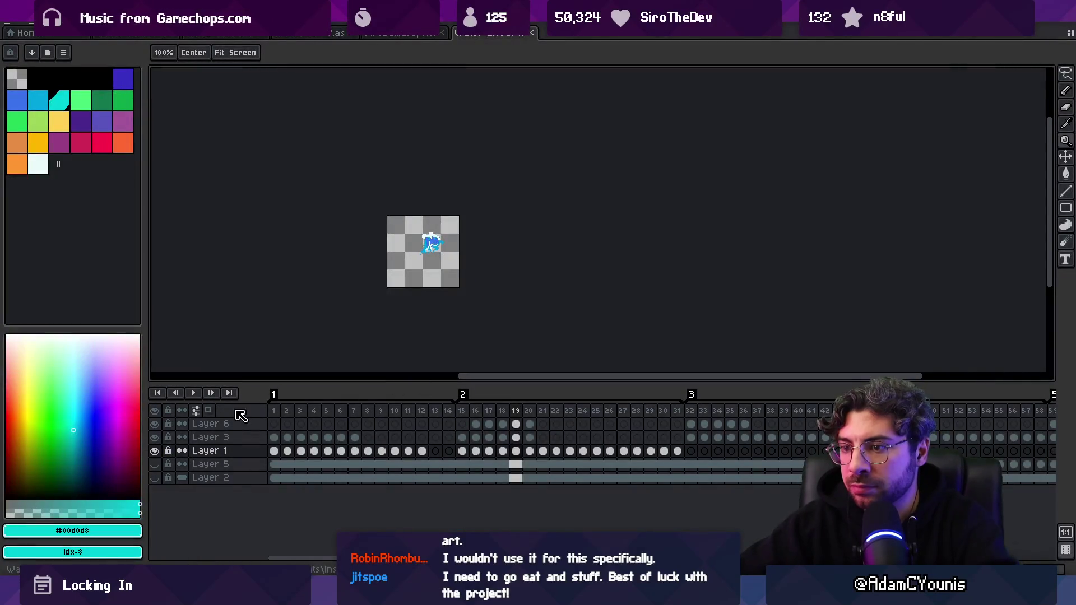
- Select a frame range, then bring up Layer 3's frame 82 cel to inspect its water sprite
mouse_move(282, 415)
mouse_down()
mouse_move(689, 392)
mouse_move(831, 403)
mouse_up()
drag(985, 398, 1013, 397)
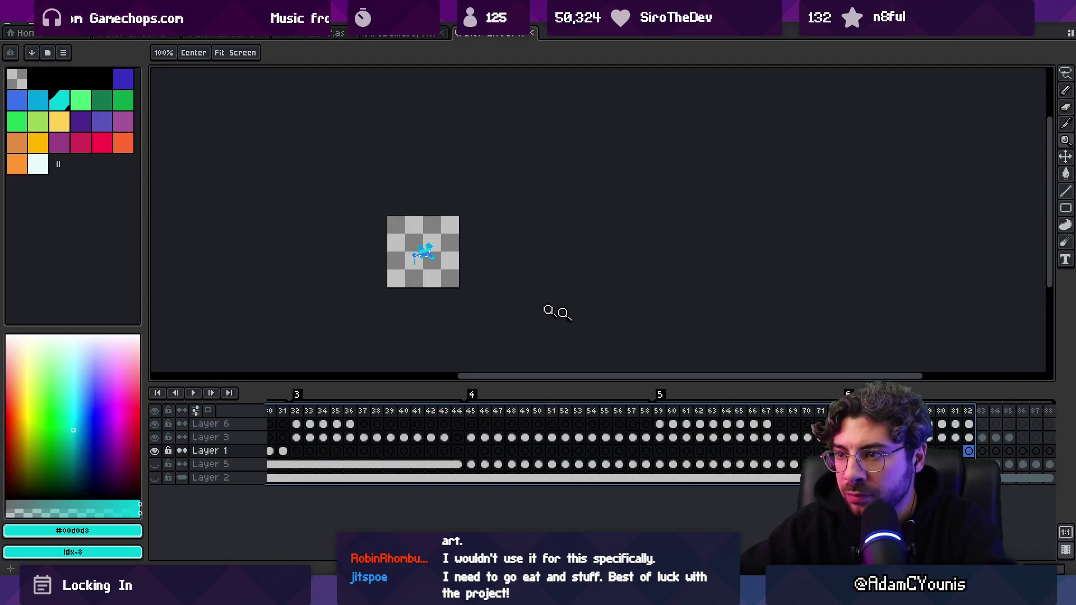
scroll(398, 247, up, 5)
ctrl+click(315, 226)
key(b)
scroll(361, 295, down, 2)
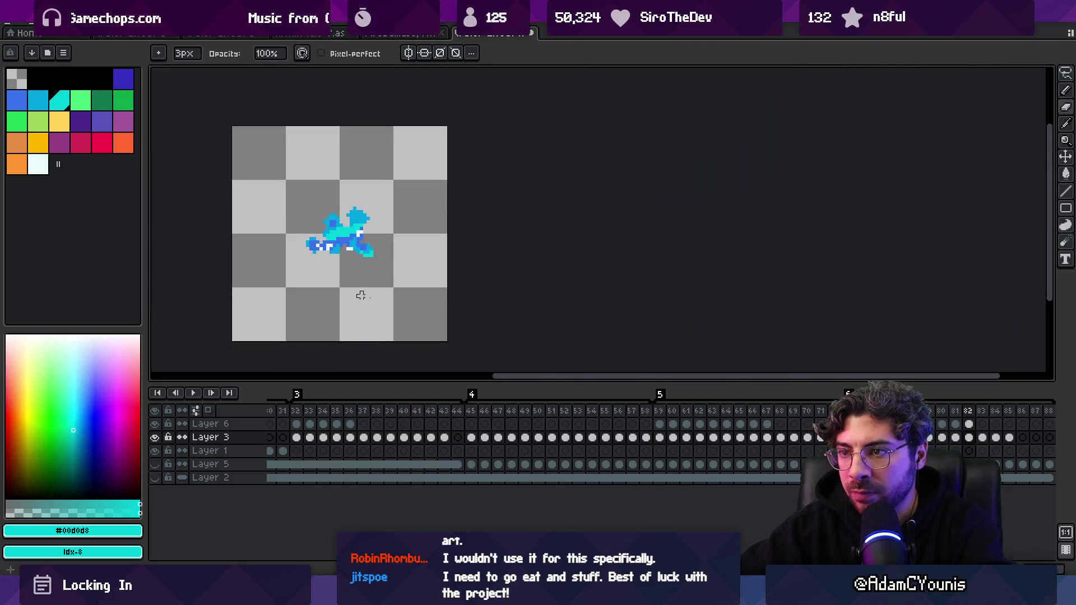
click(997, 415)
click(969, 414)
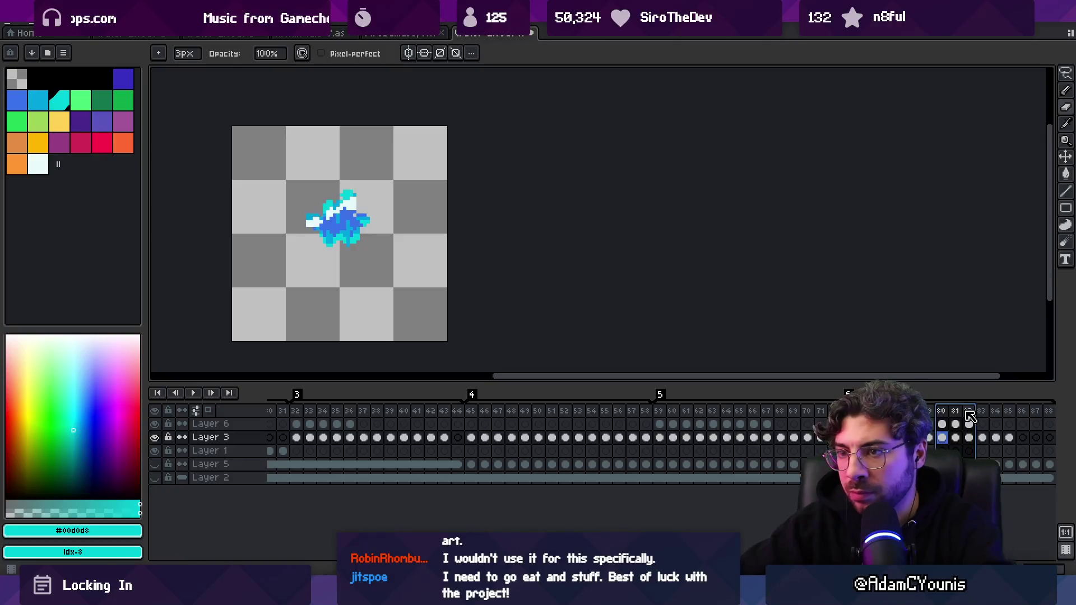
scroll(314, 268, up, 3)
scroll(315, 241, down, 3)
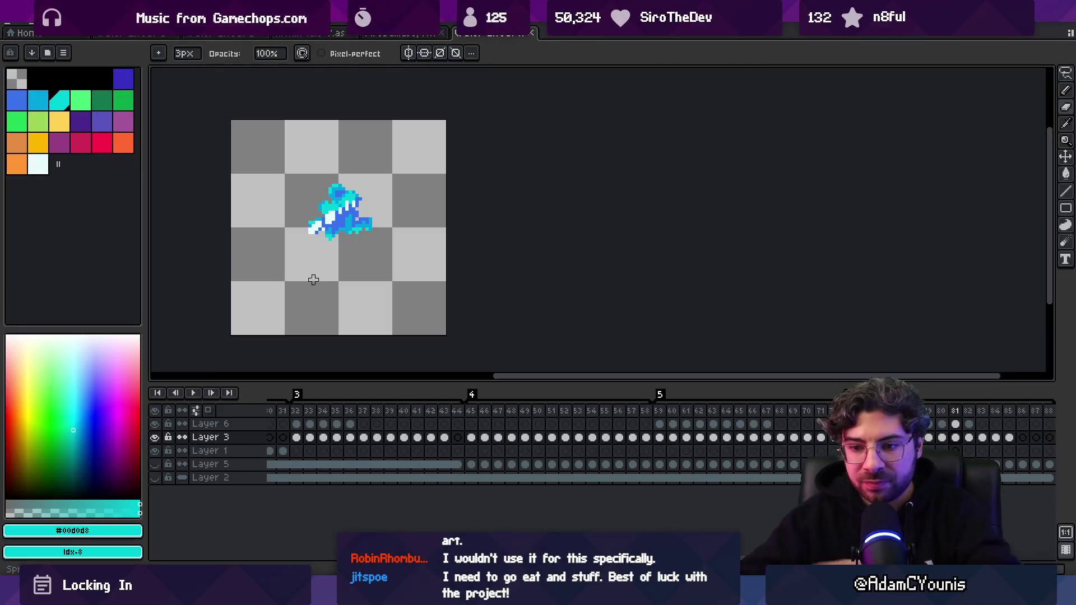
key(alt+Tab)
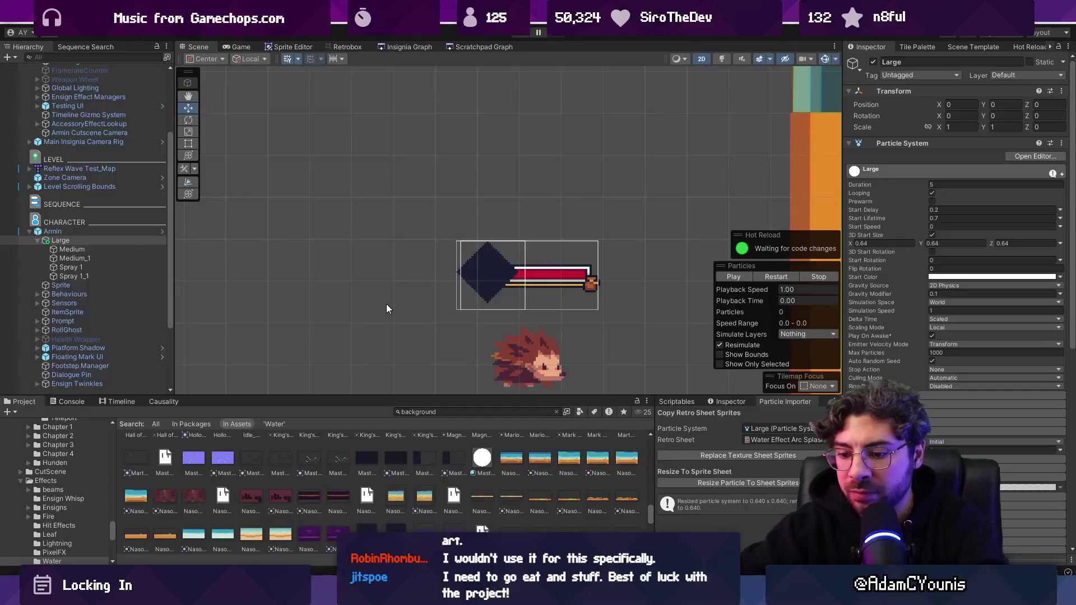
key(ctrl+p)
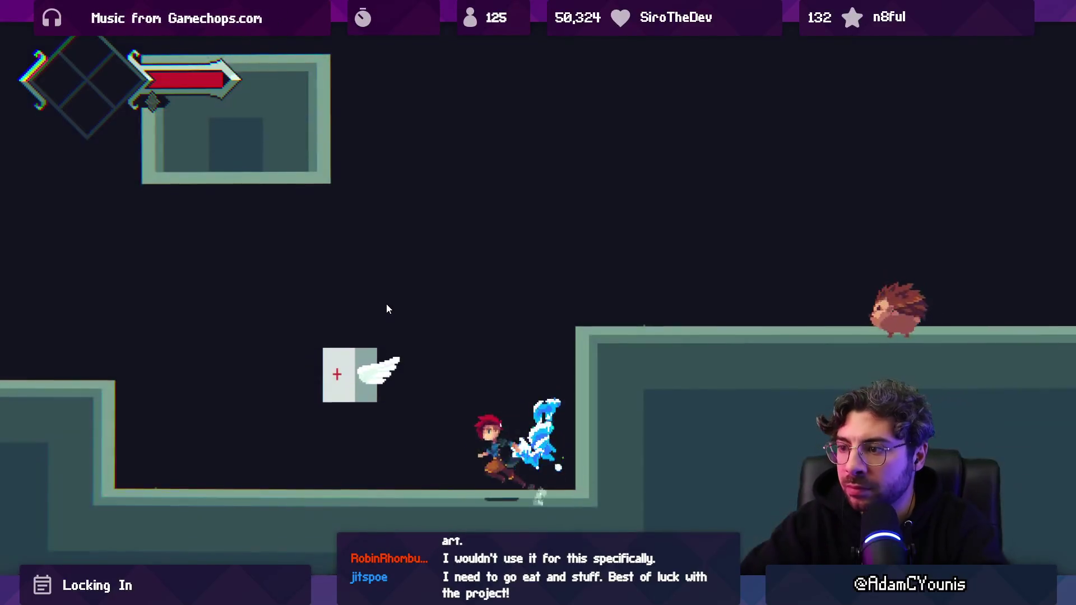
key(Right)
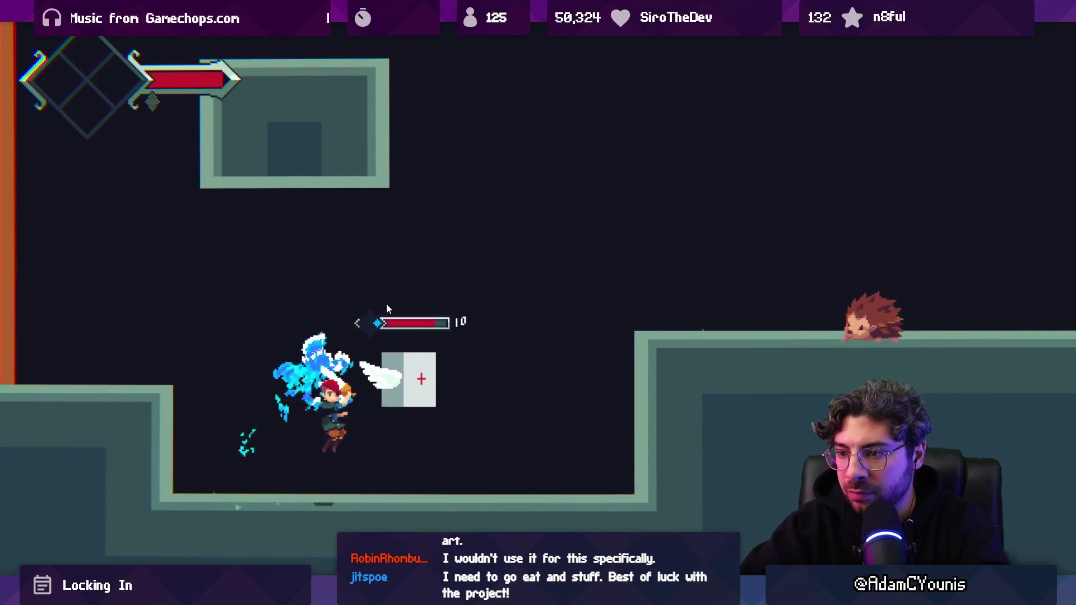
key(x)
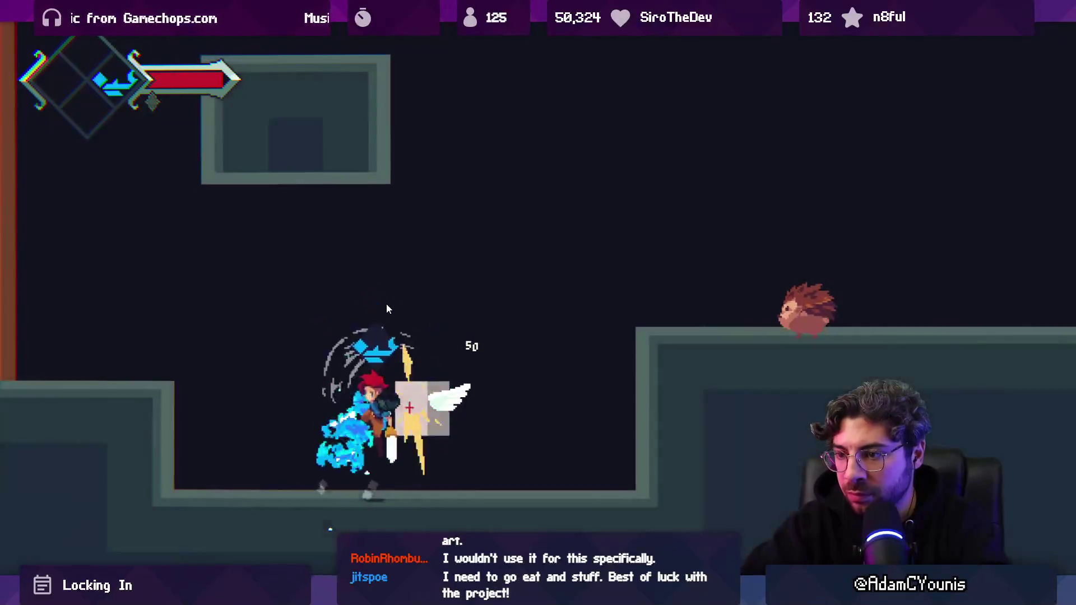
key(Left)
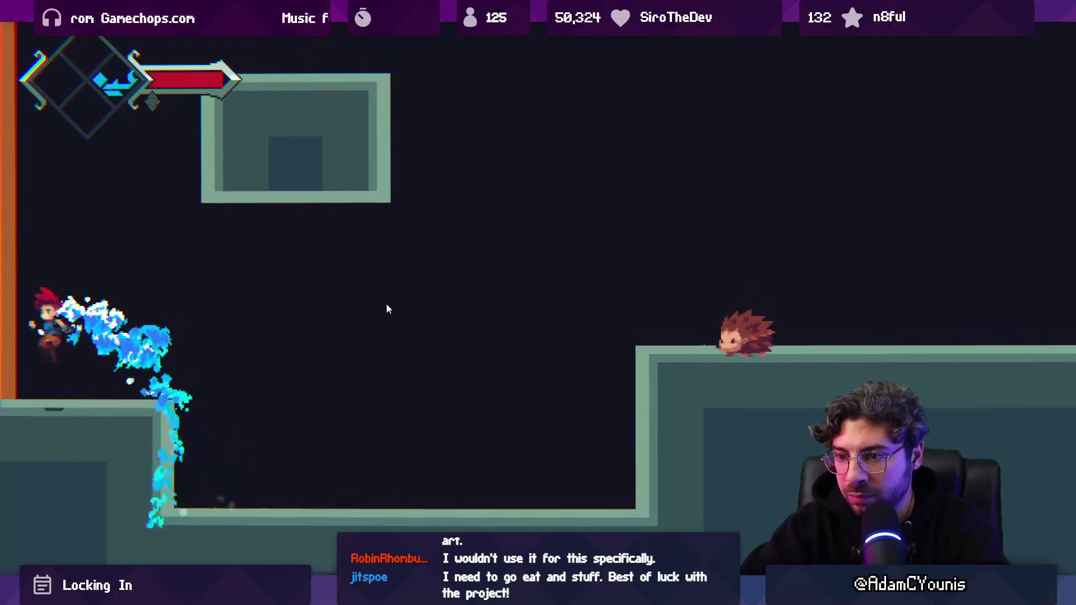
key(space)
key(Right)
key(Right)
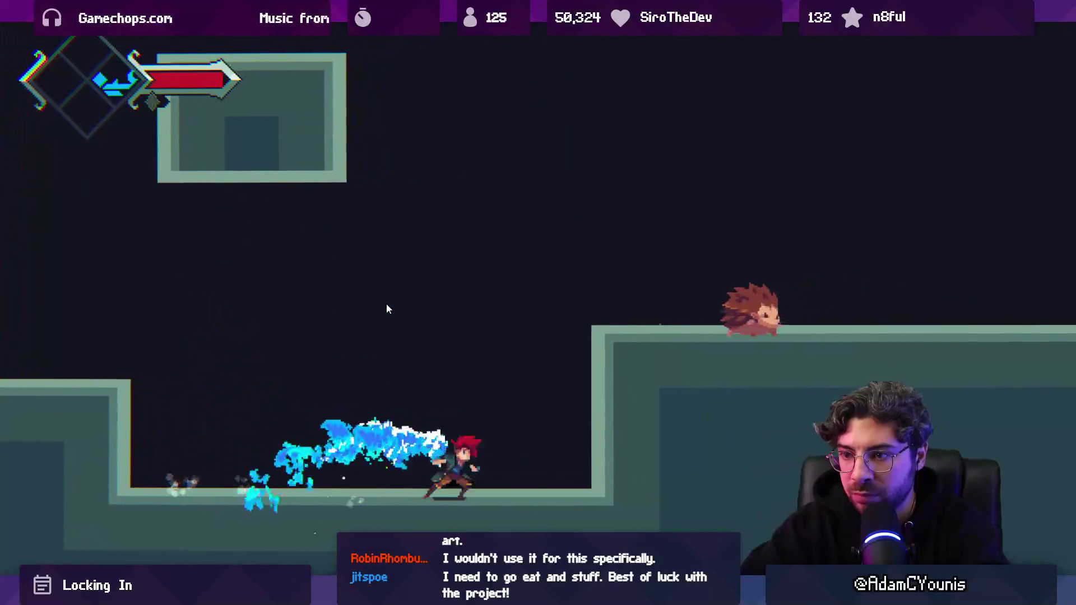
key(space)
key(space)
key(Left)
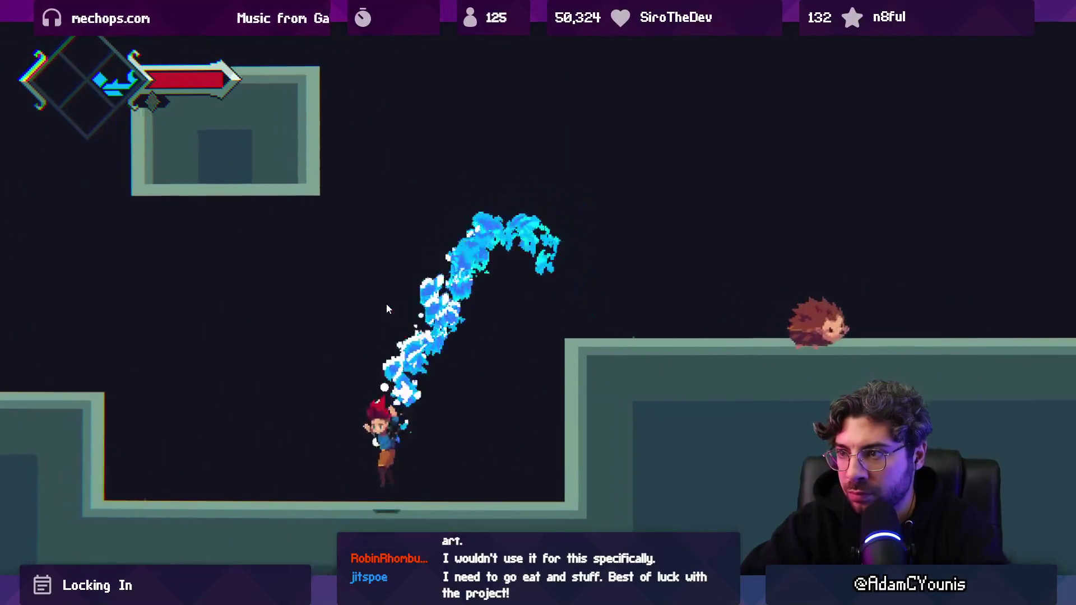
key(Left)
key(space)
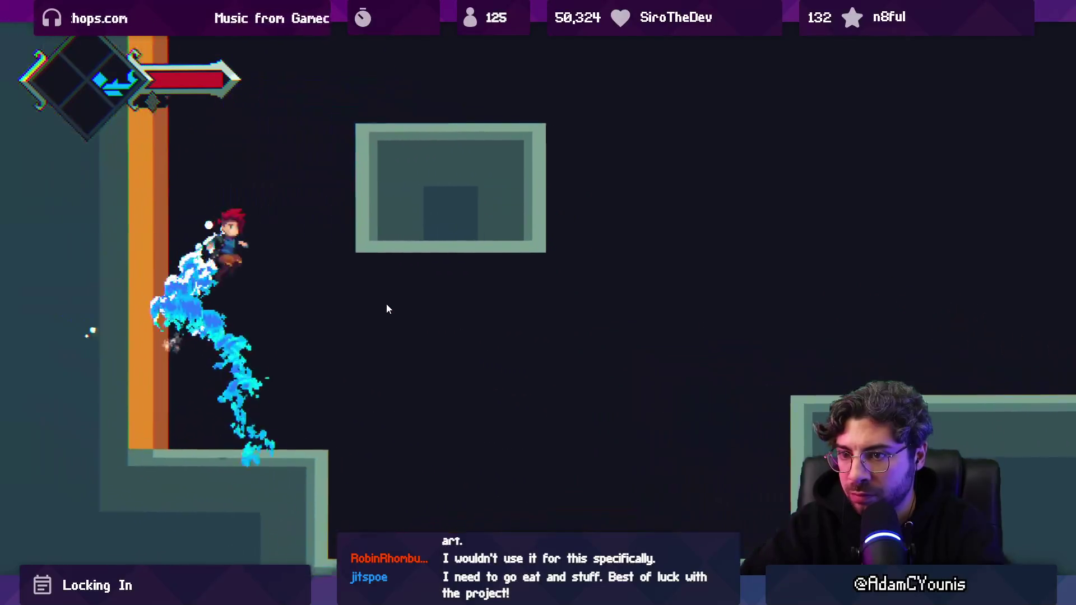
key(Right)
key(Right)
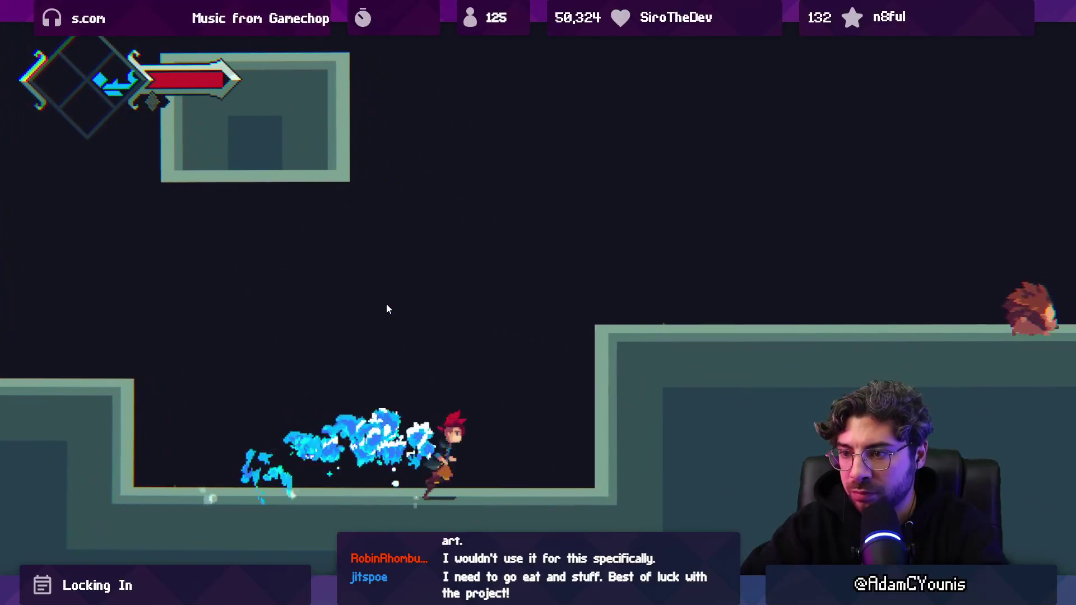
key(space)
key(Right)
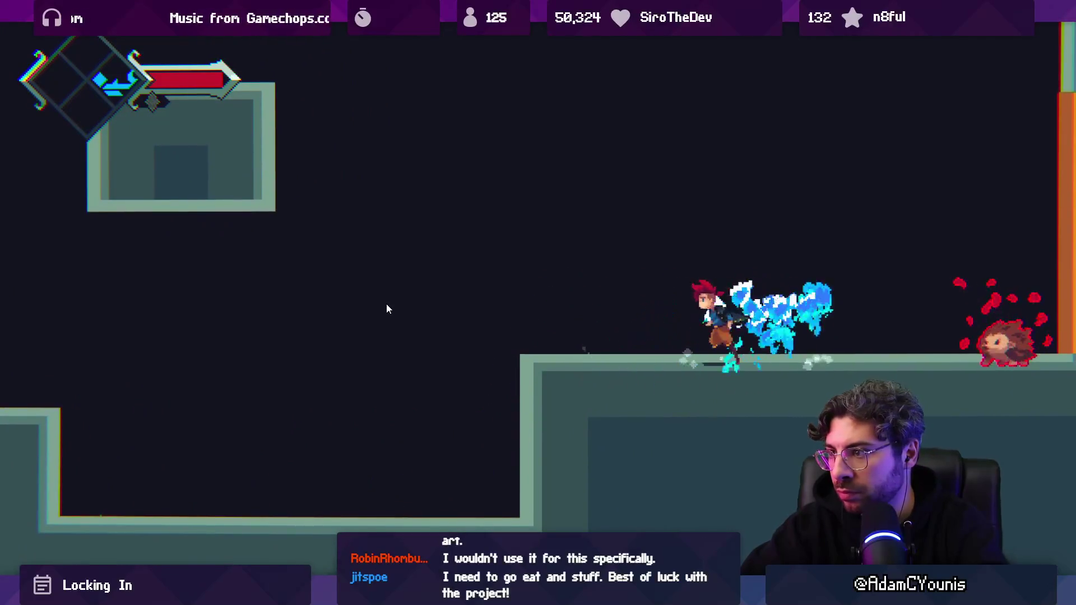
key(x)
key(x)
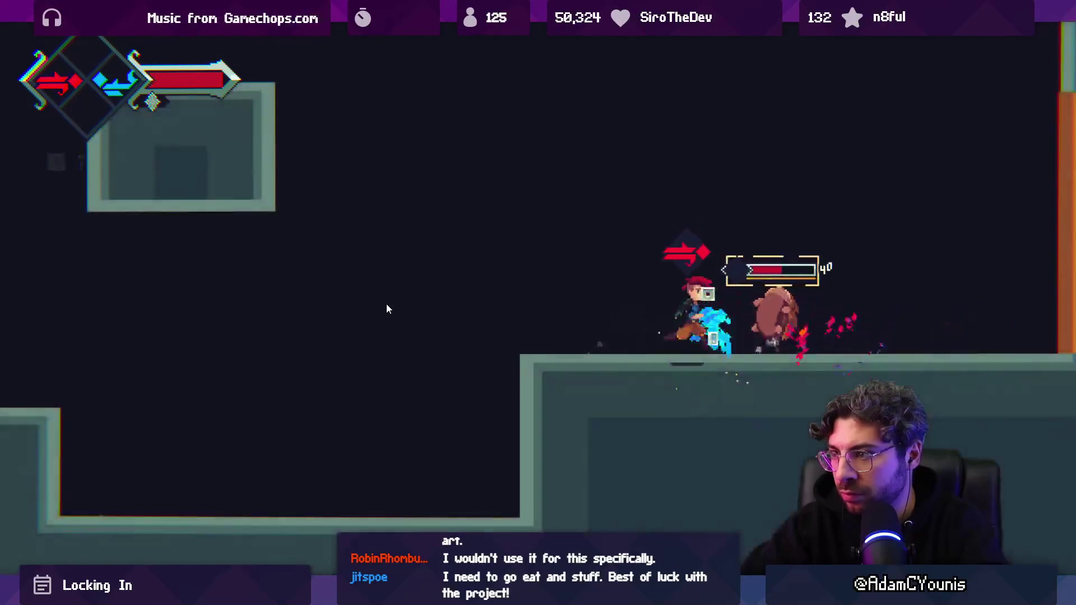
key(x)
key(Right)
key(space)
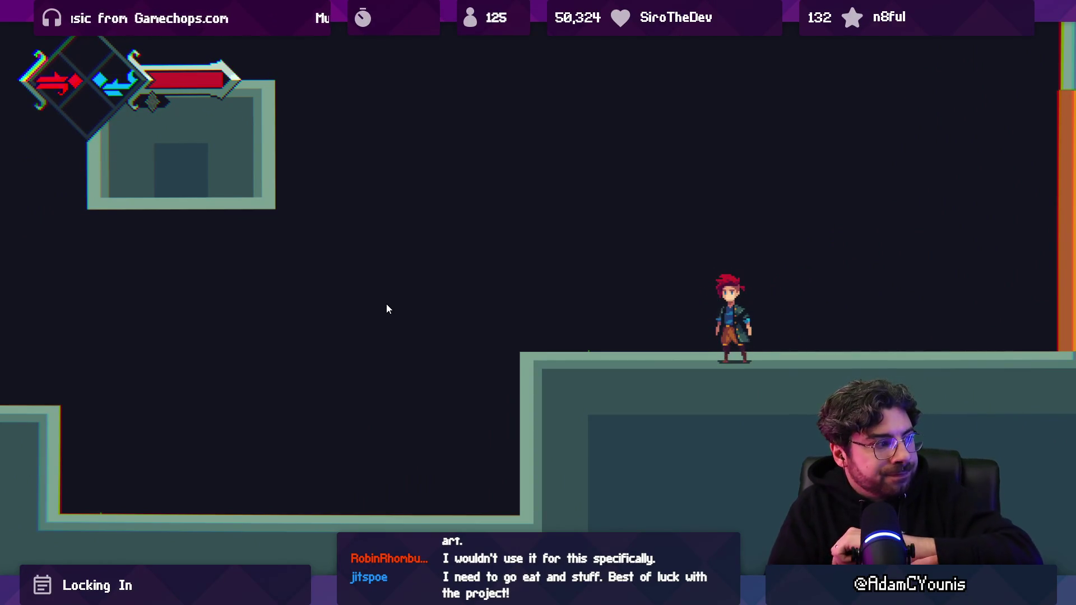
key(shift+space)
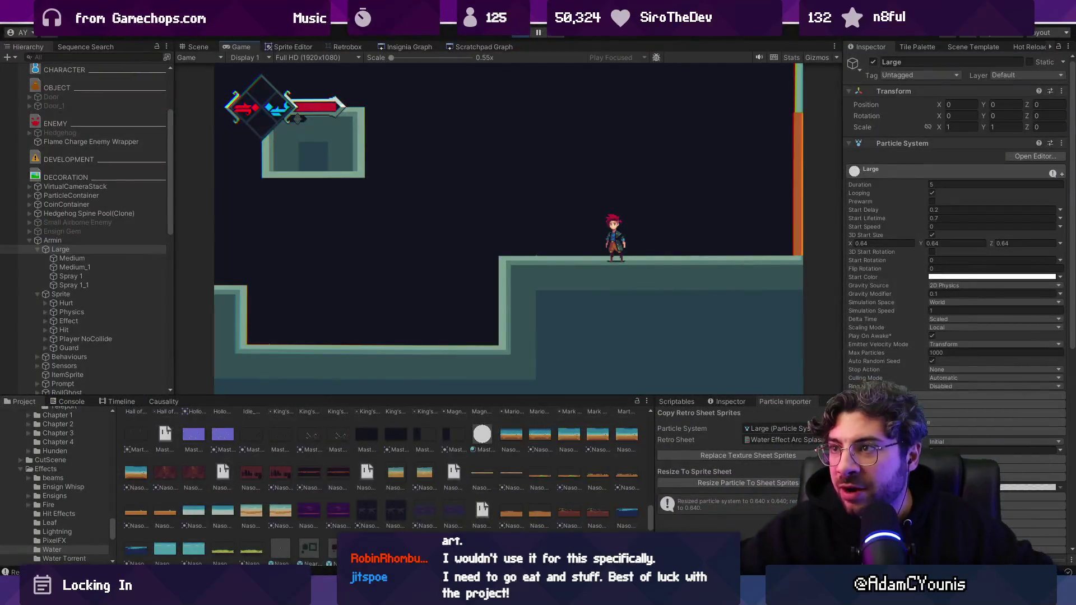
key(ctrl+p)
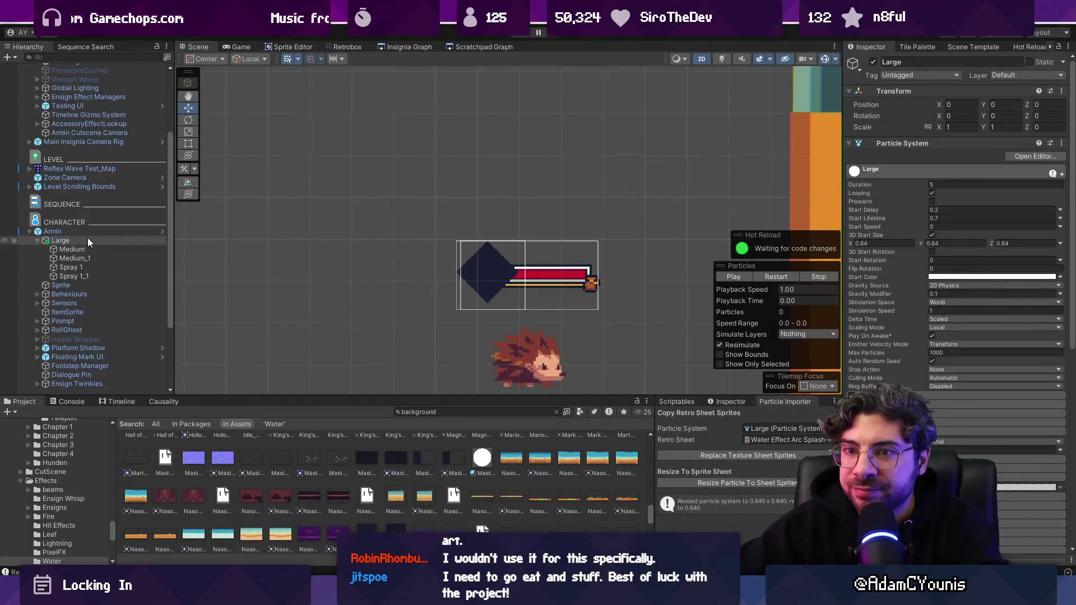
- Move Large out from under Armin and add the Navi Particle Test component
drag(83, 239, 82, 227)
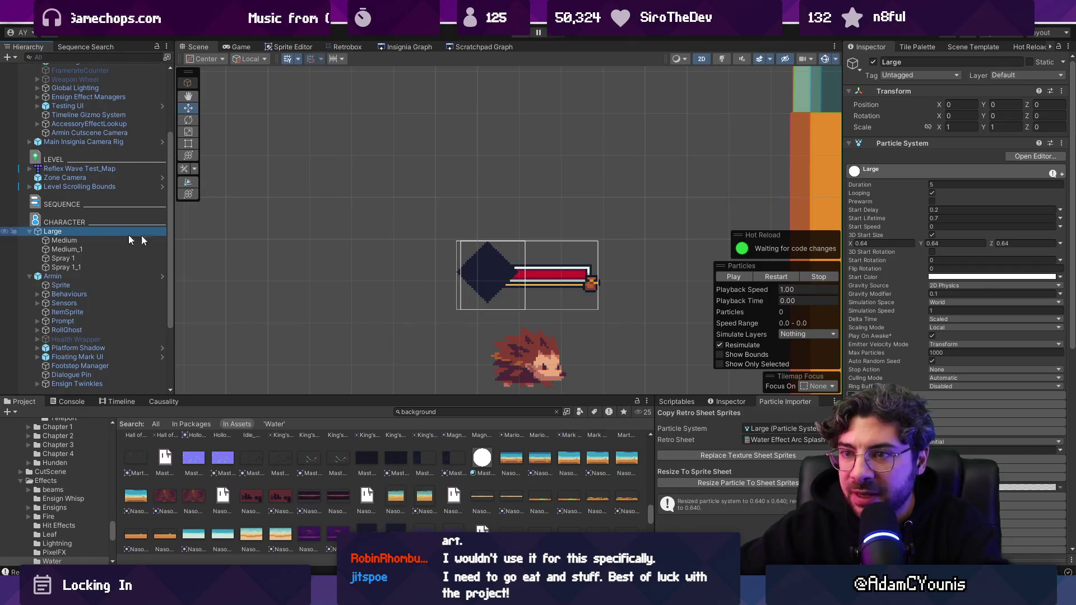
click(906, 147)
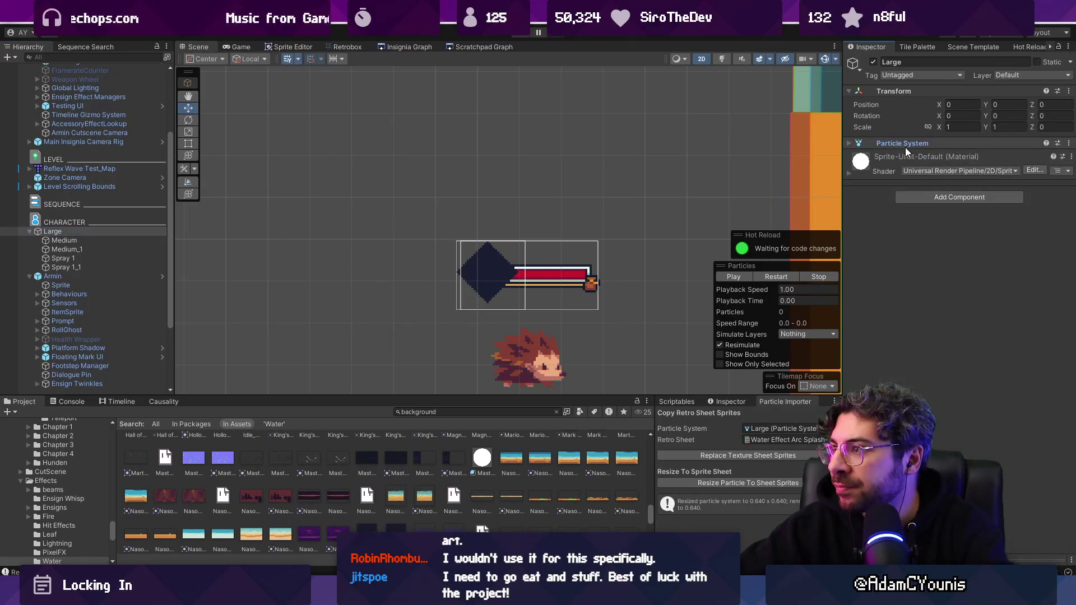
click(933, 197)
text(refle)
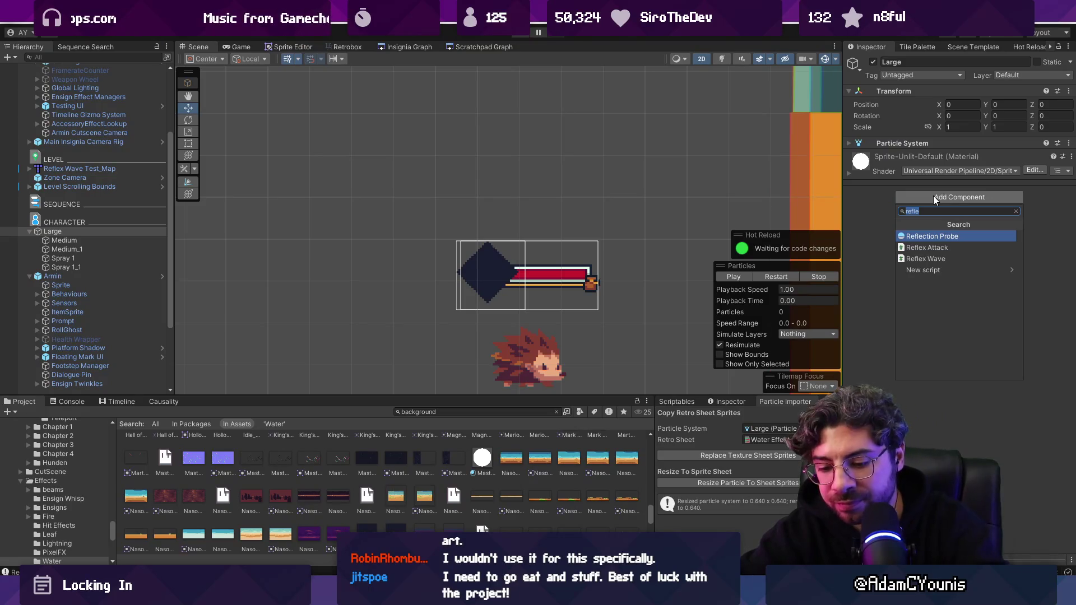
text(partic)
text( tes)
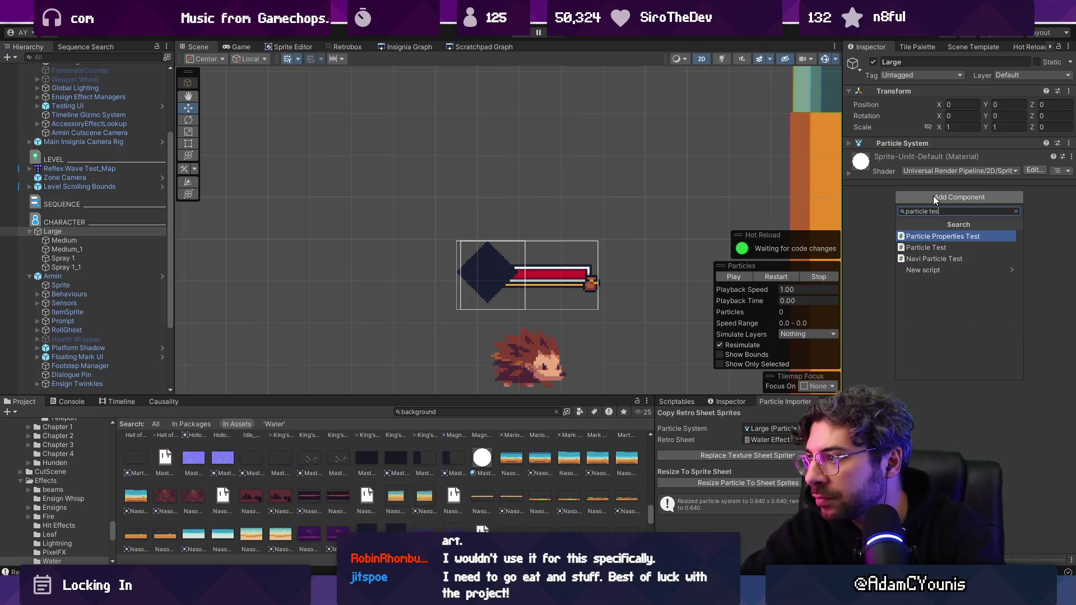
key(Down)
key(Down)
key(Return)
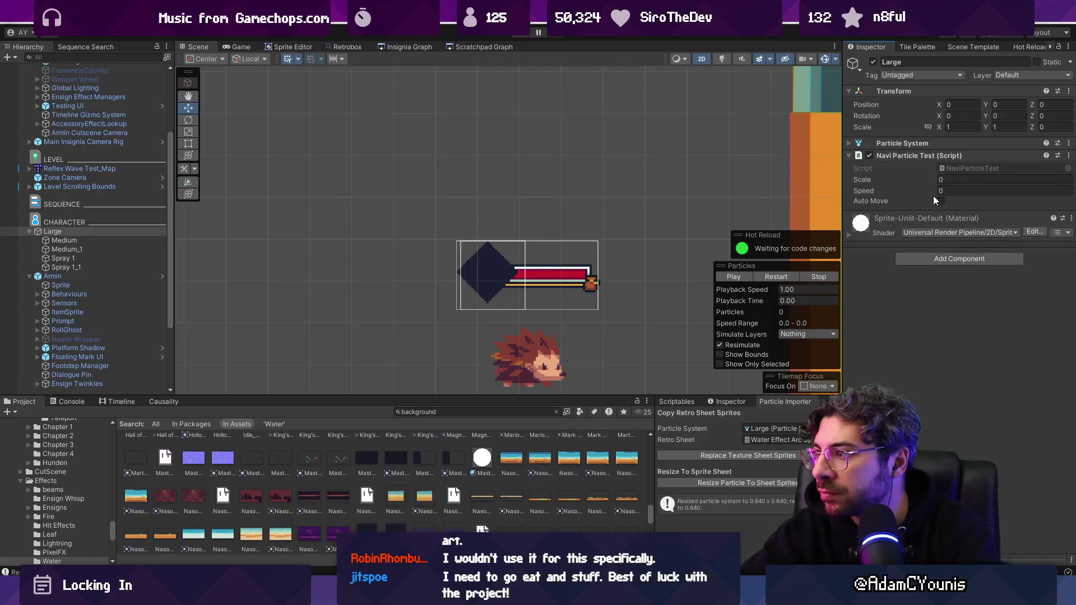
- Set the Navi Particle Test Scale to 3 and Speed to 5, then run the game
click(950, 178)
text(3)
click(960, 188)
text(5)
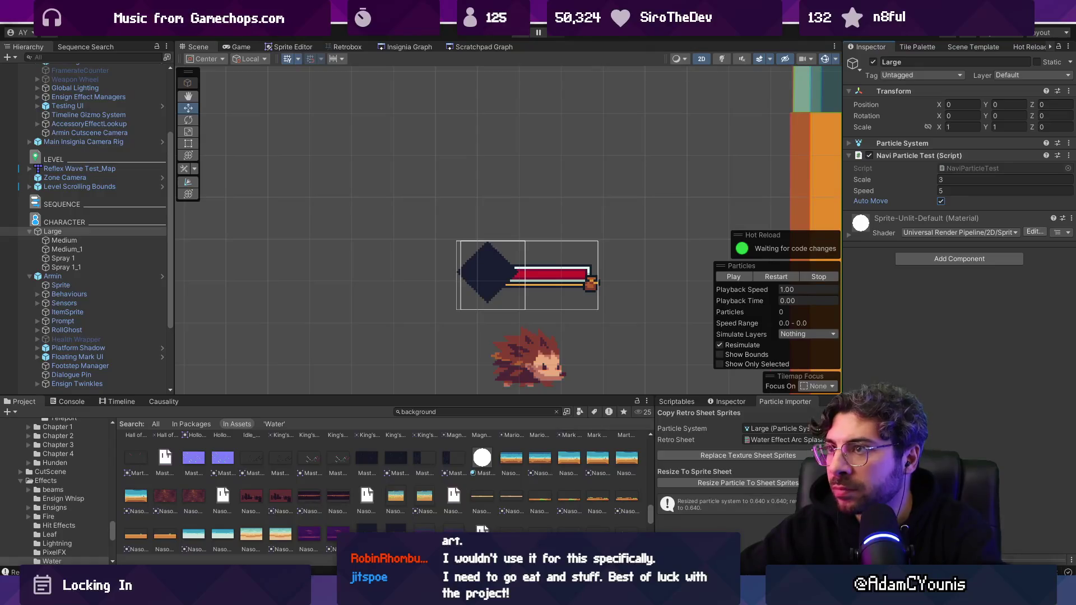
key(ctrl+p)
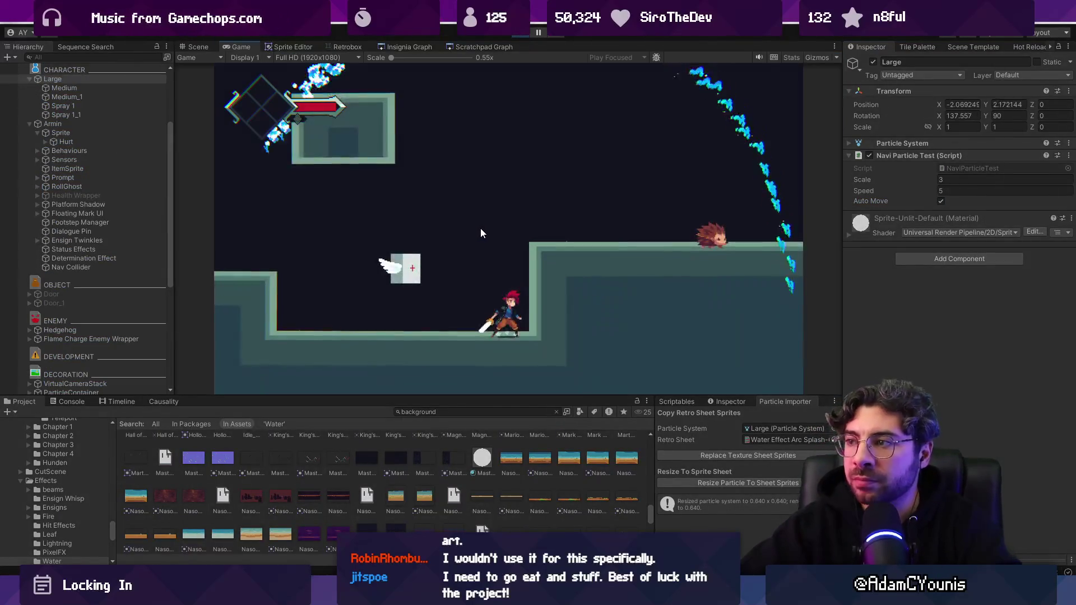
- Scrub the Navi Particle Test Scale down to 0.21, with Speed at 5.14, during play
mouse_move(922, 176)
mouse_down()
mouse_move(894, 178)
mouse_move(917, 183)
mouse_move(912, 193)
mouse_move(902, 179)
mouse_up()
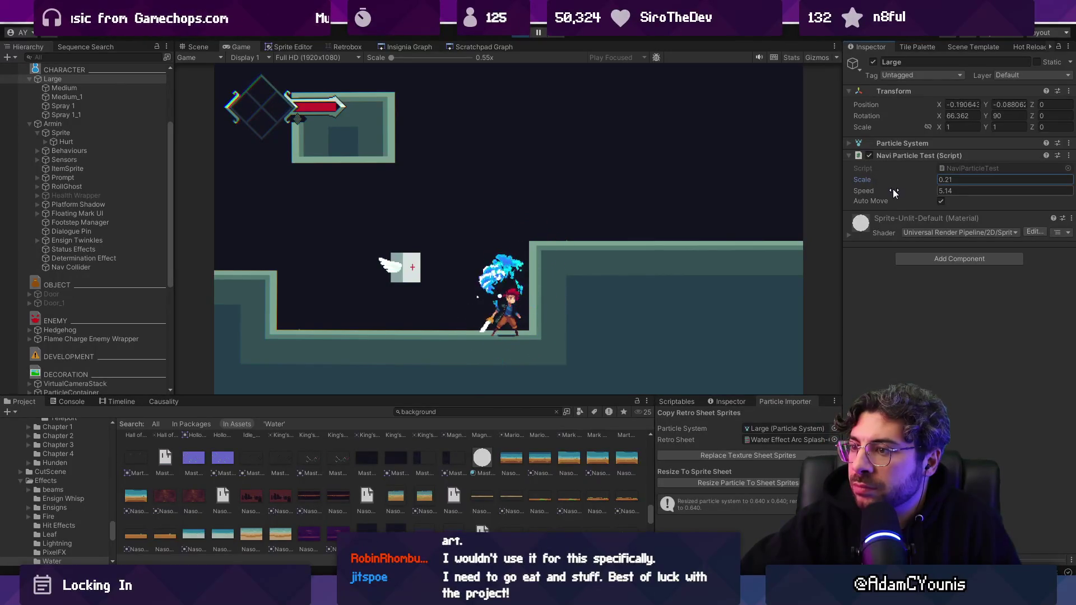
click(505, 383)
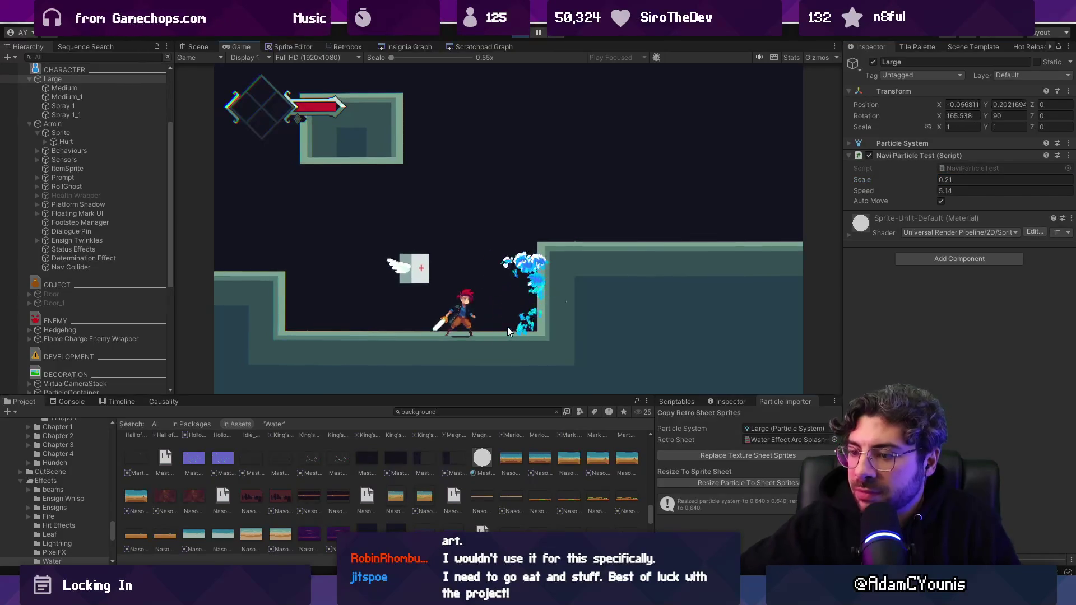
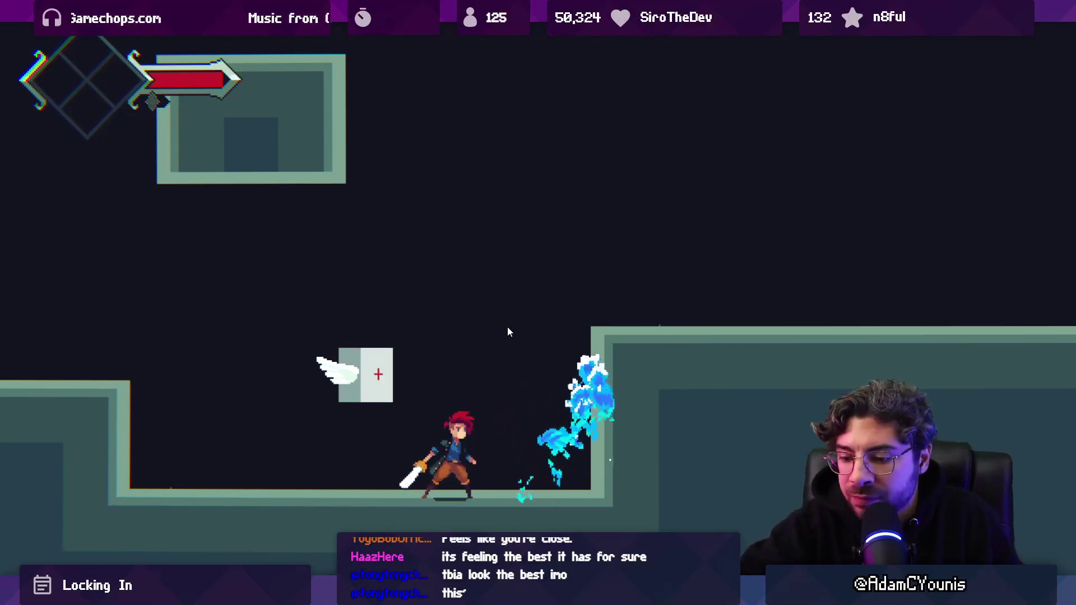
- Restore the full editor layout, expand the Emission and Shape modules, and change the shape value from 0.06 to 0.02
key(shift+space)
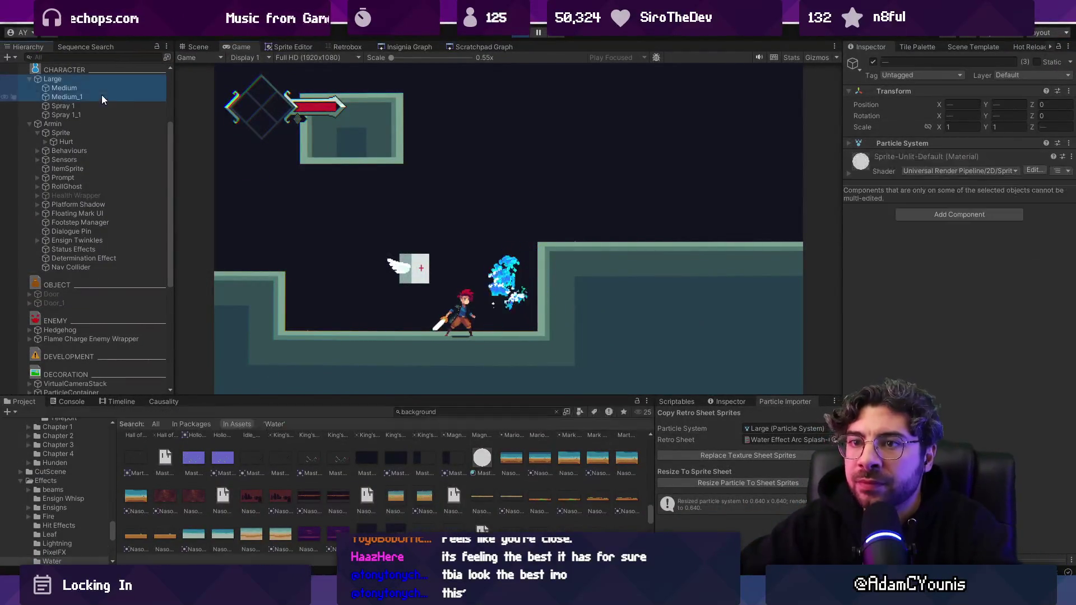
click(914, 145)
scroll(916, 305, down, 5)
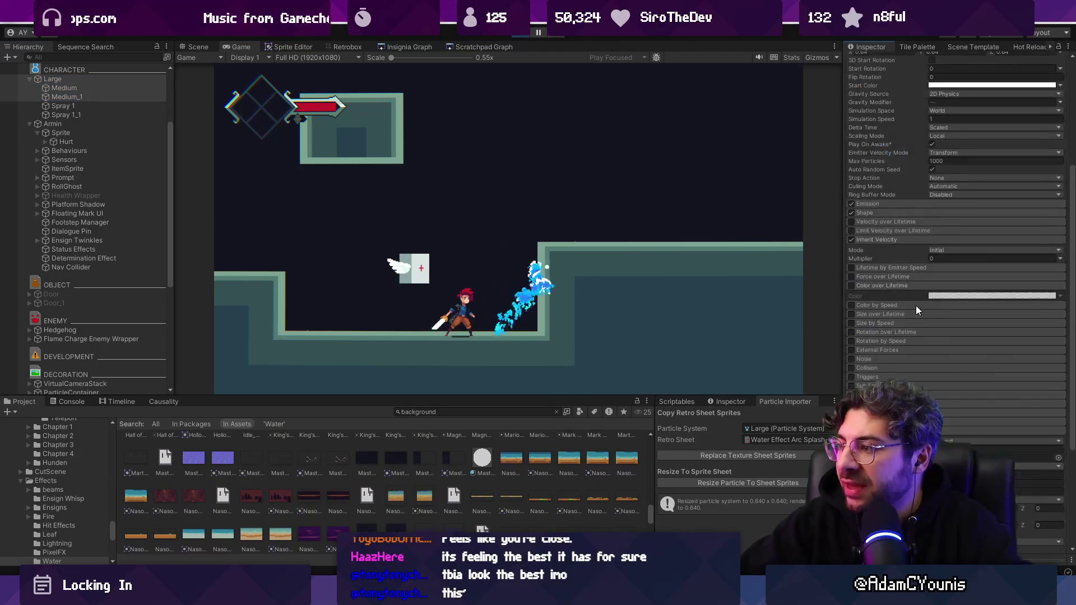
click(895, 204)
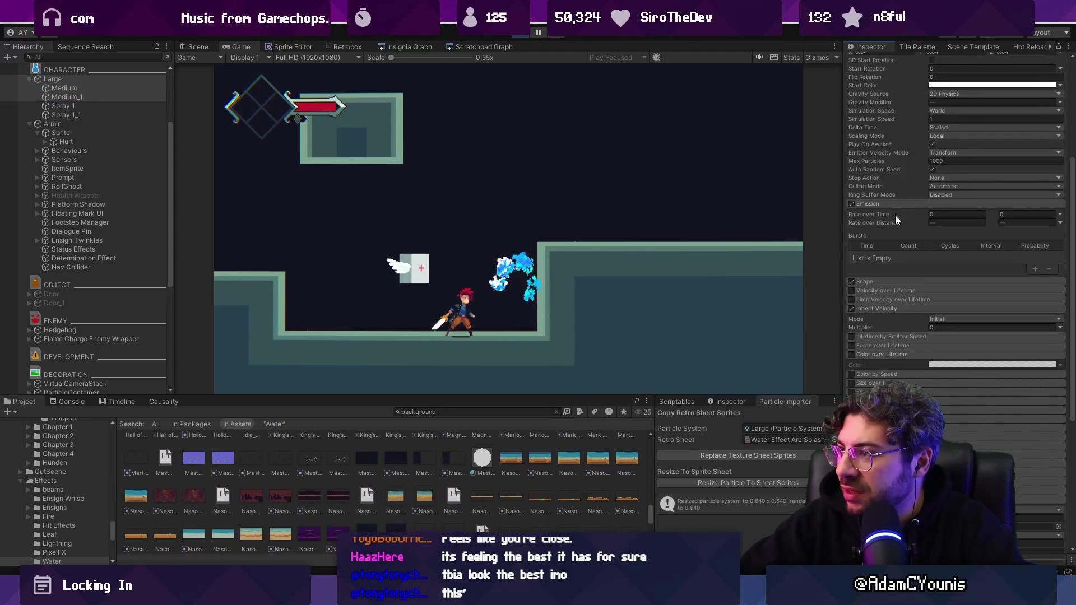
click(888, 282)
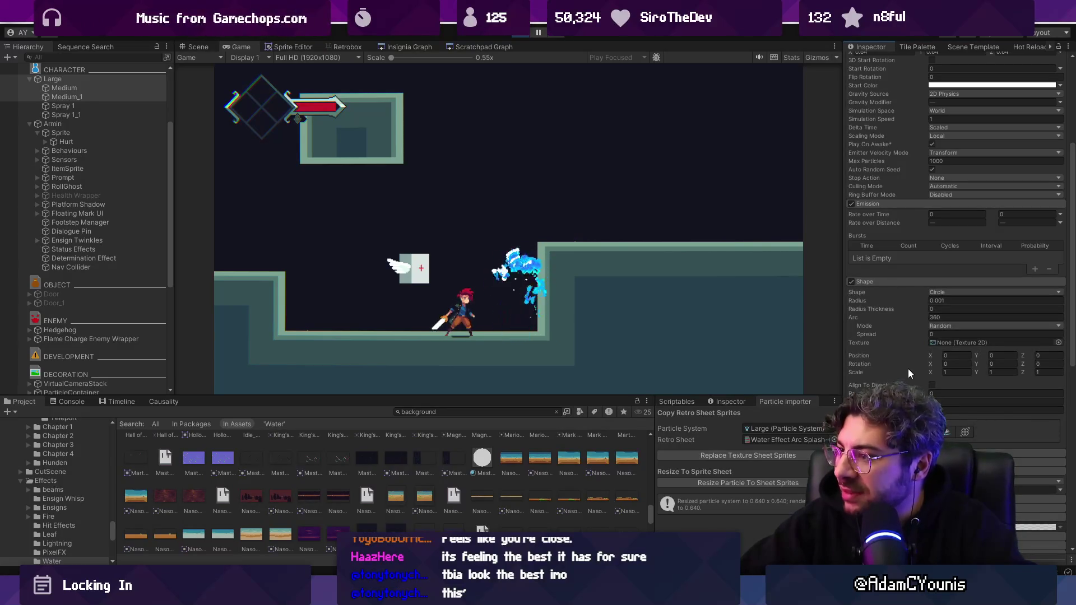
click(949, 410)
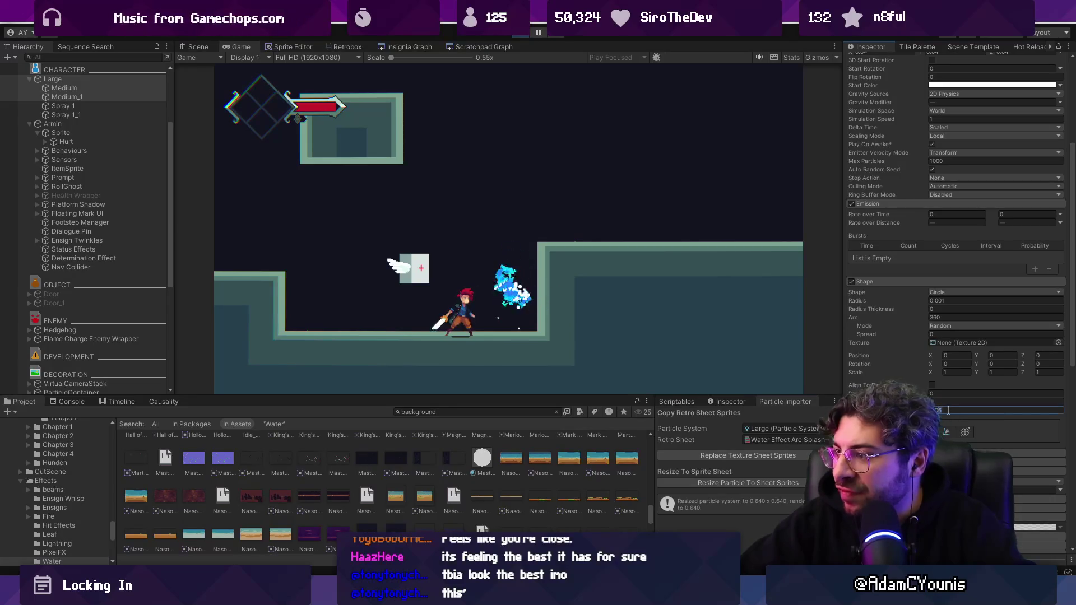
text(0.02)
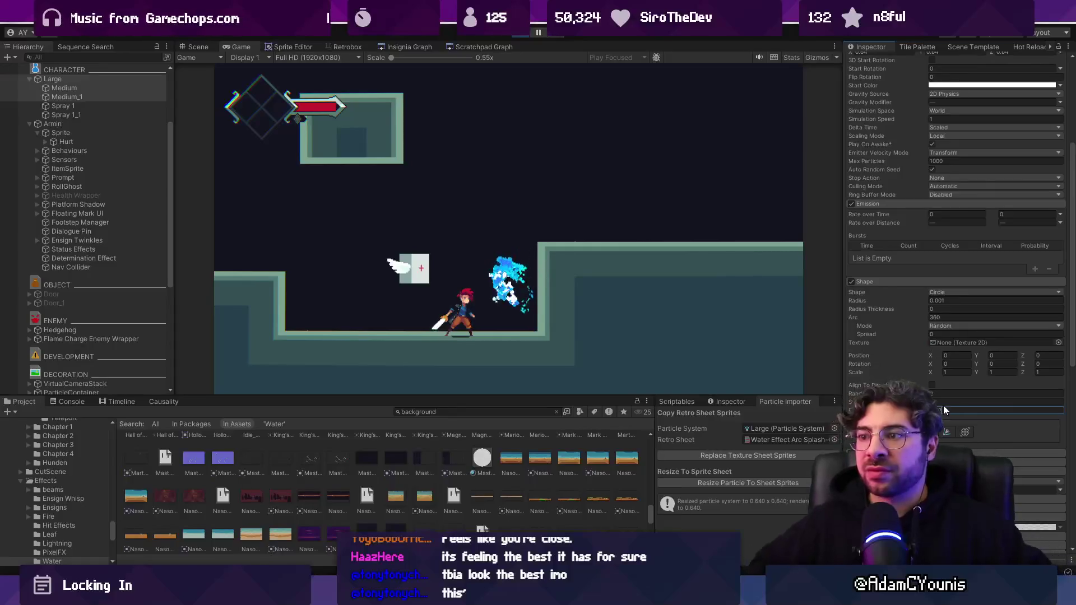
- Replay the water splash and compare the Large, Medium_1 and Medium emitters' settings
click(84, 80)
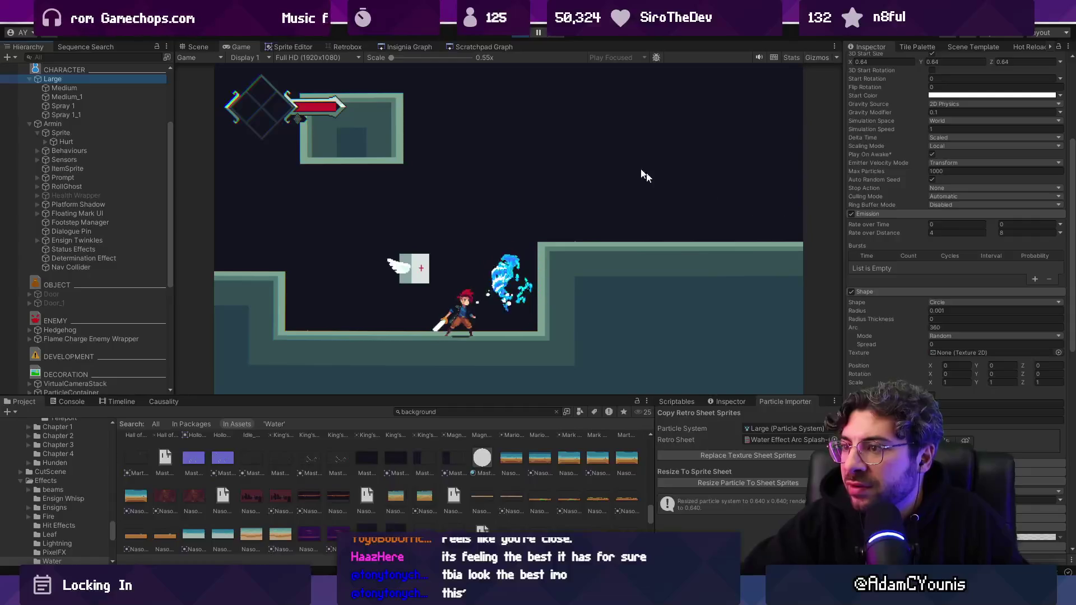
scroll(923, 143, up, 5)
click(873, 62)
click(873, 62)
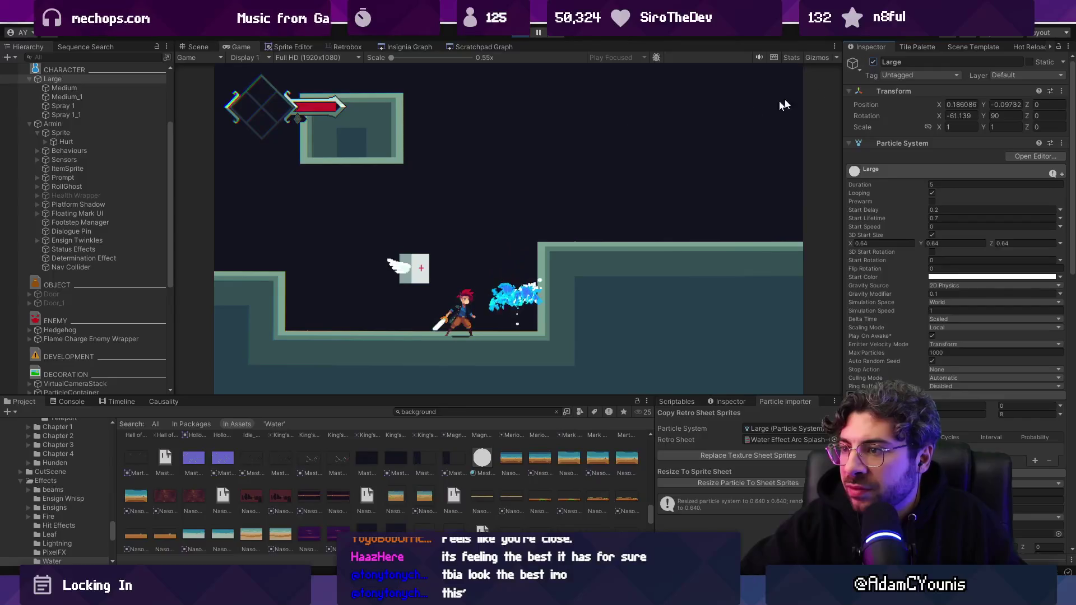
click(86, 98)
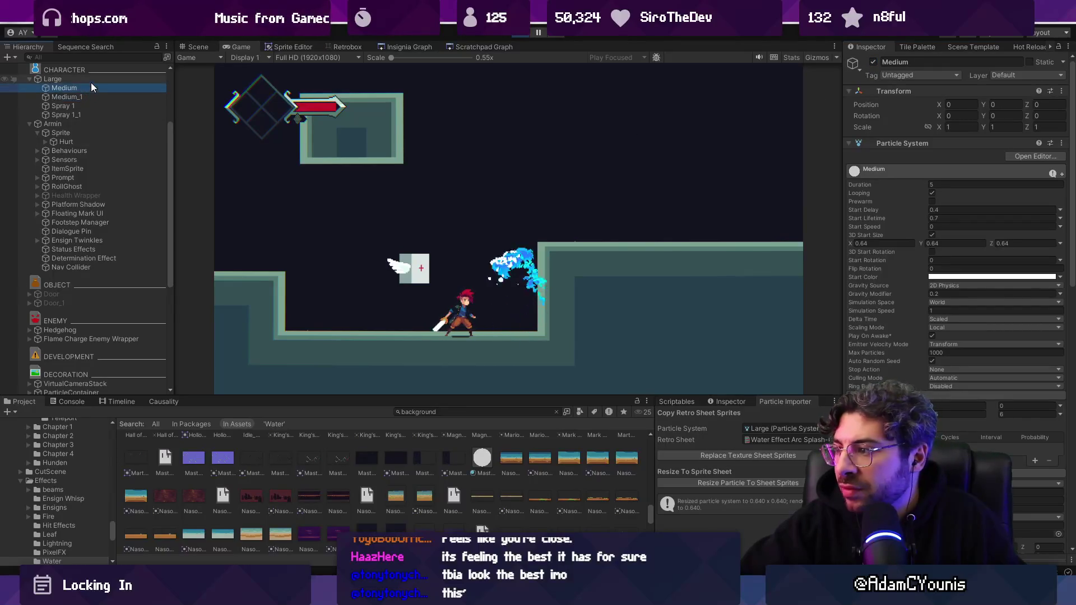
click(95, 87)
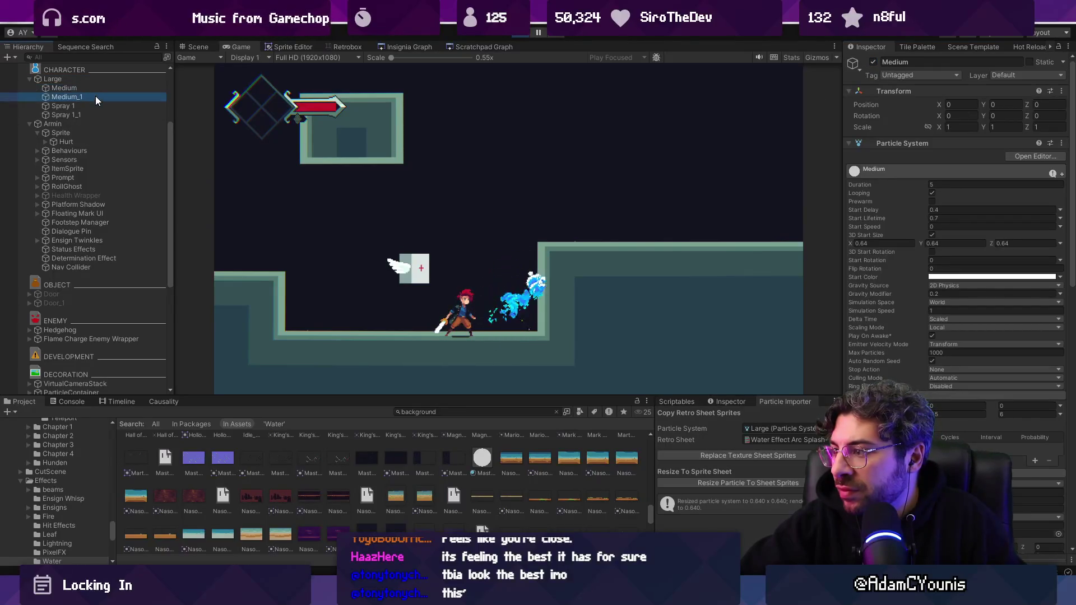
click(93, 81)
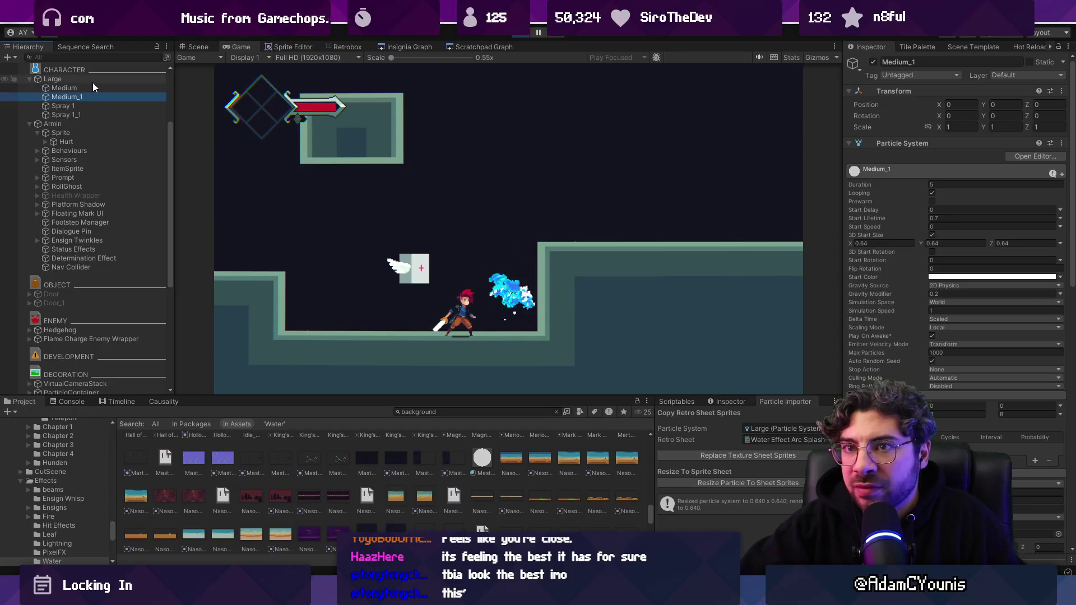
- Set another of the Large emitter's particle values to 22
click(945, 405)
text(2)
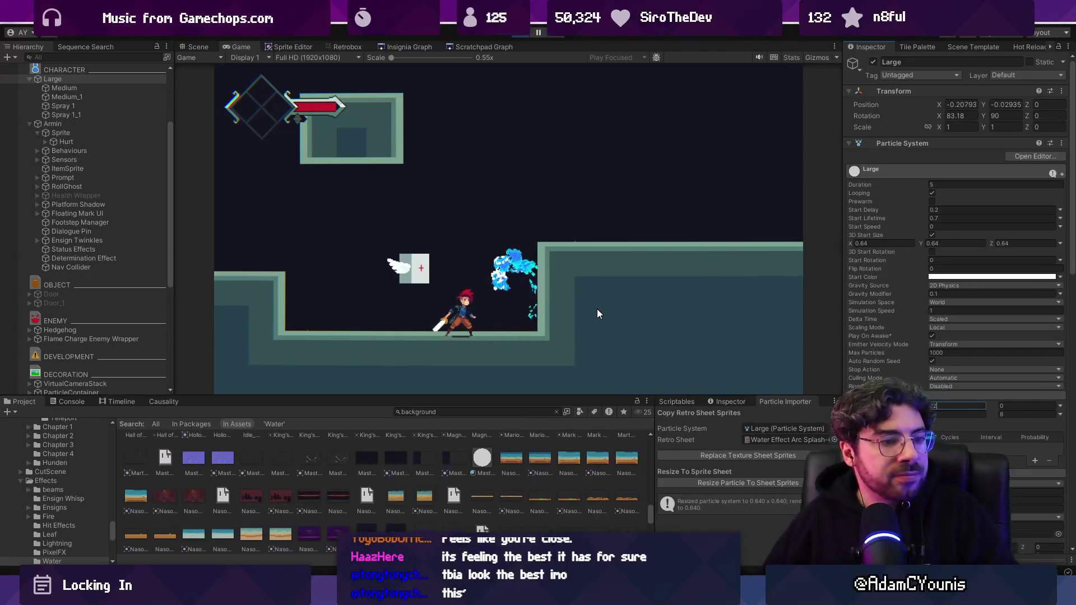
text(2)
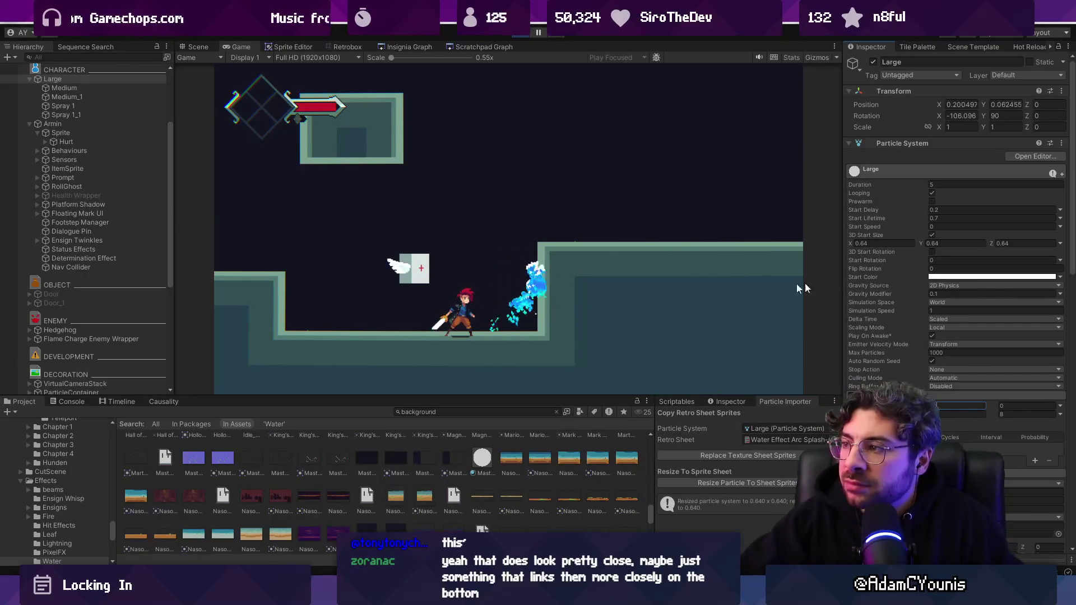
click(895, 144)
- Set the Large splash's Navi Particle Test Scale to 1.2, checking the Spray 1 emitter along the way
drag(921, 179, 932, 180)
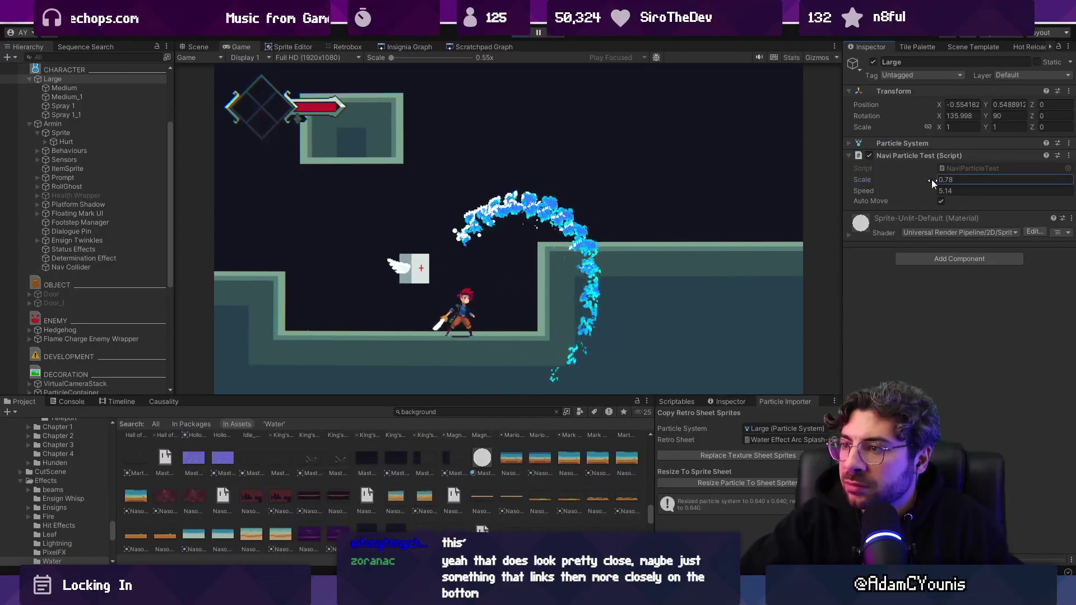
text(1.2)
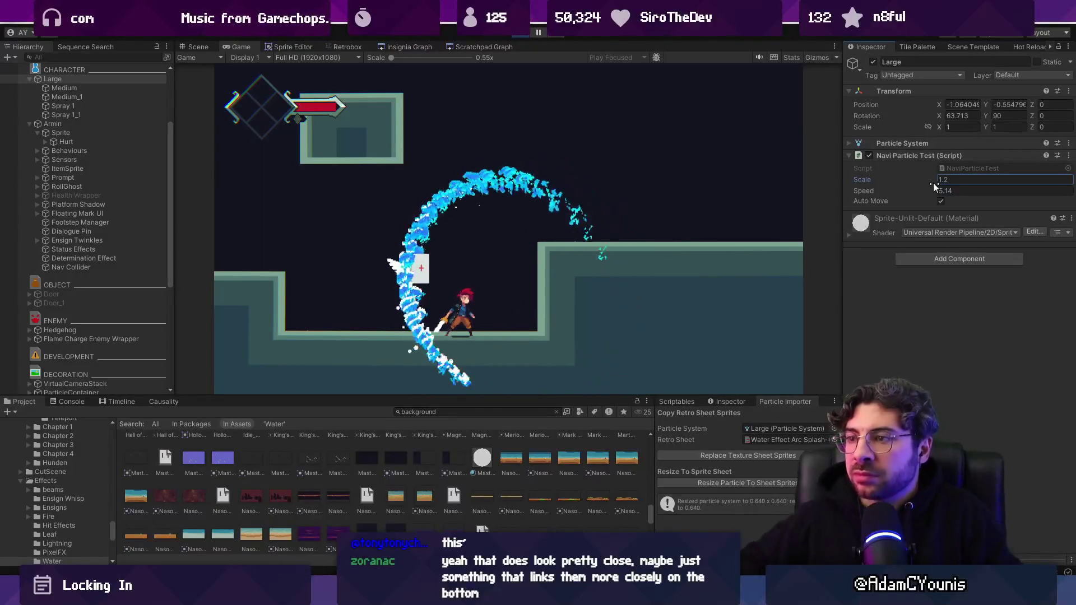
click(115, 88)
click(124, 104)
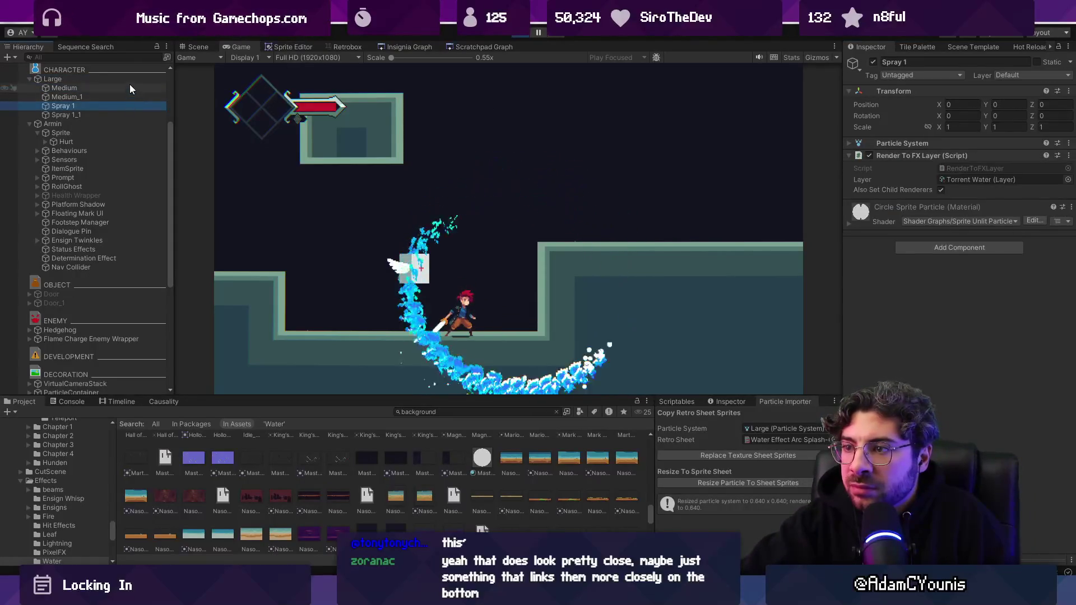
click(130, 79)
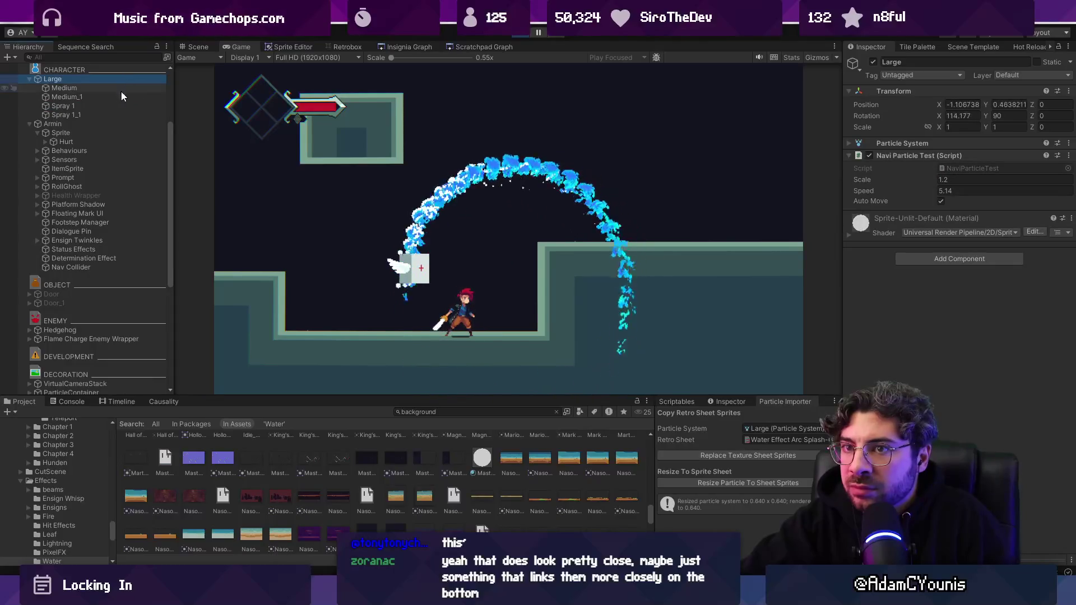
- Frame and follow the moving Large splash in the Scene view
click(203, 46)
scroll(488, 212, down, 3)
key(shift+f)
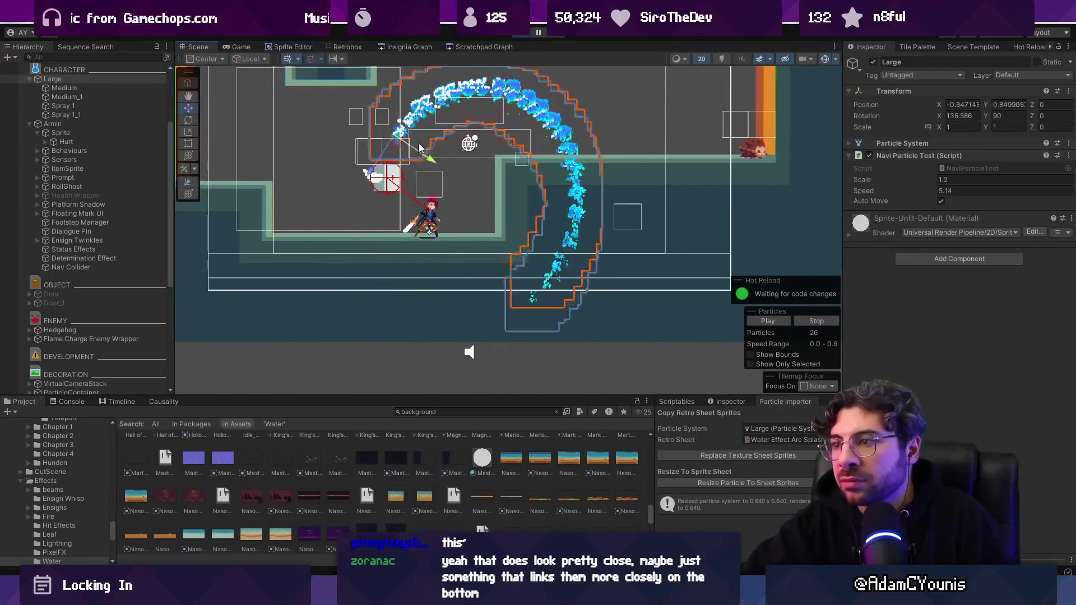
- Turn off Auto Move and drag the Large splash up and to the left
click(941, 201)
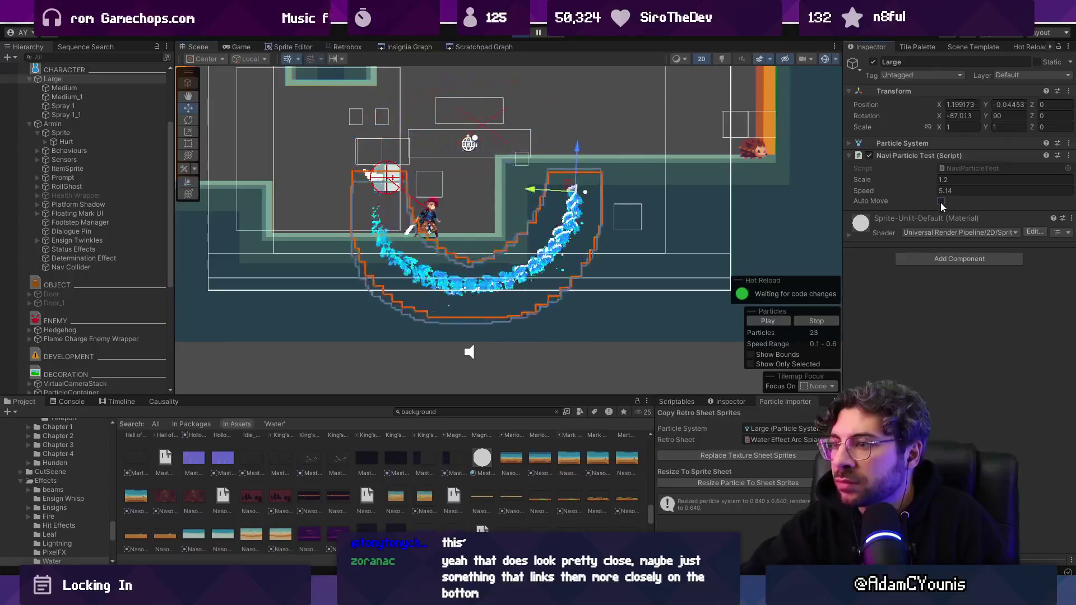
mouse_move(575, 190)
mouse_down()
mouse_move(572, 168)
mouse_move(440, 168)
mouse_move(494, 147)
mouse_move(560, 143)
mouse_up()
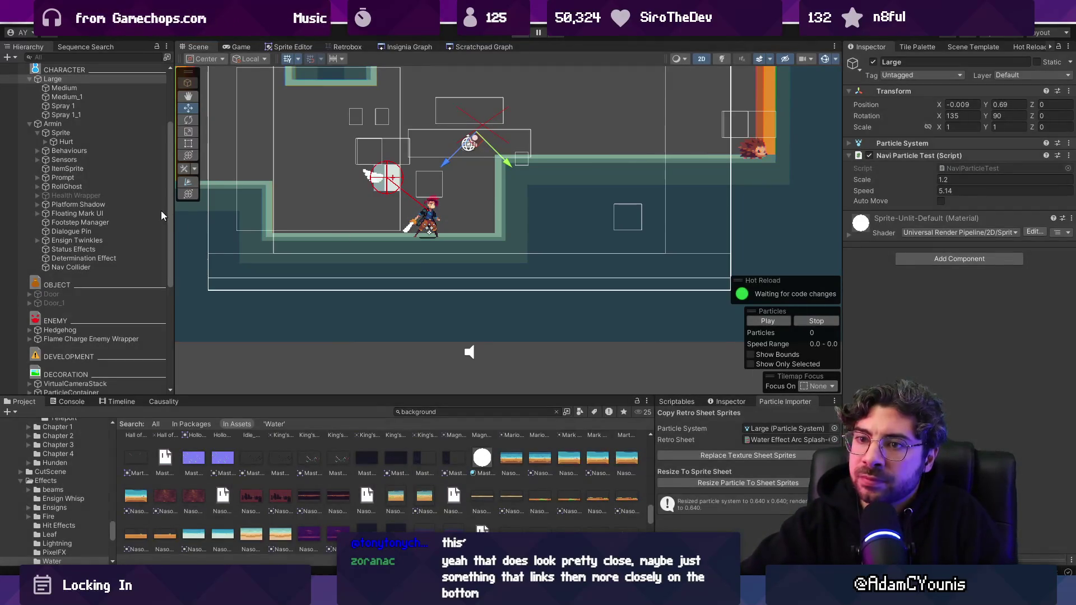
- Exit play mode, move the Large object to about 0.219, 0.776, and try F9 for fullscreen view
key(ctrl+p)
click(116, 234)
mouse_move(466, 187)
mouse_down()
mouse_move(437, 147)
mouse_move(477, 122)
mouse_move(796, 112)
mouse_up()
key(F9)
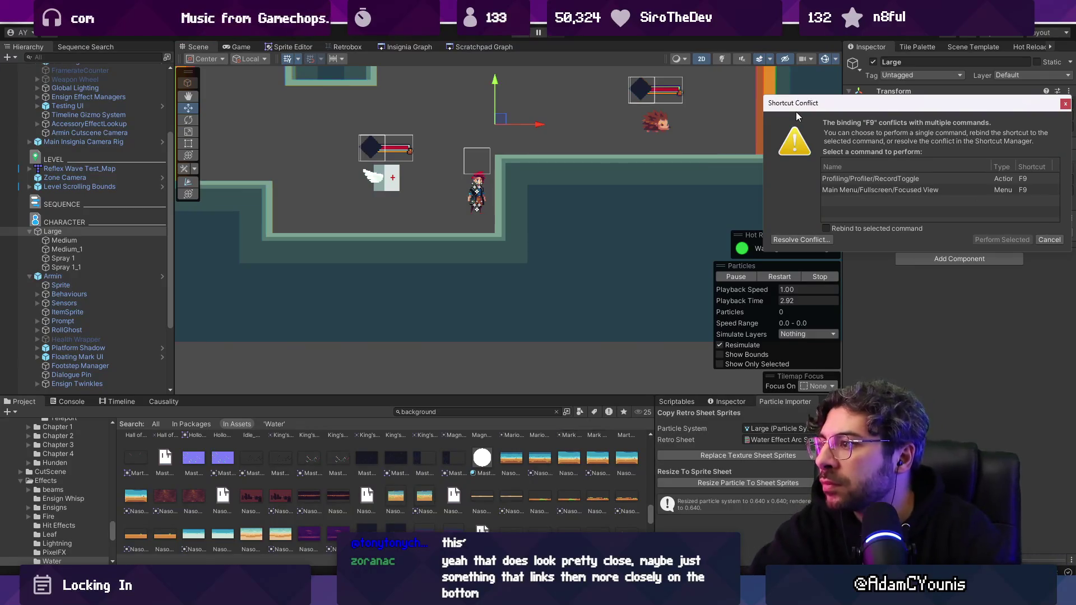
- Remove the F9 binding from Profiling/Profiler/RecordToggle so F9 only triggers Fullscreen/Focused View
click(883, 178)
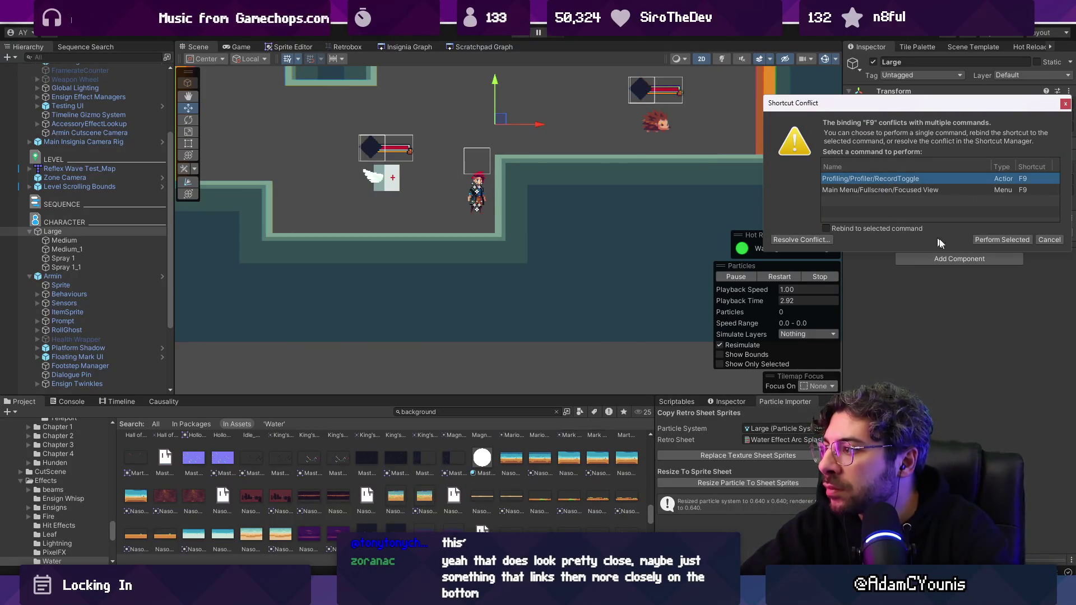
click(891, 191)
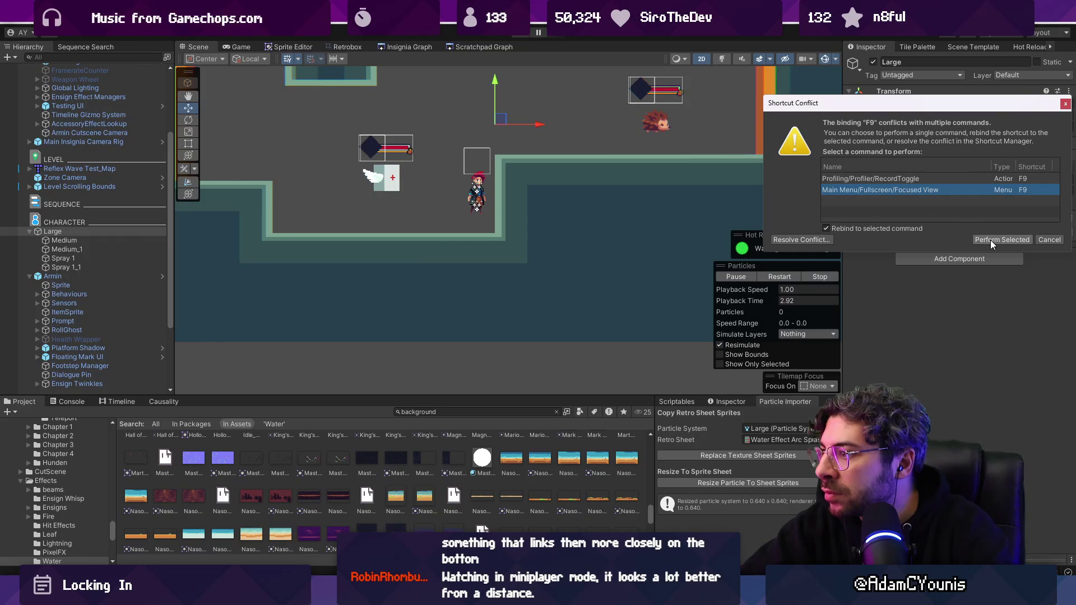
click(813, 240)
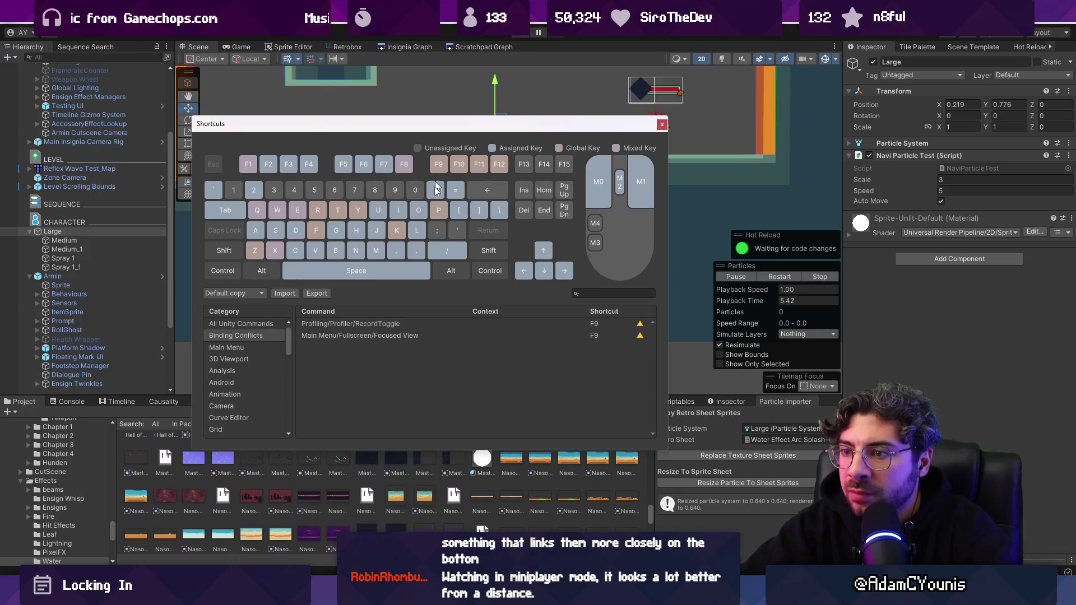
click(416, 322)
right_click(392, 328)
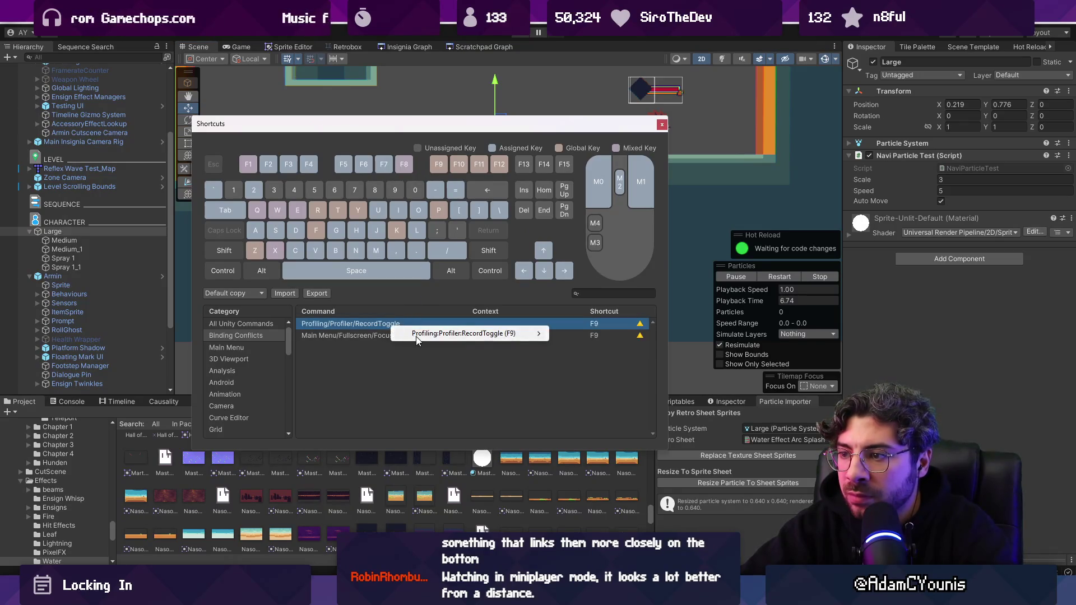
mouse_move(513, 336)
click(583, 346)
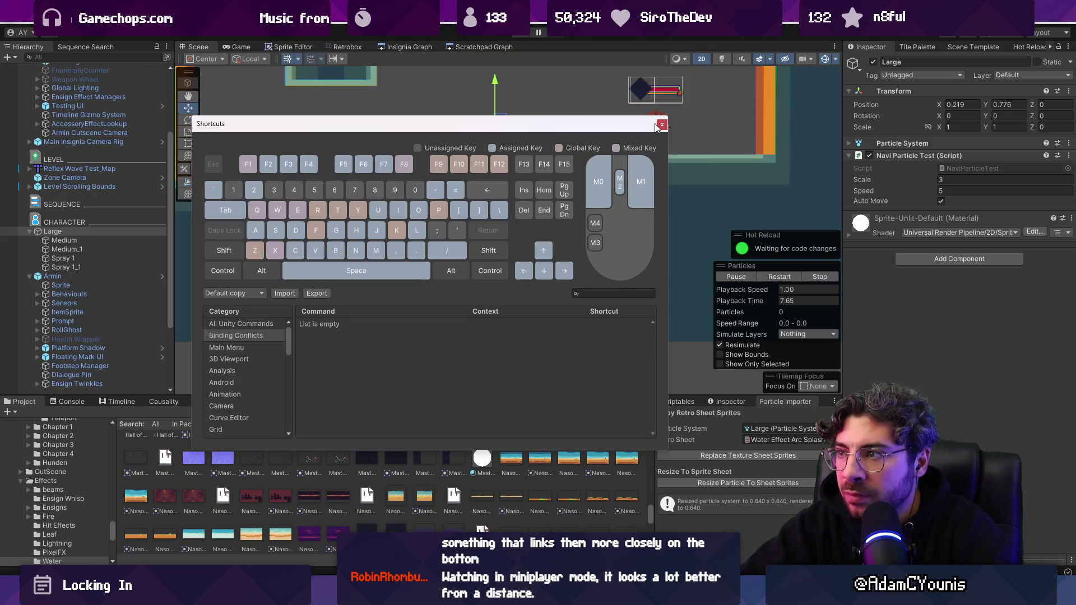
click(661, 125)
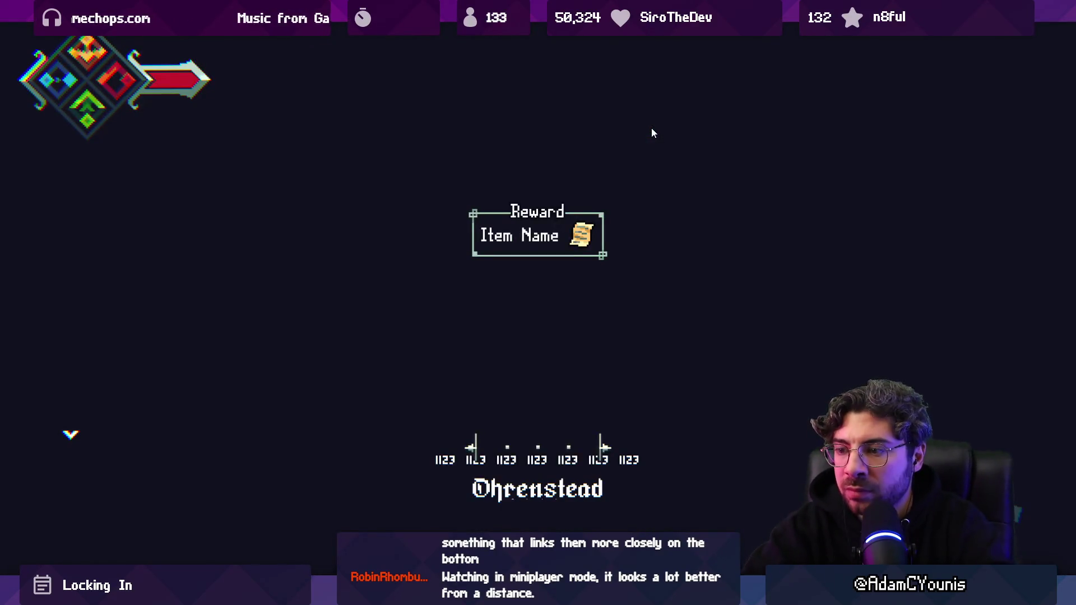
- Toggle the game view fullscreen and back, then stop play mode
key(F9)
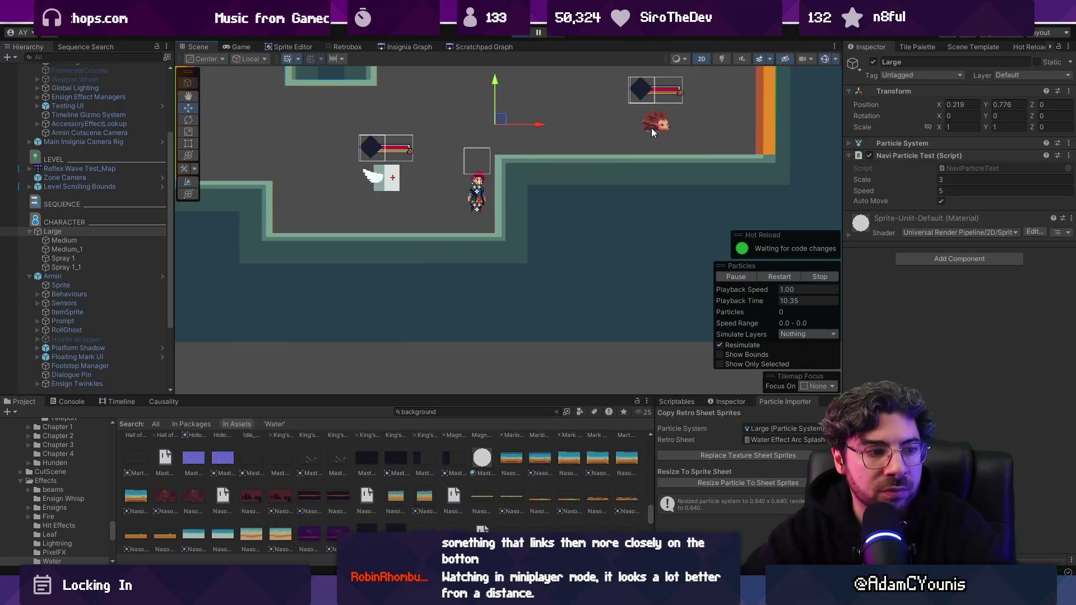
key(ctrl+2)
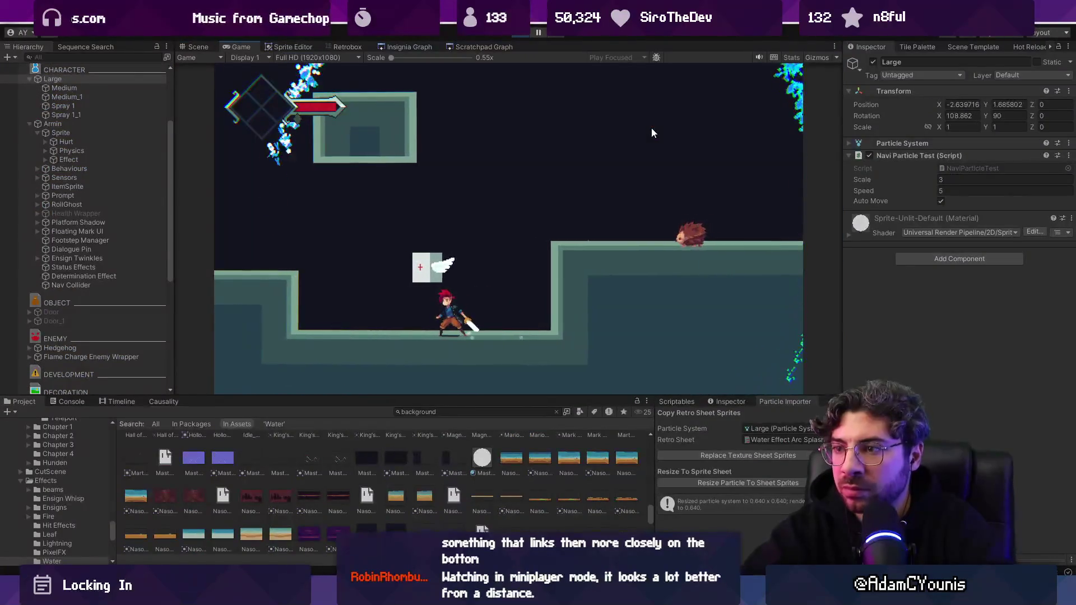
key(F9)
key(F9)
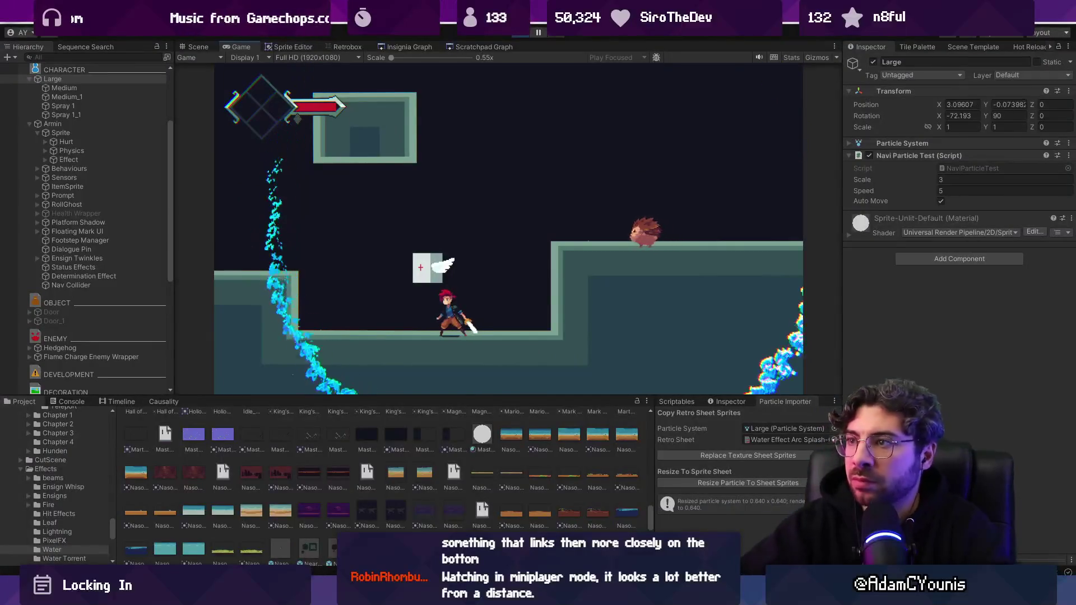
key(ctrl+p)
- Remove the Navi Particle Test component from Large and shift it up-right to -0.406, 0.782
right_click(898, 160)
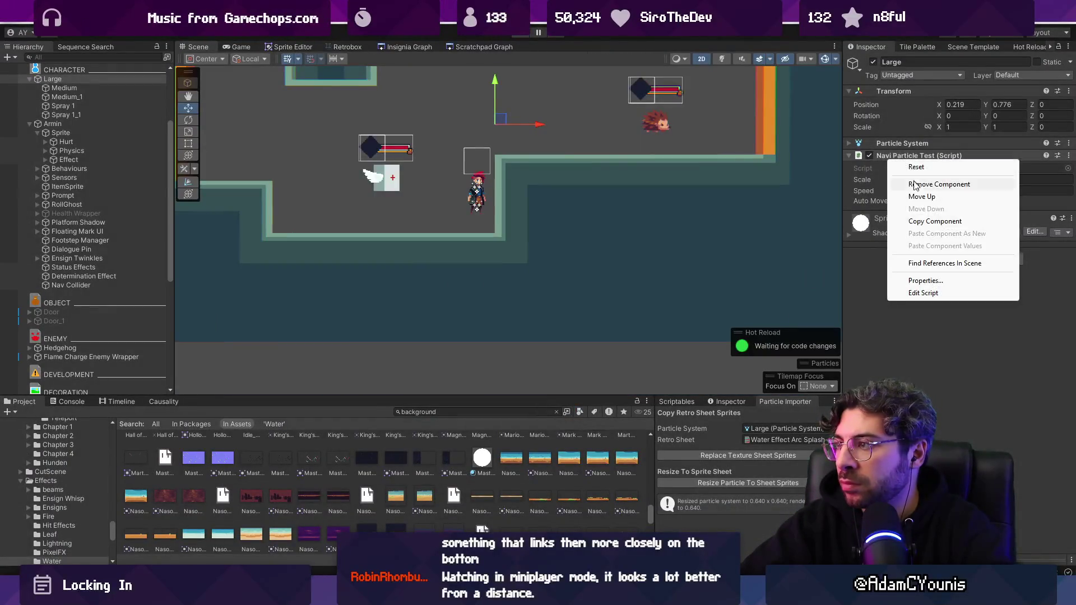
click(919, 184)
mouse_move(498, 122)
mouse_down()
mouse_move(534, 111)
mouse_move(312, 108)
mouse_move(360, 169)
mouse_move(578, 153)
mouse_move(369, 247)
mouse_move(404, 168)
mouse_move(374, 194)
mouse_move(288, 109)
mouse_move(241, 132)
mouse_move(469, 149)
mouse_move(517, 118)
mouse_move(476, 101)
mouse_move(413, 115)
mouse_move(444, 104)
mouse_move(367, 150)
mouse_move(252, 149)
mouse_move(364, 162)
mouse_move(448, 112)
mouse_move(427, 124)
mouse_move(452, 131)
mouse_up()
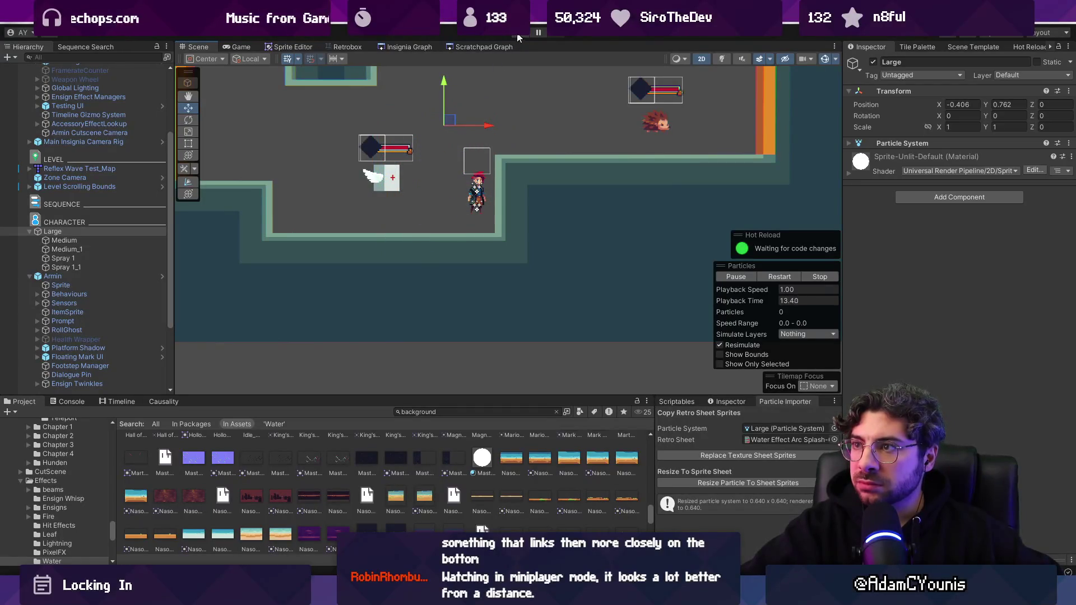
key(alt+Tab)
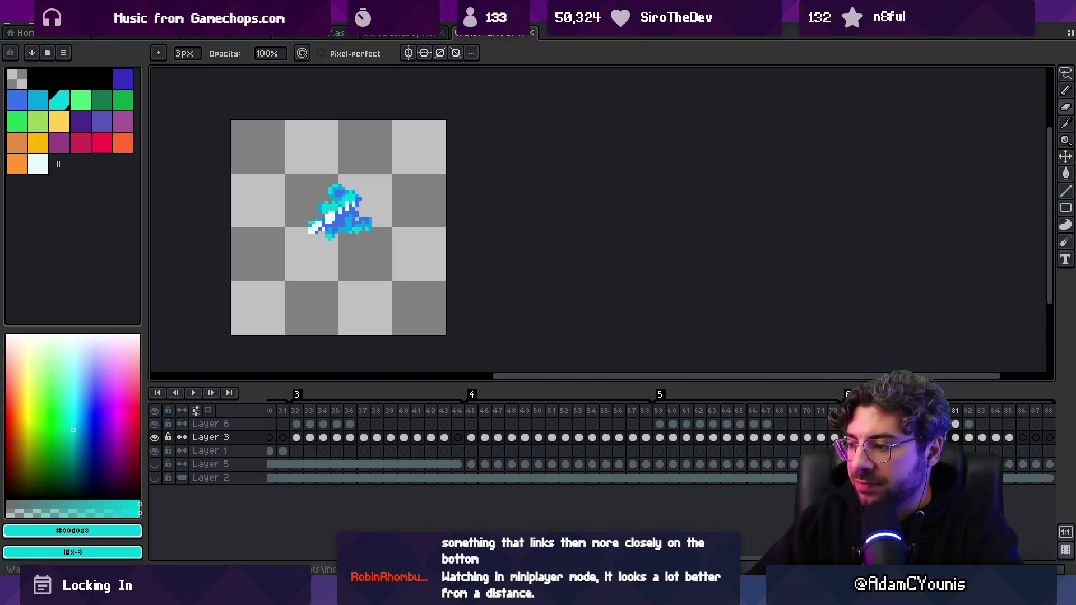
- Switch to the blank sketching canvas and enlarge the brush to 19 px
key(alt+Tab)
key(bracketright)
key(bracketright)
key(bracketright)
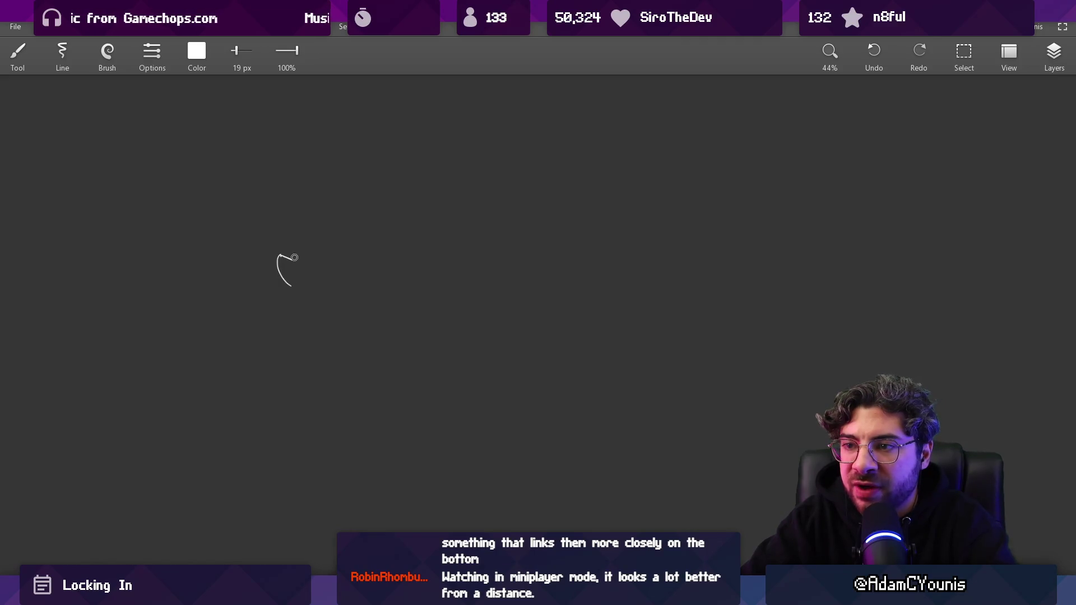
- Redraw the flame burst's lower stroke as an inverted V
scroll(348, 278, right, 2)
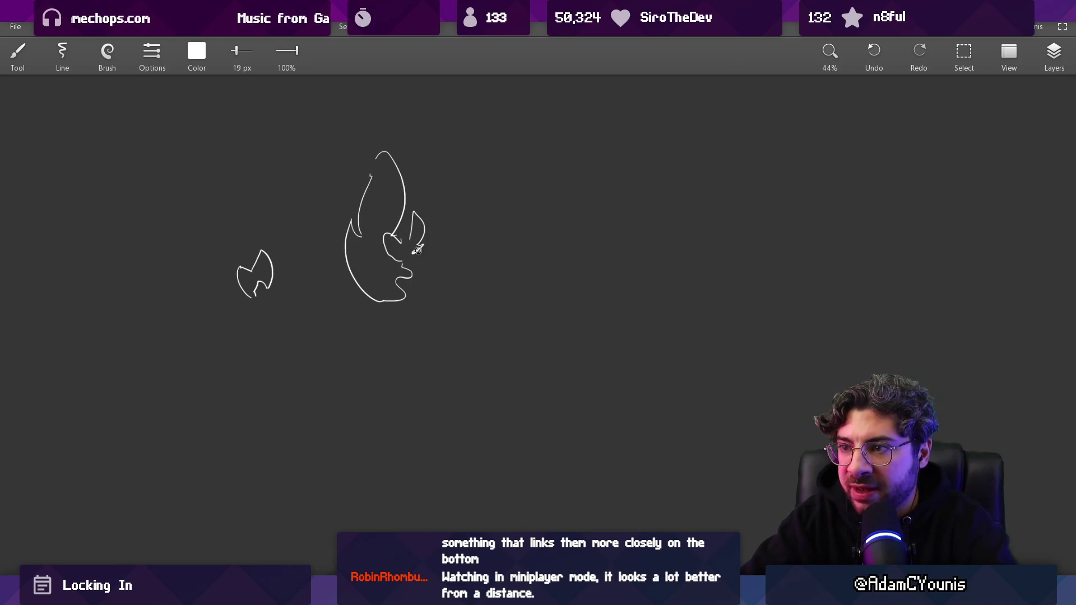
key(ctrl+z)
drag(370, 295, 398, 284)
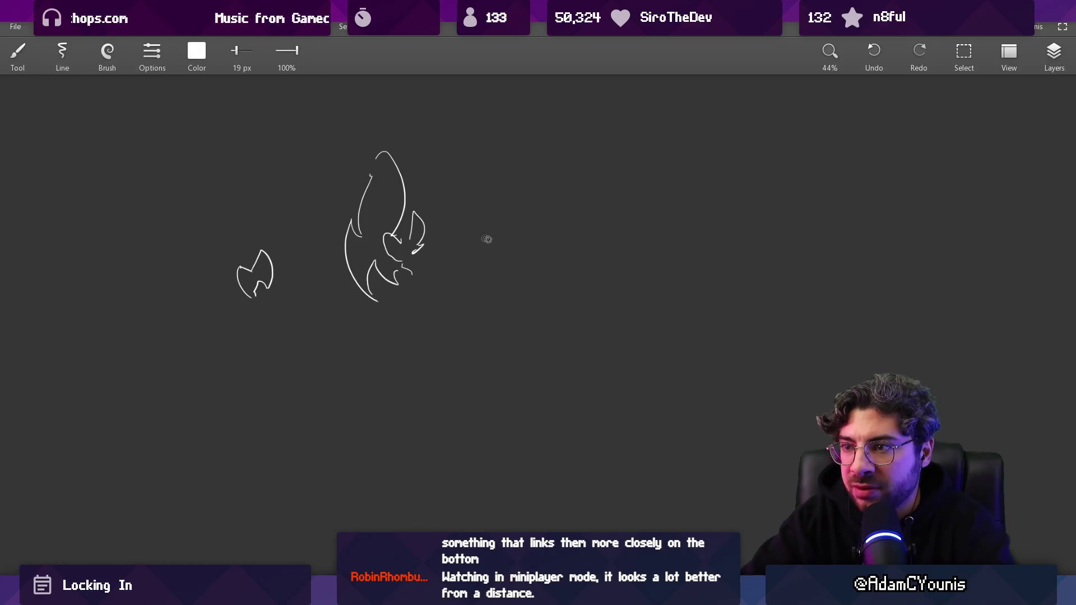
scroll(487, 239, right, 2)
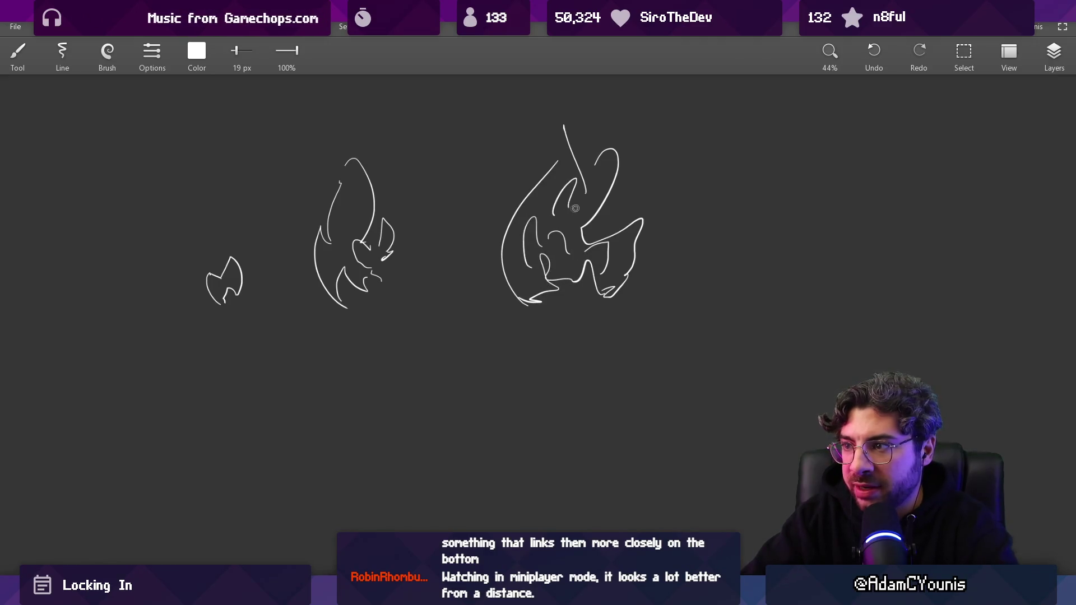
- Lasso the small and middle flames over the larger ones to compare sizes, then restore them
drag(535, 247, 490, 270)
key(l)
drag(226, 245, 227, 249)
drag(193, 305, 355, 314)
drag(311, 129, 445, 283)
drag(375, 339, 530, 352)
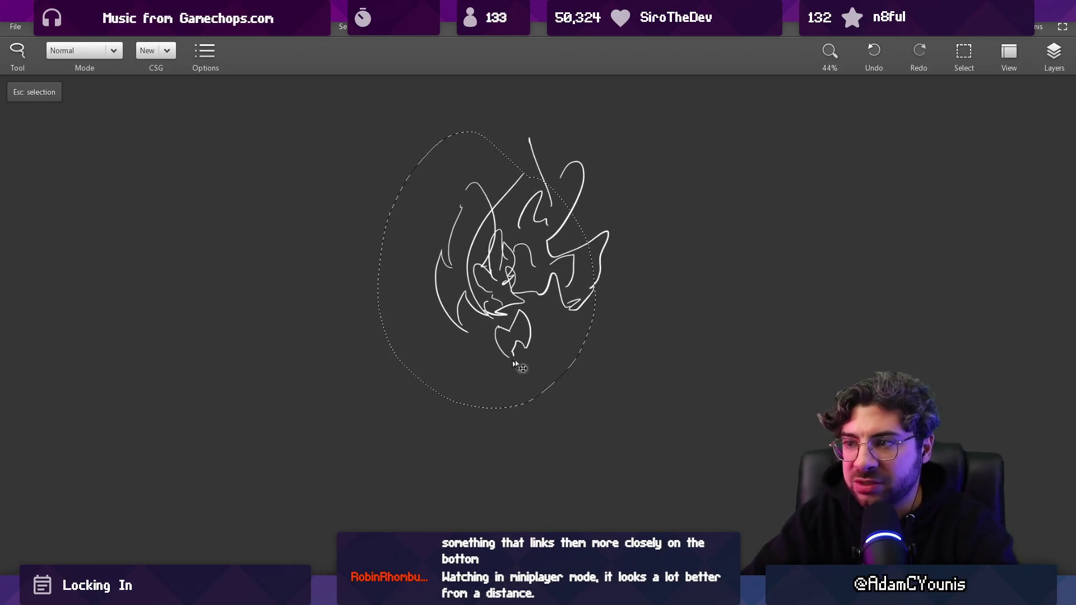
key(ctrl+z)
key(ctrl+z)
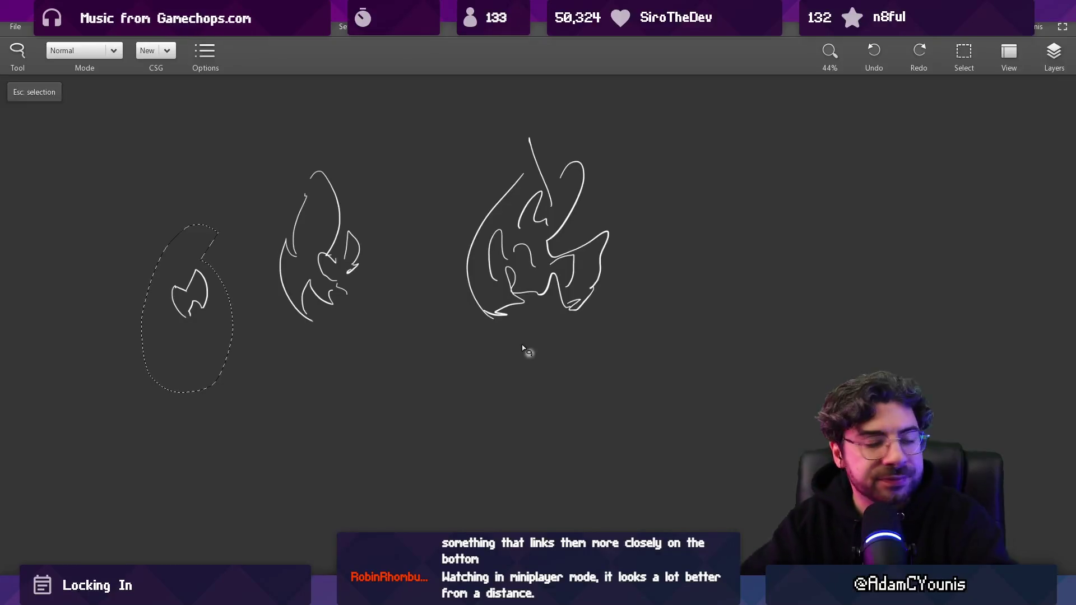
key(Escape)
drag(342, 338, 361, 340)
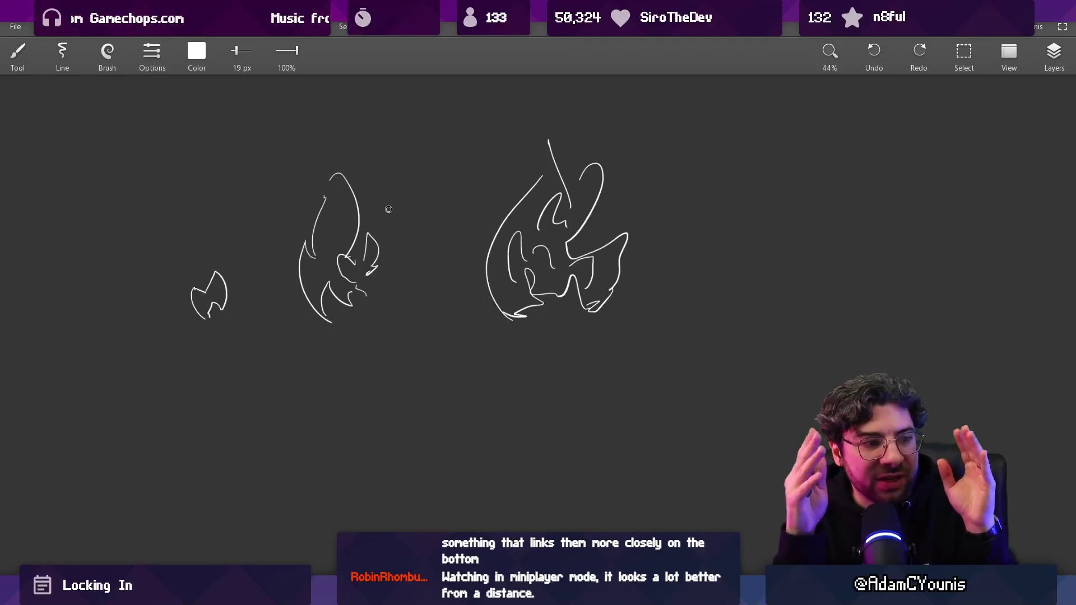
- Close the puddle blob, draw two long diagonal spray streaks, and add a stroke inside the large flame
scroll(338, 351, down, 2)
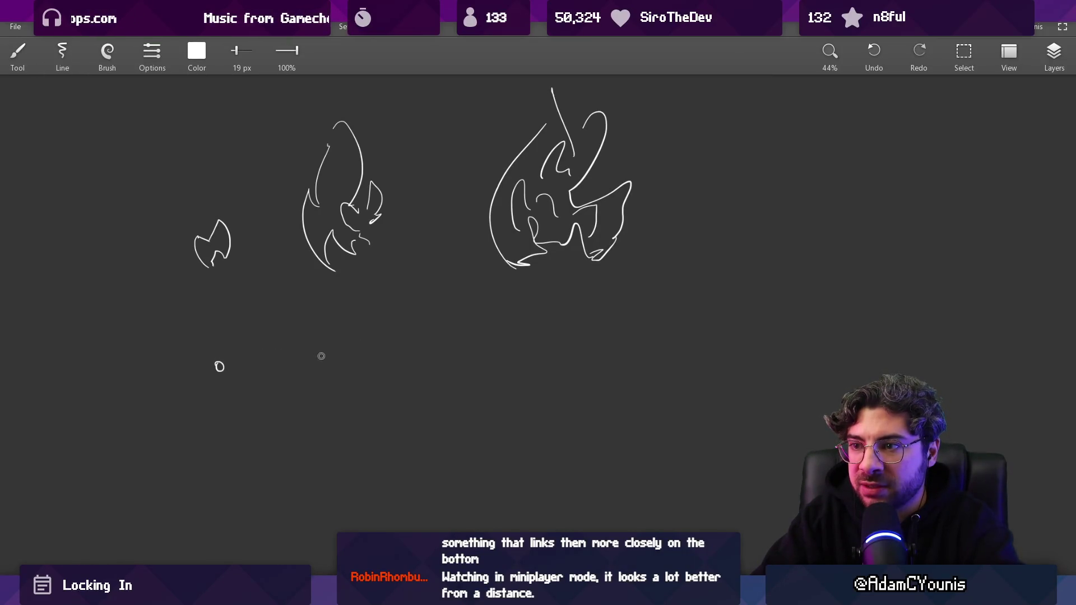
drag(363, 373, 316, 370)
drag(447, 302, 639, 407)
drag(563, 283, 695, 416)
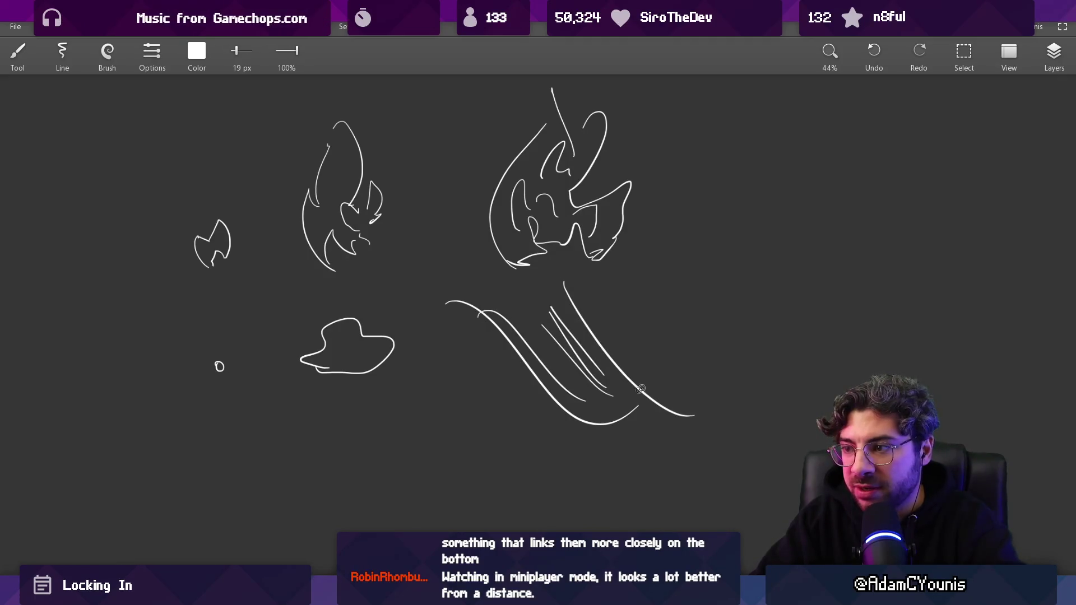
drag(596, 207, 588, 257)
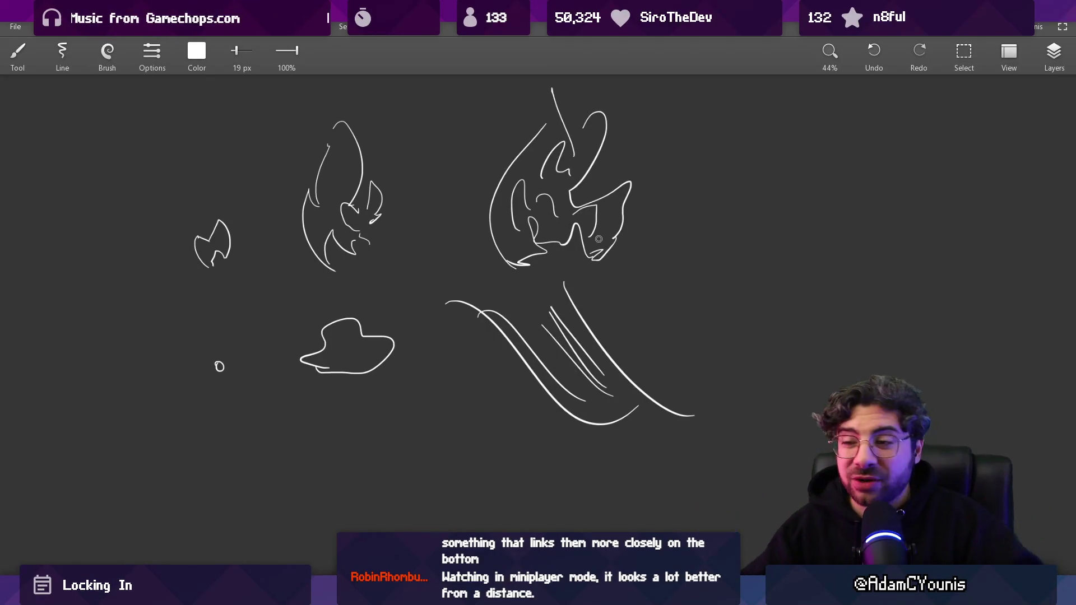
- Try small arch and oval droplet marks below the sketches, then undo them
drag(296, 391, 315, 316)
key(ctrl+z)
drag(356, 352, 371, 363)
drag(314, 393, 317, 404)
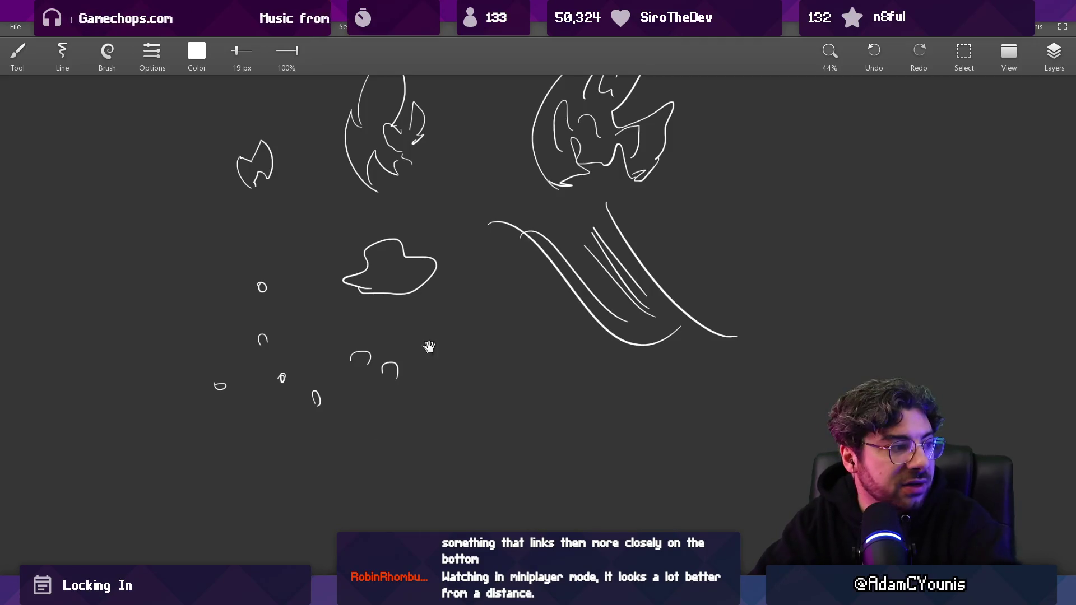
drag(429, 348, 387, 371)
key(ctrl+z)
key(ctrl+z)
key(ctrl+z)
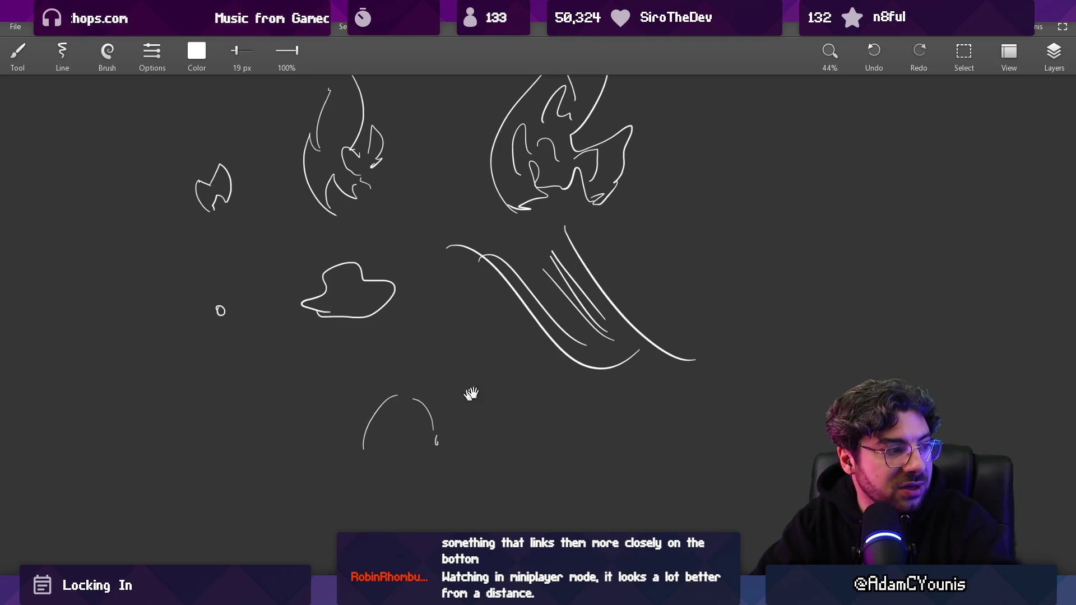
drag(471, 394, 375, 380)
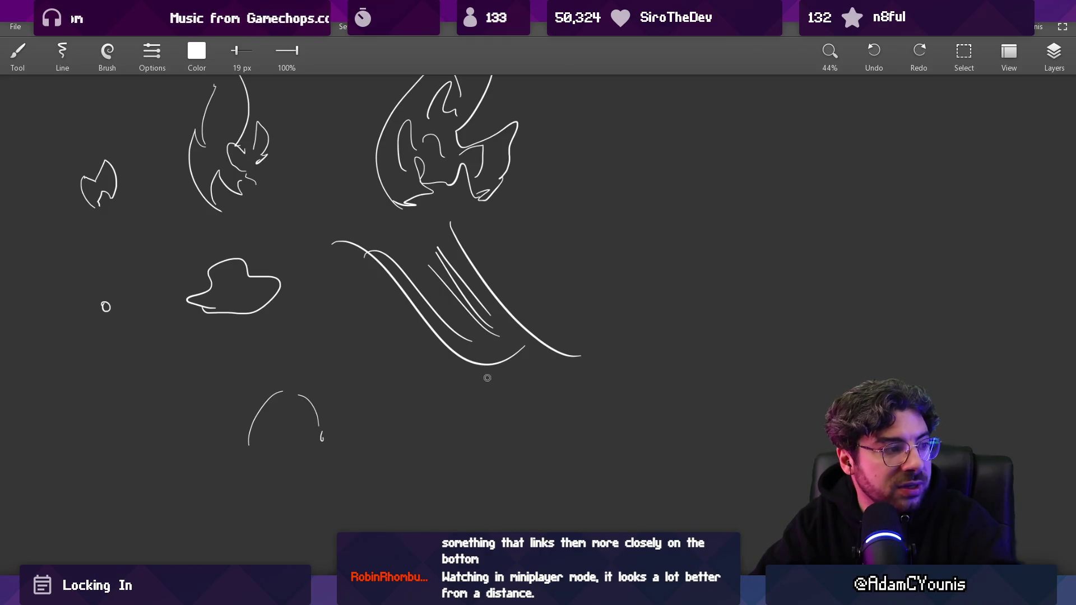
mouse_move(348, 372)
mouse_down()
mouse_move(397, 378)
mouse_move(405, 393)
mouse_up()
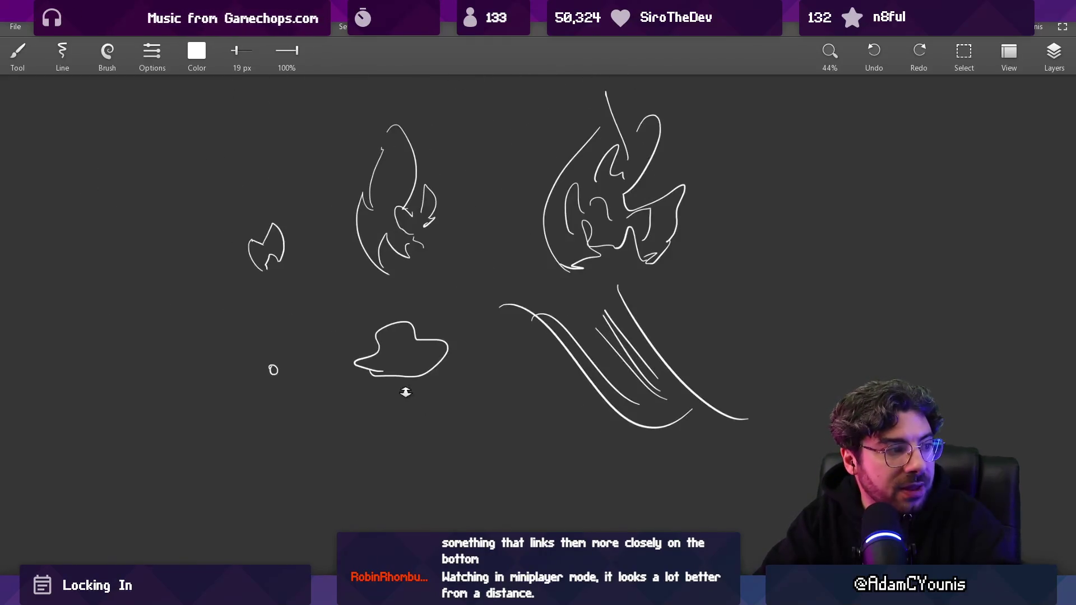
scroll(415, 364, up, 2)
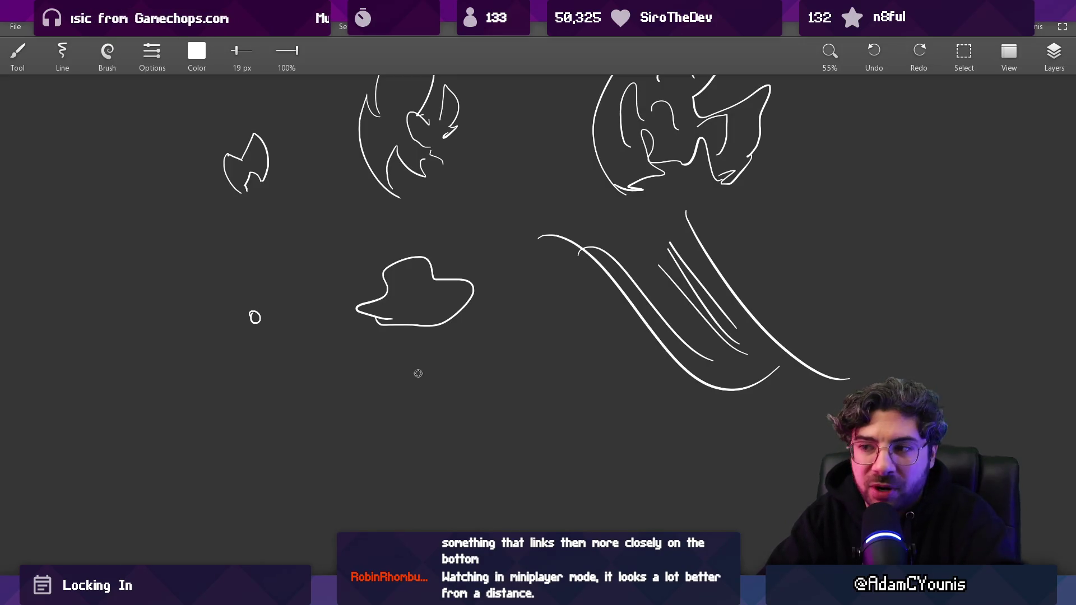
scroll(419, 374, down, 2)
- Rearrange the puddle blob beside the small droplet with the lasso
key(l)
drag(354, 337, 350, 334)
drag(269, 328, 404, 331)
drag(184, 314, 186, 333)
mouse_move(472, 276)
mouse_down()
mouse_move(335, 273)
mouse_move(359, 261)
mouse_up()
key(Escape)
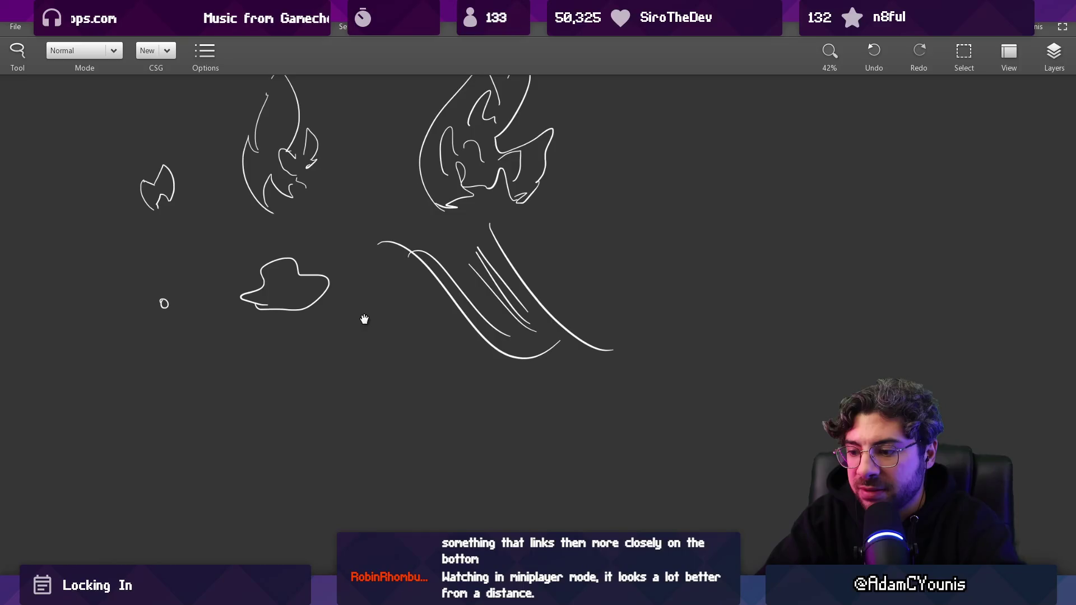
- Paint scattered spray dots below the sketches, trimming some back
drag(364, 319, 403, 314)
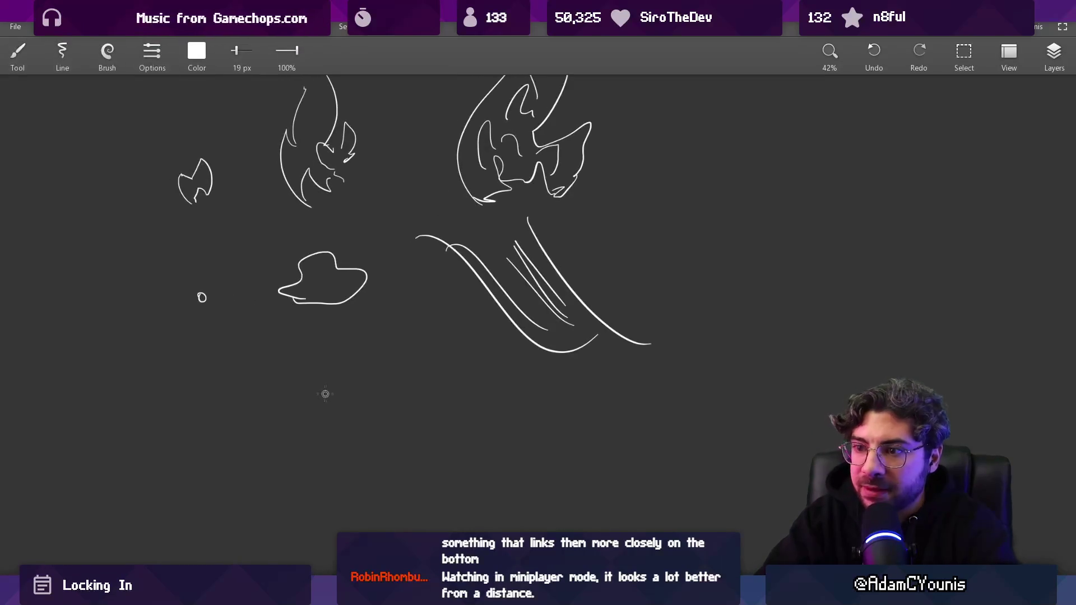
scroll(250, 377, up, 5)
mouse_move(216, 390)
mouse_down()
mouse_move(241, 386)
mouse_move(229, 405)
mouse_up()
key(ctrl+z)
key(ctrl+z)
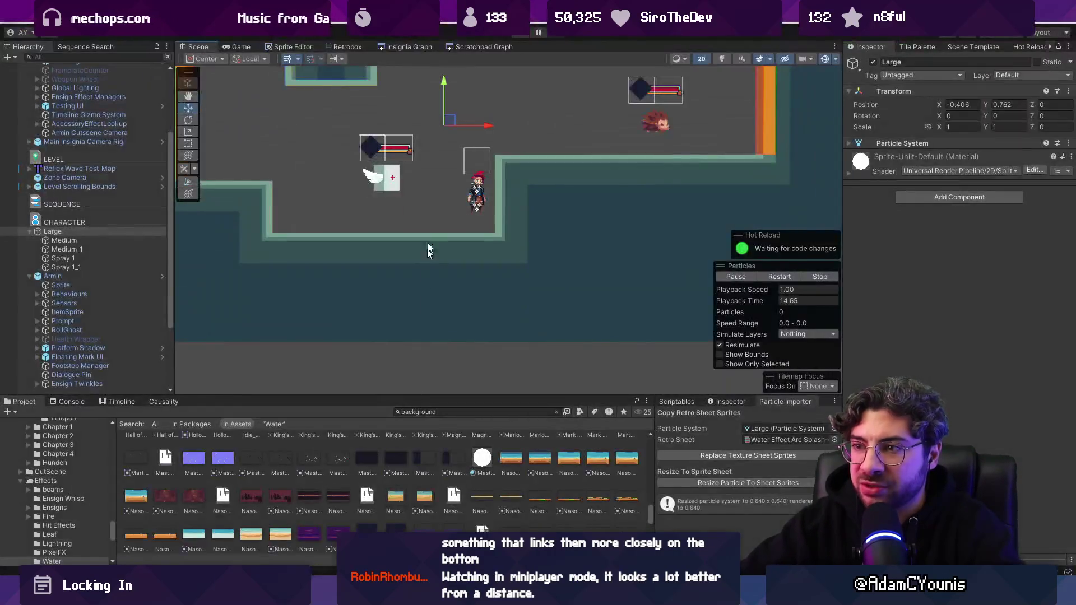
drag(408, 200, 401, 234)
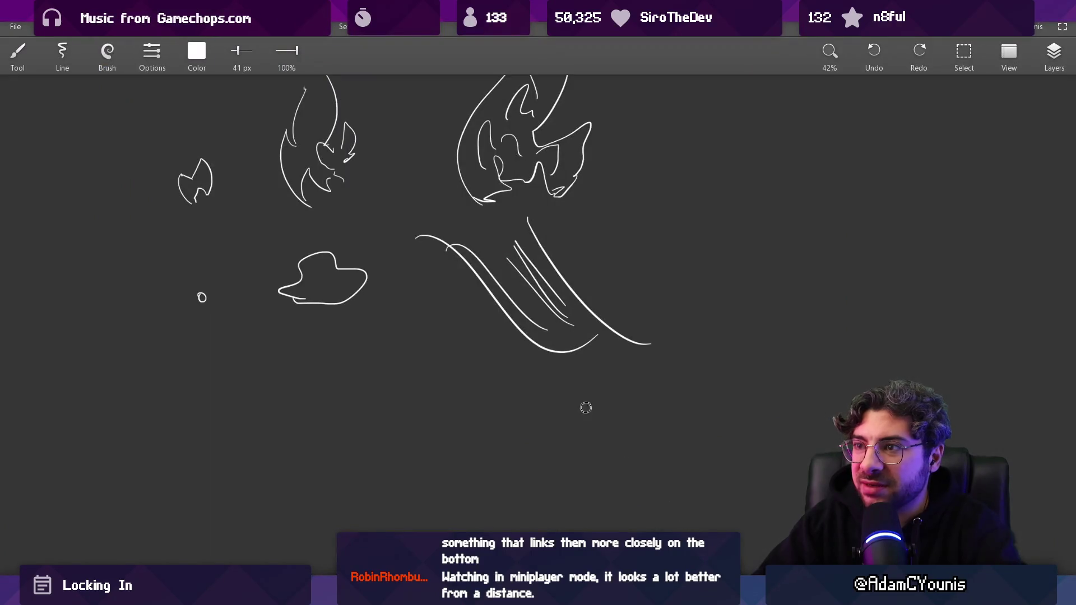
- Draw the large curved crescent outline of the splash with its wavy outer rim
scroll(493, 325, down, 3)
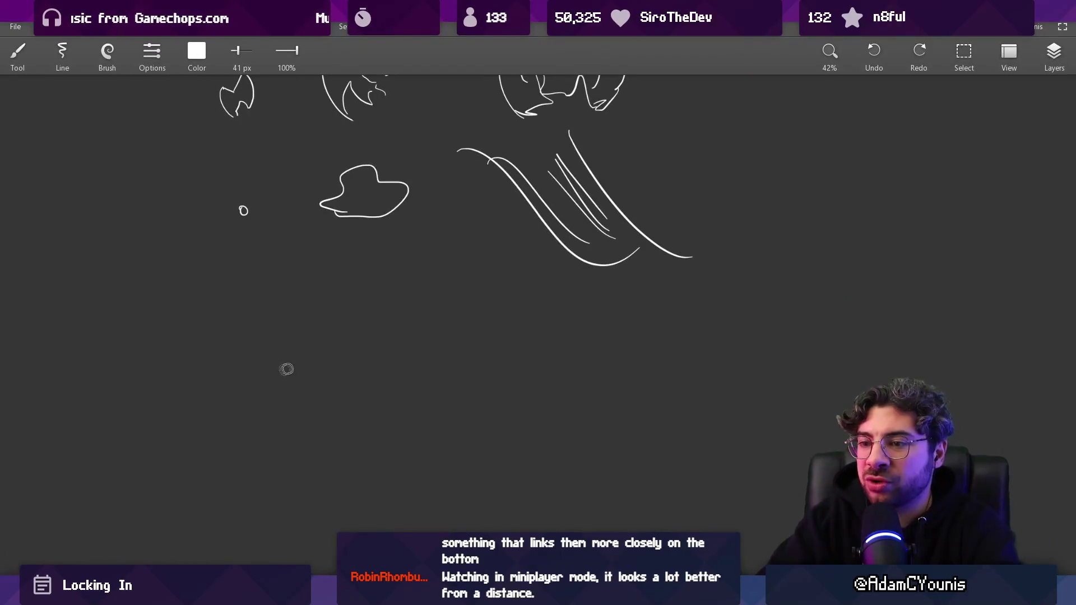
mouse_move(304, 298)
mouse_down()
mouse_move(331, 310)
mouse_move(228, 512)
mouse_move(448, 447)
mouse_up()
key(ctrl+z)
mouse_move(274, 305)
mouse_down()
mouse_move(463, 387)
mouse_move(279, 476)
mouse_up()
scroll(392, 353, down, 1)
mouse_move(317, 253)
mouse_down()
mouse_move(369, 286)
mouse_move(413, 380)
mouse_move(340, 399)
mouse_move(379, 502)
mouse_move(504, 389)
mouse_move(459, 258)
mouse_move(321, 254)
mouse_up()
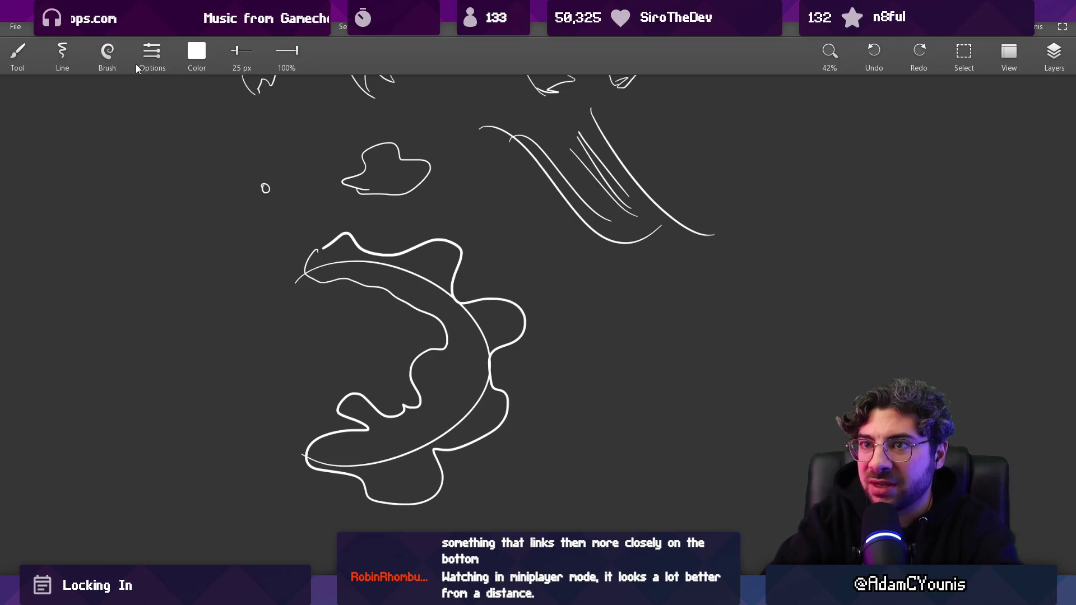
- Set a light cyan colour #639EFF (green 158) and paint the fill inside the splash
click(115, 56)
click(196, 51)
drag(271, 127, 181, 127)
mouse_move(271, 160)
mouse_down()
mouse_move(213, 160)
mouse_move(255, 161)
mouse_up()
click(197, 249)
mouse_move(322, 269)
mouse_down()
mouse_move(443, 263)
mouse_move(437, 312)
mouse_move(504, 320)
mouse_move(421, 381)
mouse_move(436, 402)
mouse_move(480, 398)
mouse_move(429, 443)
mouse_move(452, 413)
mouse_move(418, 482)
mouse_move(392, 482)
mouse_move(341, 449)
mouse_move(381, 429)
mouse_move(363, 409)
mouse_move(414, 422)
mouse_move(372, 441)
mouse_up()
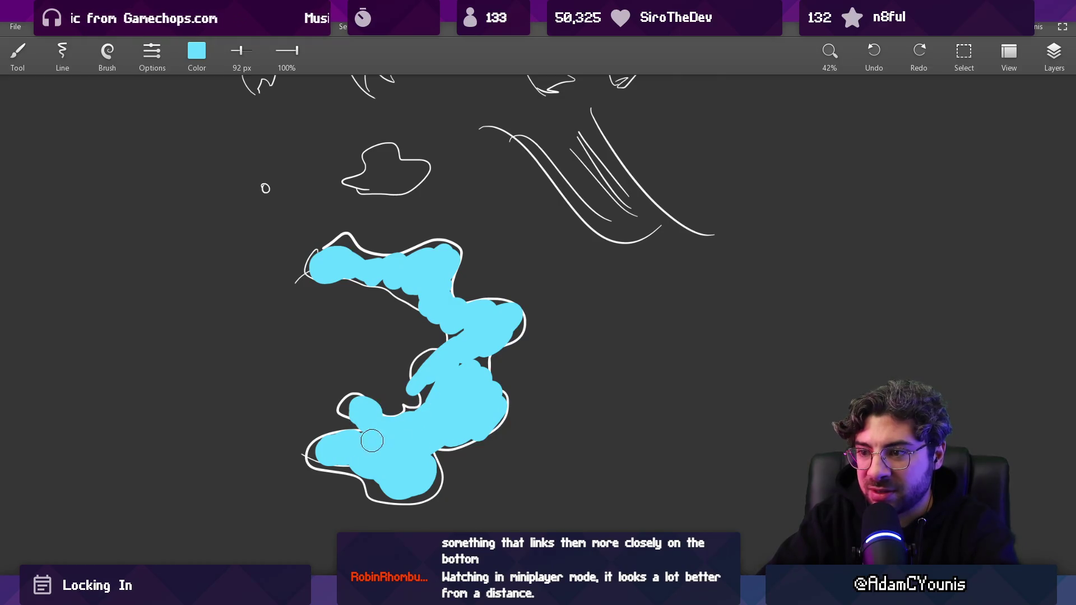
- Paint deeper blue #4CA9FF shading inside the splash
click(197, 52)
drag(180, 127, 169, 126)
drag(243, 161, 219, 160)
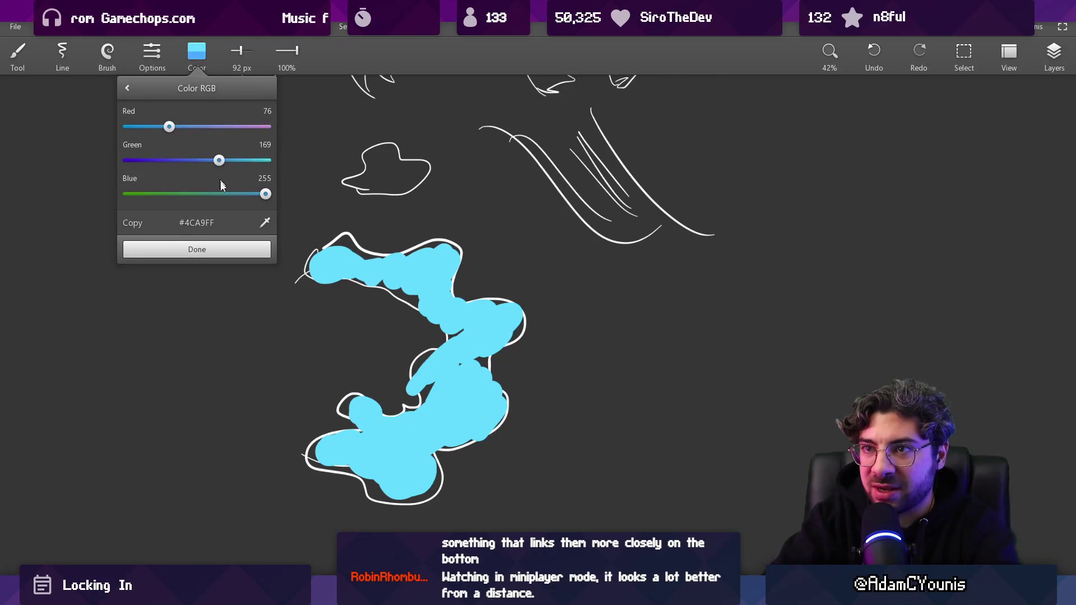
click(197, 249)
mouse_move(335, 262)
mouse_down()
mouse_move(462, 314)
mouse_move(471, 404)
mouse_move(435, 437)
mouse_move(383, 456)
mouse_move(415, 438)
mouse_move(403, 451)
mouse_up()
- Paint a pale blue #9DCDFF highlight streak across the lower splash
click(197, 65)
mouse_move(169, 125)
mouse_down()
mouse_move(213, 126)
mouse_move(240, 162)
mouse_up()
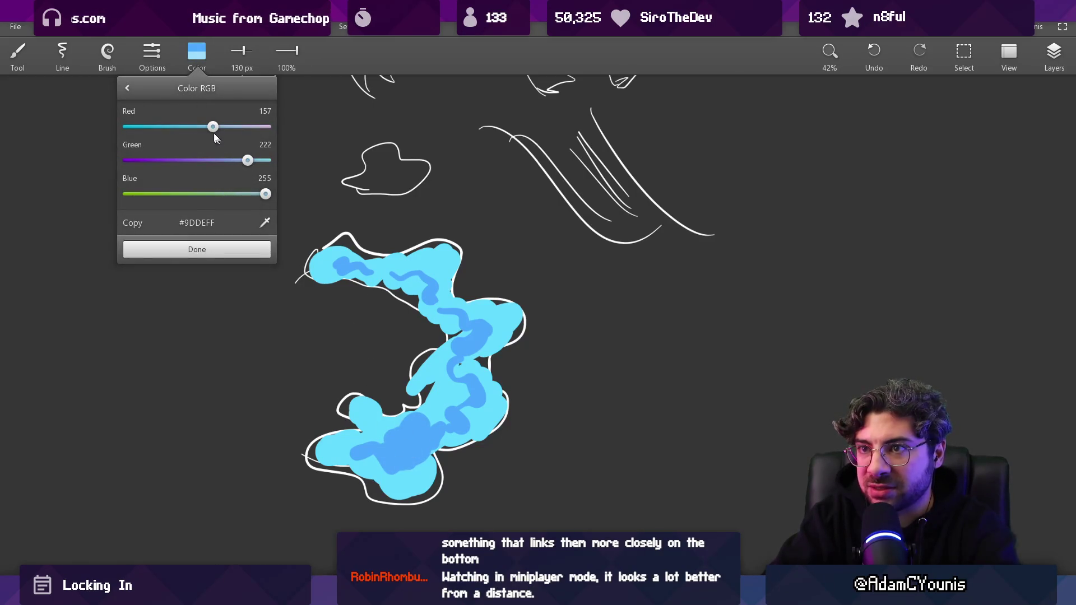
click(253, 261)
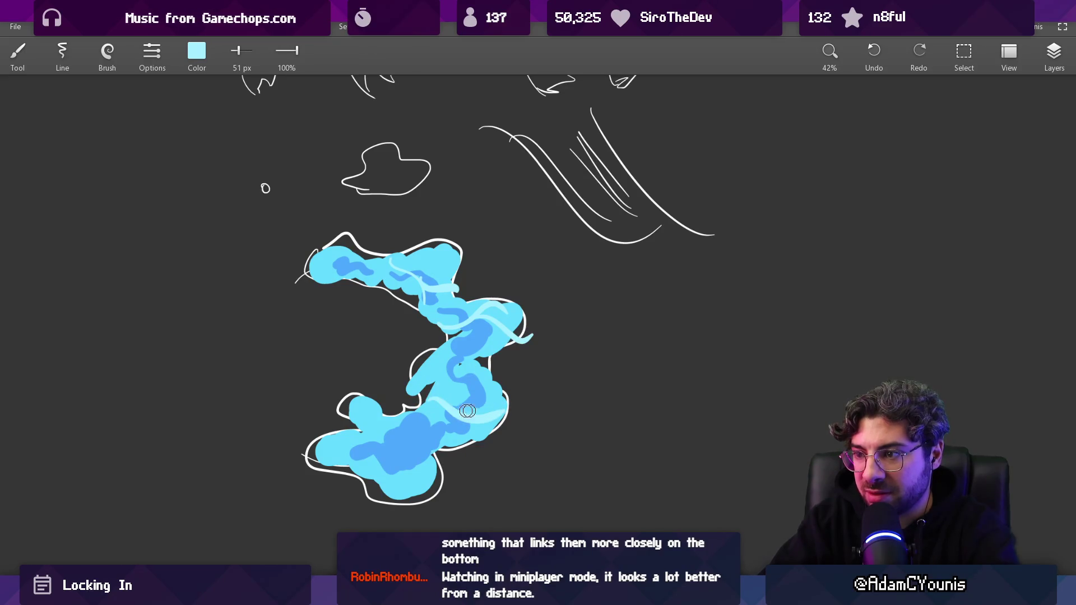
drag(353, 431, 496, 420)
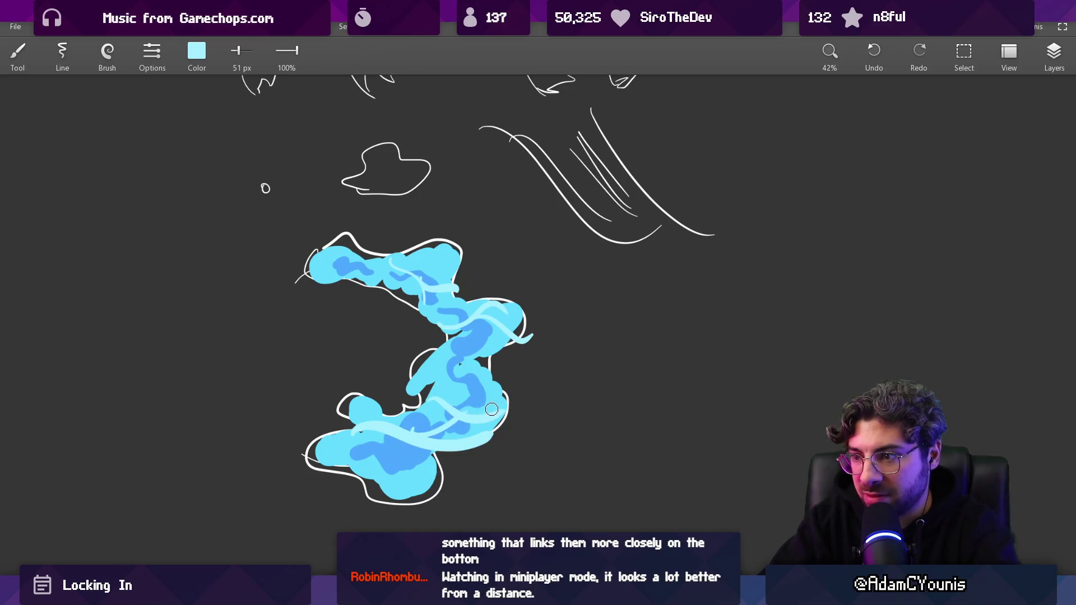
- Shade the splash body and upper curl with darker blue #2A89FF (green 137) at 123 px
alt+click(470, 394)
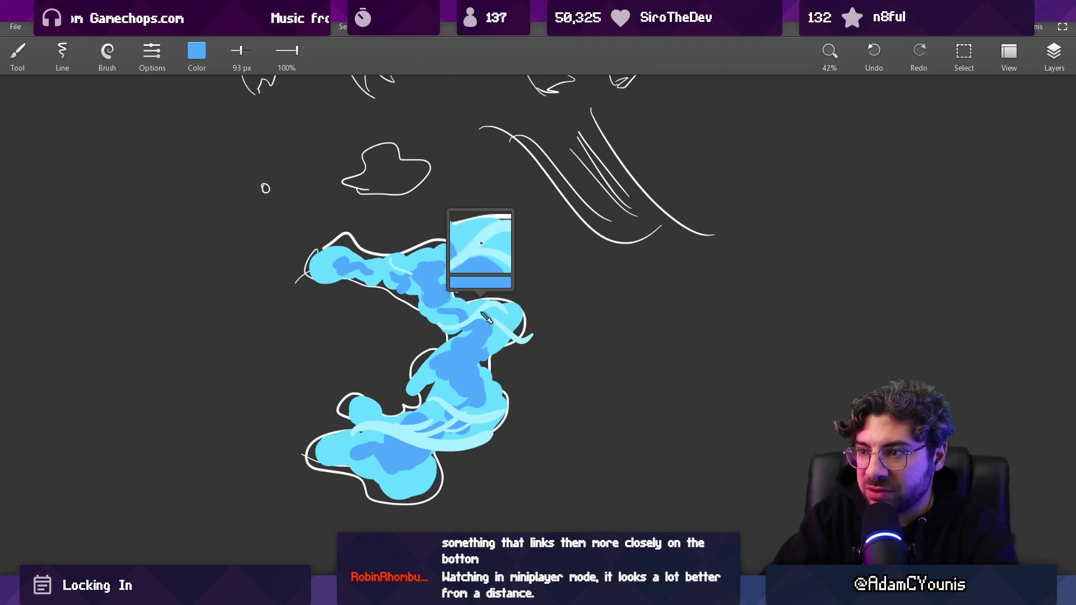
scroll(457, 302, down, 3)
scroll(421, 290, up, 1)
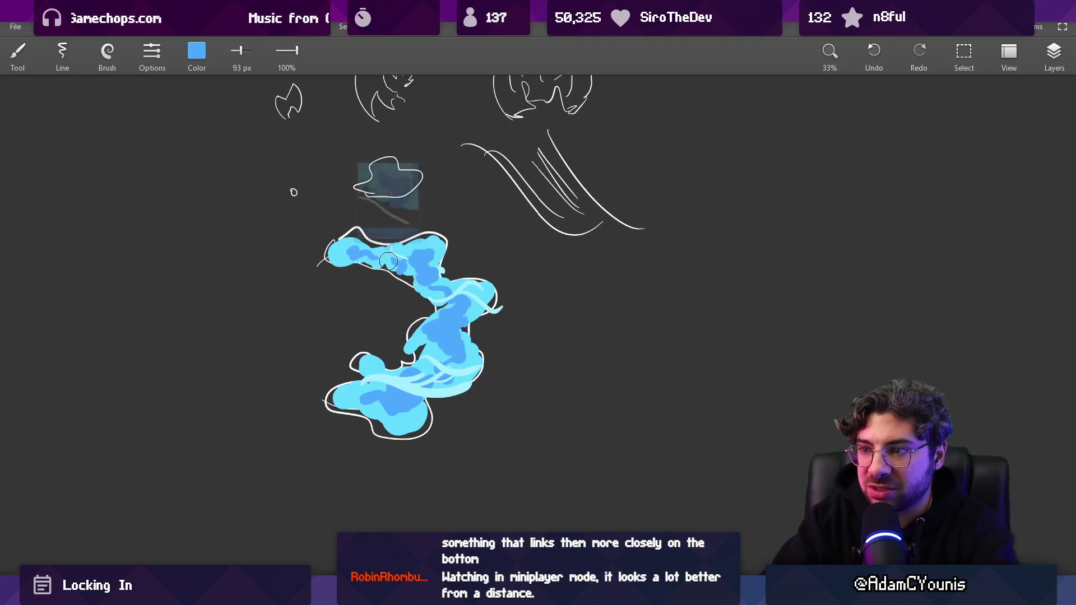
click(196, 51)
click(202, 161)
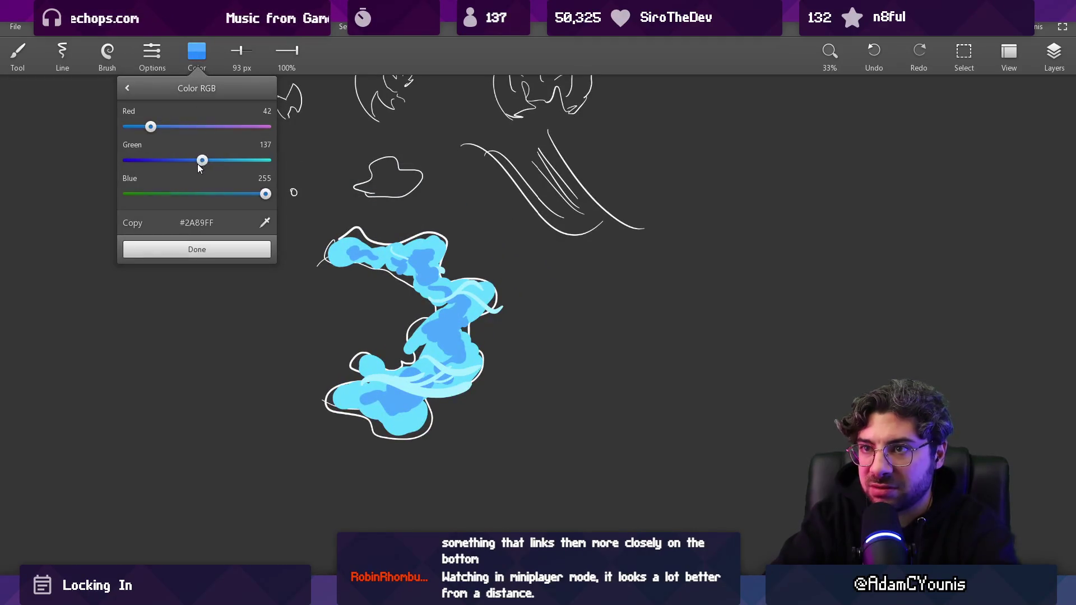
click(211, 250)
key(bracketright)
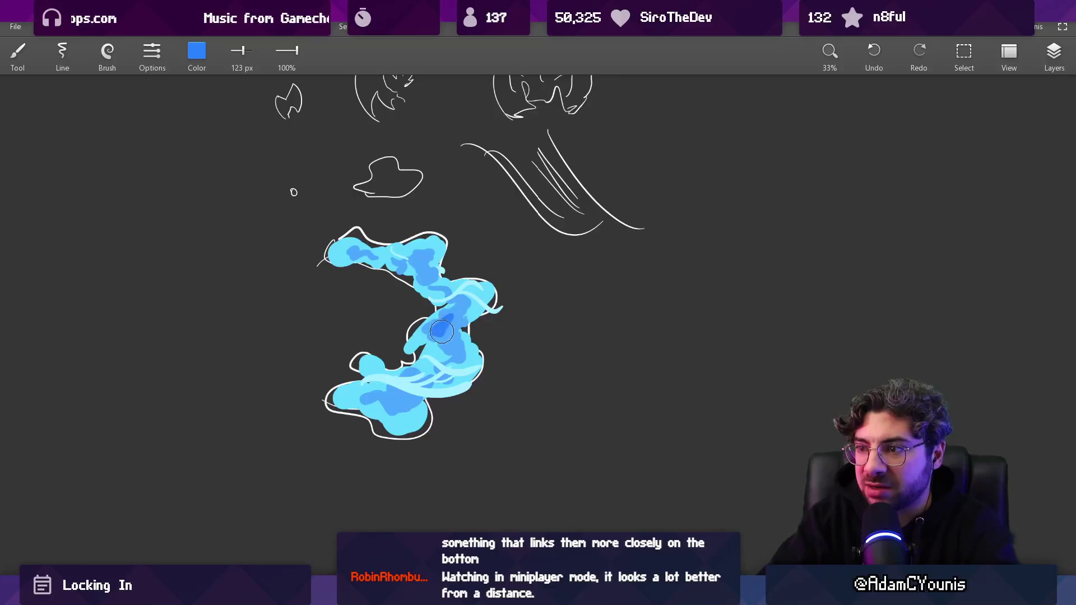
drag(444, 352, 432, 287)
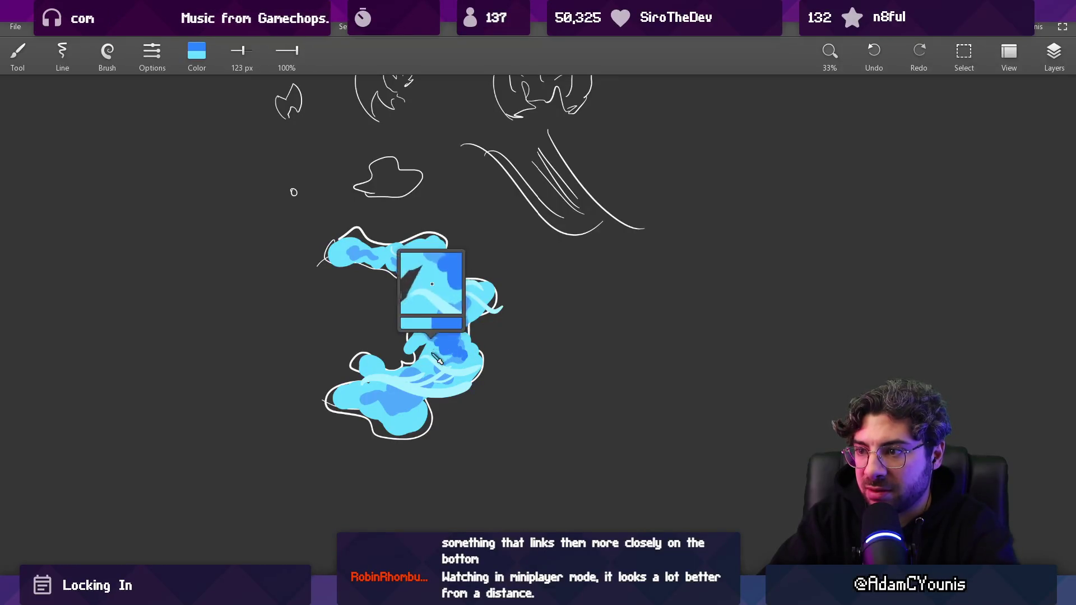
drag(443, 336, 432, 273)
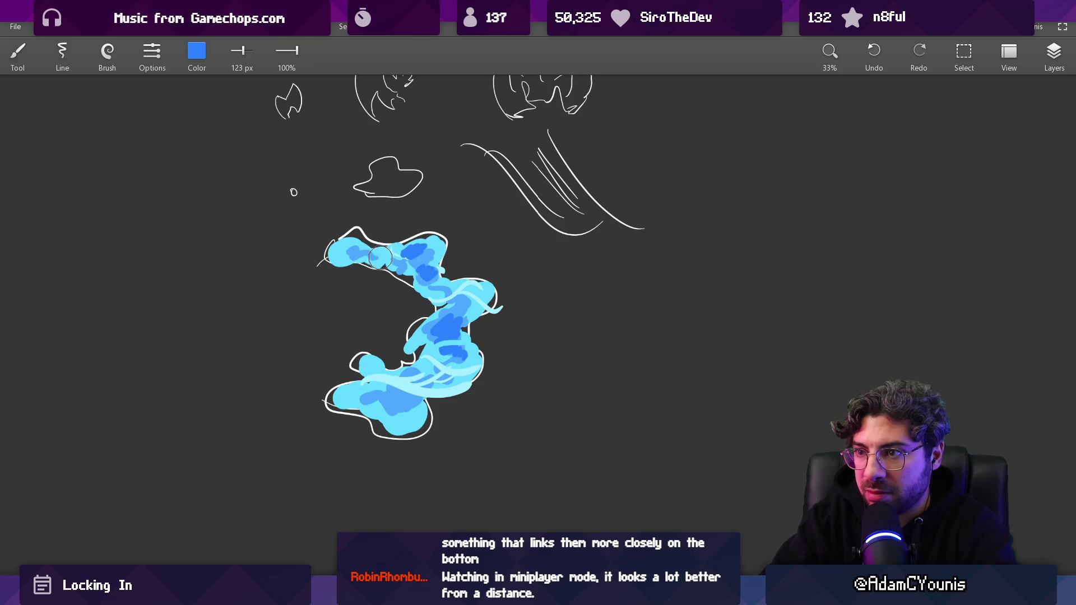
drag(347, 249, 358, 247)
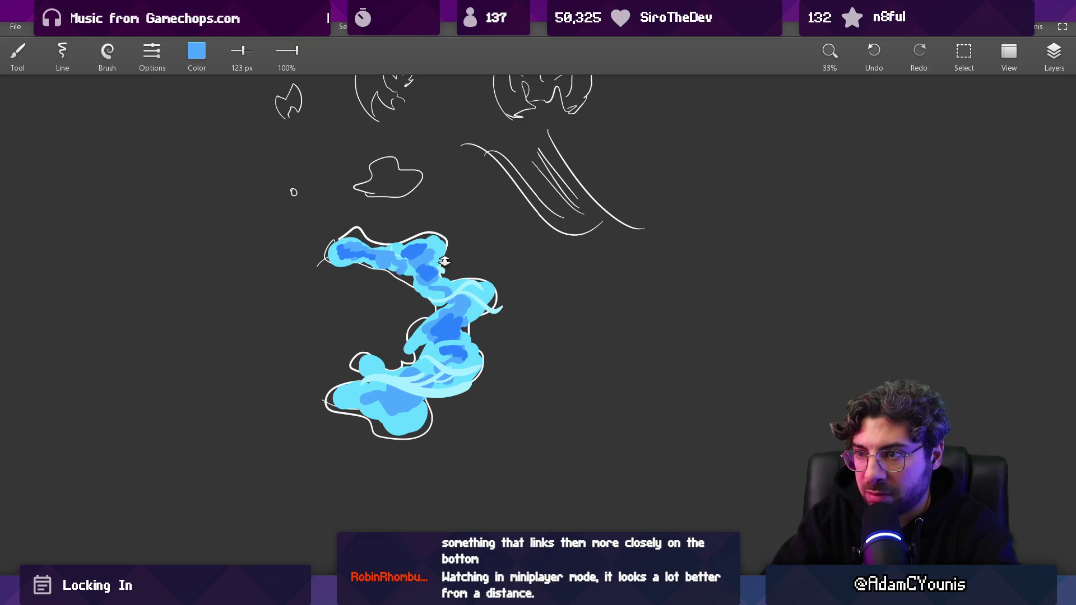
scroll(444, 260, down, 5)
scroll(432, 360, up, 4)
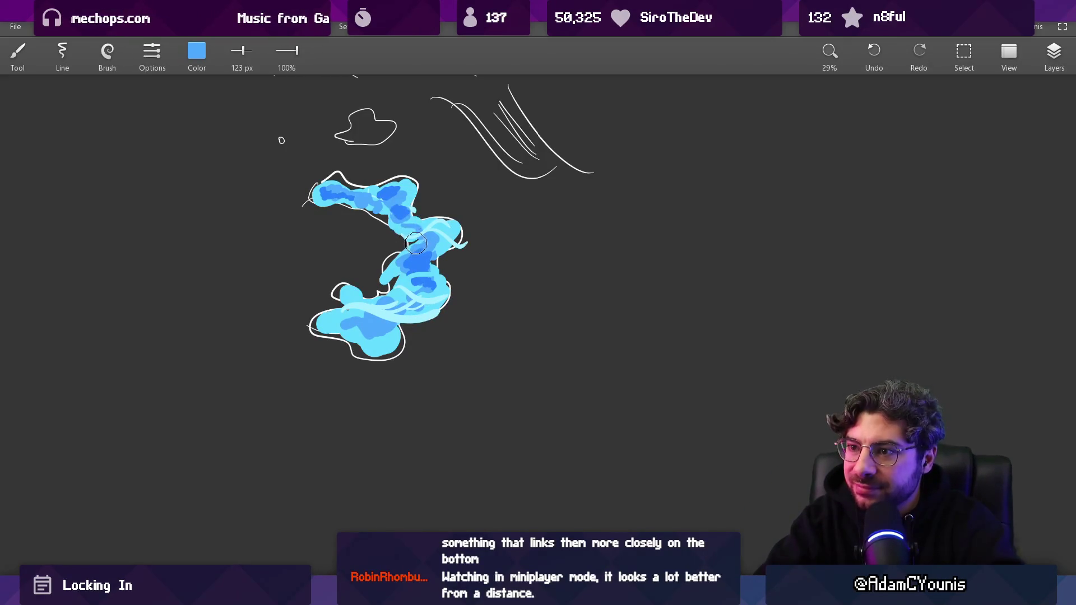
- Sample the splash's light cyan with the eyedropper and reframe the canvas on the sketches
drag(402, 273, 385, 297)
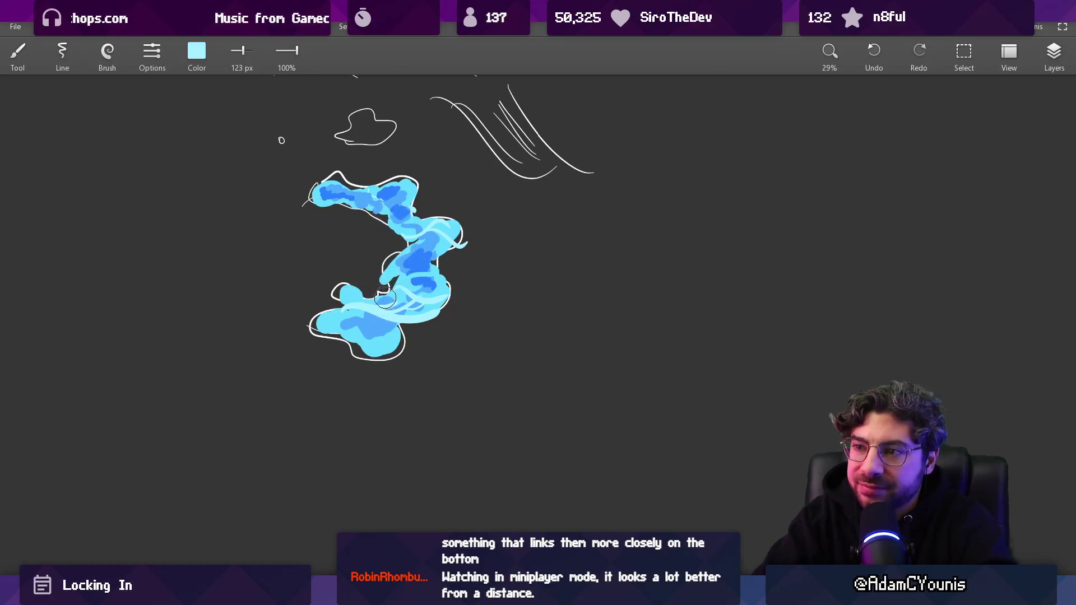
drag(508, 274, 489, 290)
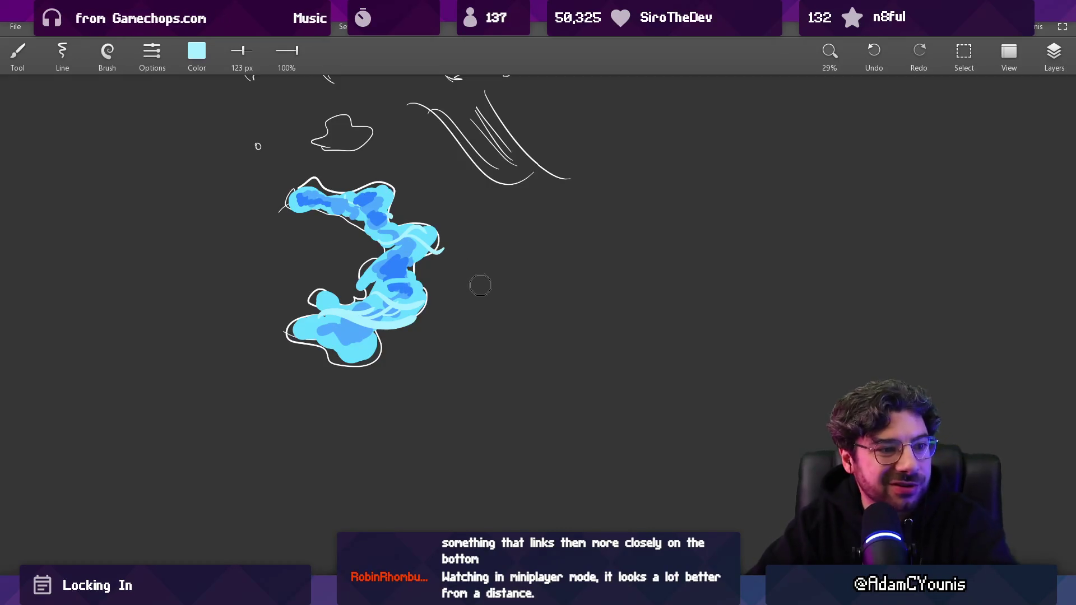
mouse_move(496, 330)
mouse_down()
mouse_move(512, 353)
mouse_move(486, 432)
mouse_up()
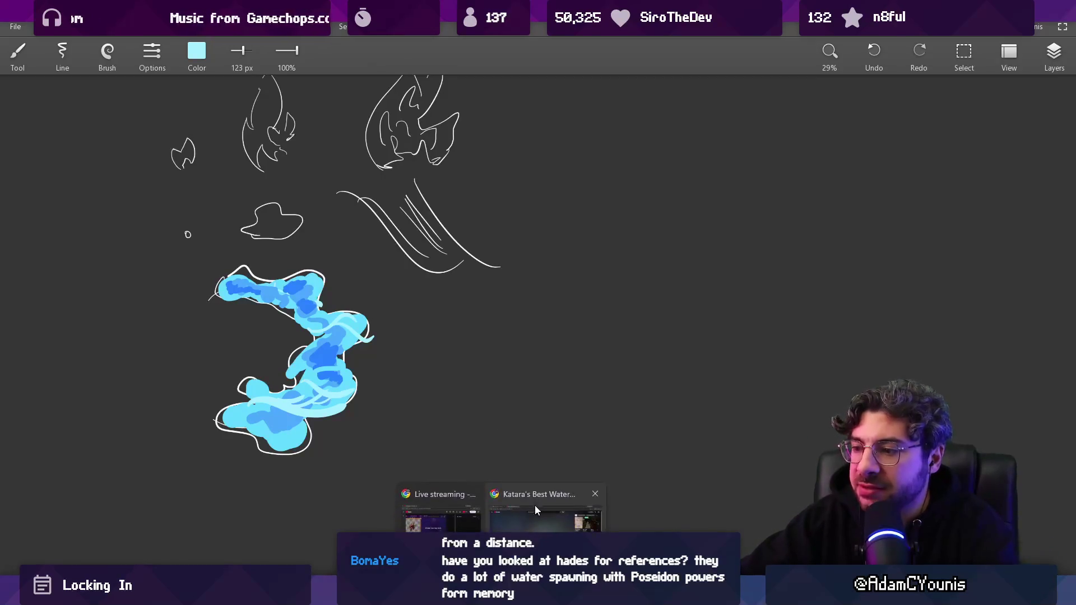
- Search YouTube for 'HADES POSEIDON'
click(541, 513)
click(451, 64)
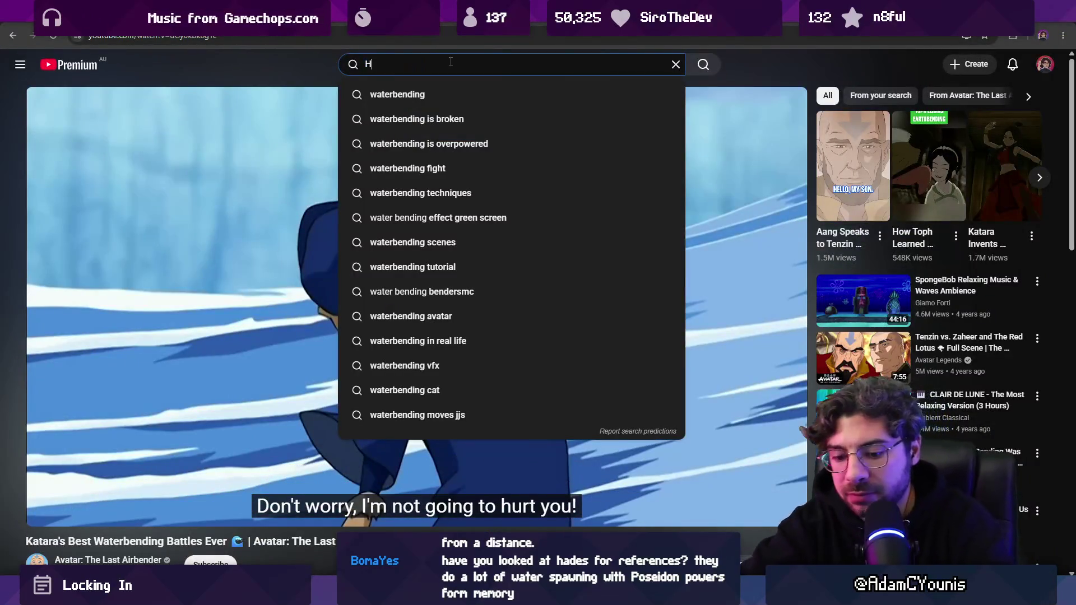
text(ADES POSEU)
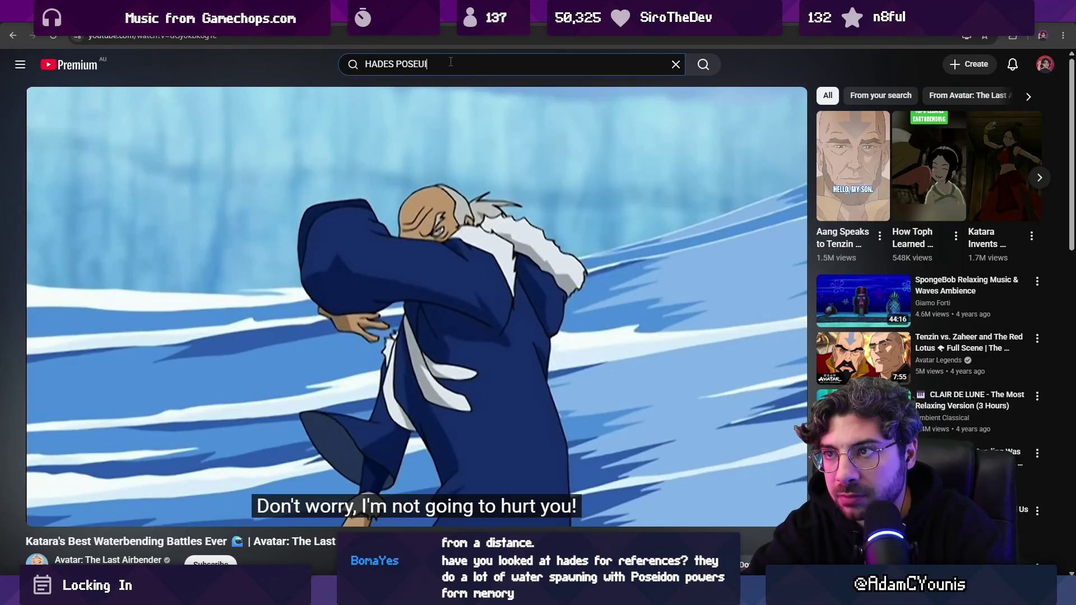
key(BackSpace)
text(I)
key(Return)
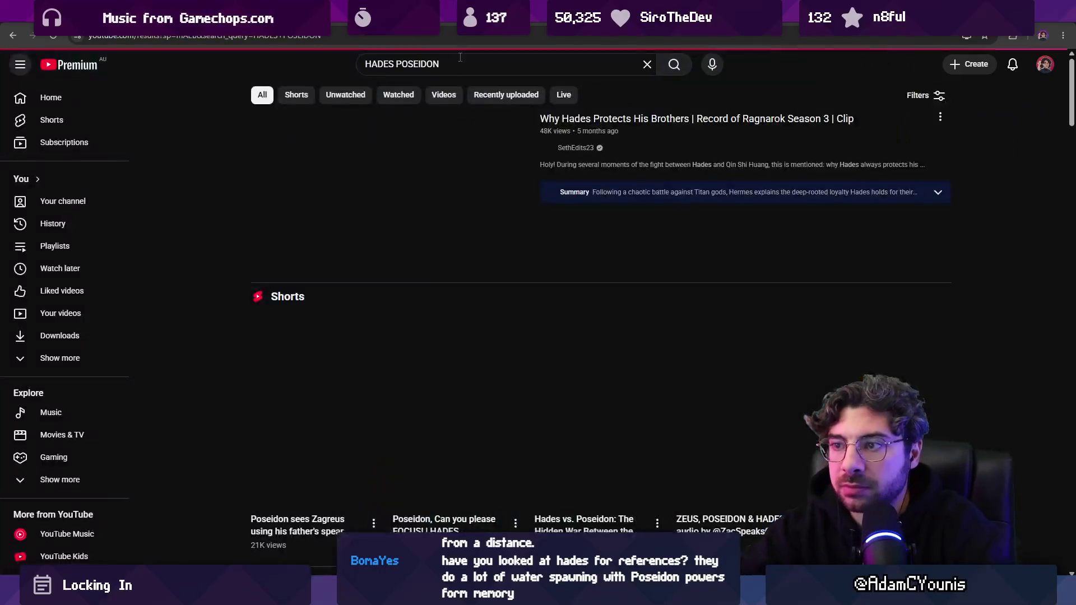
- Refine the search with 'powers' and skim the Odysseus scared of Poseidon video
click(445, 65)
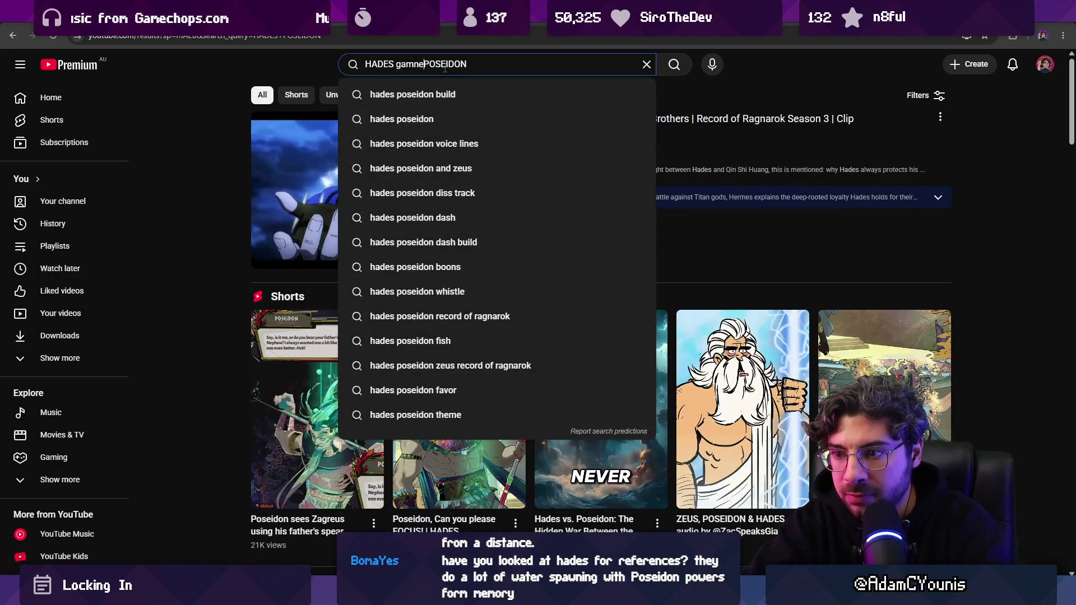
text(powers)
key(Return)
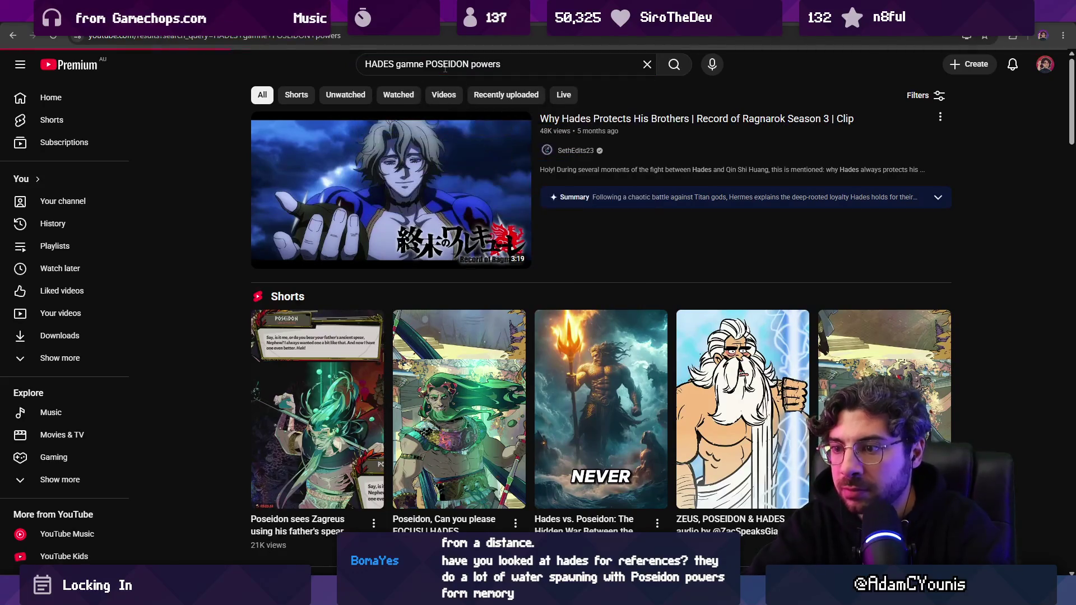
scroll(370, 328, down, 2)
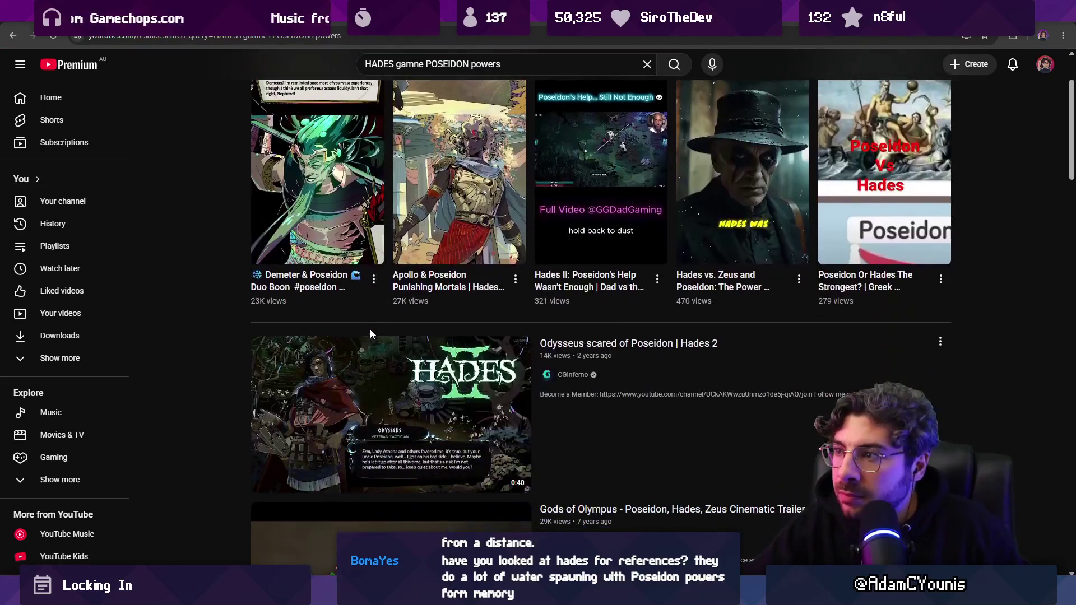
scroll(392, 324, down, 3)
click(321, 427)
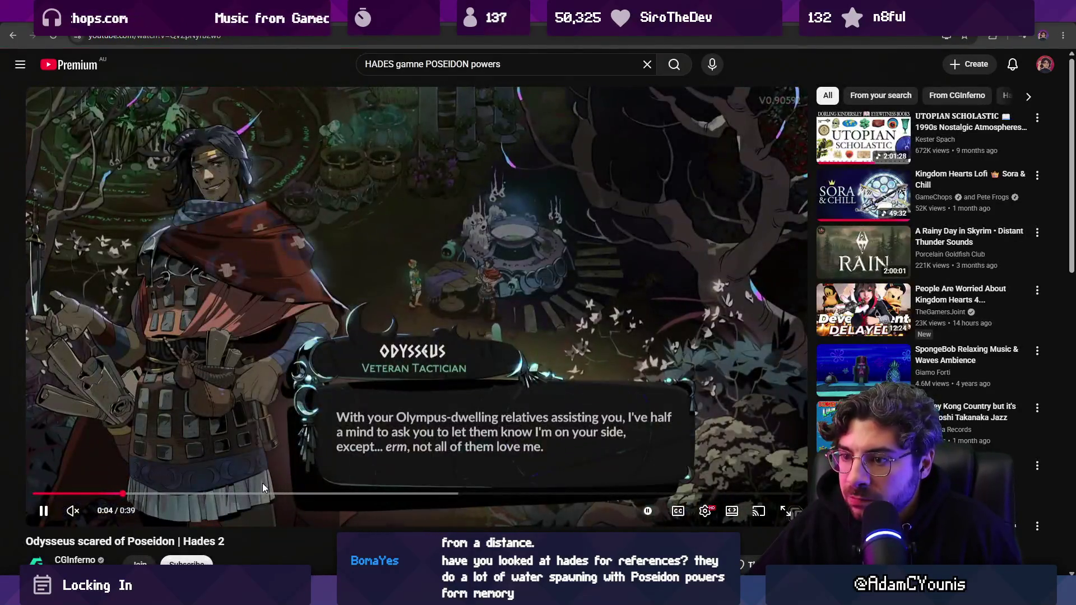
click(259, 486)
drag(262, 493, 494, 492)
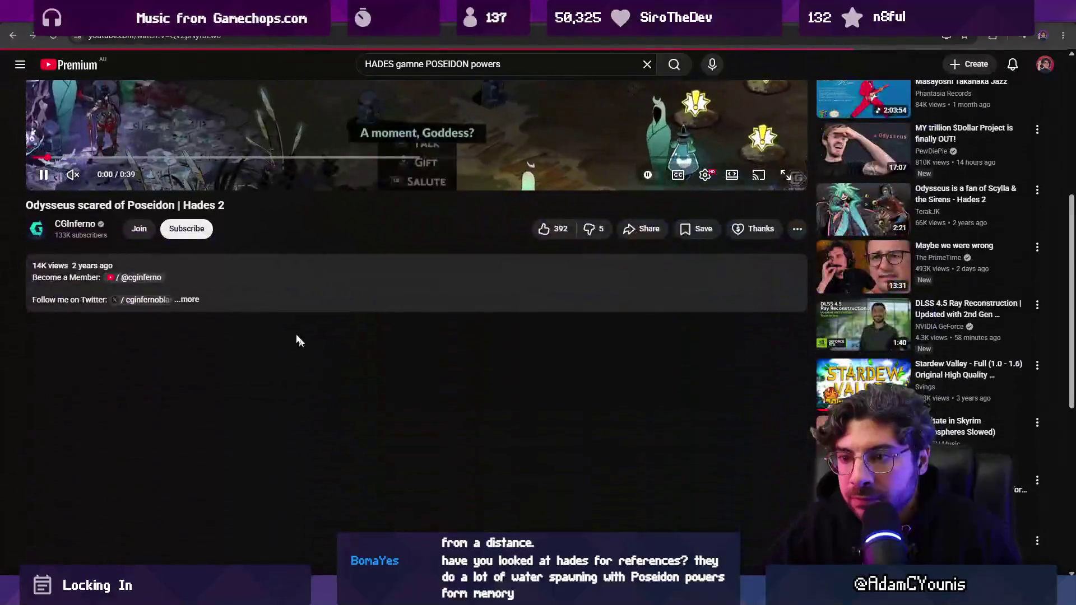
- From the results, skim the combat footage of the Poseidon Sword build video
key(alt+Left)
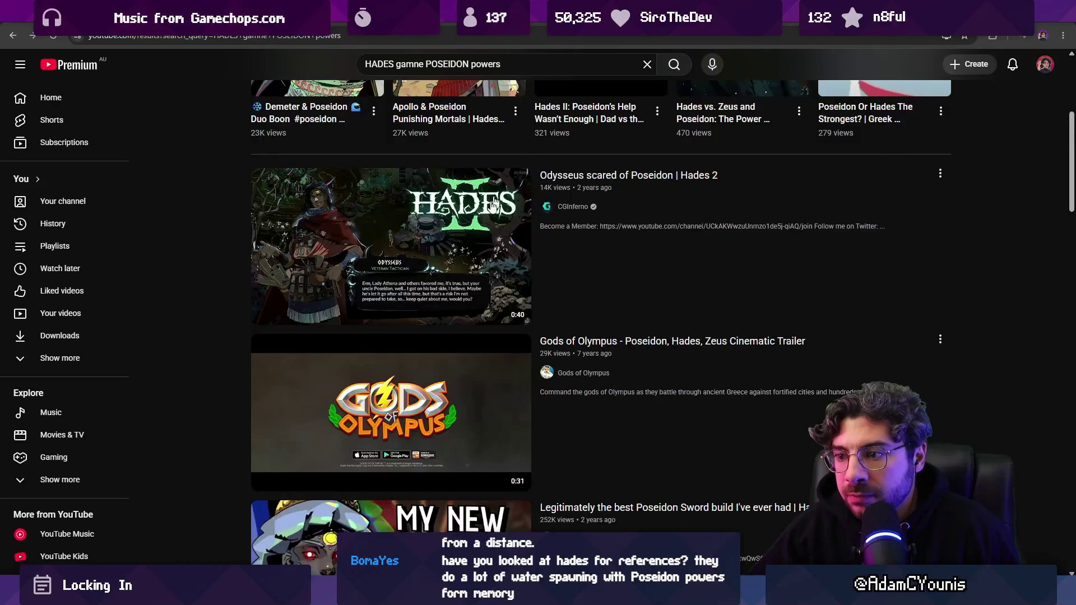
scroll(494, 203, down, 7)
scroll(424, 329, up, 3)
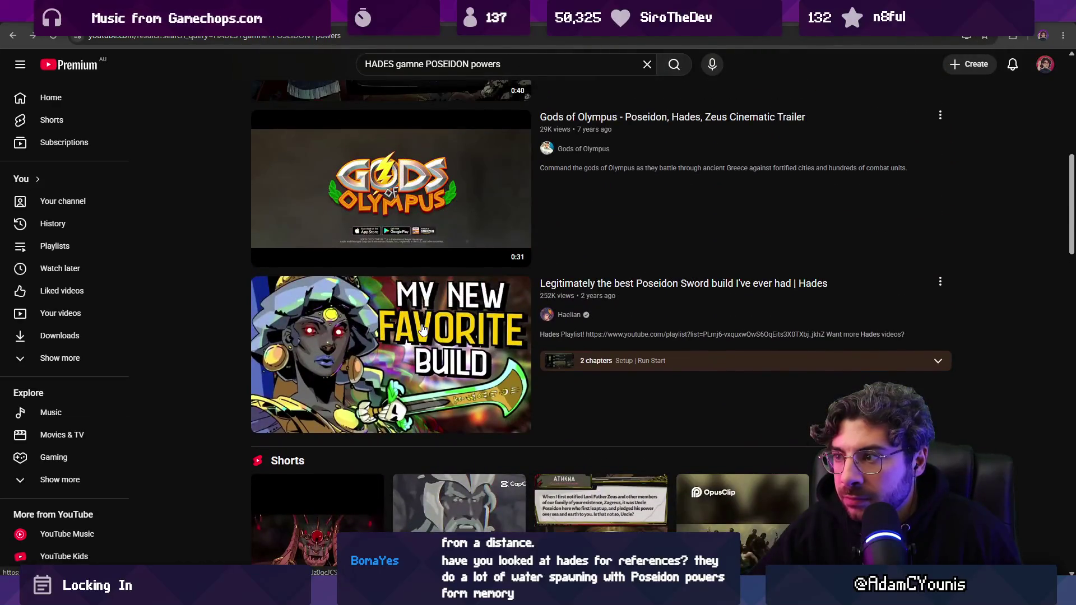
click(423, 330)
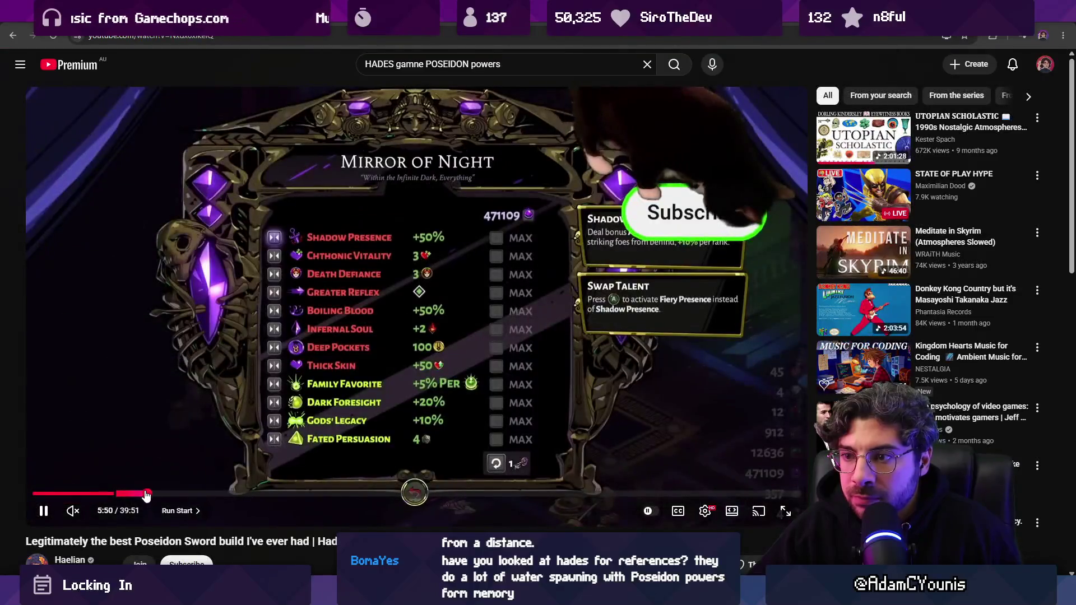
drag(149, 494, 241, 493)
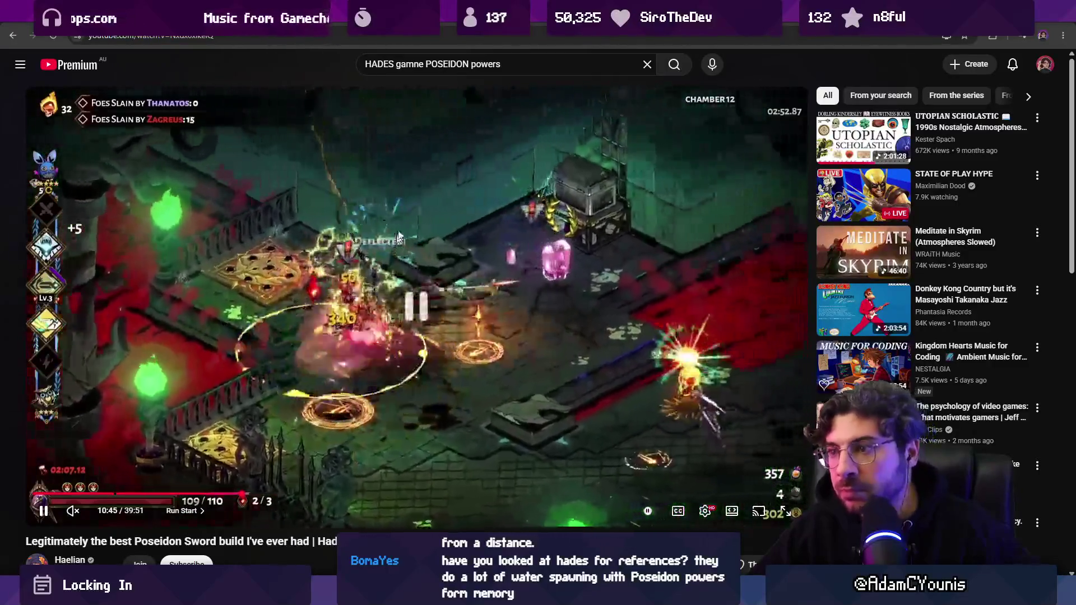
click(320, 365)
- Change the query to search for Hades Poseidon vfx videos
double_click(428, 63)
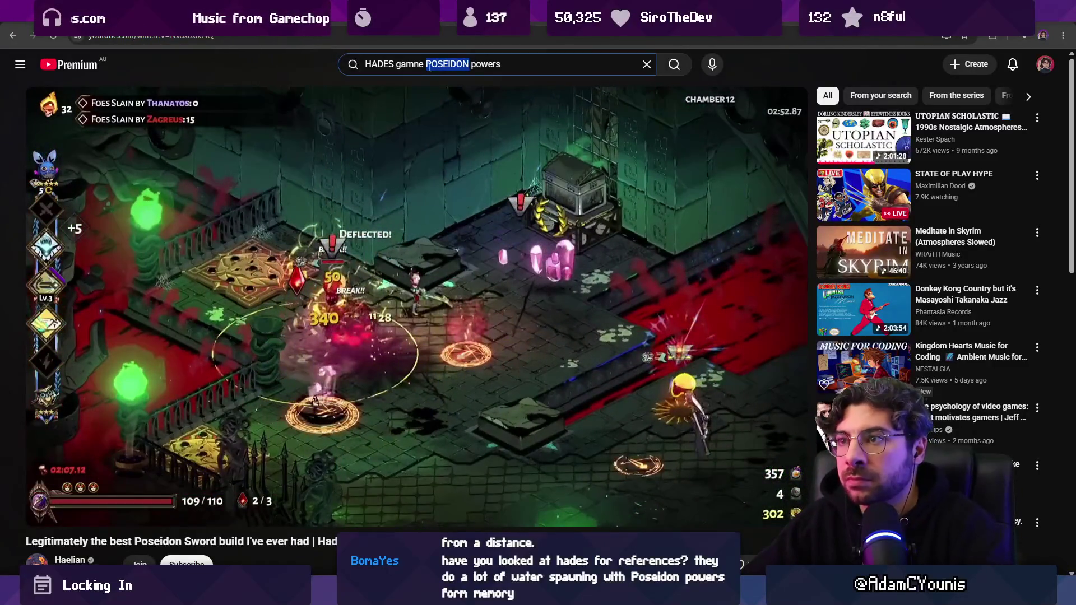
key(Left)
text(vfx)
key(Return)
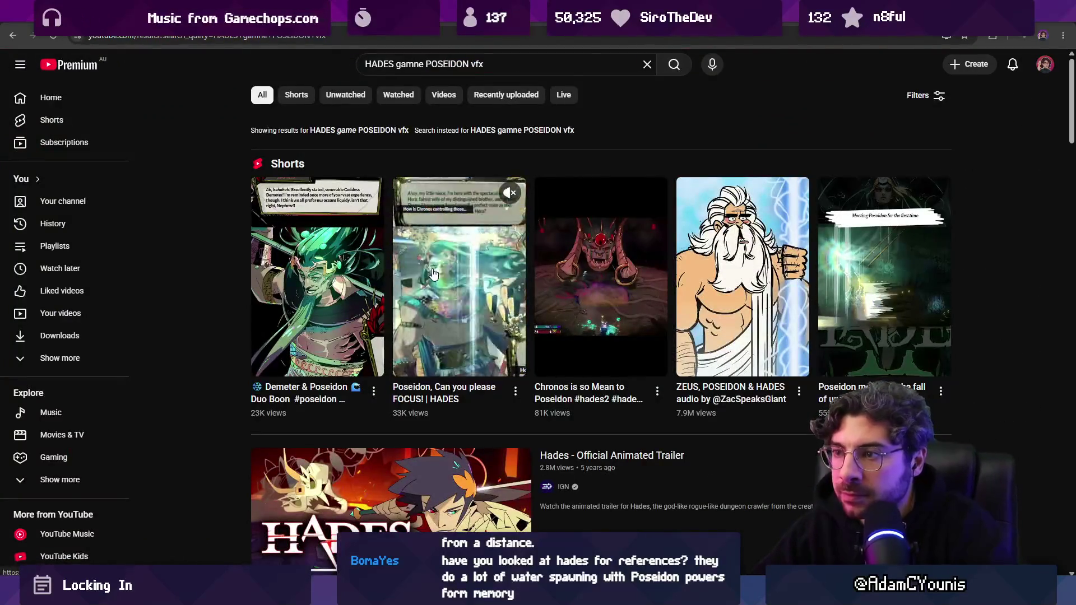
- Watch the 'Poseidon, Can you please FOCUS!' short, then open the Poseidon Dash speedrun video
click(440, 278)
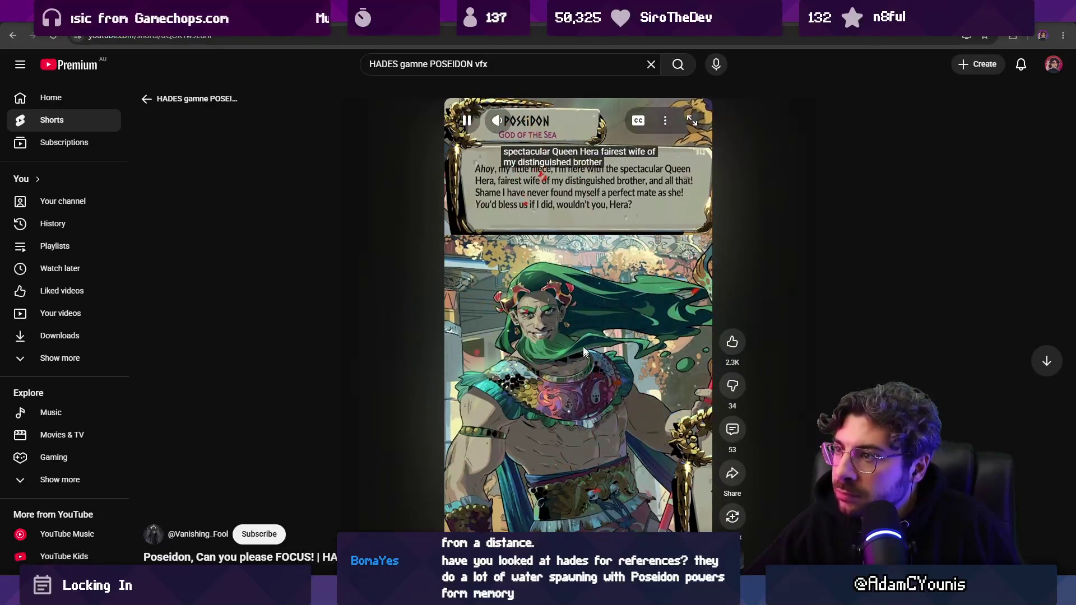
scroll(562, 327, down, 1)
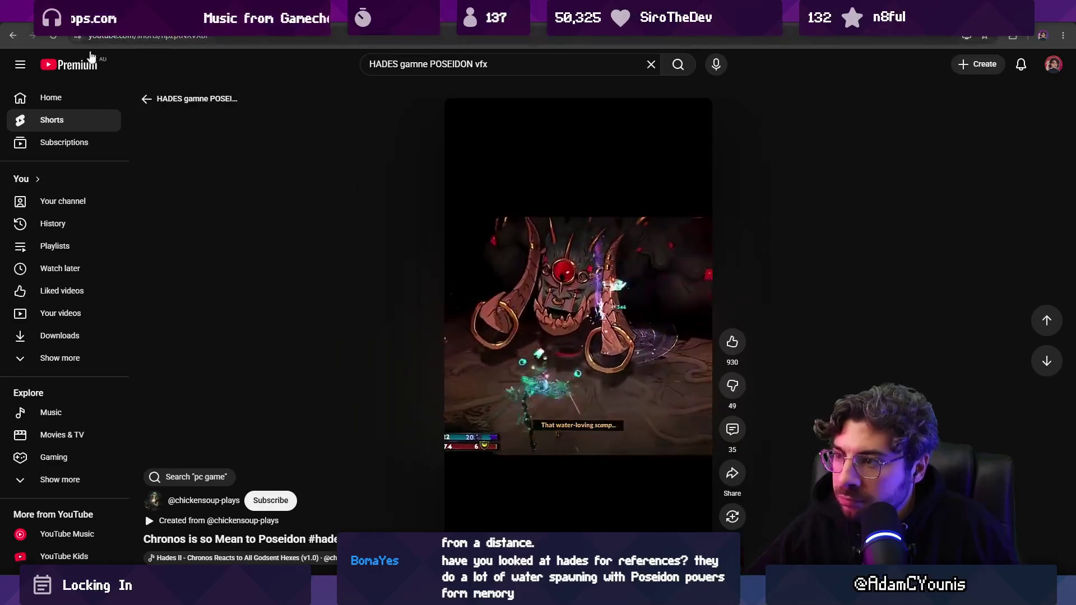
click(147, 99)
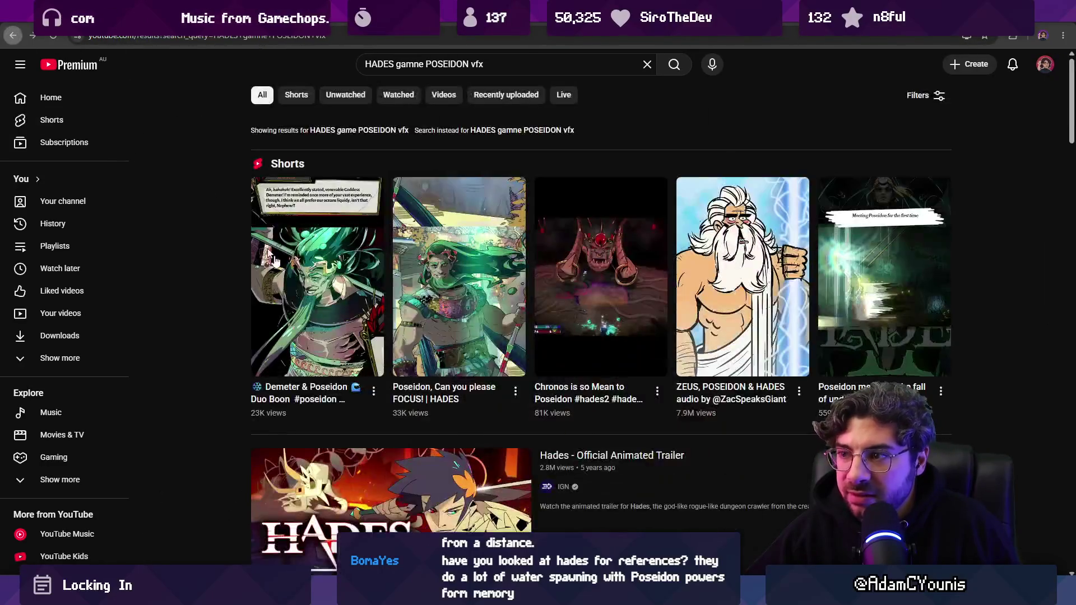
scroll(334, 392, down, 6)
scroll(341, 342, down, 3)
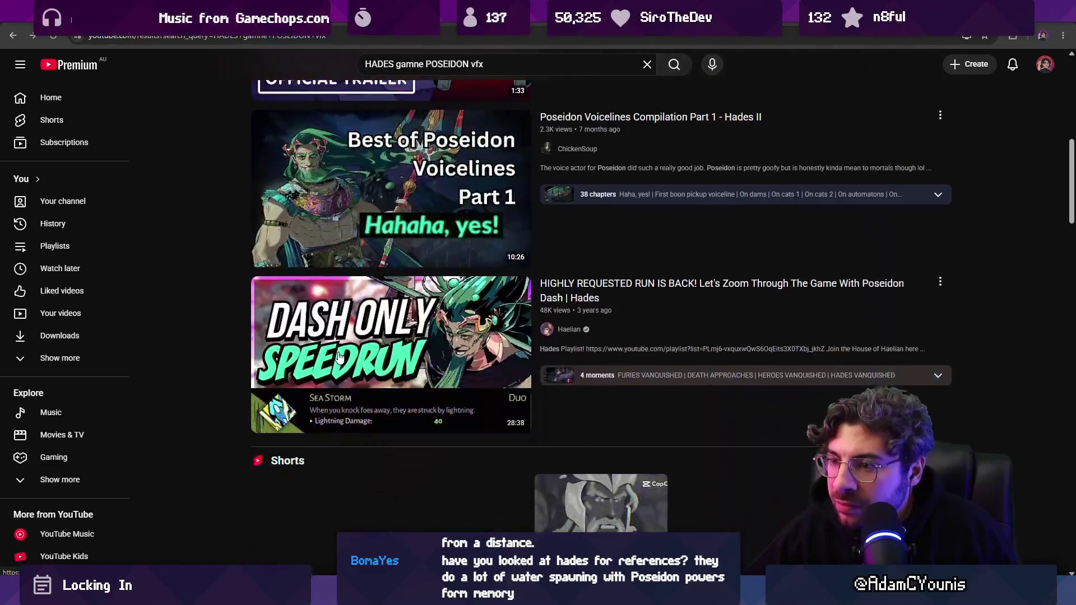
click(335, 368)
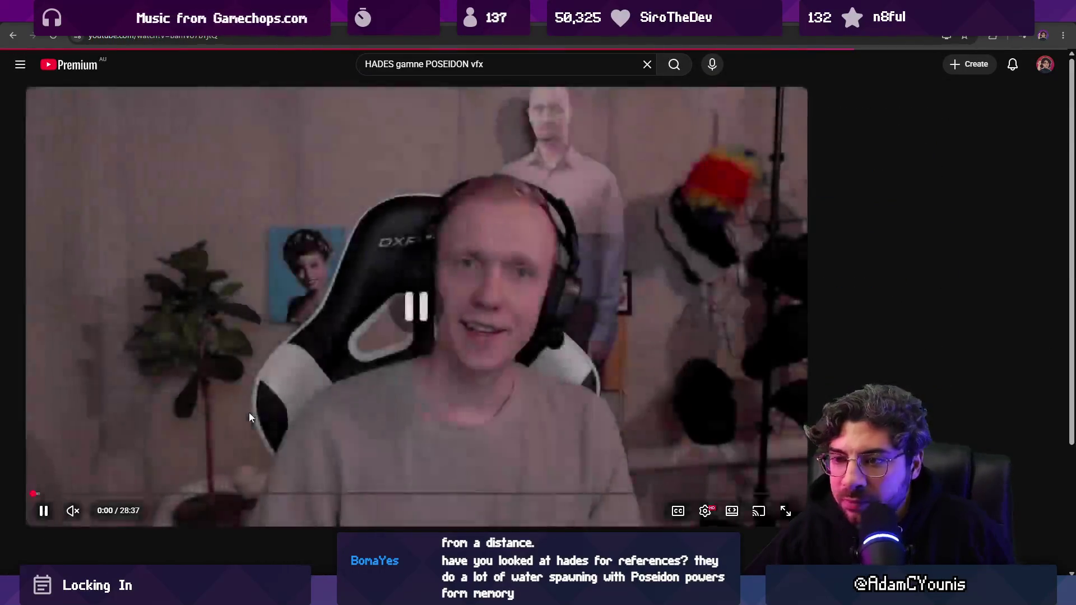
- Watch the Hades speedrun full screen, scrubbing to another moment, then return to Aseprite
double_click(249, 413)
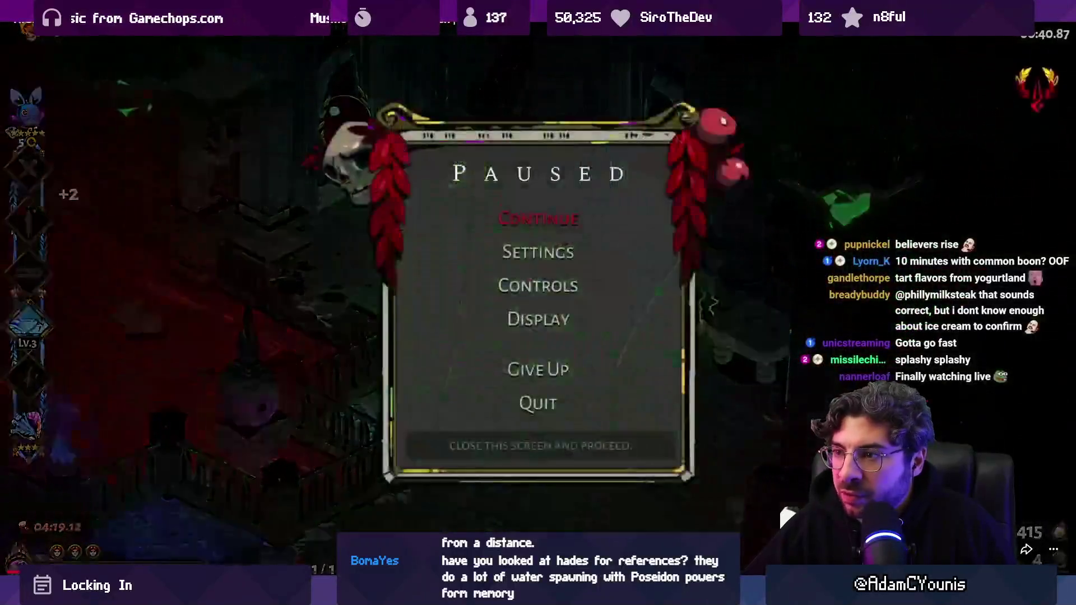
mouse_move(168, 562)
mouse_down()
mouse_move(180, 562)
mouse_move(120, 562)
mouse_up()
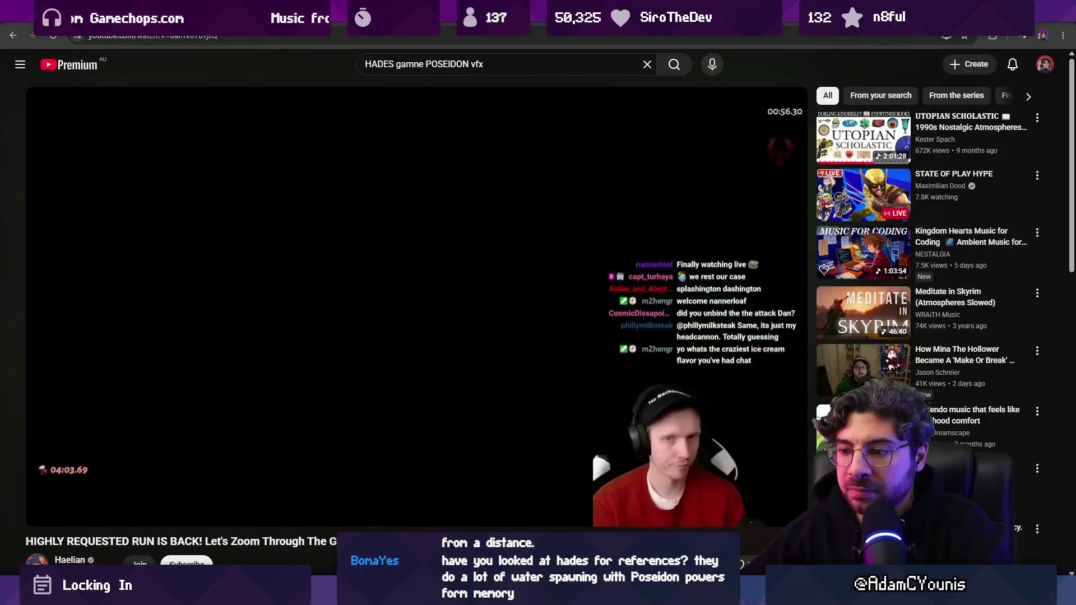
key(alt+Tab)
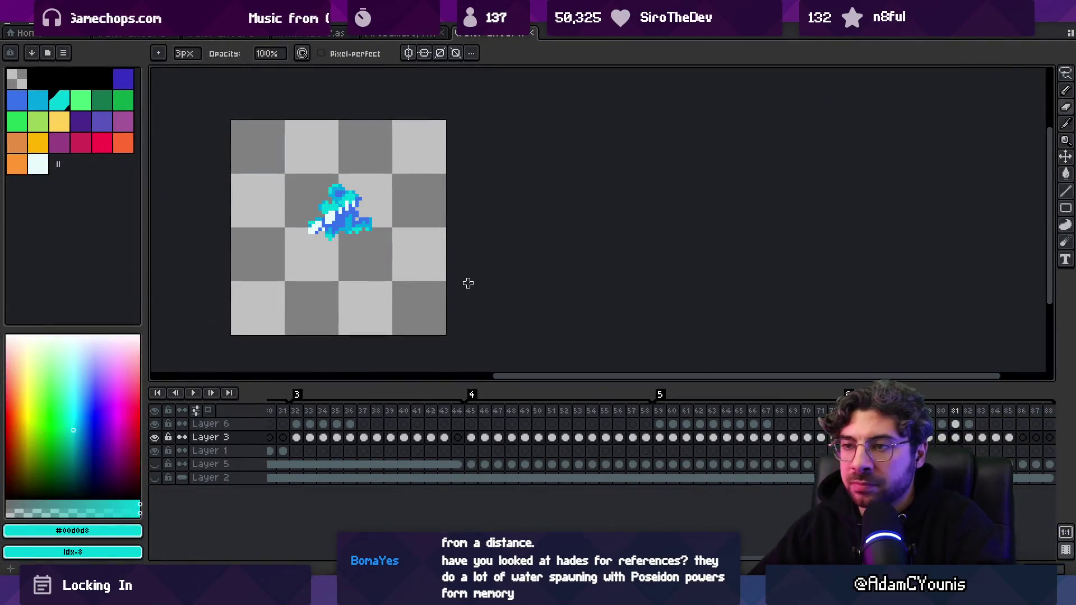
- Zoom out and select frames 73–77 across all layers in the timeline
scroll(461, 277, down, 2)
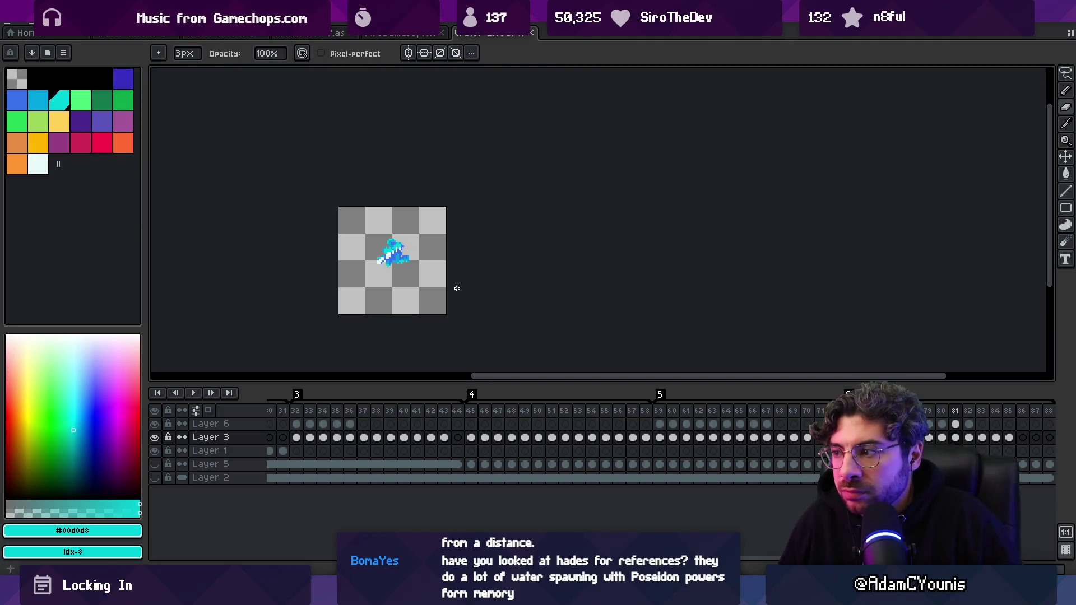
scroll(481, 476, right, 5)
mouse_move(552, 411)
mouse_down()
mouse_move(751, 412)
mouse_move(567, 412)
mouse_move(698, 414)
mouse_move(622, 413)
mouse_move(655, 416)
mouse_up()
mouse_move(558, 413)
mouse_down()
mouse_move(775, 427)
mouse_move(605, 420)
mouse_move(678, 423)
mouse_move(621, 422)
mouse_up()
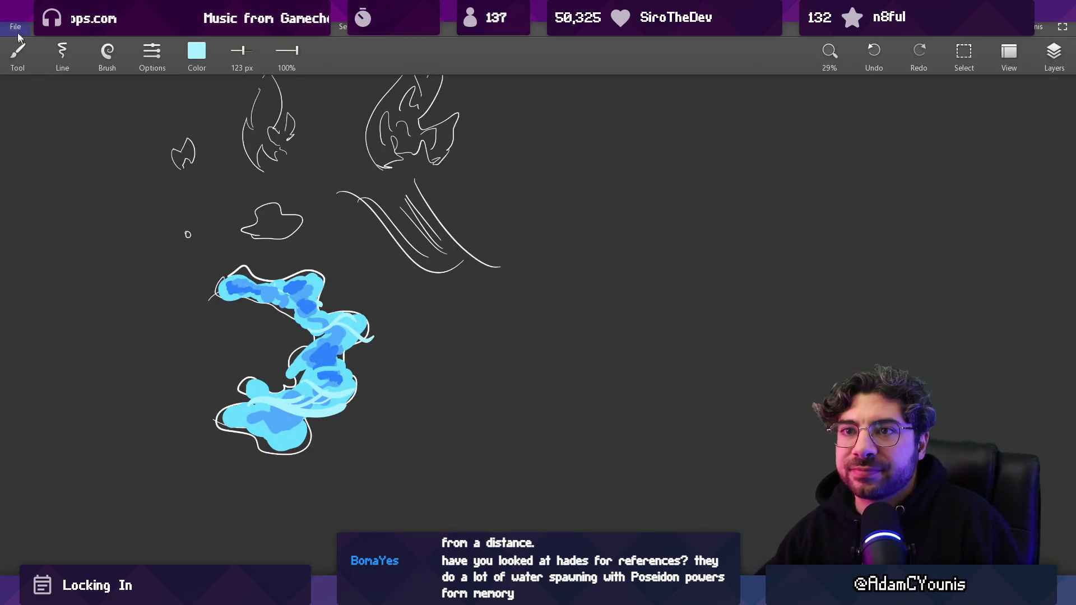
- Look through Concepts' recent sketch files list, then close it
click(16, 28)
mouse_move(62, 101)
click(223, 103)
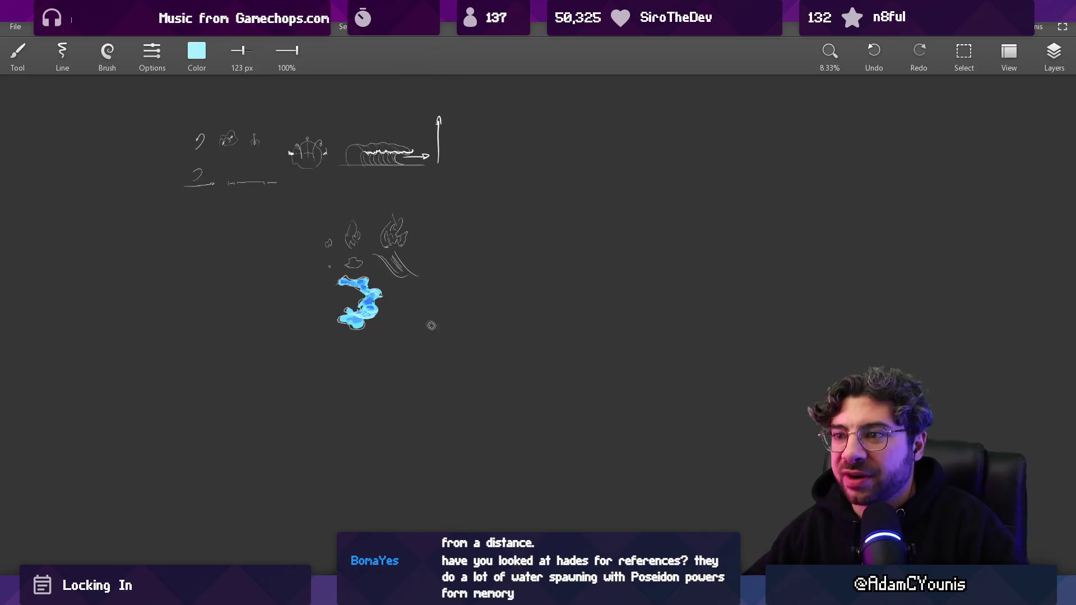
- Zoom around the concept sheet's particle breakdown diagram, then return to Aseprite
scroll(481, 395, down, 1)
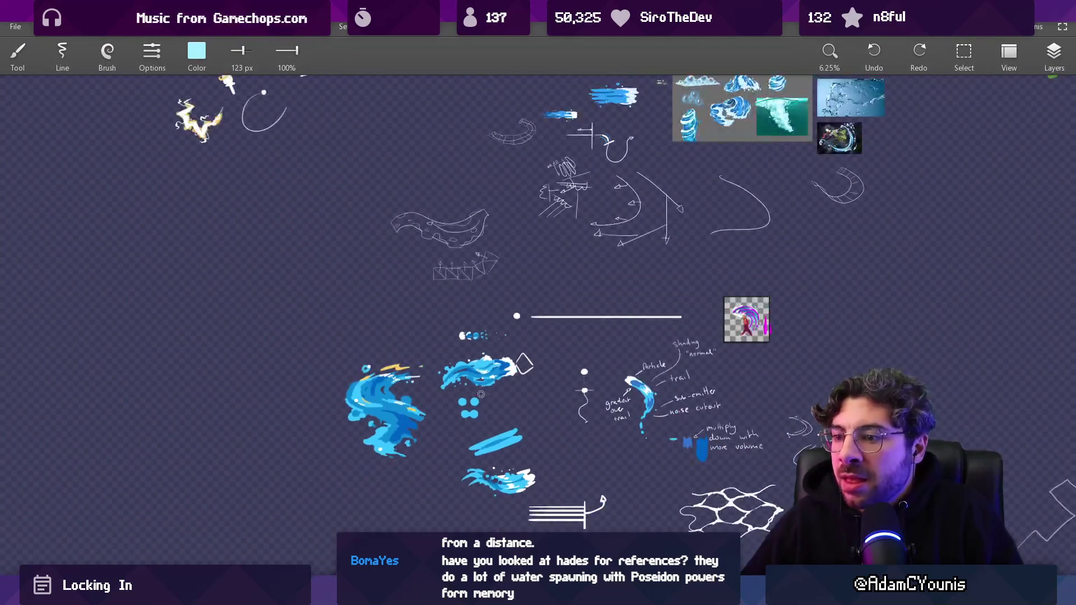
scroll(487, 507, up, 3)
scroll(379, 222, down, 3)
scroll(468, 223, up, 3)
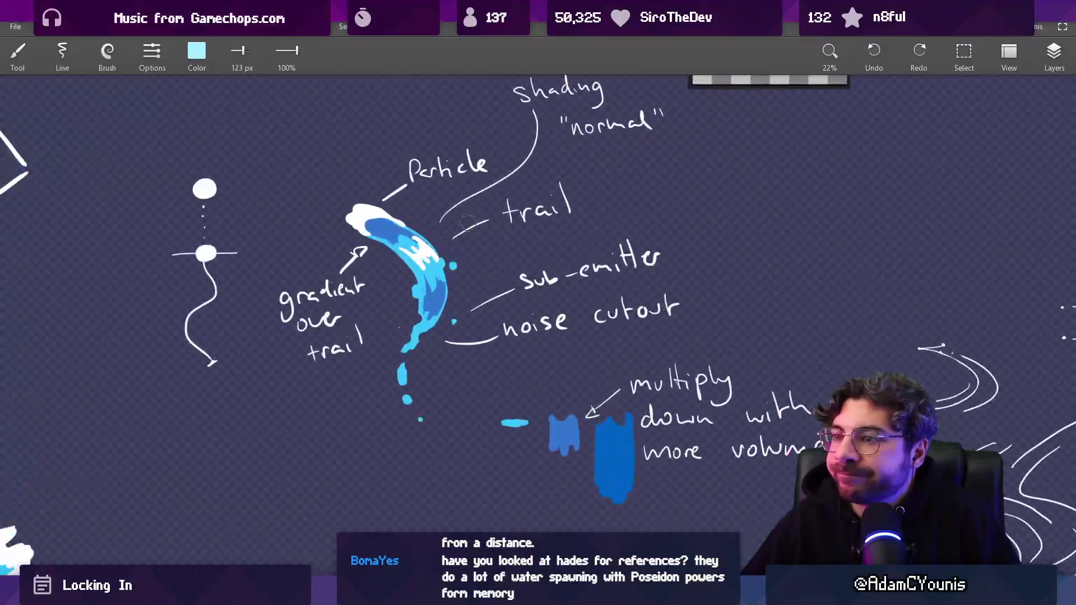
scroll(441, 226, down, 3)
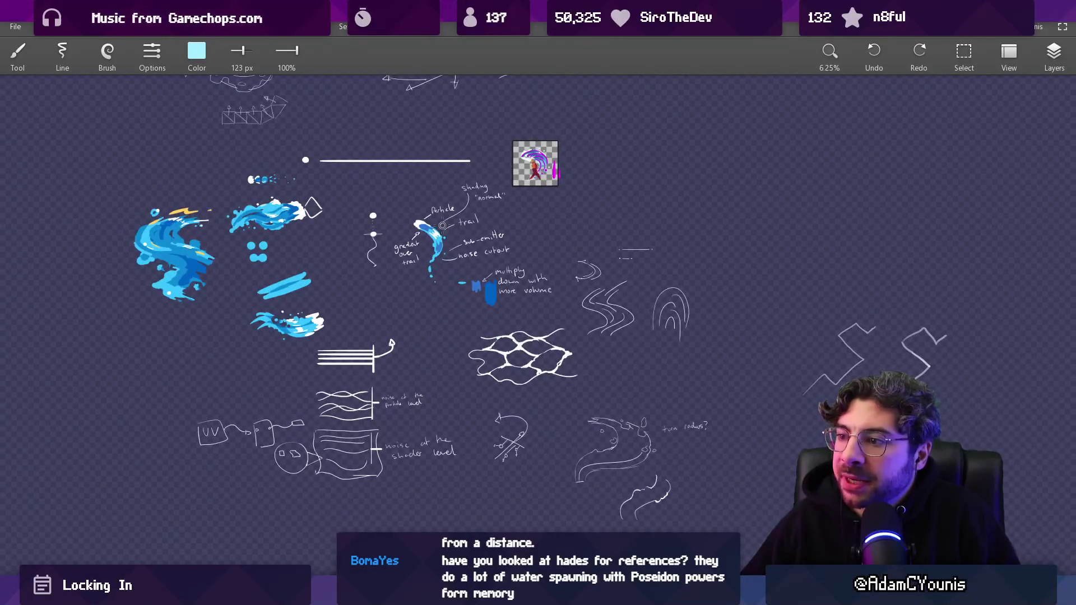
scroll(246, 221, up, 1)
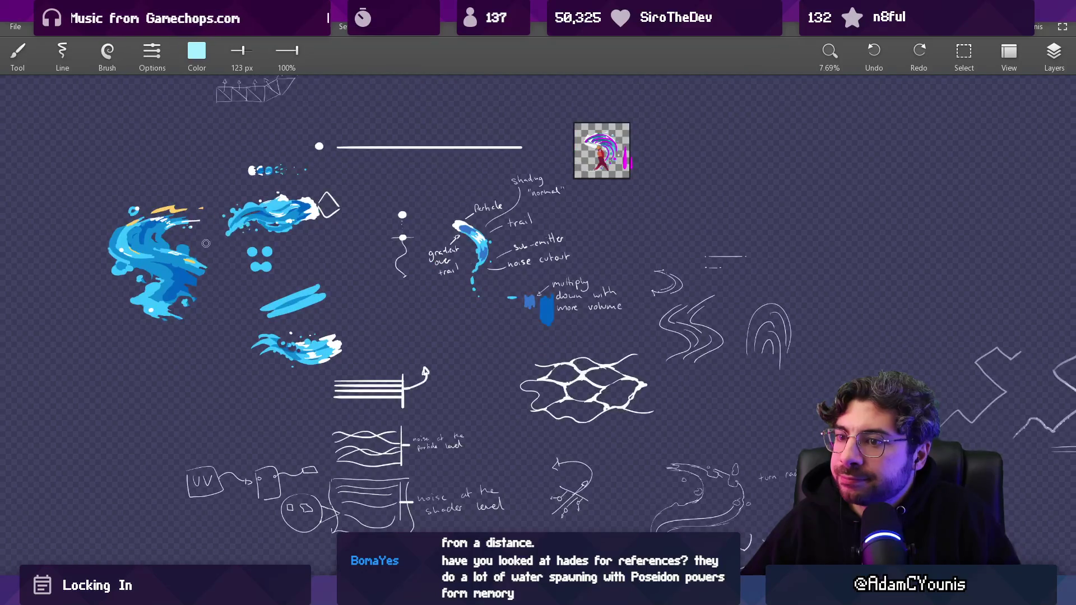
scroll(206, 243, up, 1)
scroll(322, 161, down, 2)
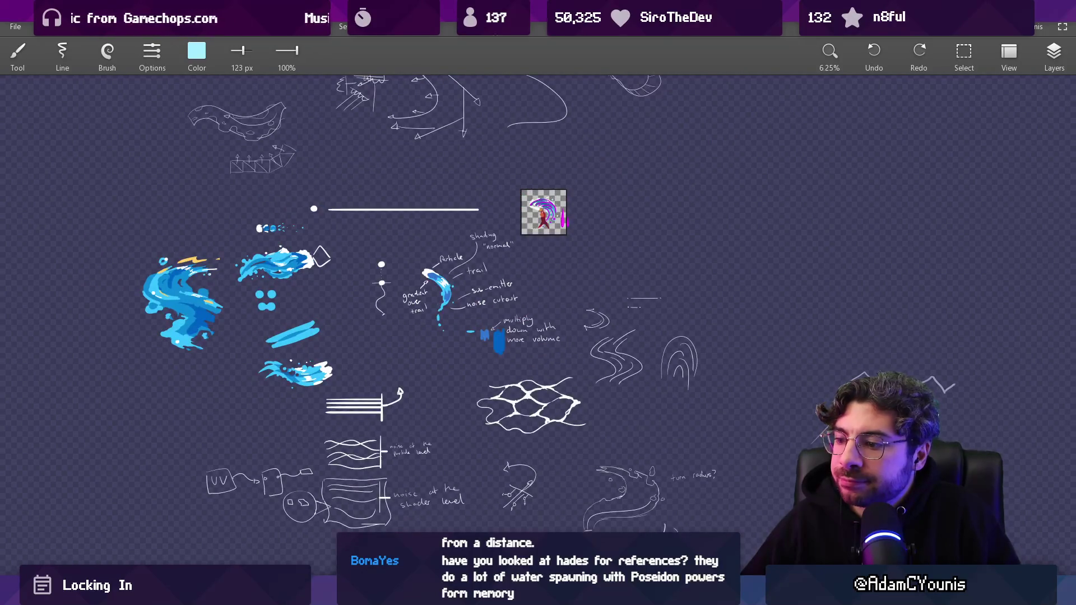
key(alt+Tab)
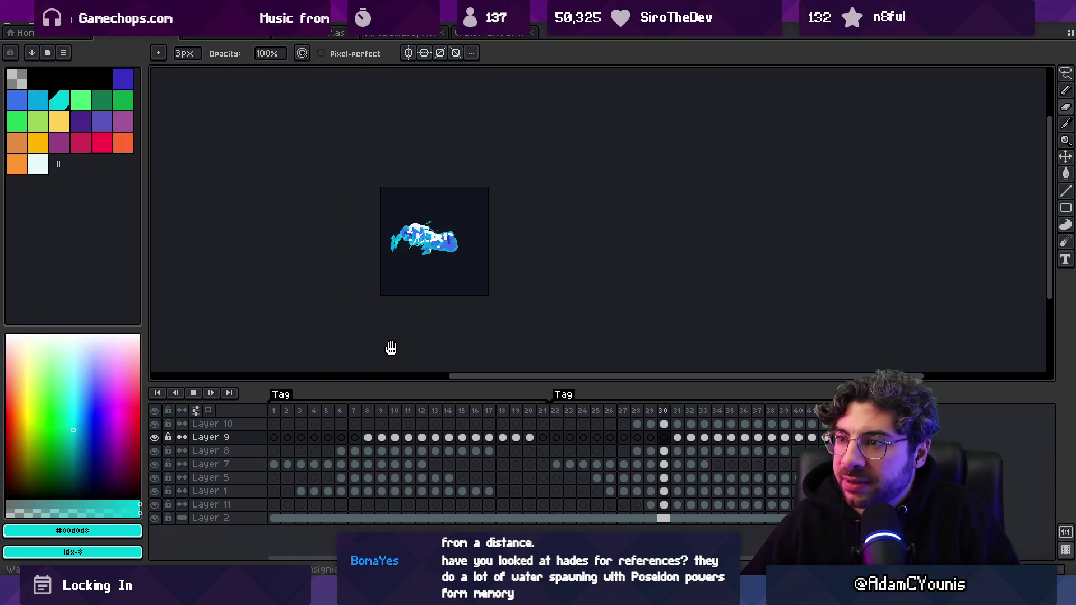
- Zoom the canvas during playback and restart the splash animation from the first tag
scroll(460, 266, up, 2)
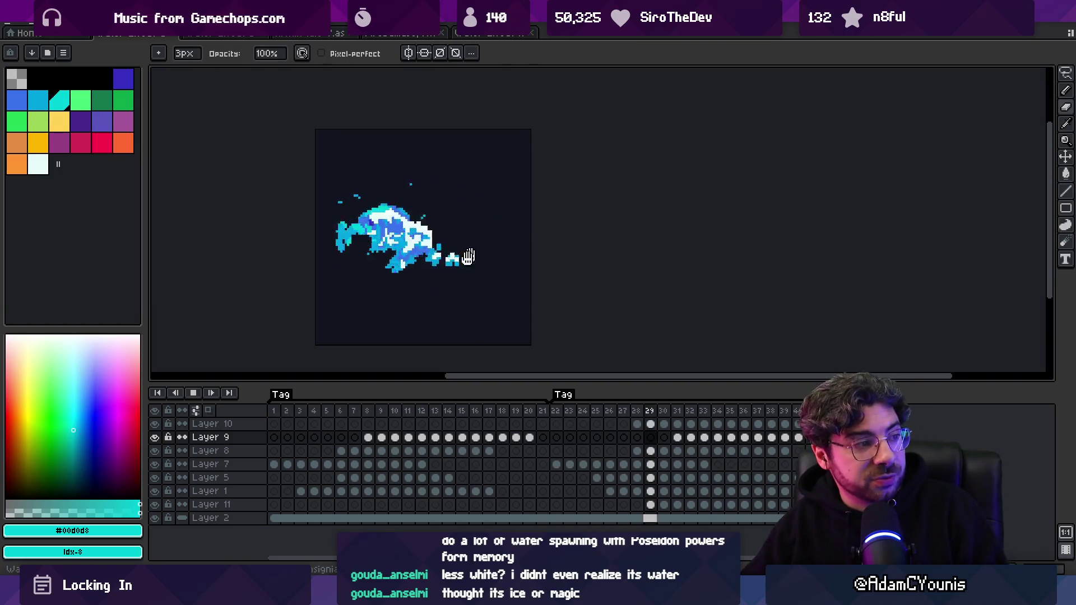
scroll(443, 296, down, 2)
scroll(444, 297, up, 1)
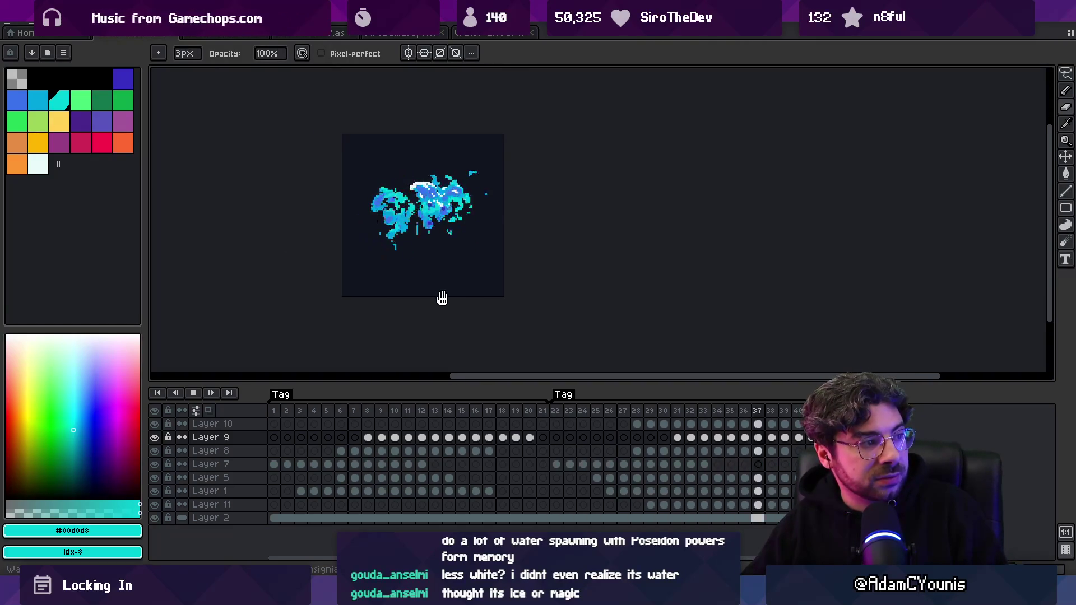
click(285, 411)
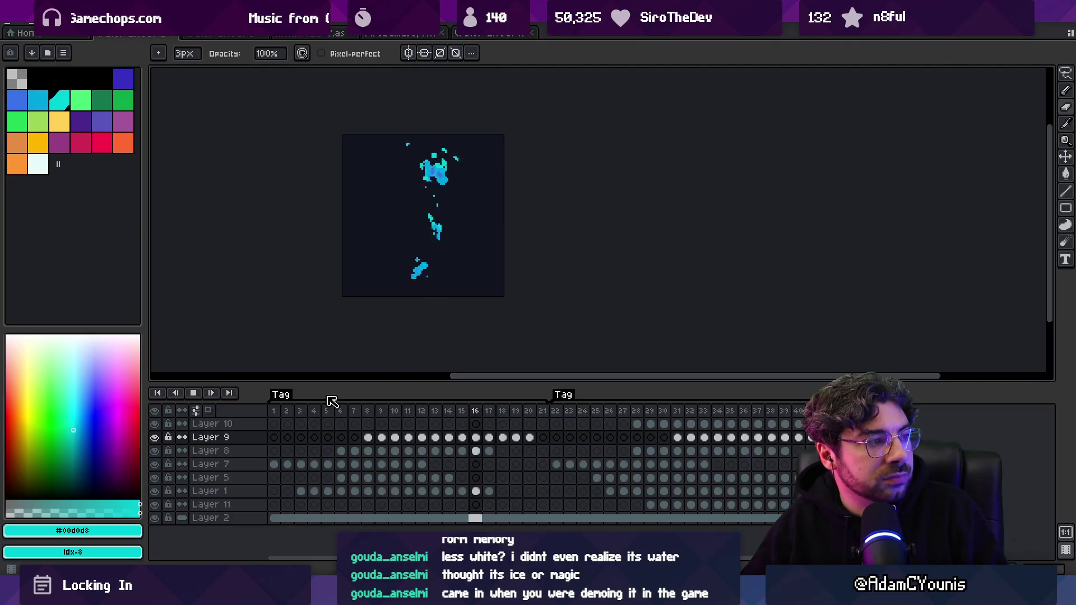
- Zoom the canvas and stop the splash animation's playback
scroll(392, 314, down, 2)
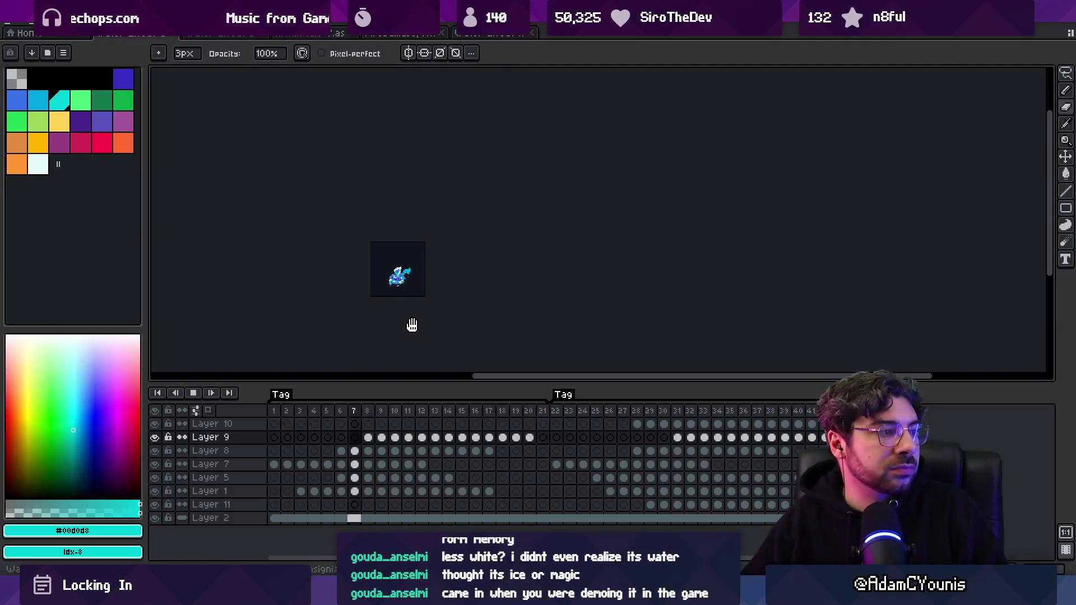
scroll(414, 321, up, 2)
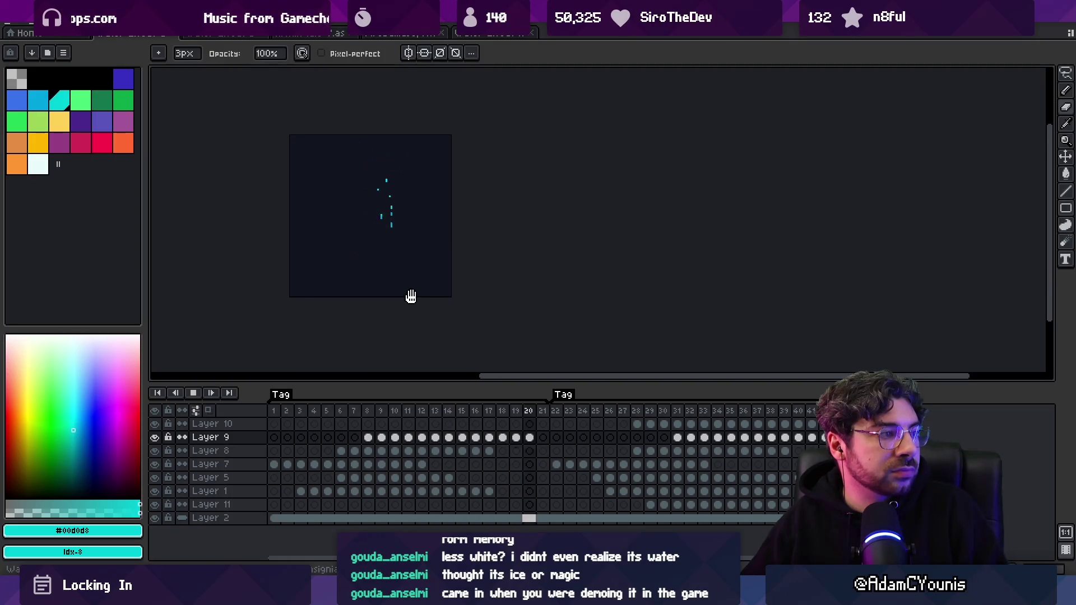
scroll(332, 219, up, 1)
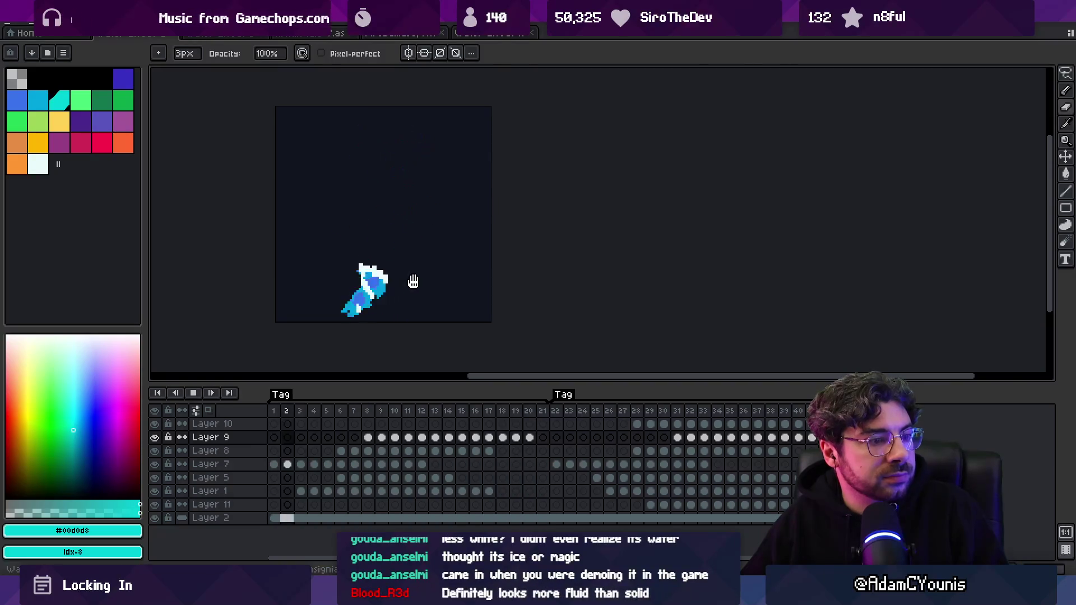
scroll(413, 282, down, 1)
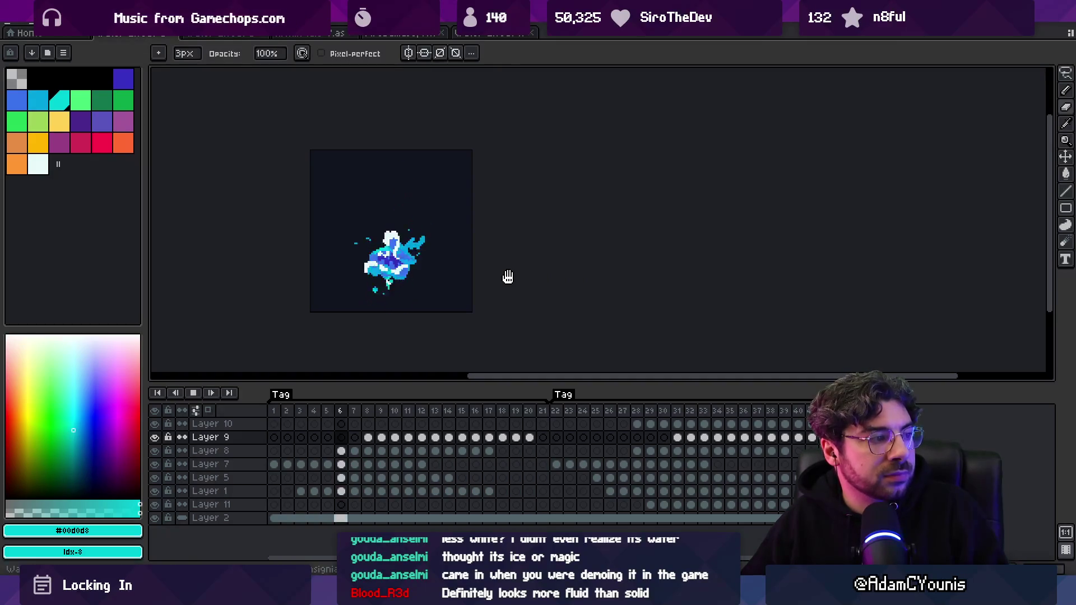
key(Return)
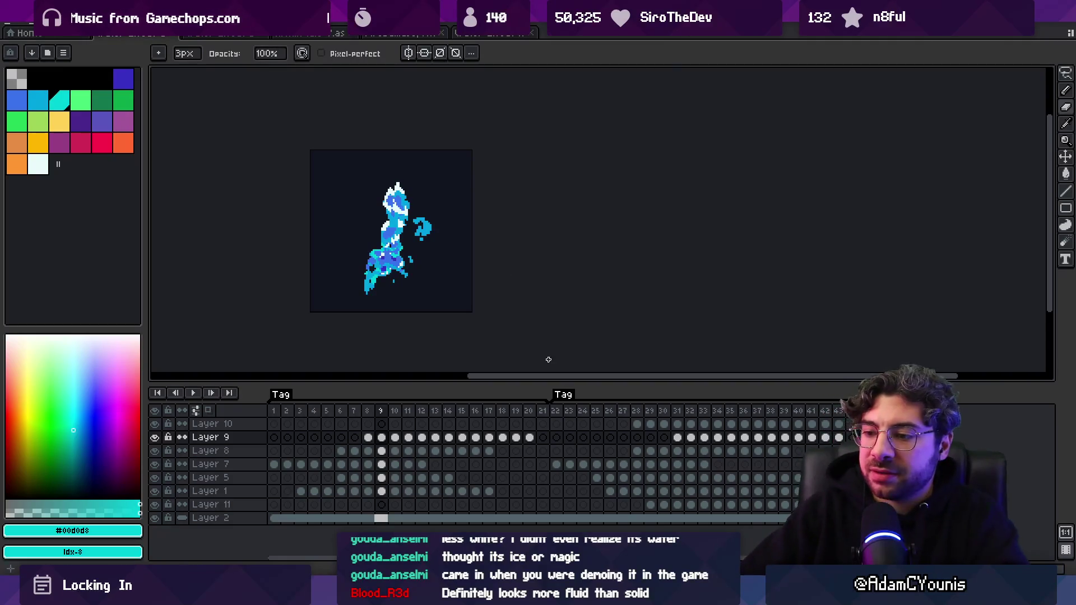
- Scrub through the first fifteen frames on all layers, then switch to Unity
mouse_move(274, 412)
mouse_down()
mouse_move(504, 405)
mouse_move(314, 407)
mouse_move(451, 397)
mouse_move(312, 408)
mouse_move(403, 405)
mouse_move(353, 415)
mouse_move(499, 394)
mouse_move(291, 431)
mouse_move(331, 429)
mouse_move(519, 401)
mouse_move(303, 412)
mouse_move(818, 386)
mouse_move(284, 397)
mouse_move(557, 402)
mouse_up()
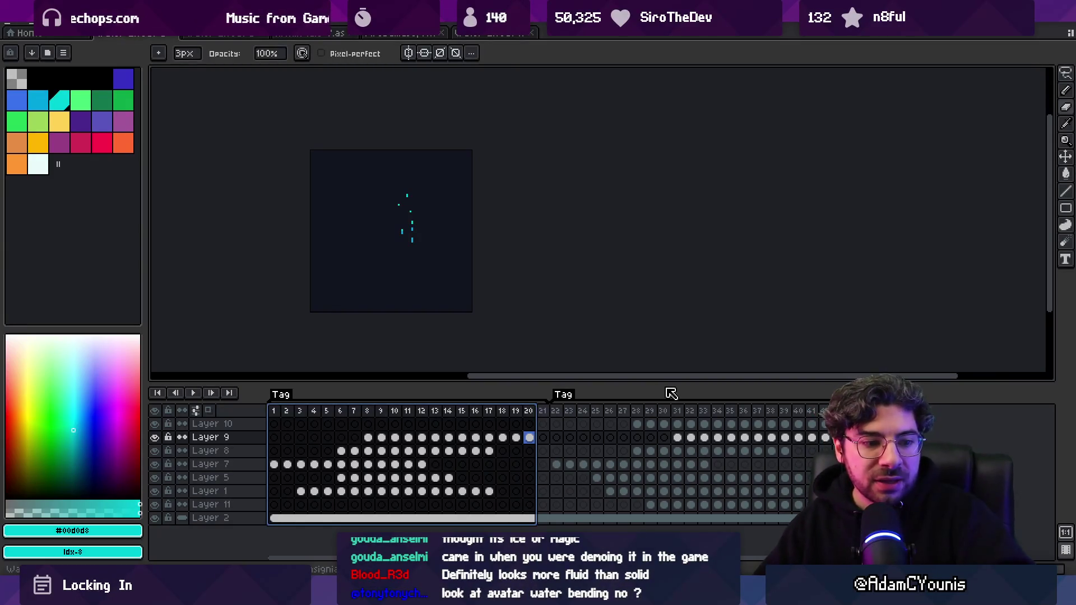
mouse_move(275, 413)
mouse_down()
mouse_move(413, 413)
mouse_move(305, 416)
mouse_move(351, 420)
mouse_move(649, 380)
mouse_move(811, 374)
mouse_move(619, 422)
mouse_move(364, 424)
mouse_up()
drag(265, 415, 477, 391)
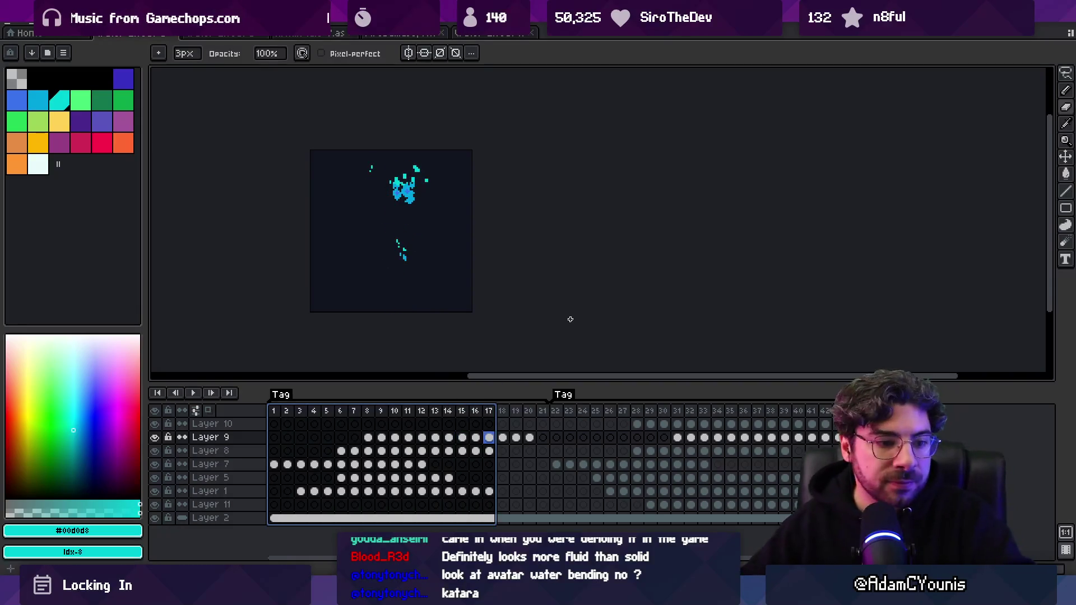
key(alt+Tab)
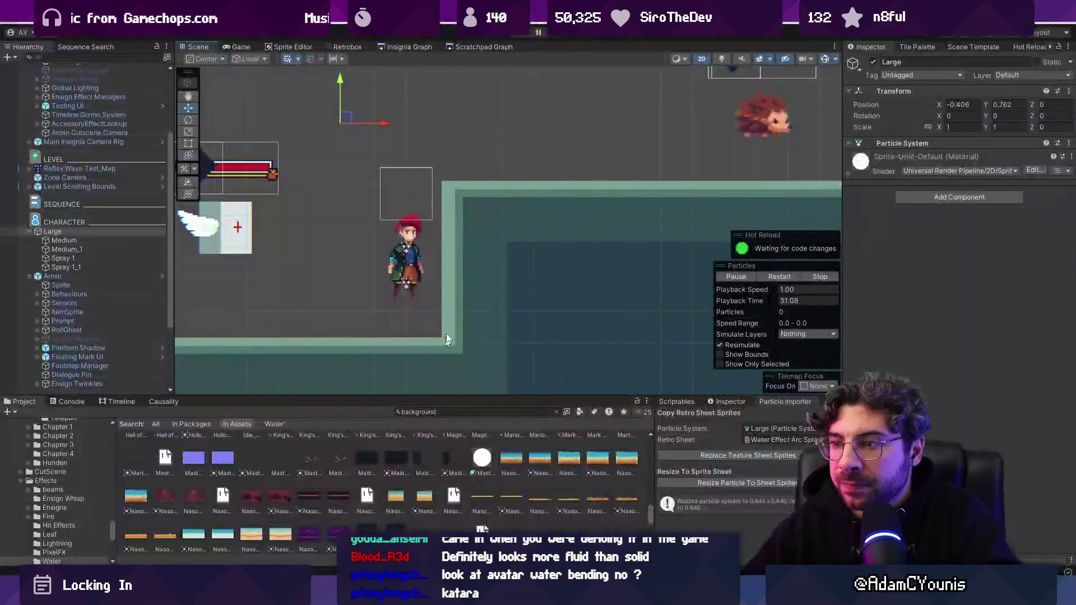
- Nudge the Large emitter, then select Large, Medium and Medium_1 and open their shared Gravity Modifier
mouse_move(357, 119)
mouse_down()
mouse_move(443, 118)
mouse_move(521, 96)
mouse_up()
shift+click(92, 249)
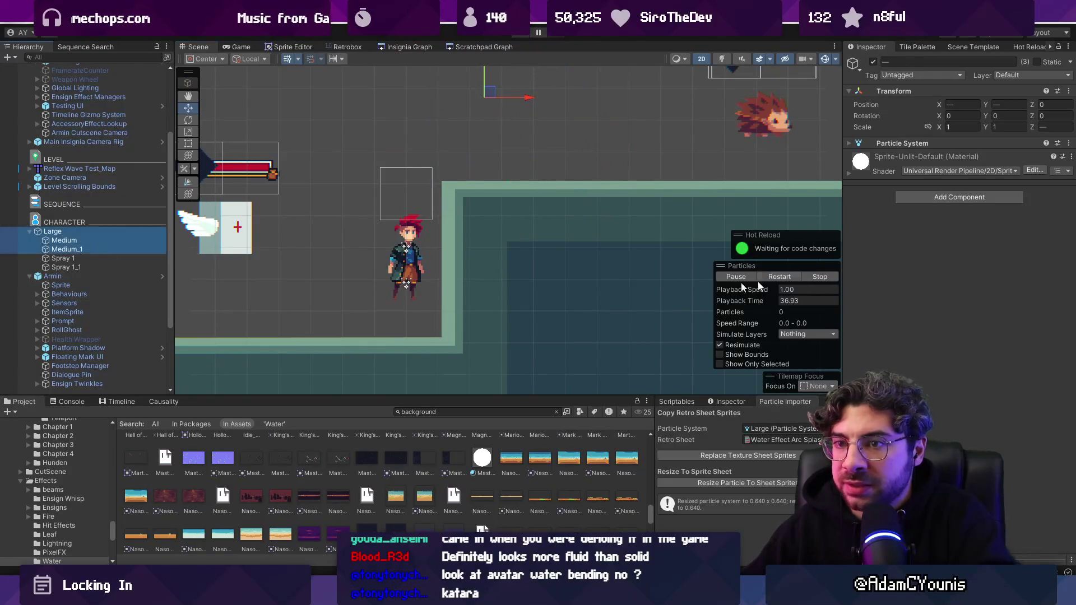
click(903, 145)
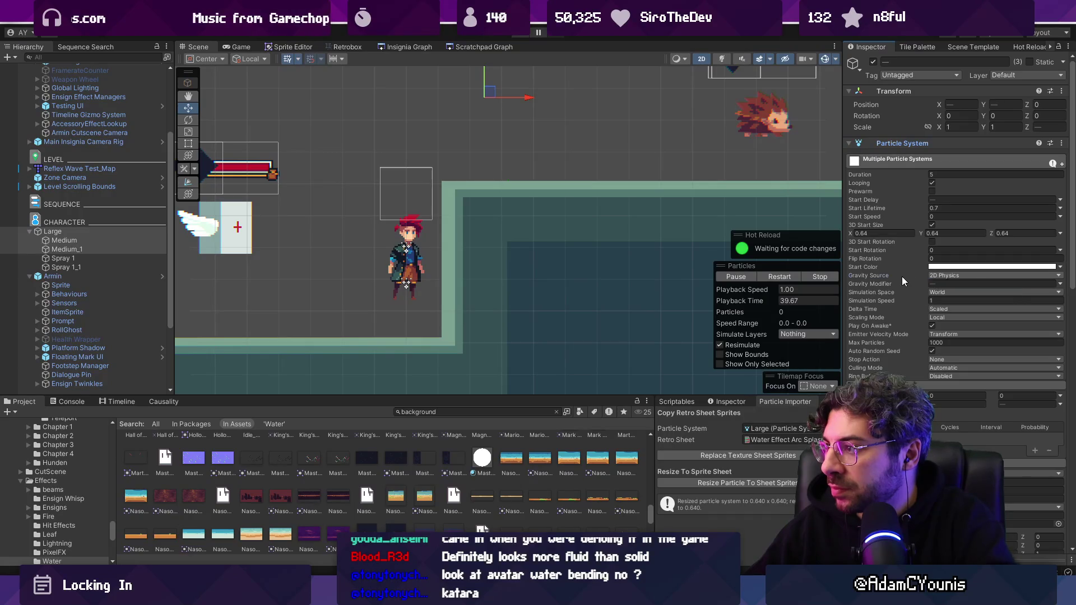
click(932, 284)
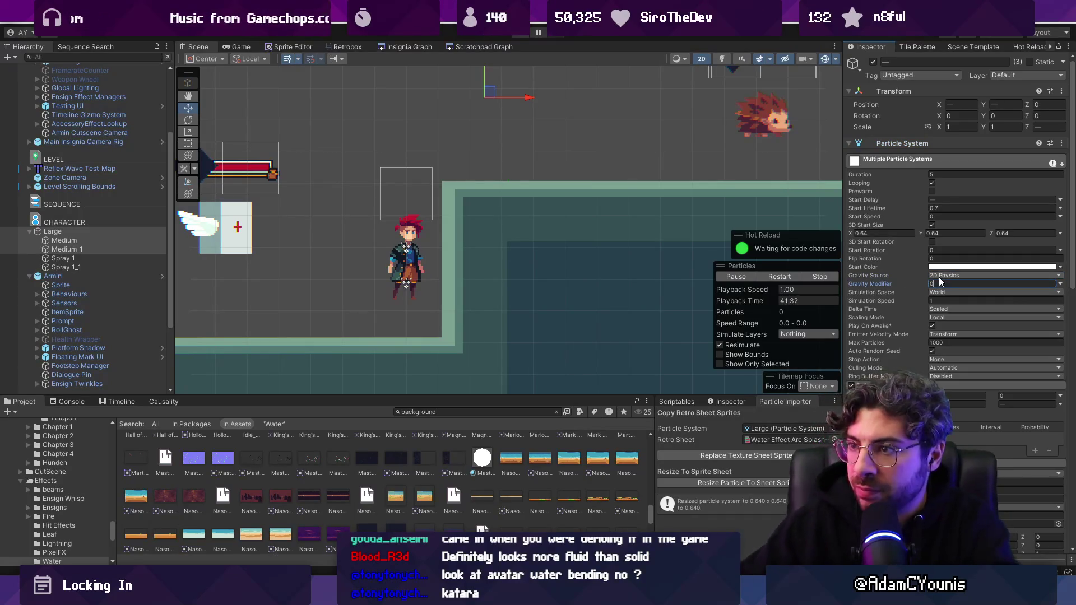
- Move the Large emitter alone up and left, then reselect all three splash systems
click(141, 232)
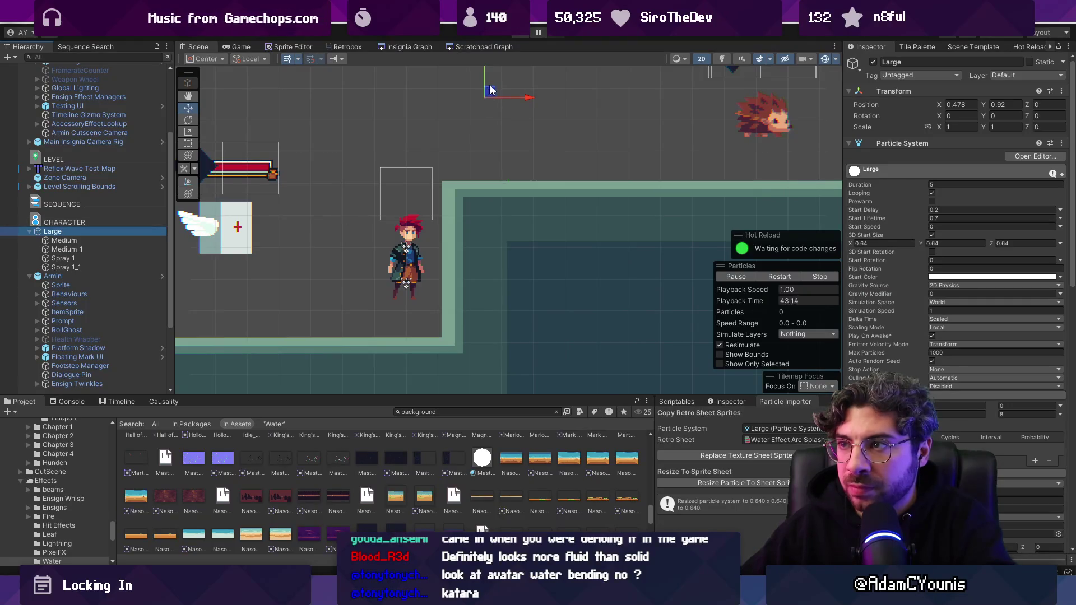
drag(431, 105, 263, 101)
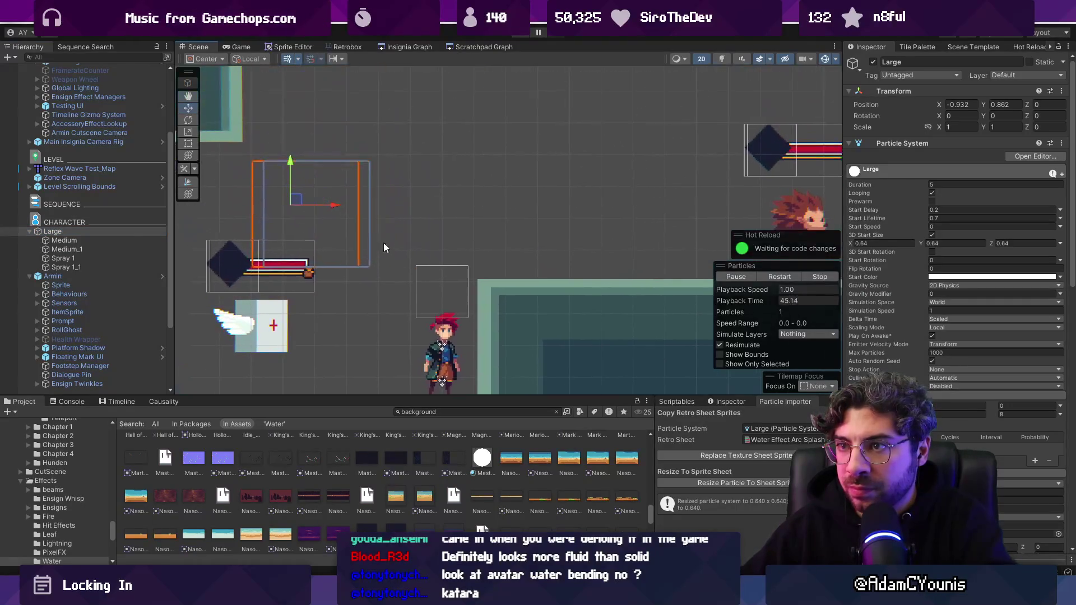
mouse_move(295, 202)
mouse_down()
mouse_move(253, 186)
mouse_move(520, 190)
mouse_up()
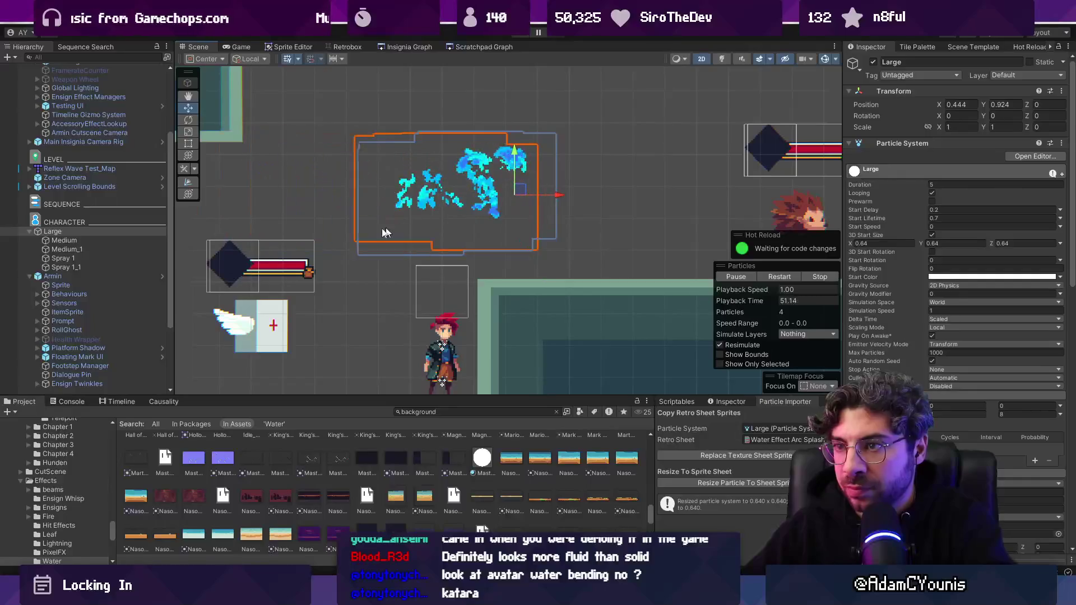
shift+click(96, 249)
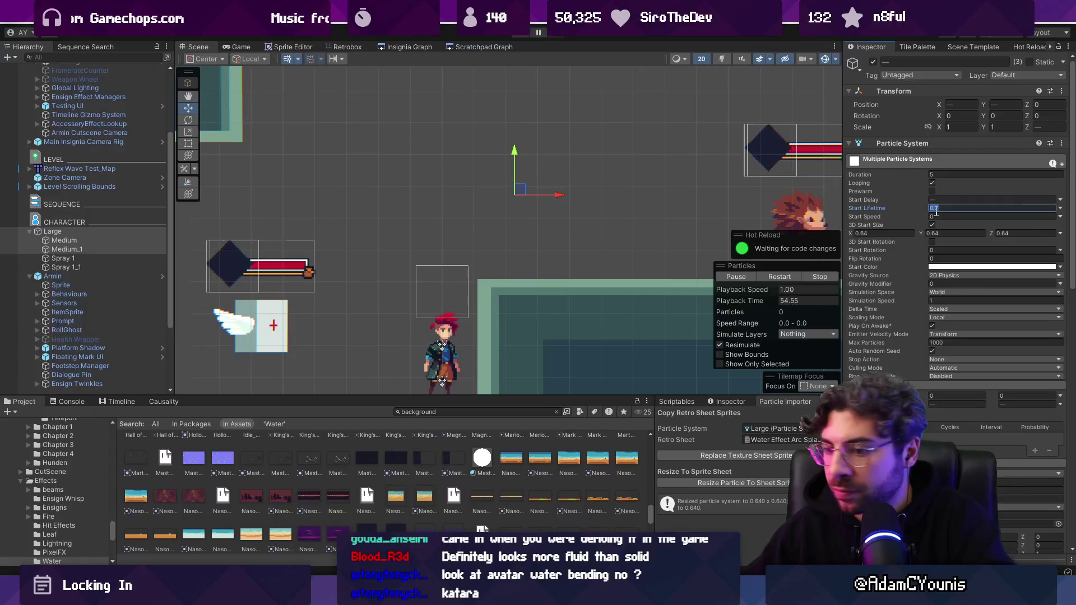
- Sweep the Large emitter back and forth across the scene to watch its water trail and spray
click(123, 231)
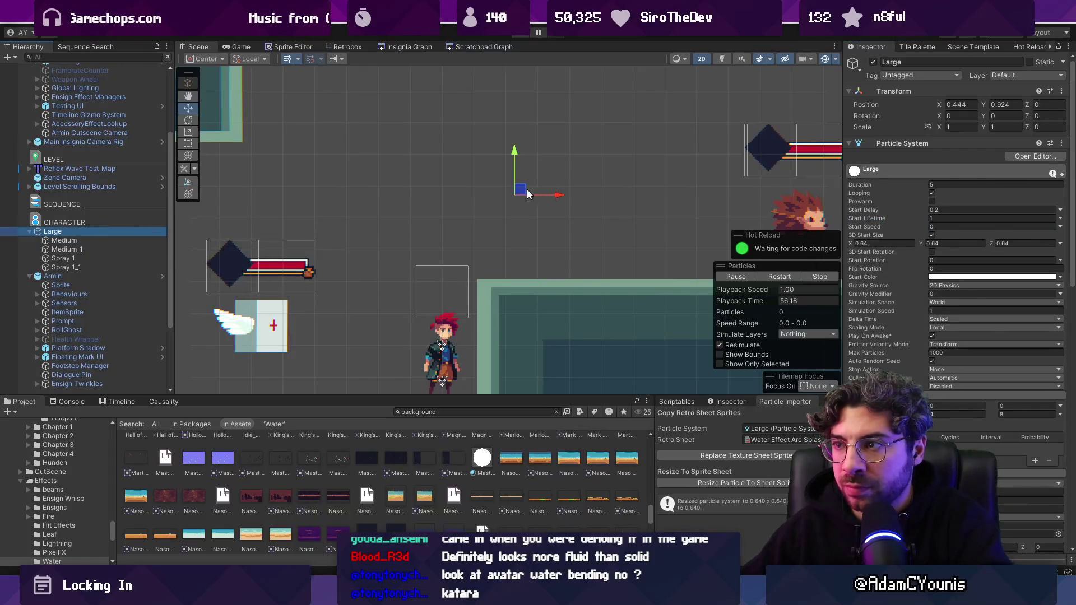
mouse_move(573, 193)
mouse_down()
mouse_move(700, 168)
mouse_move(334, 169)
mouse_move(533, 208)
mouse_move(630, 168)
mouse_move(348, 168)
mouse_move(600, 168)
mouse_move(588, 179)
mouse_move(518, 171)
mouse_move(548, 176)
mouse_move(314, 185)
mouse_move(547, 195)
mouse_move(496, 174)
mouse_move(505, 171)
mouse_move(530, 180)
mouse_move(303, 190)
mouse_move(516, 109)
mouse_move(541, 120)
mouse_move(365, 149)
mouse_move(384, 153)
mouse_move(362, 164)
mouse_move(388, 215)
mouse_move(426, 179)
mouse_move(442, 222)
mouse_move(443, 194)
mouse_move(409, 179)
mouse_move(365, 135)
mouse_move(481, 186)
mouse_move(639, 174)
mouse_move(282, 184)
mouse_move(599, 189)
mouse_move(361, 173)
mouse_move(575, 187)
mouse_move(365, 175)
mouse_move(311, 199)
mouse_move(577, 196)
mouse_move(359, 194)
mouse_up()
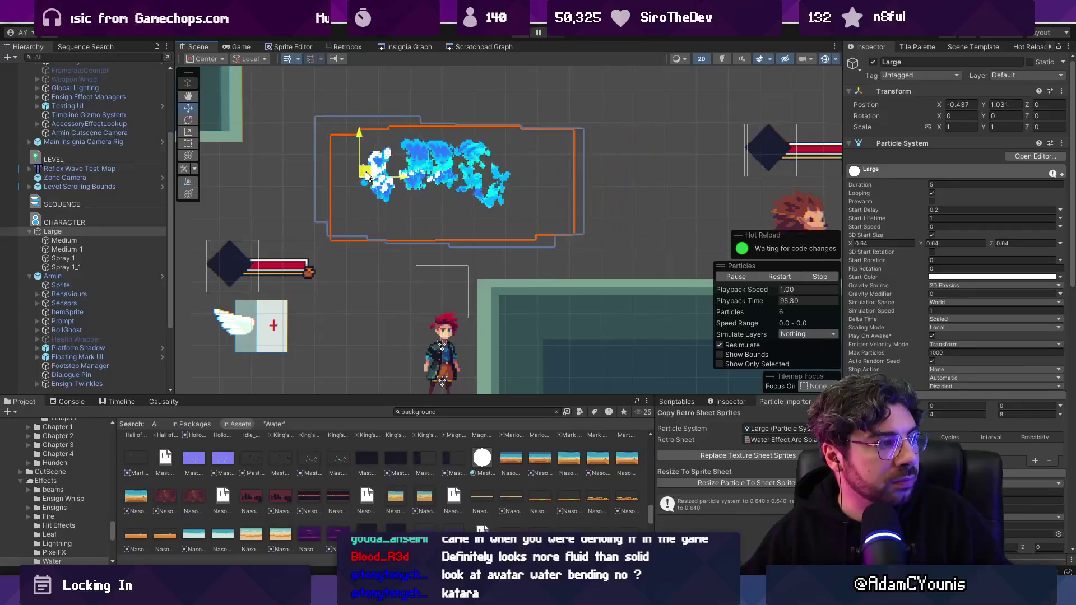
drag(317, 178, 380, 179)
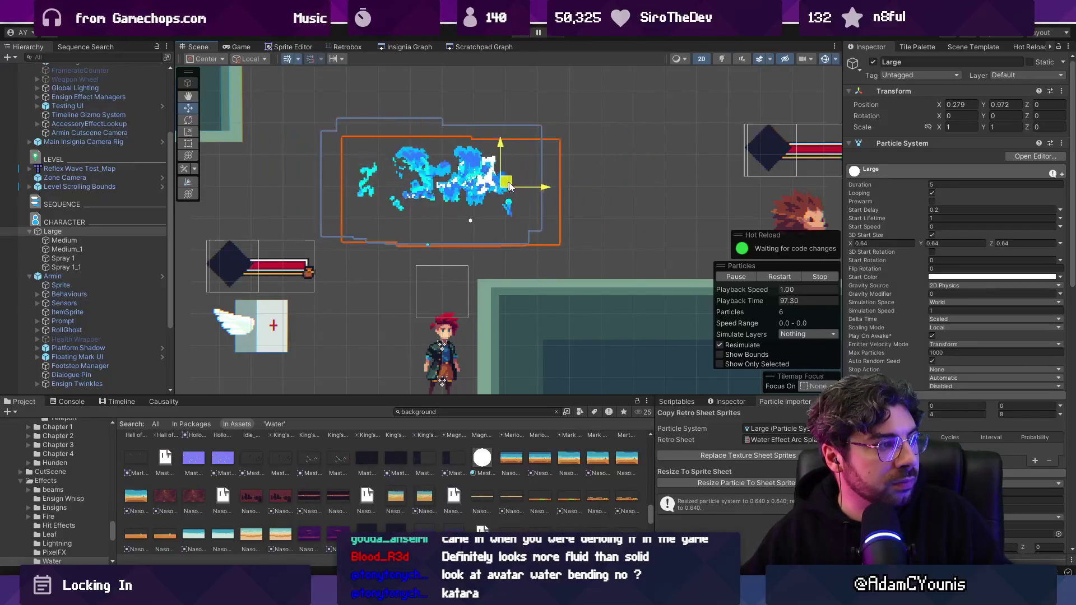
mouse_move(609, 191)
mouse_down()
mouse_move(601, 180)
mouse_move(473, 260)
mouse_move(471, 198)
mouse_move(432, 239)
mouse_move(413, 160)
mouse_up()
mouse_move(478, 189)
mouse_down()
mouse_move(577, 168)
mouse_move(436, 191)
mouse_up()
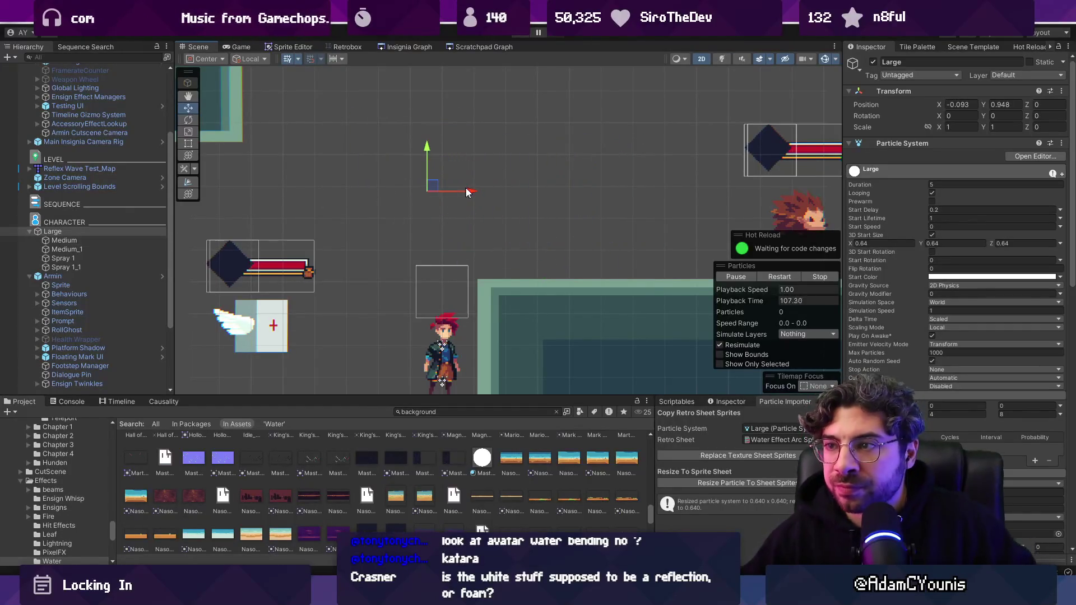
mouse_move(561, 194)
mouse_down()
mouse_move(657, 192)
mouse_move(430, 200)
mouse_up()
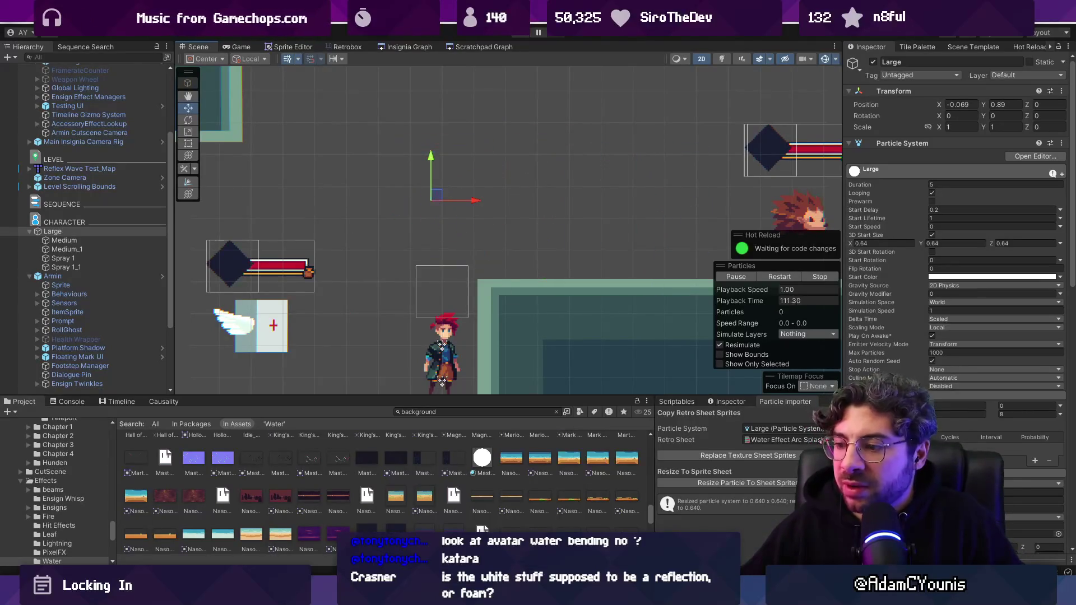
click(662, 513)
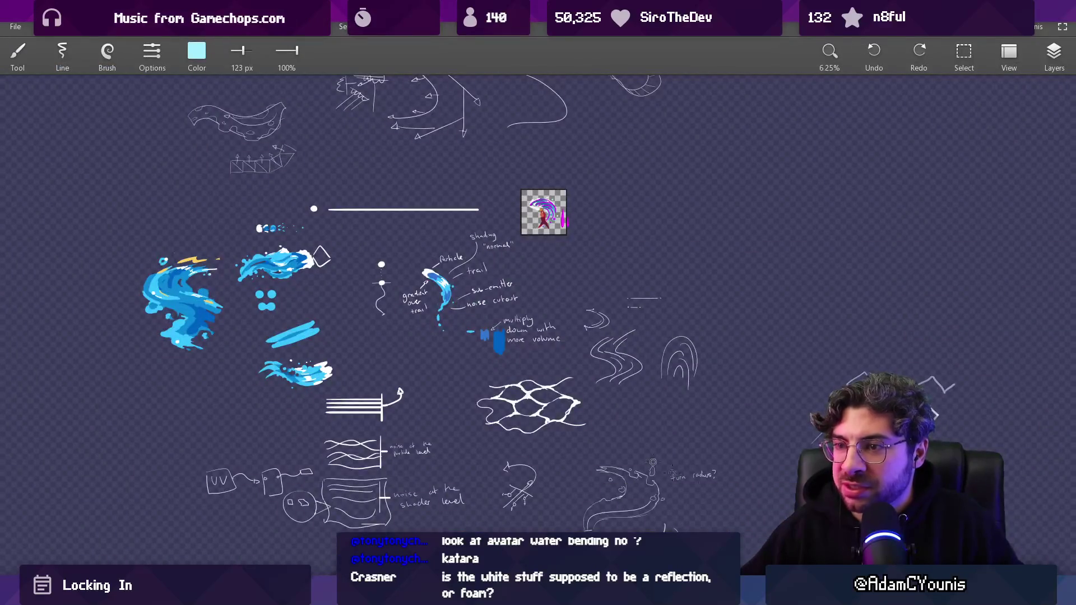
- Briefly return to Unity to move the Large emitter left, then go back to the sketches
scroll(277, 375, up, 5)
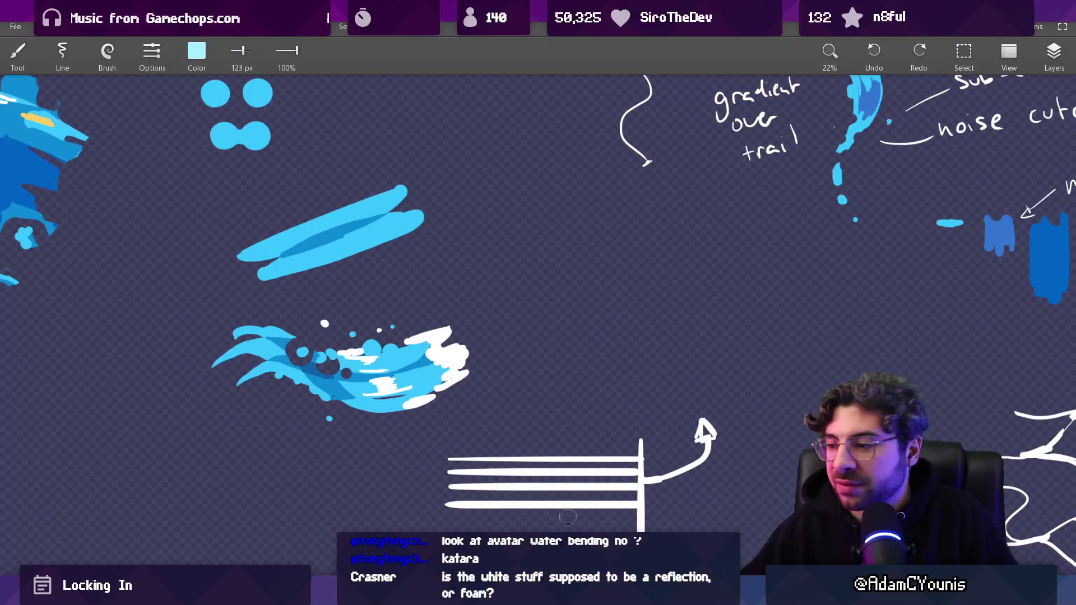
click(378, 536)
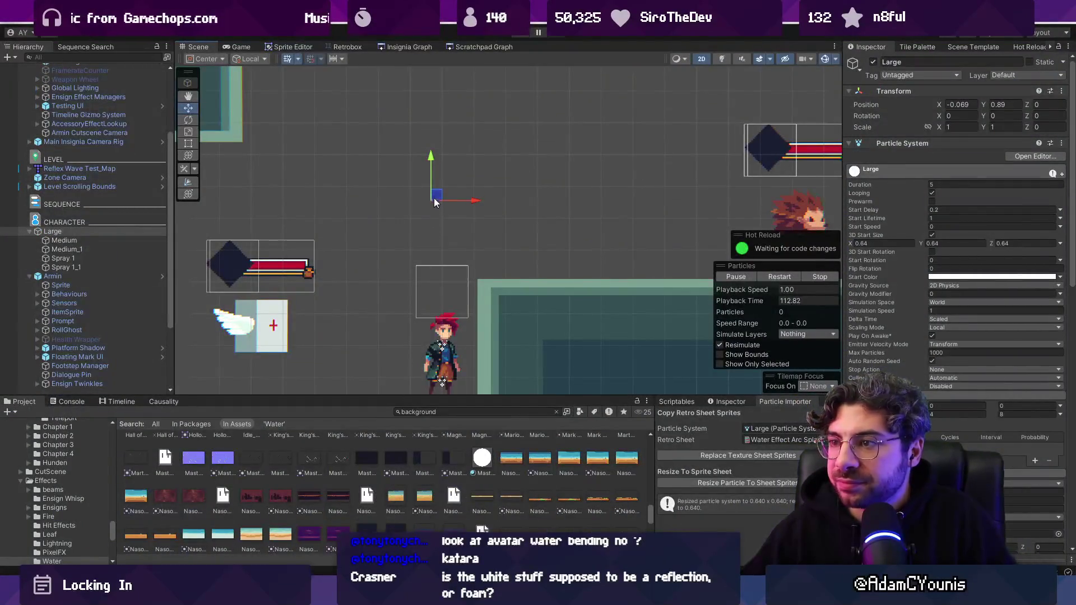
drag(436, 202, 388, 197)
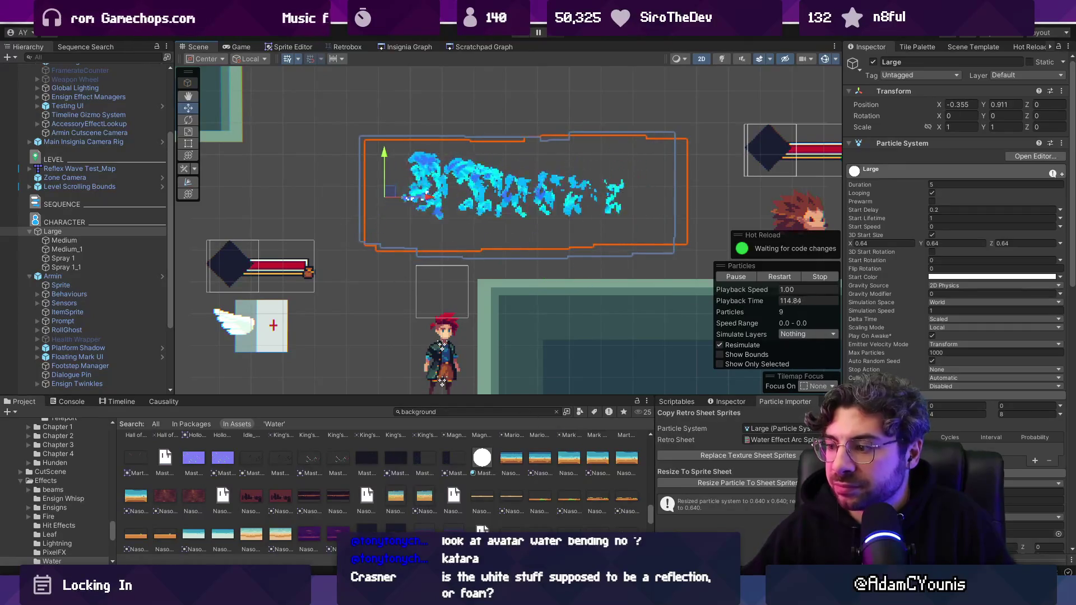
key(alt+Tab)
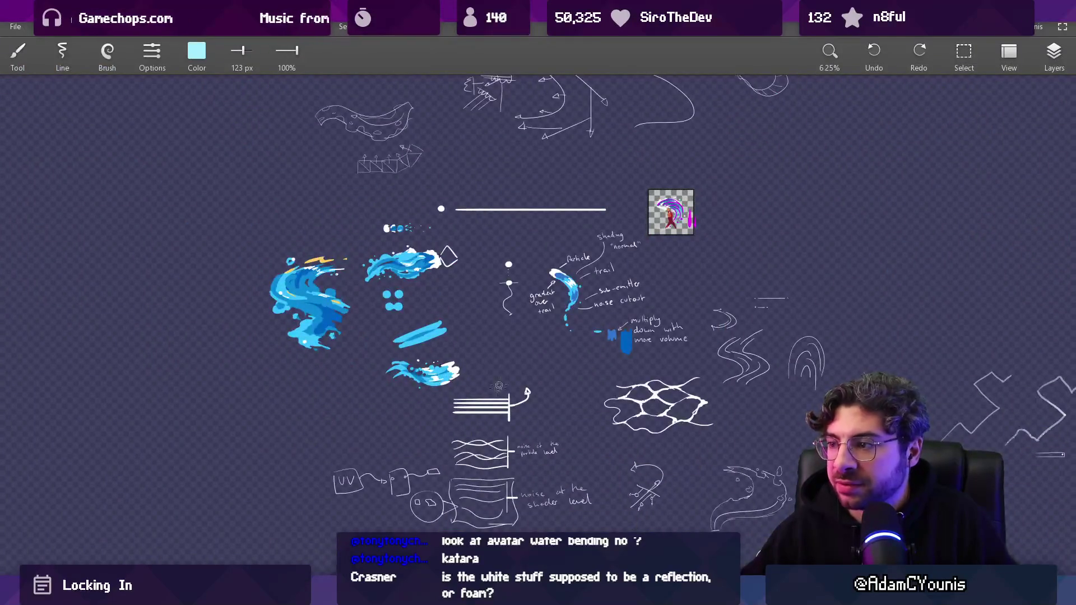
- Zoom around the water splash sketches and reference images, then return to Unity
scroll(287, 352, up, 10)
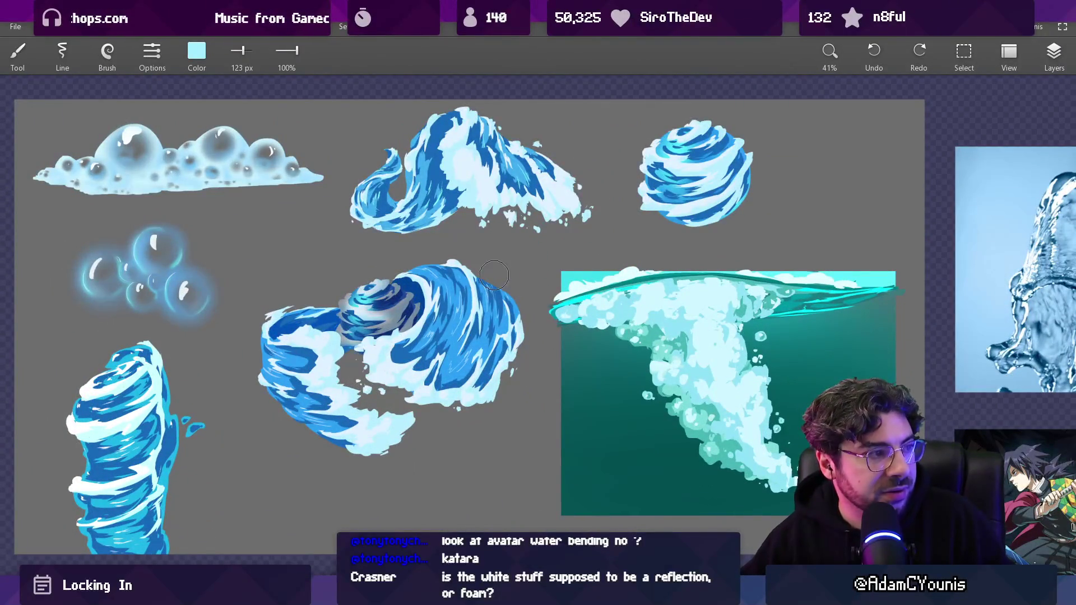
scroll(495, 280, down, 2)
scroll(241, 384, up, 5)
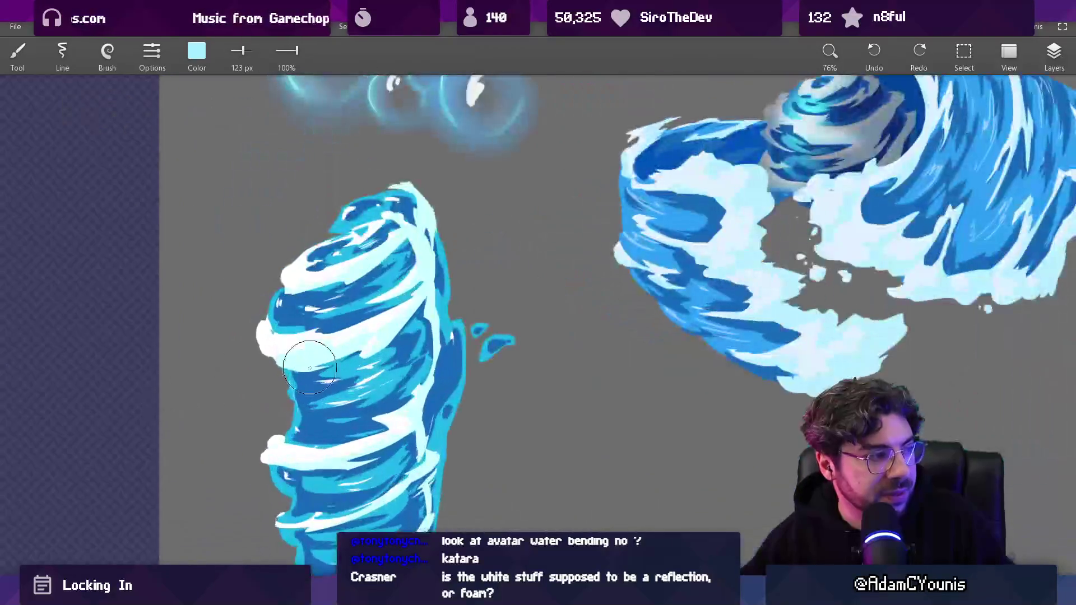
scroll(381, 370, down, 8)
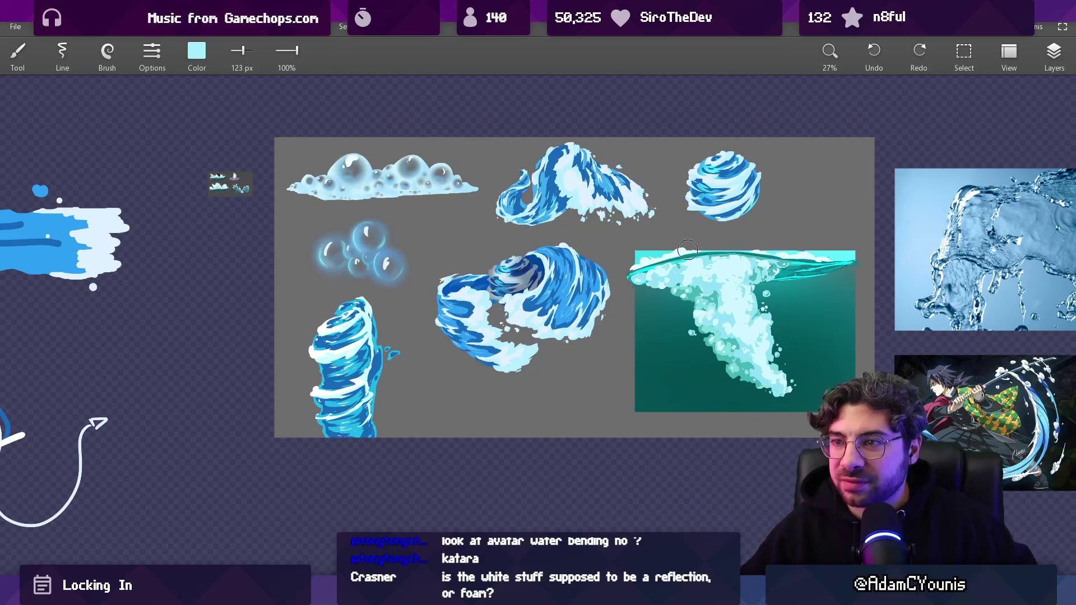
scroll(505, 280, down, 1)
scroll(224, 185, up, 10)
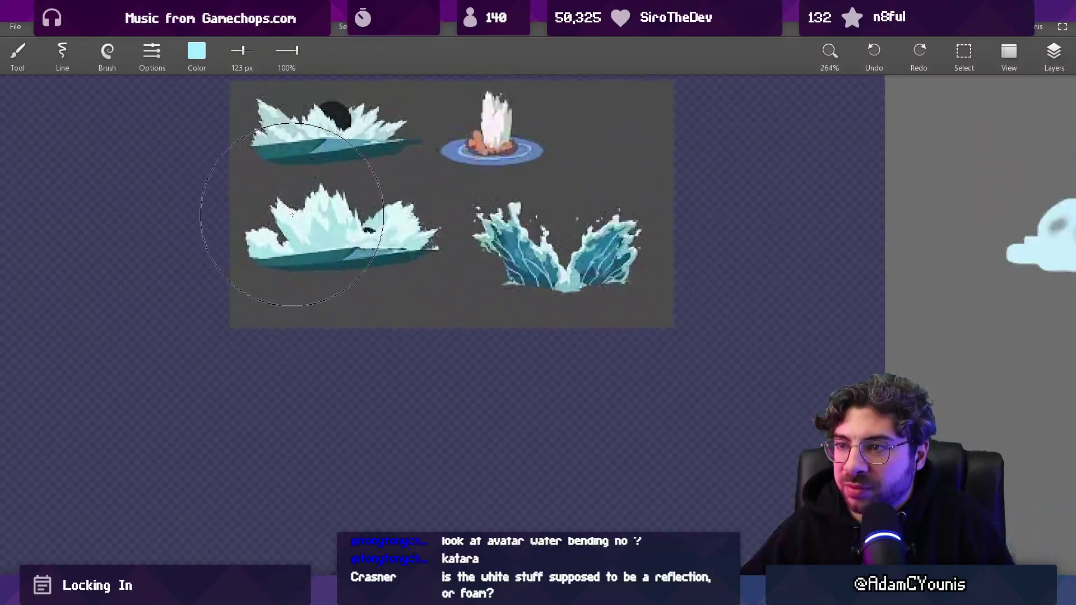
scroll(505, 298, down, 15)
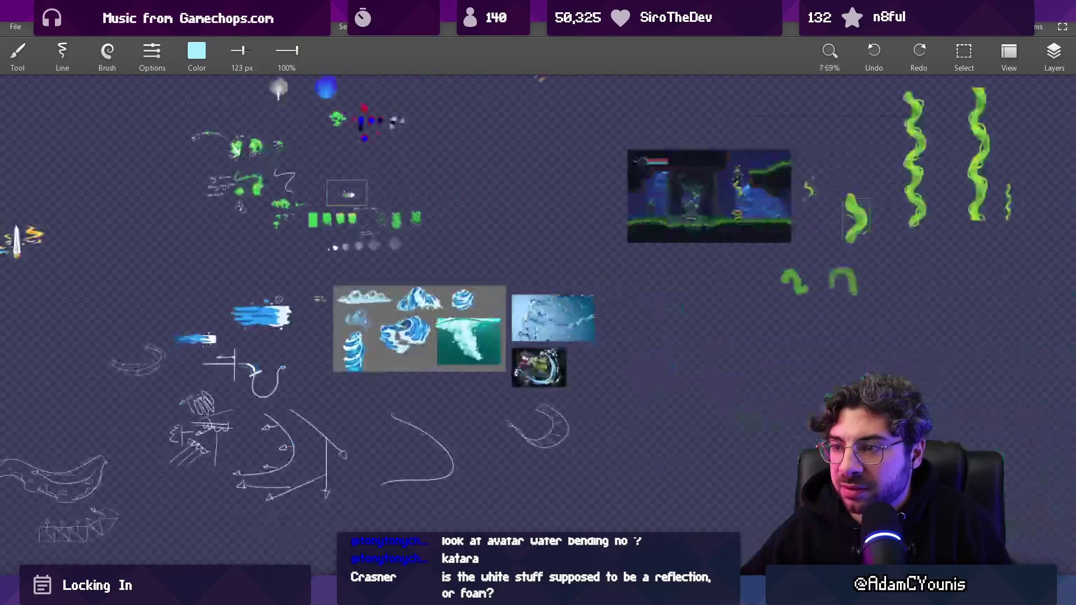
scroll(431, 341, up, 1)
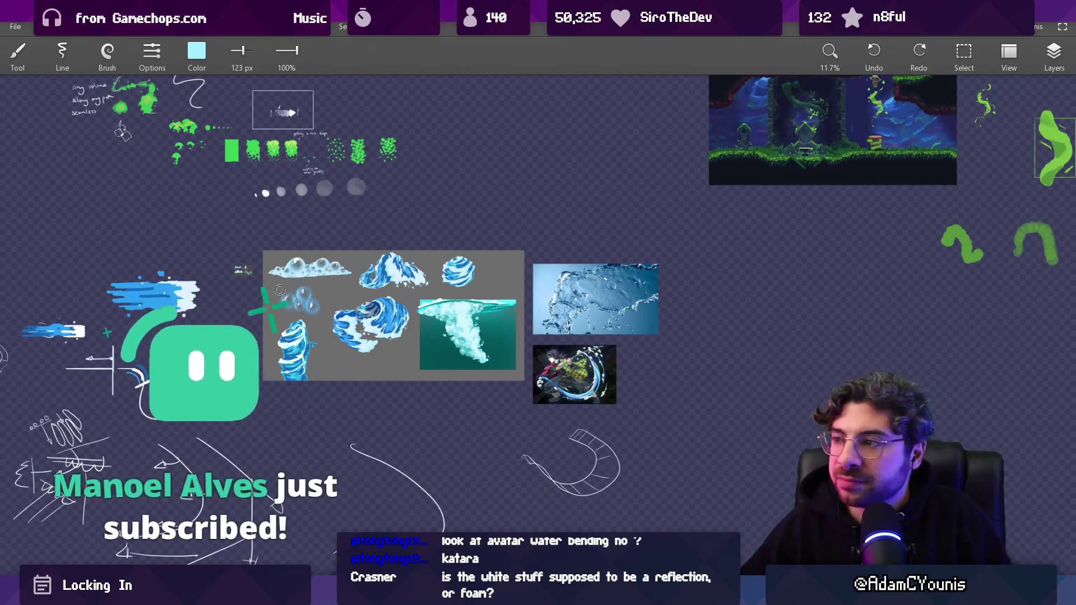
scroll(432, 313, up, 3)
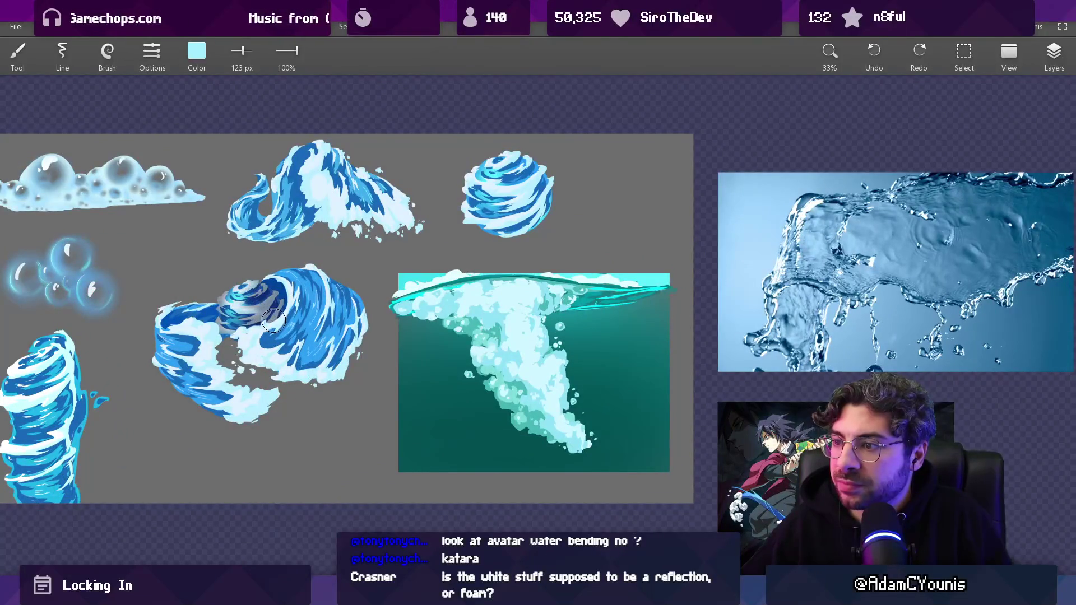
key(alt+Tab)
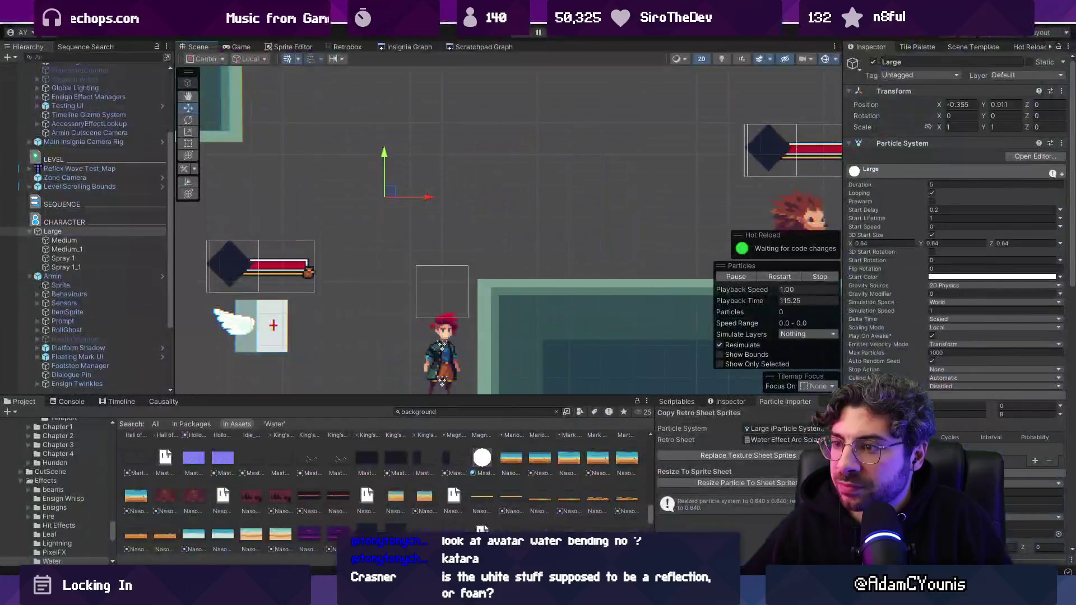
- Drag the Large emitter to about -0.424, 0.87, previewing its cyan particle trail
mouse_move(395, 200)
mouse_down()
mouse_move(644, 191)
mouse_move(264, 201)
mouse_move(589, 201)
mouse_move(280, 234)
mouse_move(255, 227)
mouse_move(605, 209)
mouse_move(252, 212)
mouse_move(493, 211)
mouse_move(652, 254)
mouse_move(681, 247)
mouse_move(290, 215)
mouse_move(634, 205)
mouse_move(763, 216)
mouse_move(236, 213)
mouse_move(588, 208)
mouse_move(385, 206)
mouse_up()
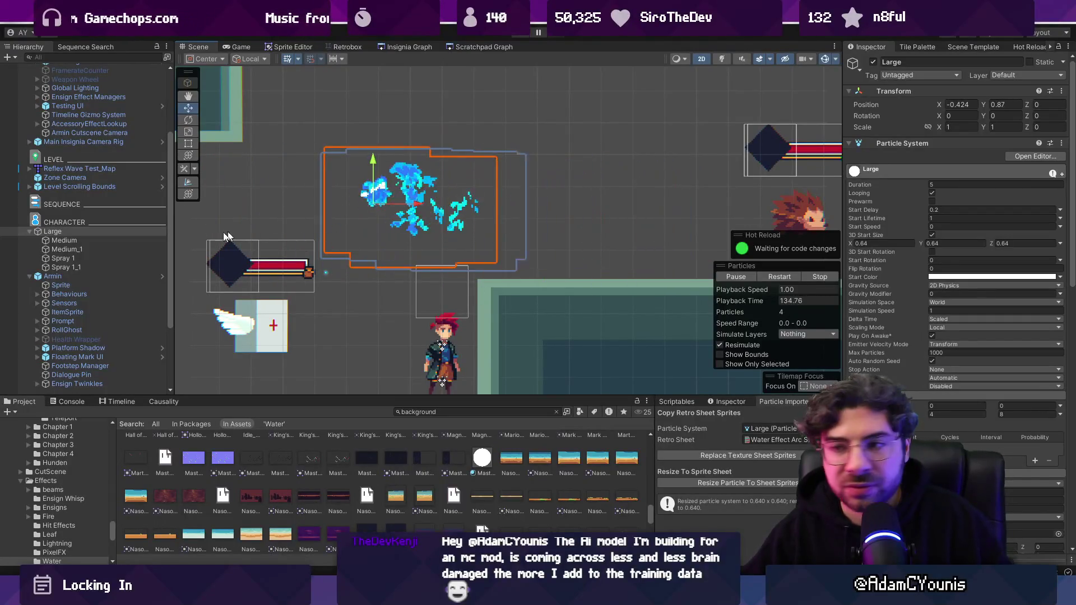
- Select Spray 1 and Spray 1_1, expand their Trails module, and preview the particles
click(96, 258)
shift+click(99, 267)
scroll(943, 365, down, 8)
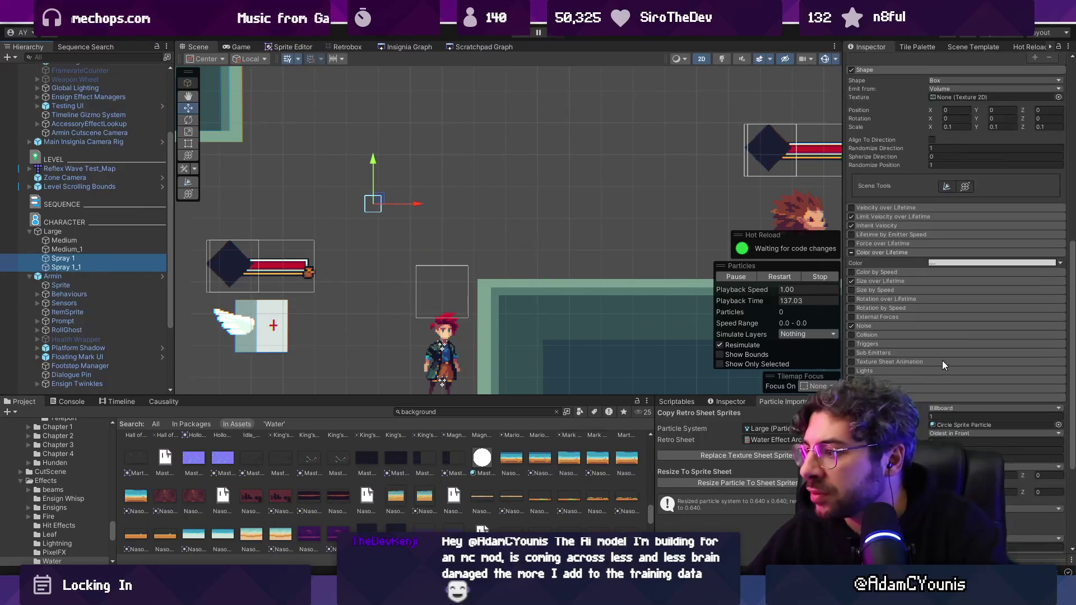
click(867, 380)
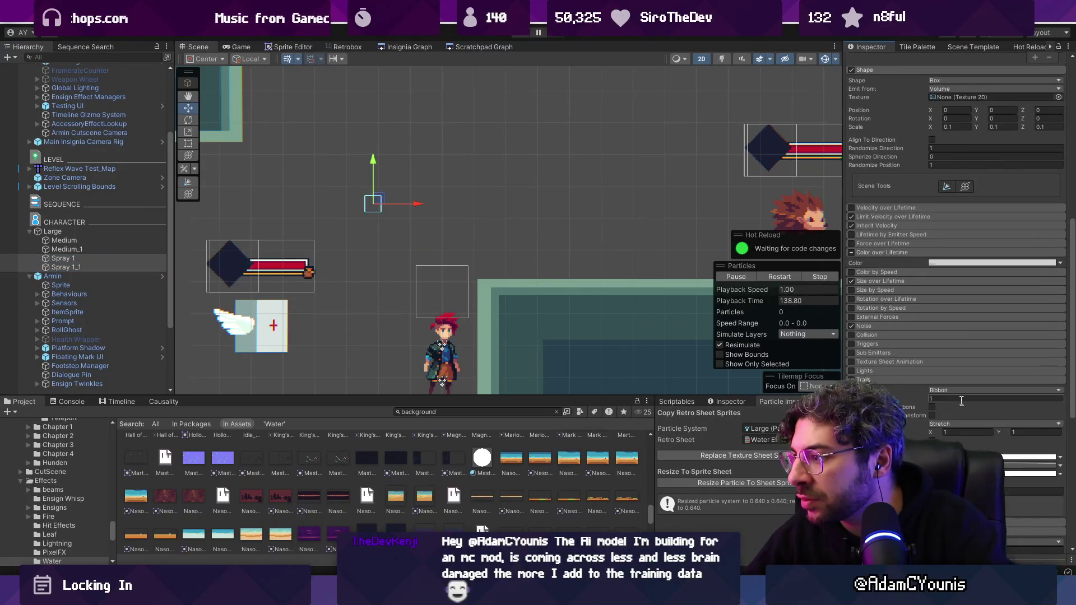
drag(570, 200, 415, 209)
- Copy the Circle Sprite Particle material into the spray emitters' Trail Material and preview
scroll(918, 403, down, 10)
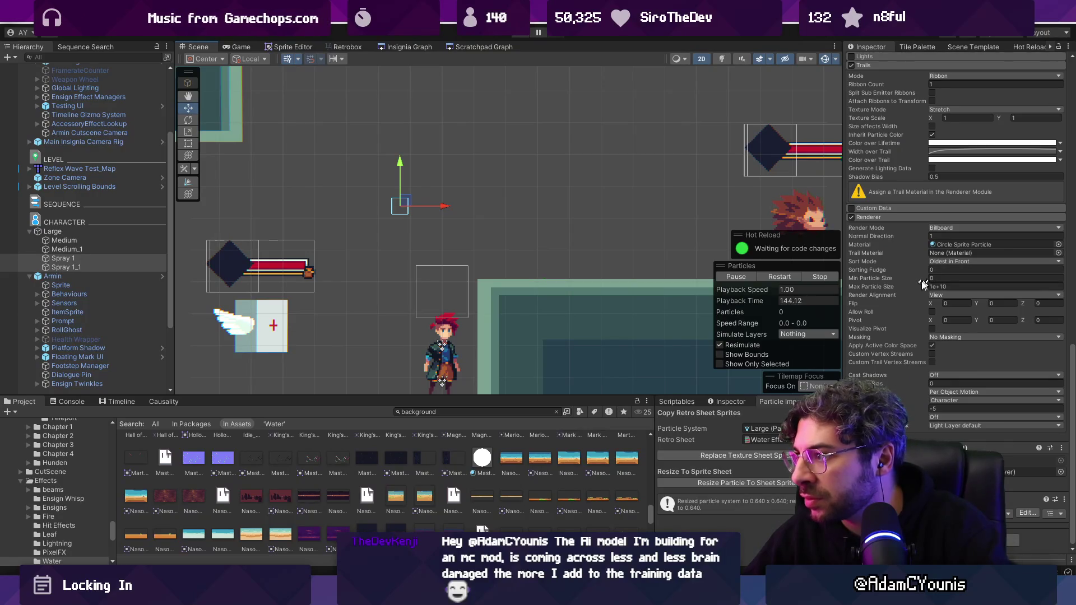
click(977, 245)
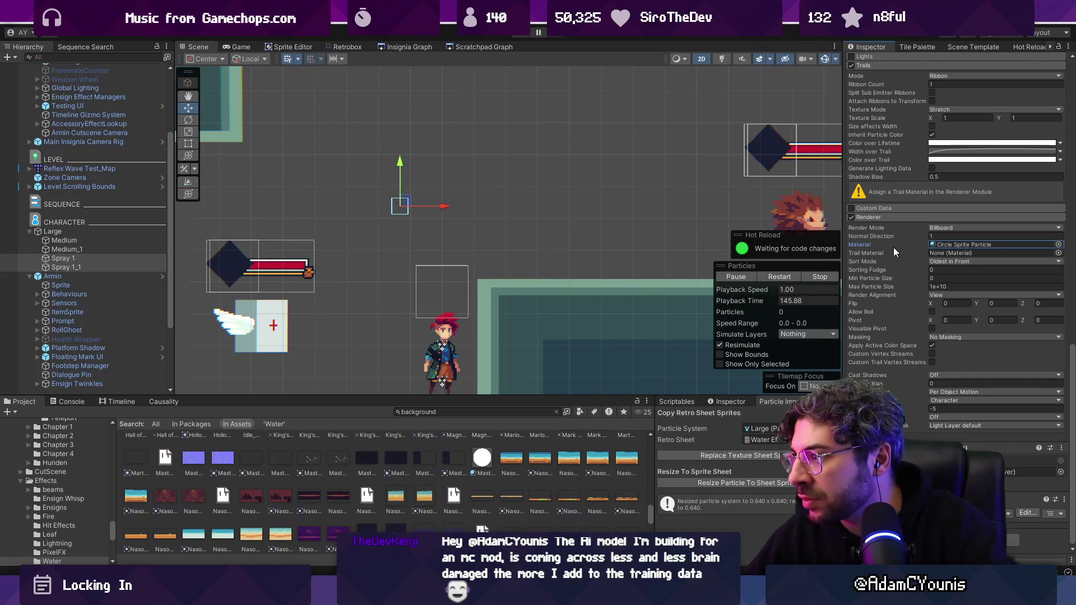
right_click(891, 250)
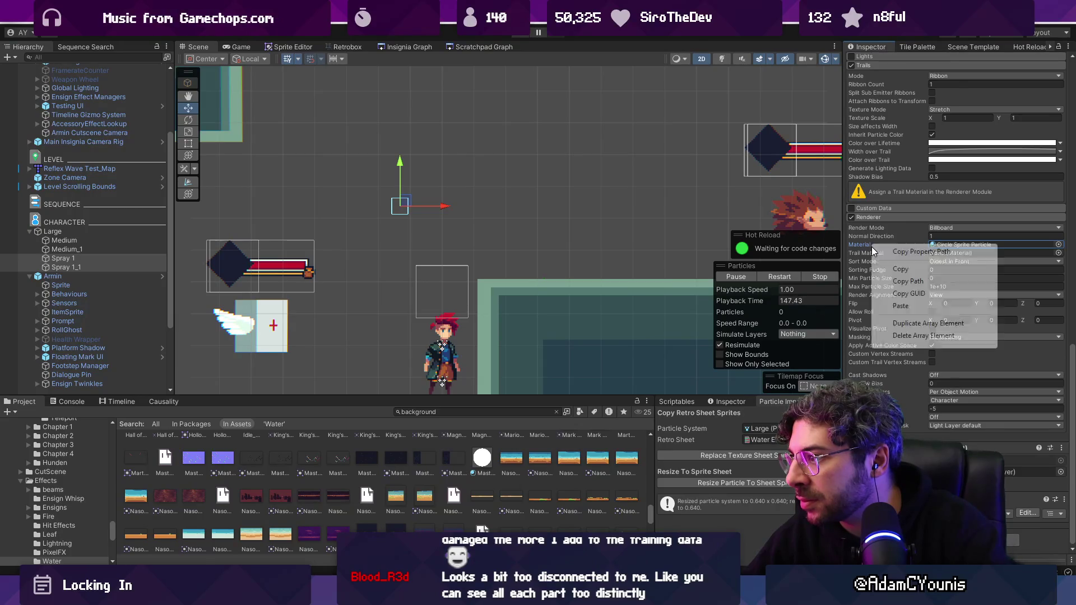
click(862, 253)
right_click(862, 252)
click(896, 315)
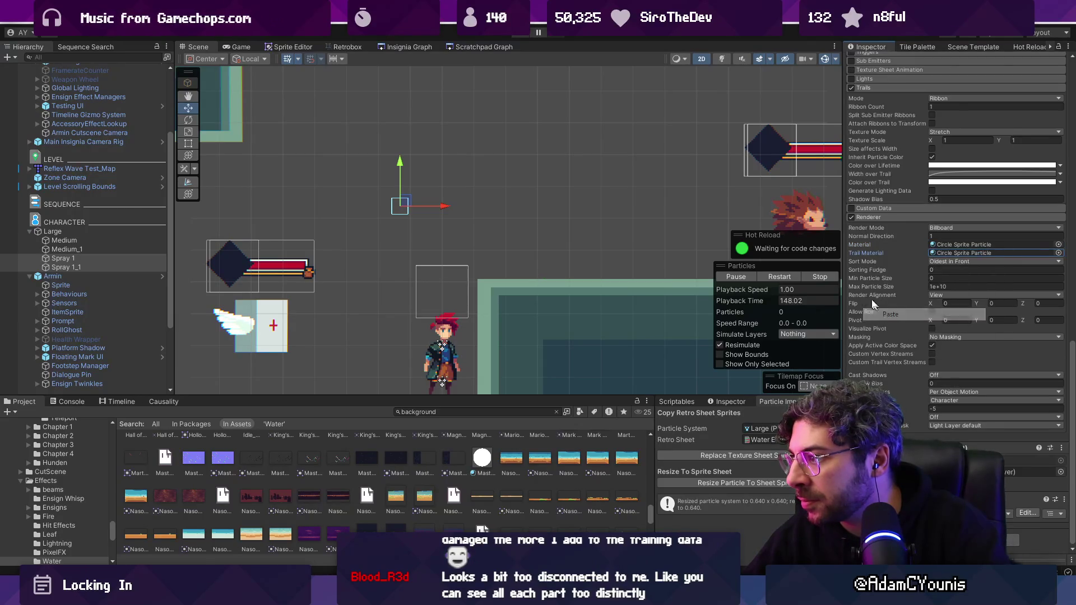
mouse_move(409, 197)
mouse_down()
mouse_move(553, 193)
mouse_move(354, 187)
mouse_up()
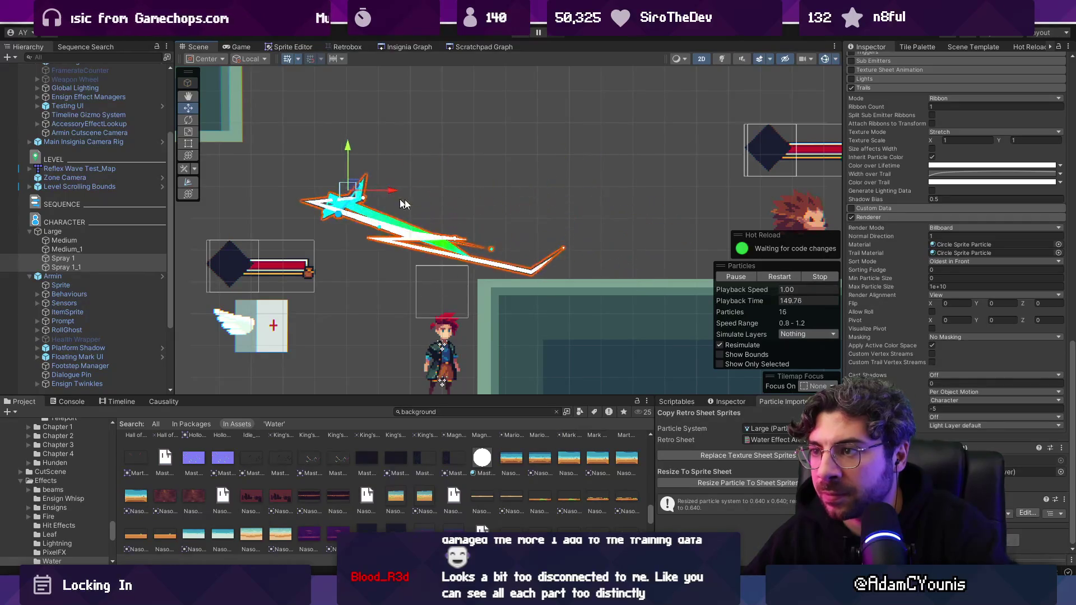
- Set the spray Trails Mode to Particles and preview the new trails
scroll(939, 274, up, 5)
click(953, 250)
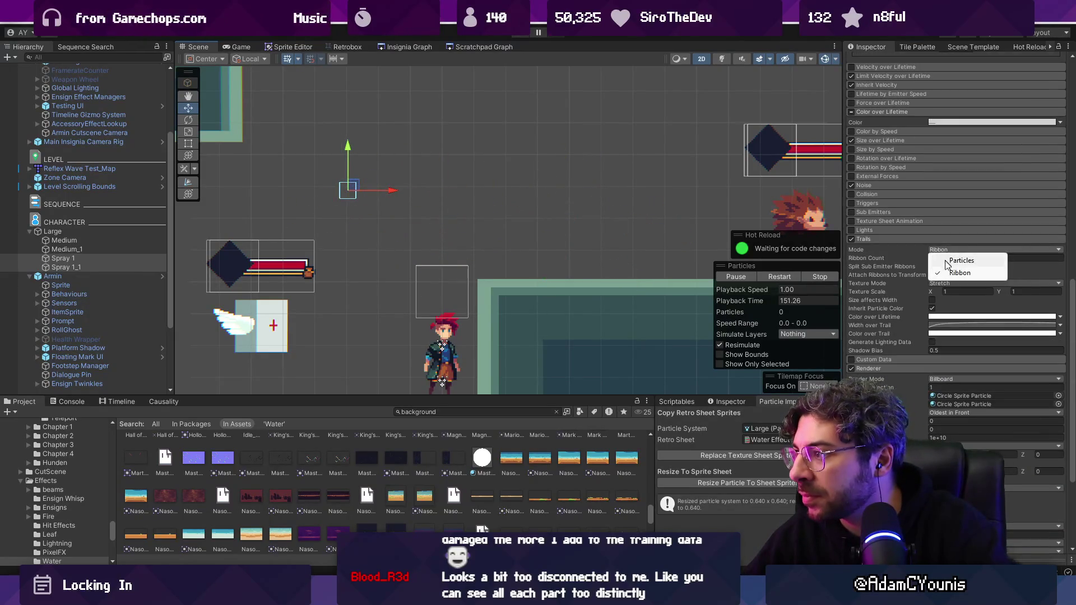
click(950, 259)
mouse_move(495, 190)
mouse_down()
mouse_move(560, 169)
mouse_move(330, 179)
mouse_move(474, 164)
mouse_up()
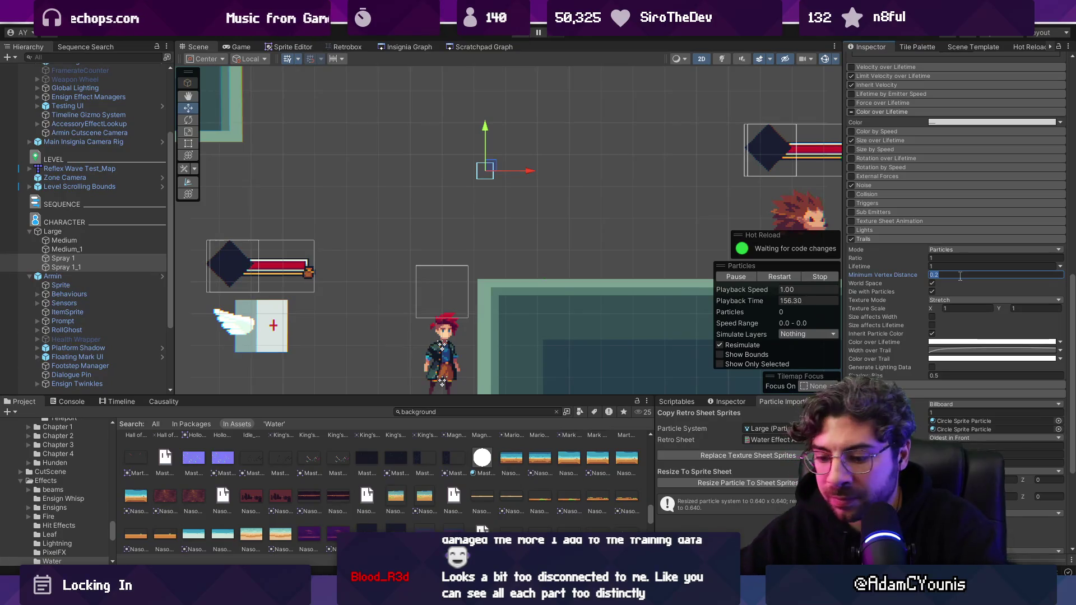
scroll(510, 171, up, 1)
mouse_move(606, 167)
mouse_down()
mouse_move(359, 153)
mouse_move(379, 177)
mouse_move(449, 157)
mouse_move(455, 190)
mouse_up()
scroll(927, 150, up, 10)
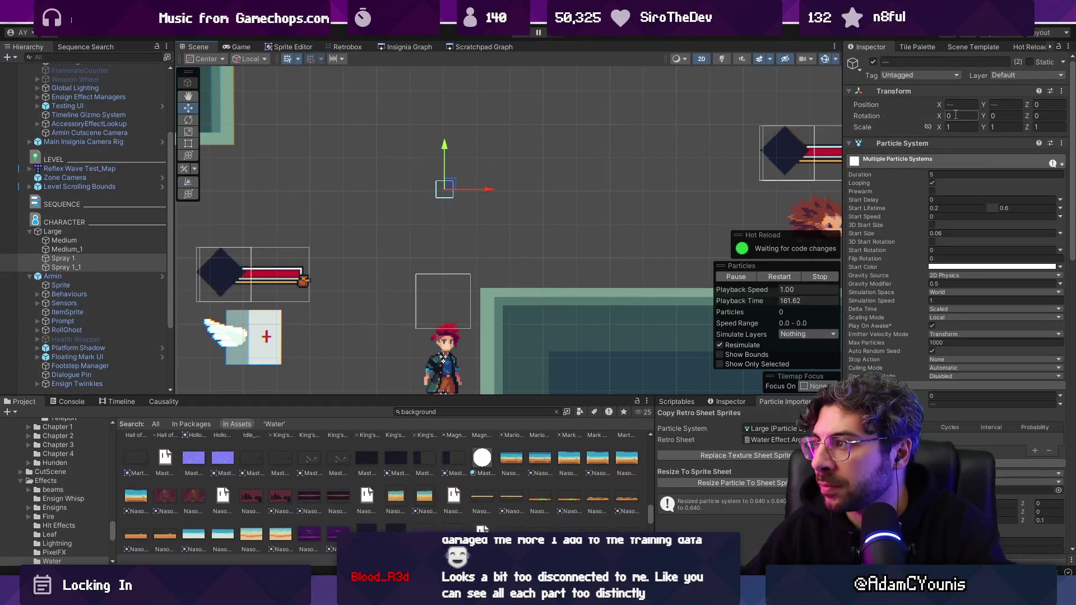
- Set the Spray emitters' trail Lifetime to 0.2 and preview the shorter trails
scroll(942, 368, down, 10)
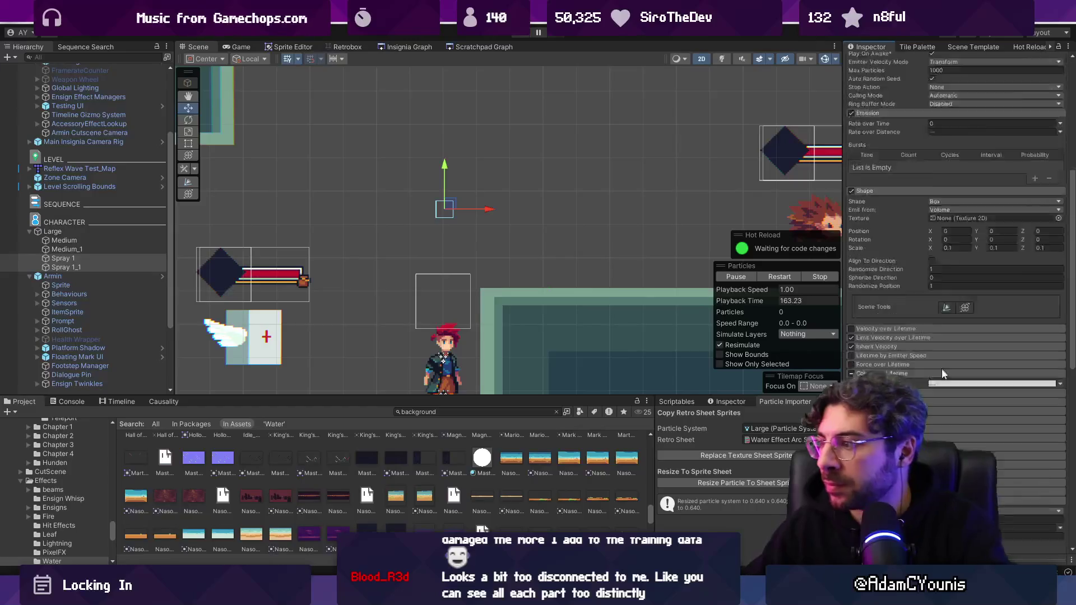
scroll(948, 304, up, 5)
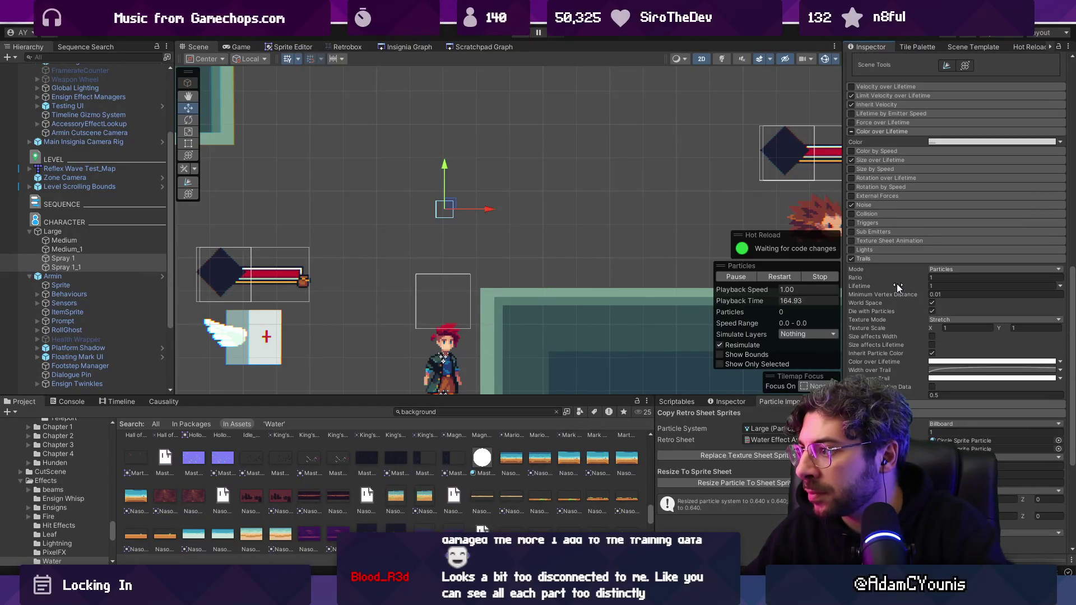
click(954, 286)
text(0.2)
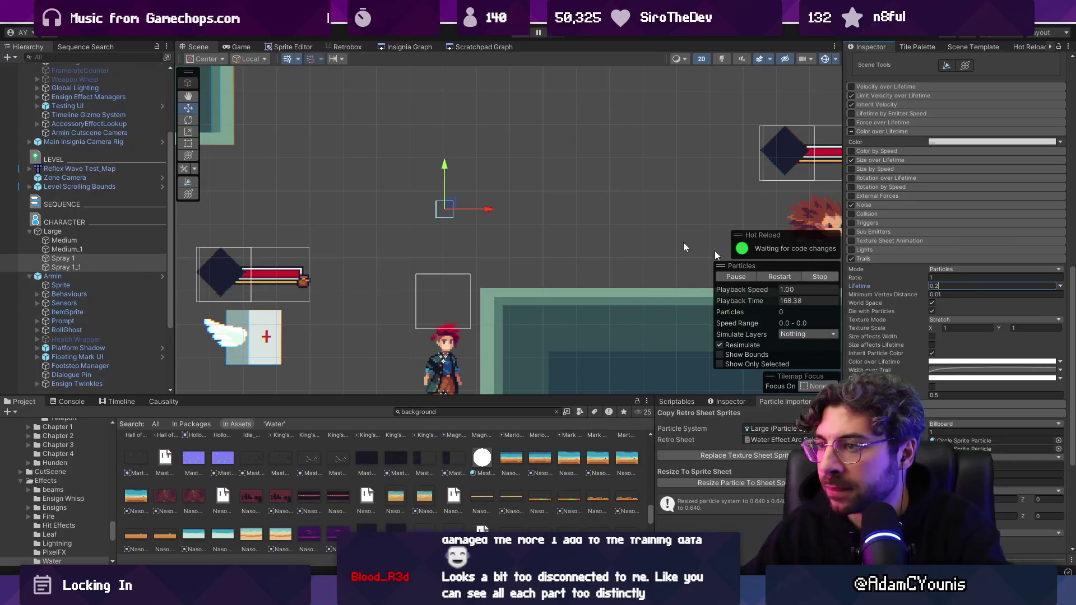
mouse_move(598, 211)
mouse_down()
mouse_move(505, 168)
mouse_move(555, 174)
mouse_move(496, 194)
mouse_move(465, 187)
mouse_up()
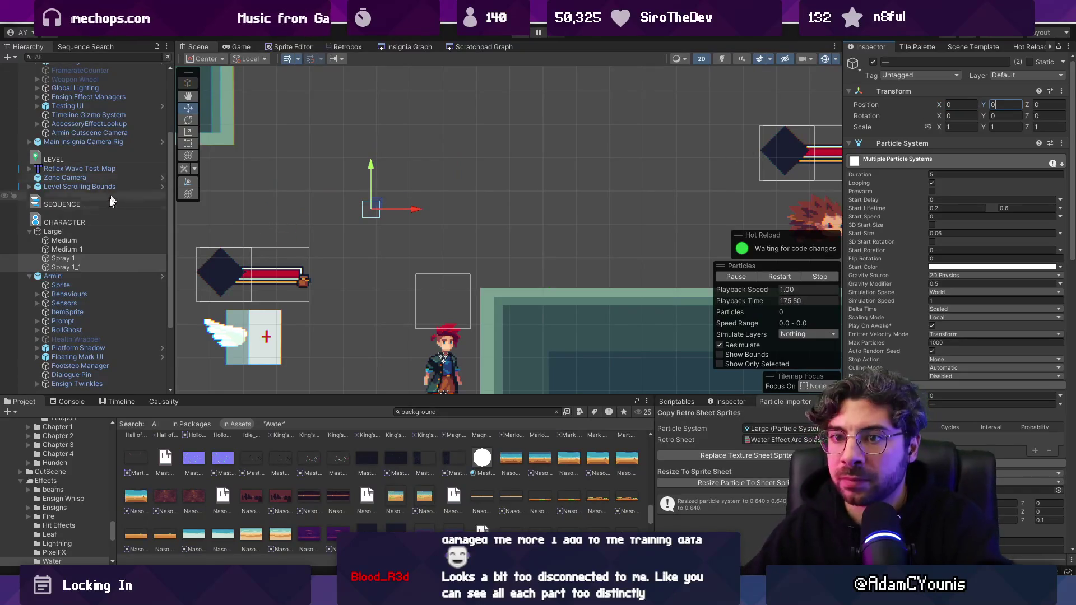
click(79, 229)
- Preview the Large splash, undo its move, and collapse the Emission and Shape modules
mouse_move(437, 208)
mouse_down()
mouse_move(572, 171)
mouse_move(336, 179)
mouse_move(476, 191)
mouse_move(588, 222)
mouse_up()
key(ctrl+z)
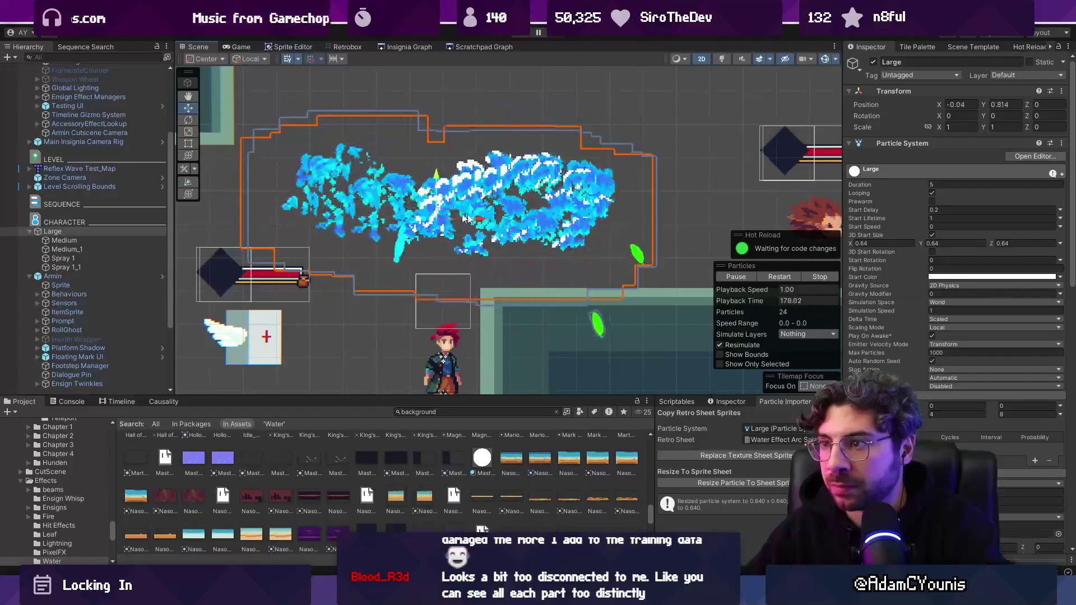
scroll(908, 312, down, 9)
scroll(913, 261, up, 6)
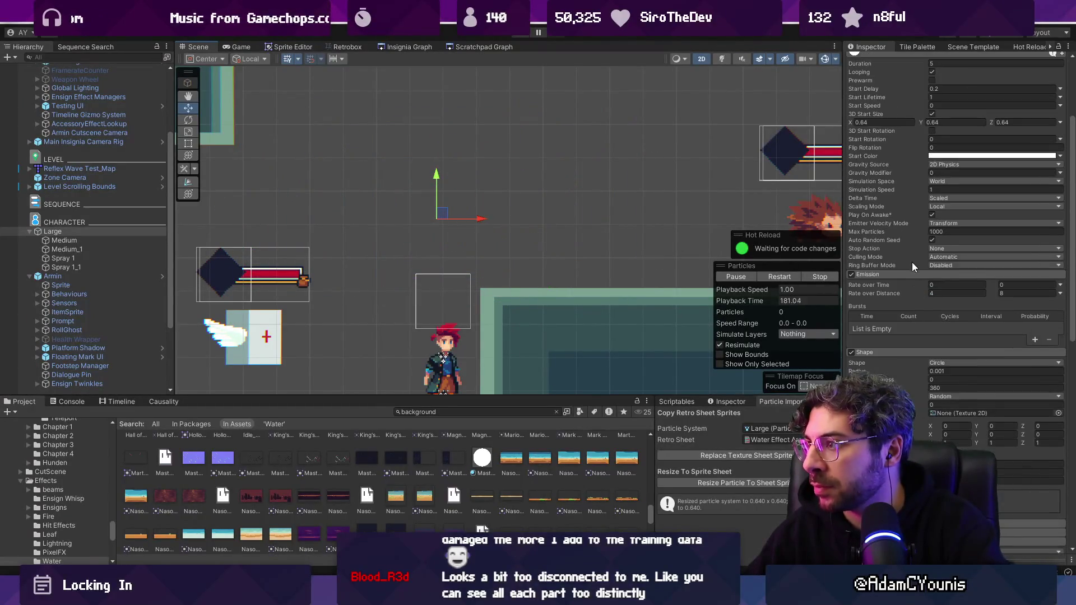
click(899, 274)
click(897, 284)
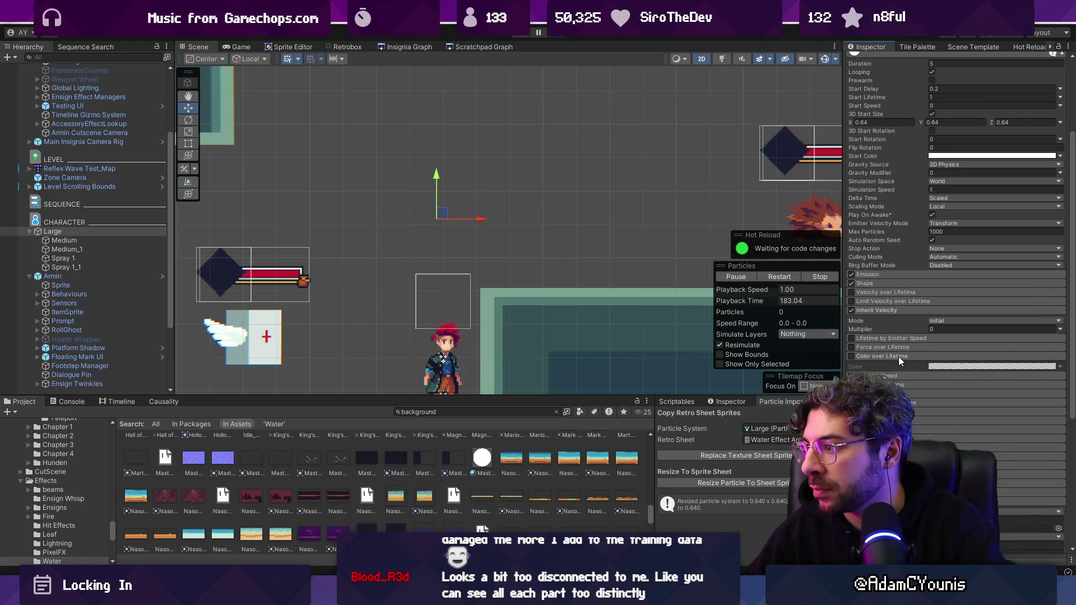
- Select Spray 1 and Spray 1_1 and check their Start Size
click(84, 259)
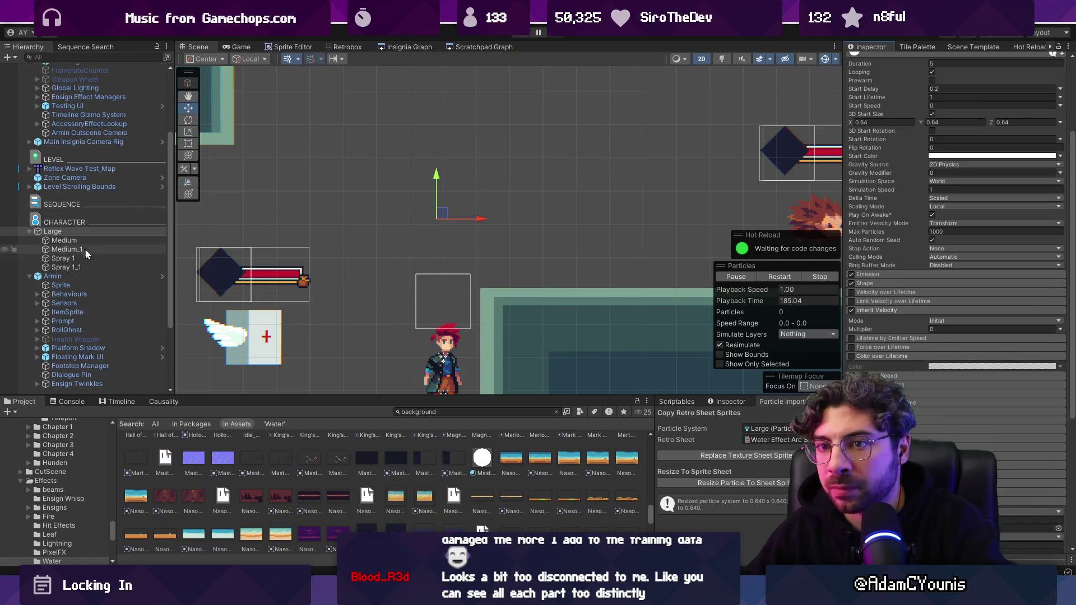
shift+click(90, 267)
scroll(916, 272, up, 5)
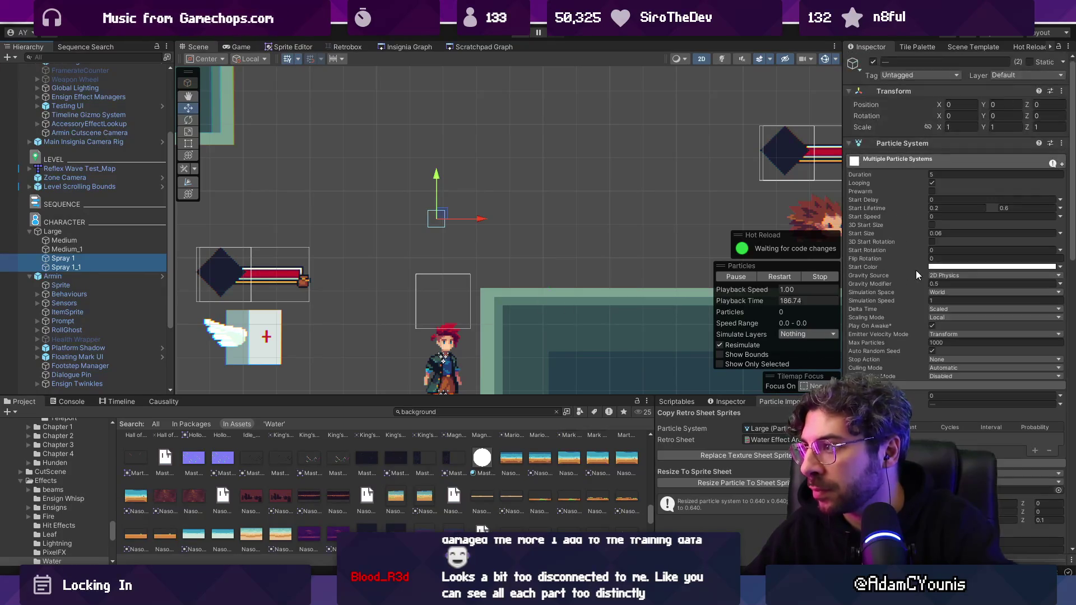
click(951, 234)
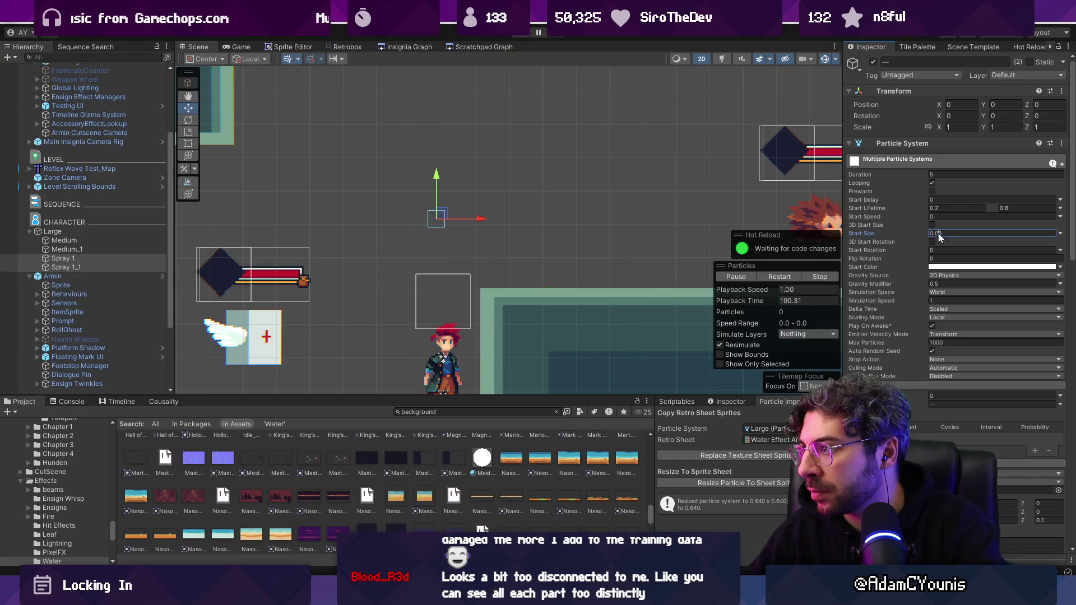
text(0.02)
- Reselect the Large splash, preview it playing, and review its module settings
click(106, 232)
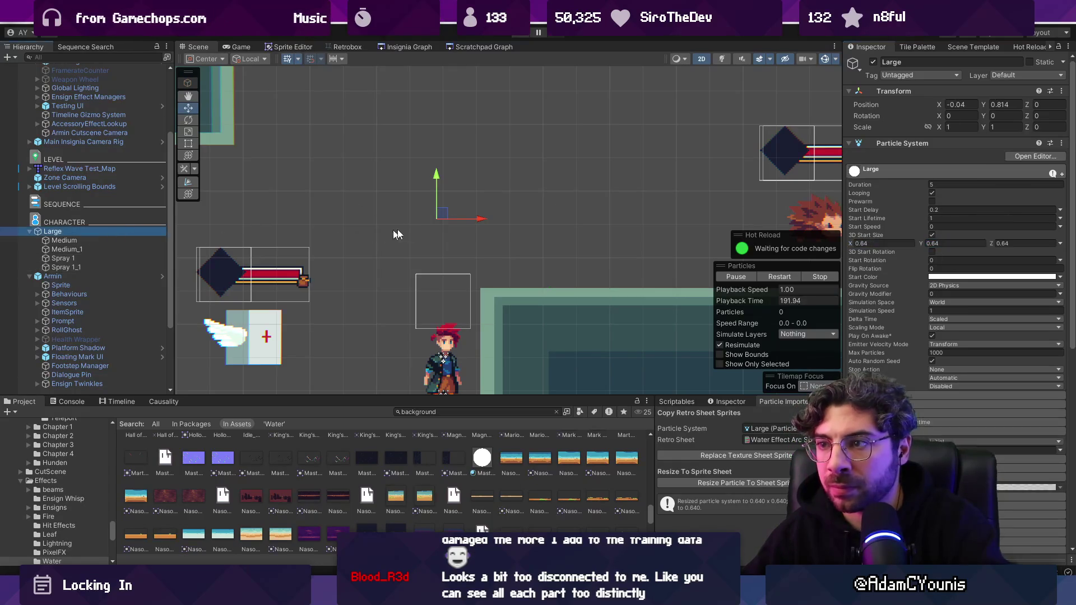
drag(473, 212, 442, 196)
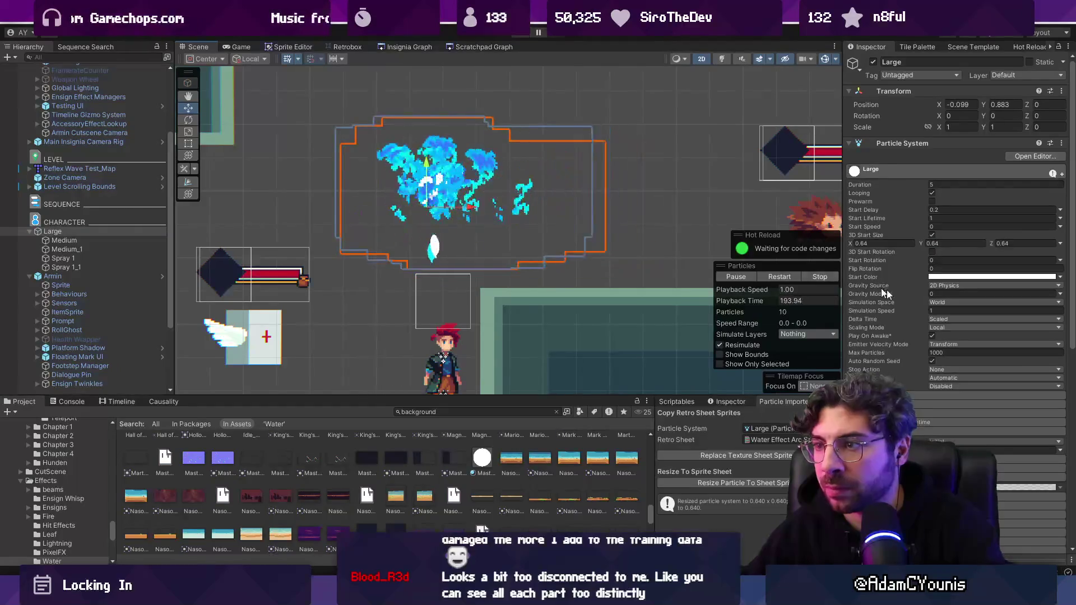
click(892, 144)
click(891, 144)
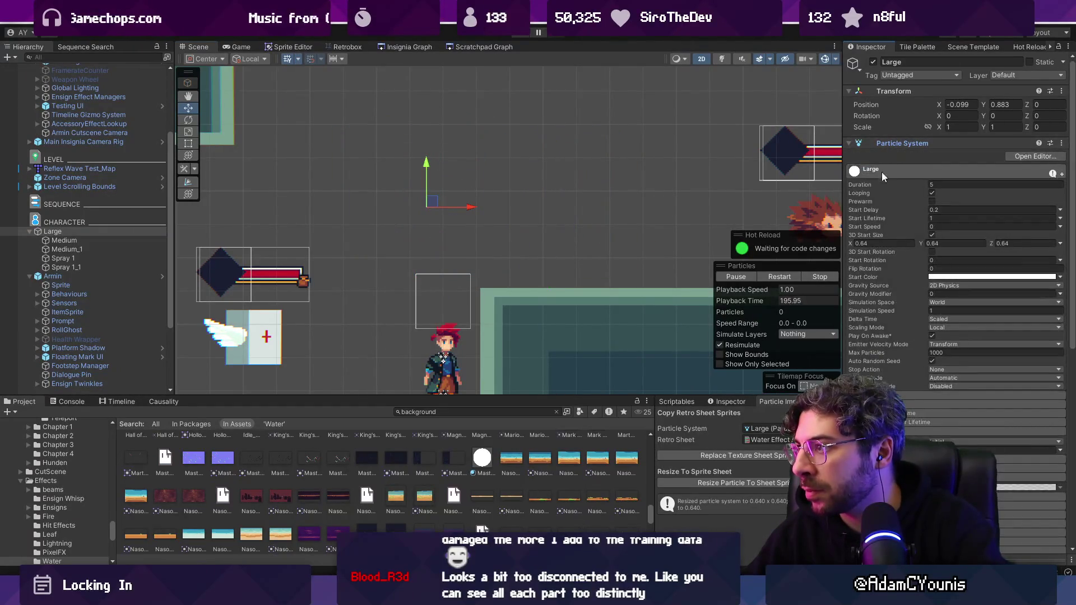
scroll(900, 265, down, 5)
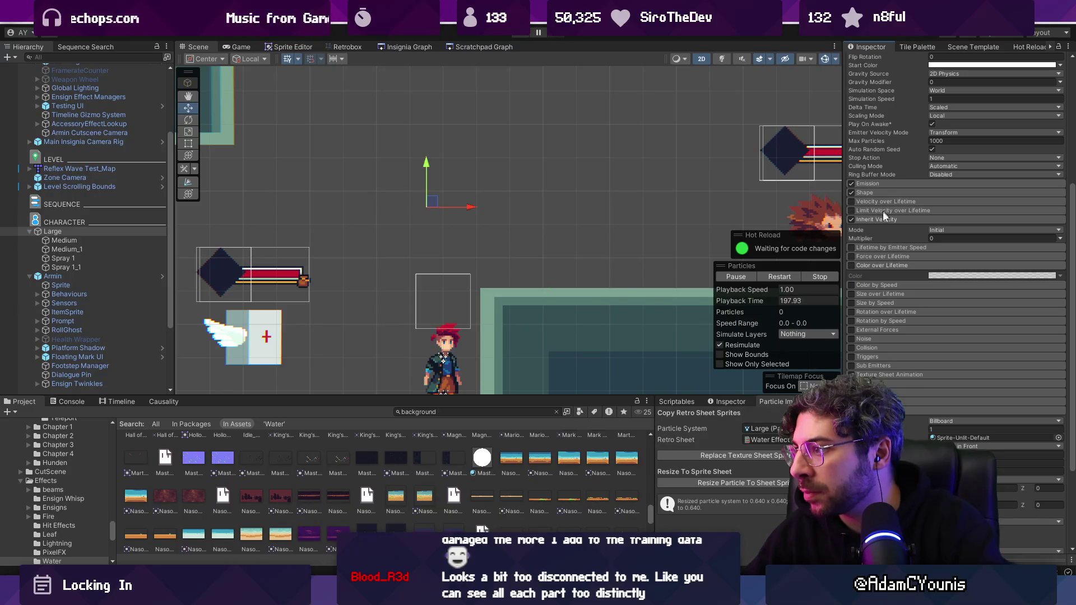
scroll(883, 355, down, 2)
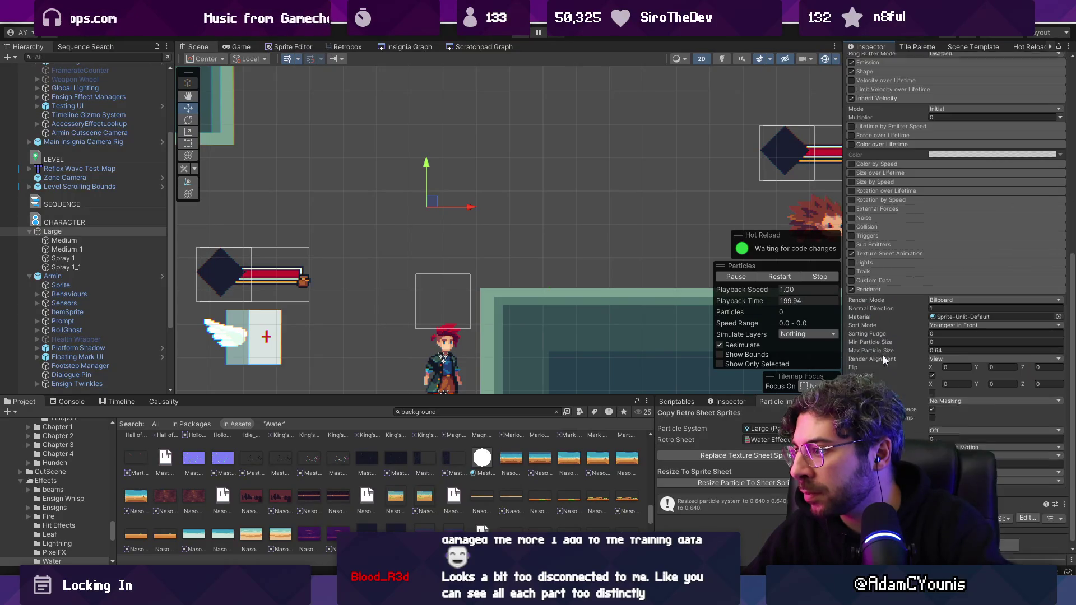
scroll(879, 287, up, 4)
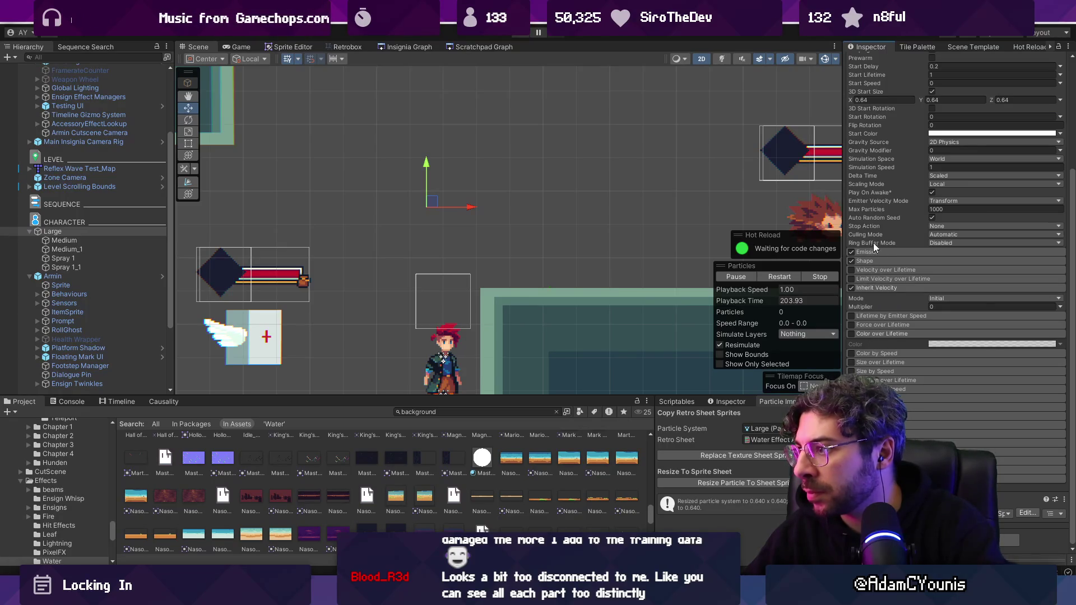
- Select both Spray emitters, turn off trail World Space, and preview
click(101, 259)
shift+click(104, 268)
scroll(953, 225, down, 10)
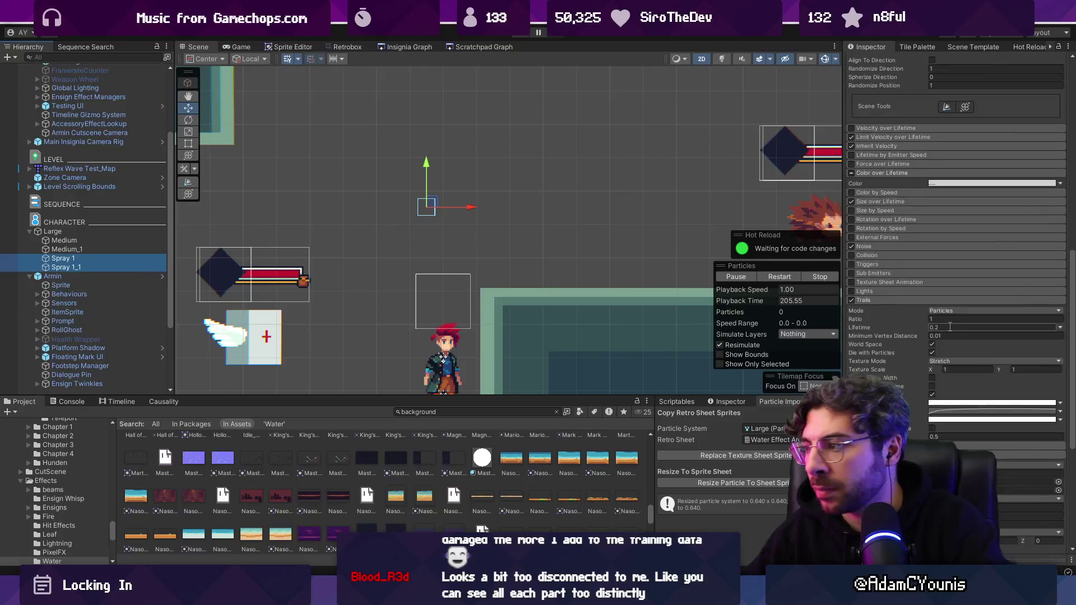
scroll(902, 260, up, 5)
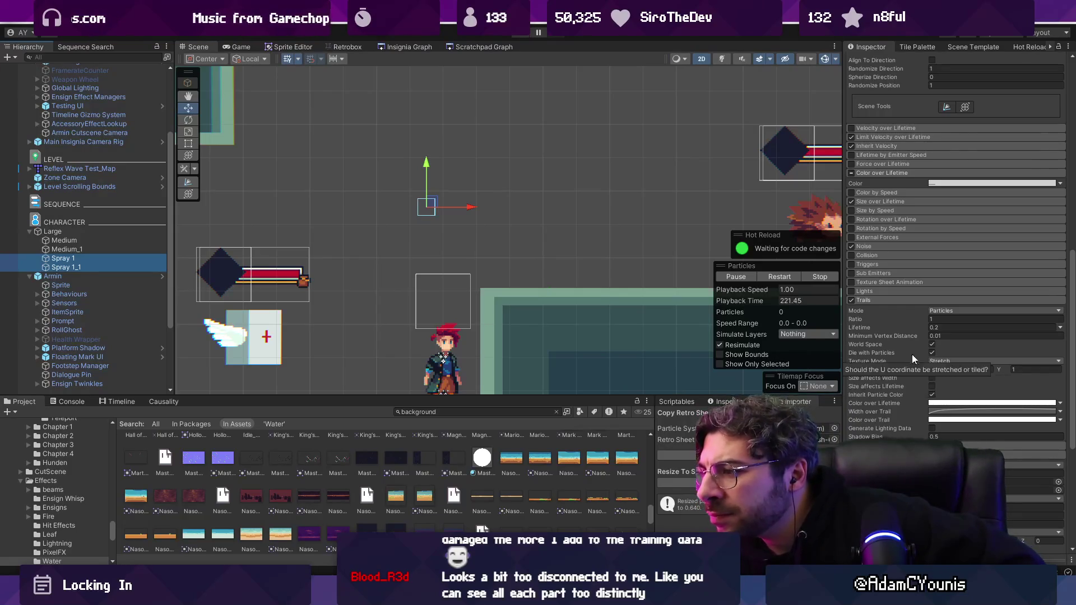
click(932, 345)
mouse_move(432, 208)
mouse_down()
mouse_move(600, 192)
mouse_move(444, 221)
mouse_move(577, 227)
mouse_move(608, 191)
mouse_move(417, 212)
mouse_up()
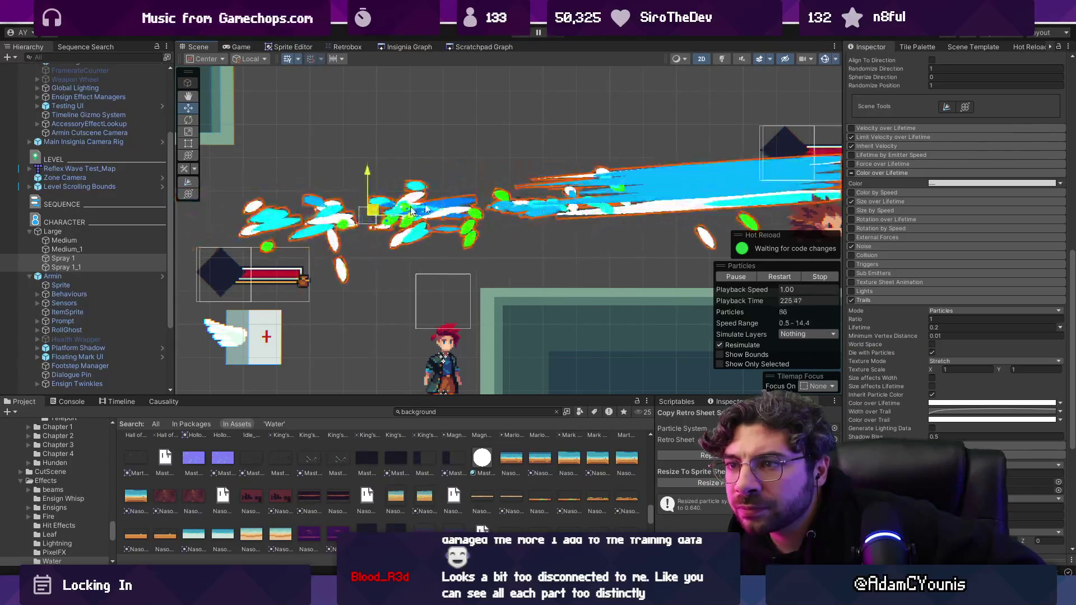
- Try trail Texture Mode Tile, revert to Stretch, and enable Size affects Width
click(943, 361)
click(957, 387)
mouse_move(440, 207)
mouse_down()
mouse_move(314, 185)
mouse_move(506, 211)
mouse_move(449, 193)
mouse_move(460, 189)
mouse_up()
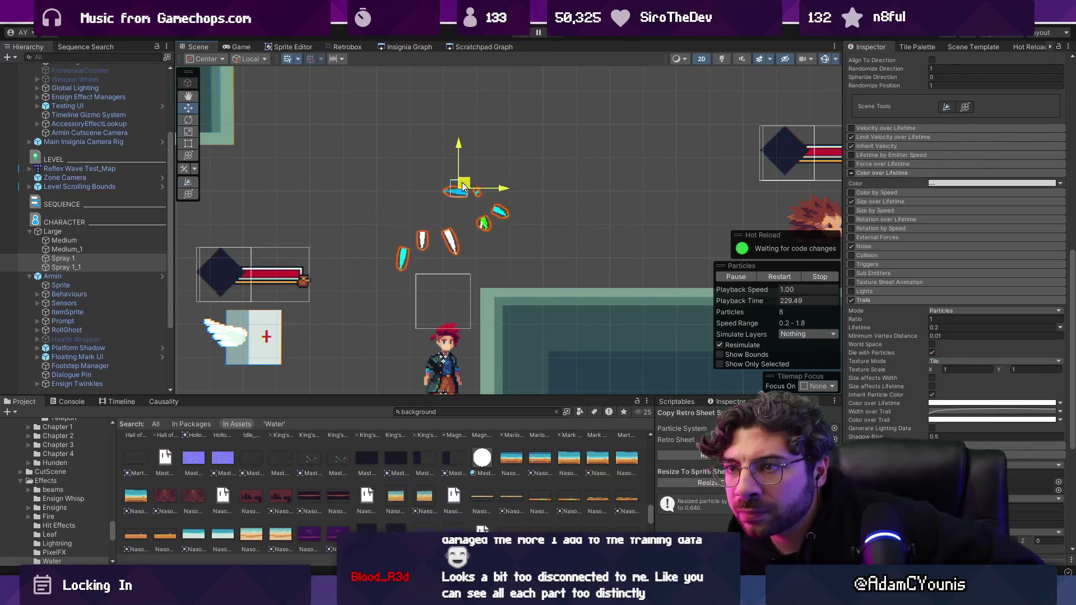
click(955, 361)
click(958, 372)
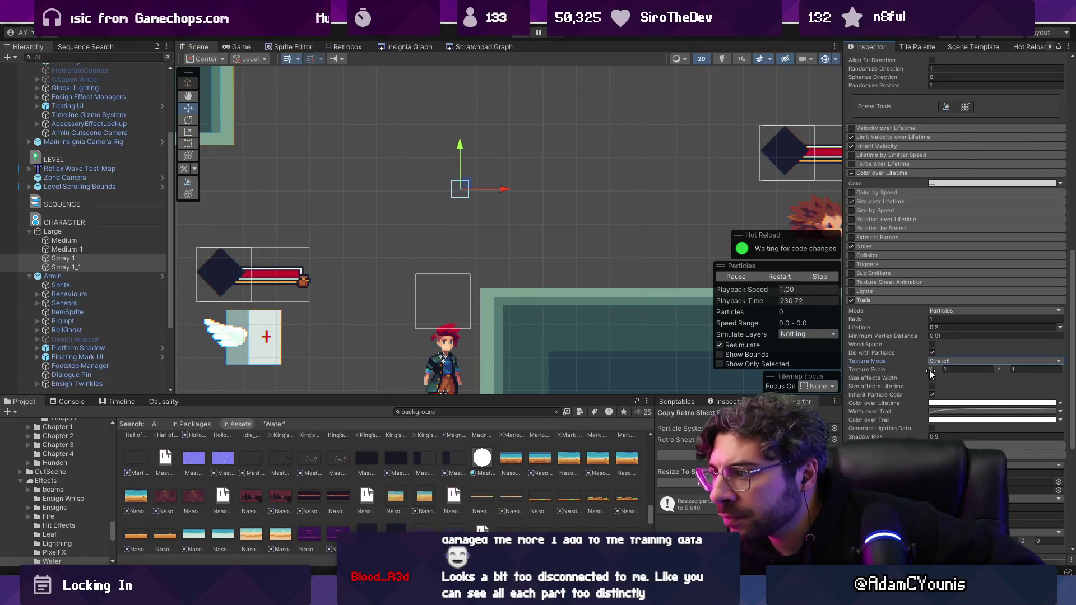
click(932, 377)
mouse_move(565, 178)
mouse_down()
mouse_move(448, 168)
mouse_move(428, 203)
mouse_move(428, 175)
mouse_move(512, 192)
mouse_move(449, 174)
mouse_move(466, 205)
mouse_up()
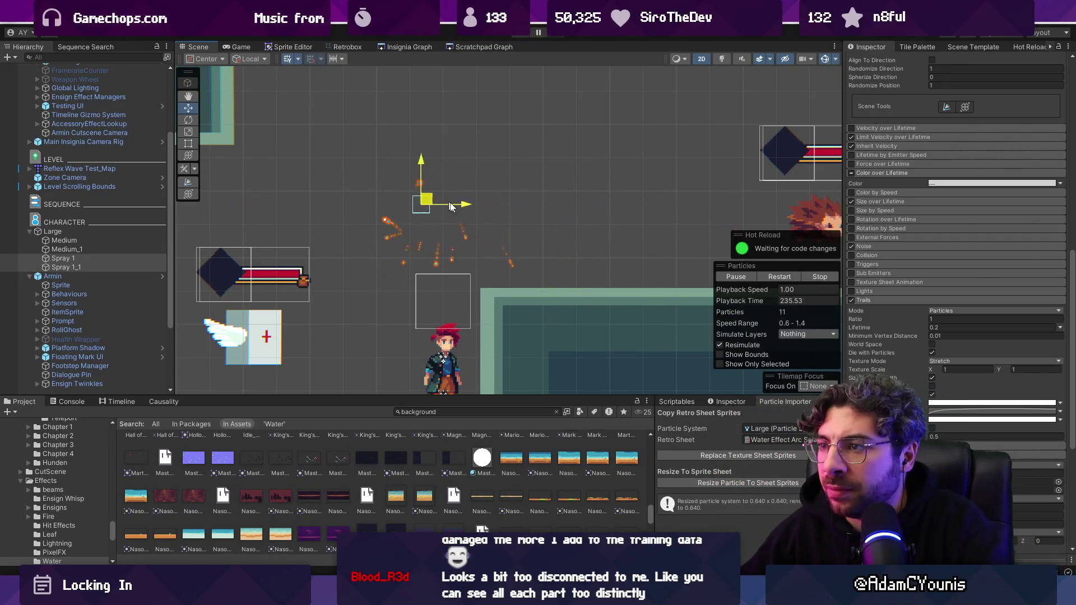
- Adjust trail Minimum Vertex Distance and raise trail Lifetime to 0.3, previewing the longer streaks
click(951, 336)
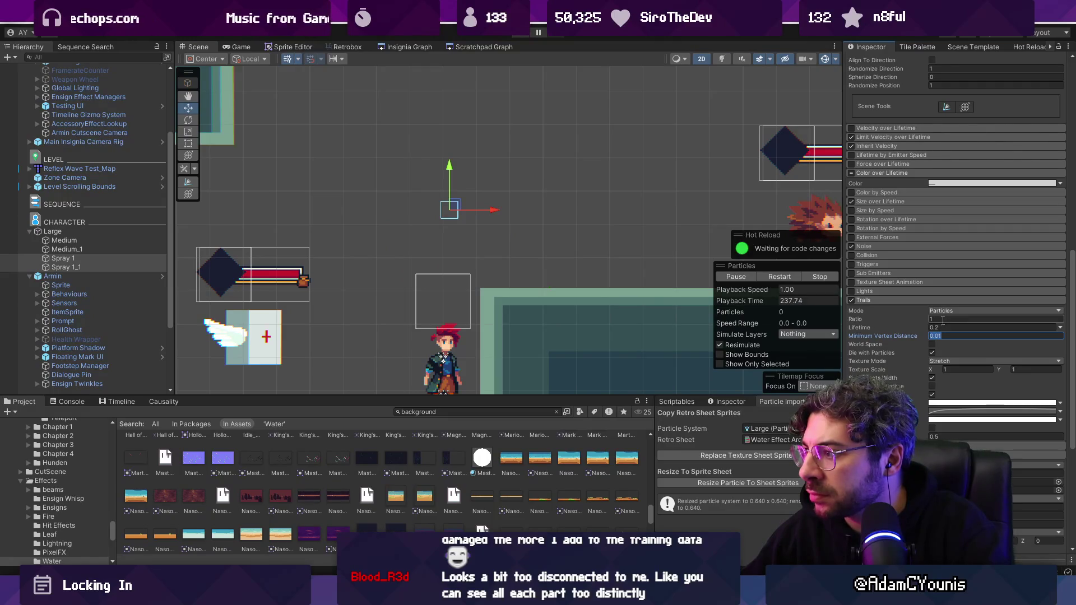
drag(459, 206, 574, 207)
mouse_move(473, 175)
mouse_down()
mouse_move(410, 232)
mouse_move(452, 179)
mouse_up()
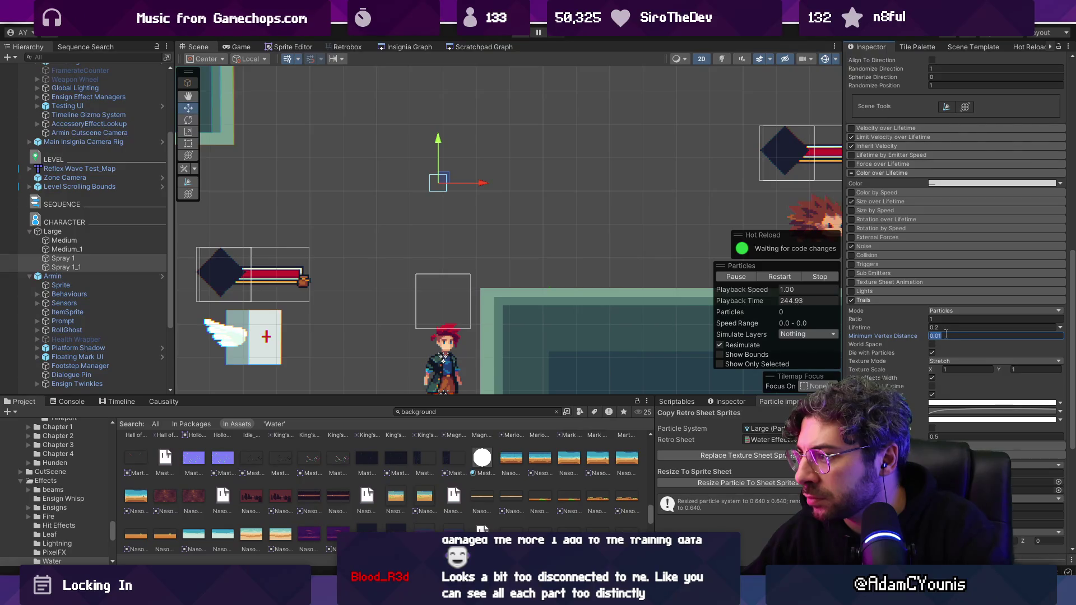
click(921, 328)
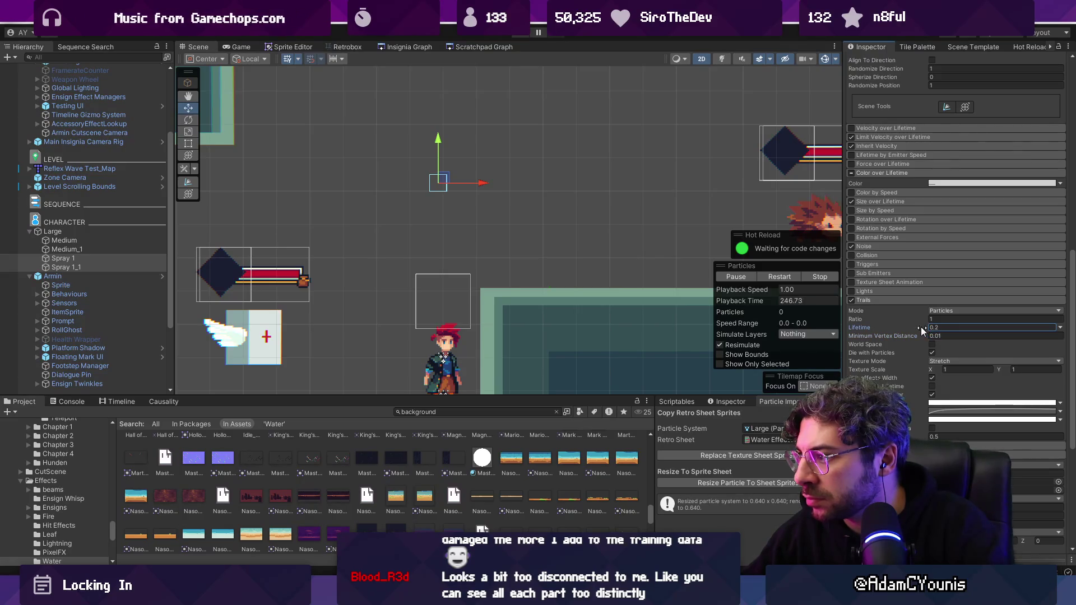
text(0.3)
mouse_move(444, 183)
mouse_down()
mouse_move(616, 200)
mouse_move(365, 173)
mouse_move(493, 224)
mouse_move(452, 229)
mouse_move(432, 182)
mouse_move(482, 198)
mouse_move(472, 216)
mouse_move(416, 195)
mouse_up()
scroll(968, 231, up, 15)
click(964, 105)
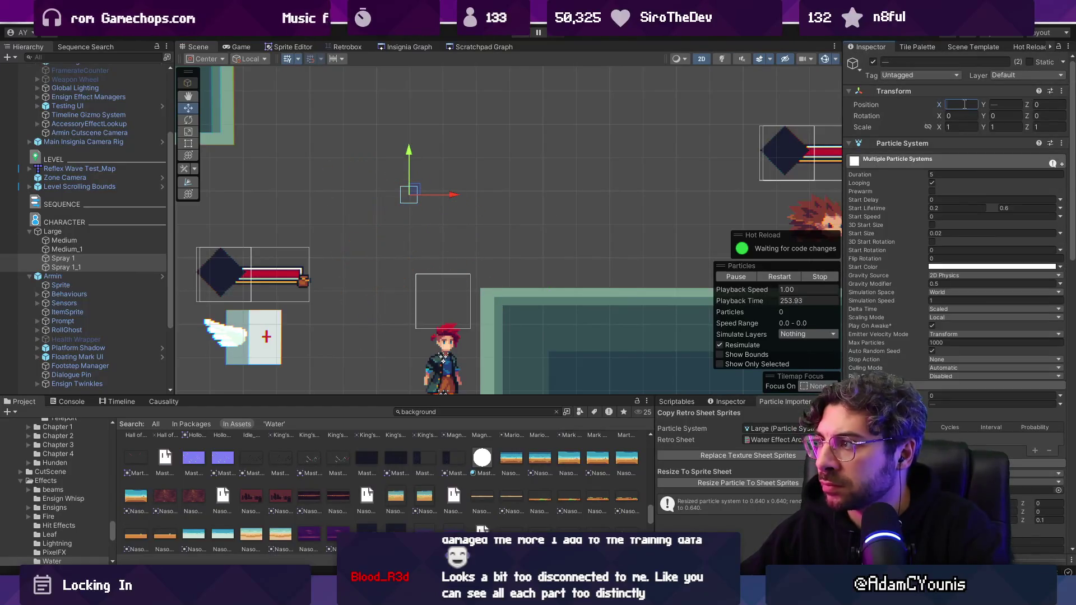
- Preview the Large splash, compare the sprays' Start Size, then preview Large again
click(125, 230)
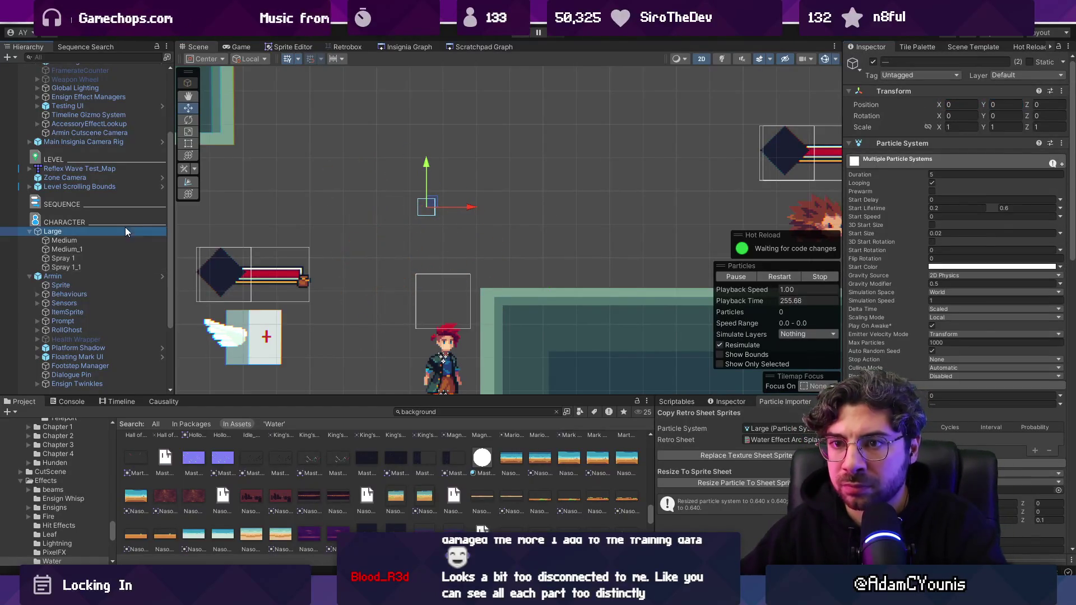
mouse_move(428, 203)
mouse_down()
mouse_move(572, 180)
mouse_move(481, 224)
mouse_up()
click(101, 259)
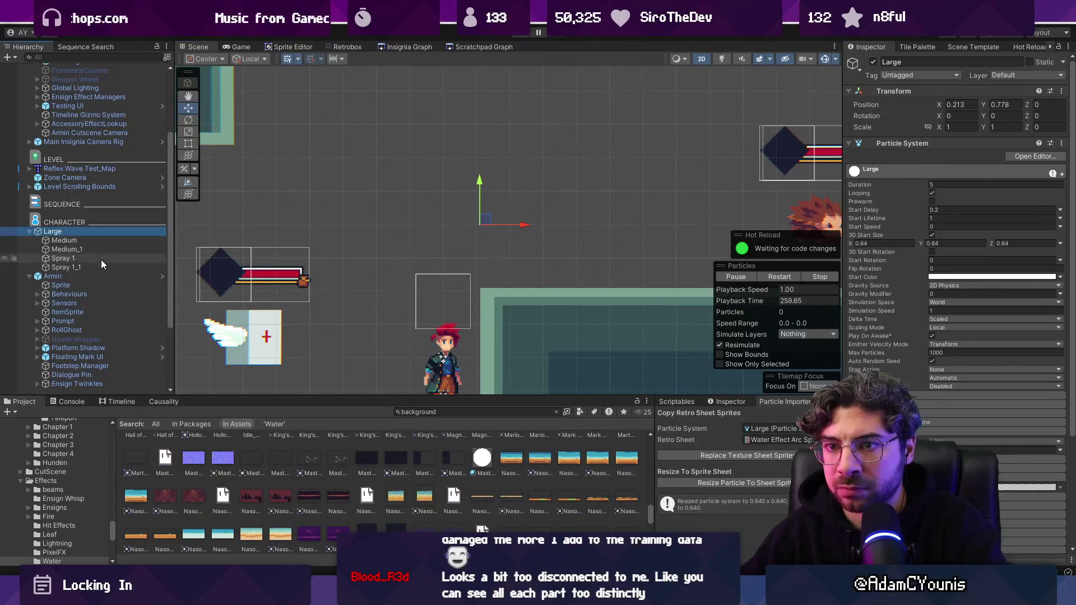
shift+click(118, 268)
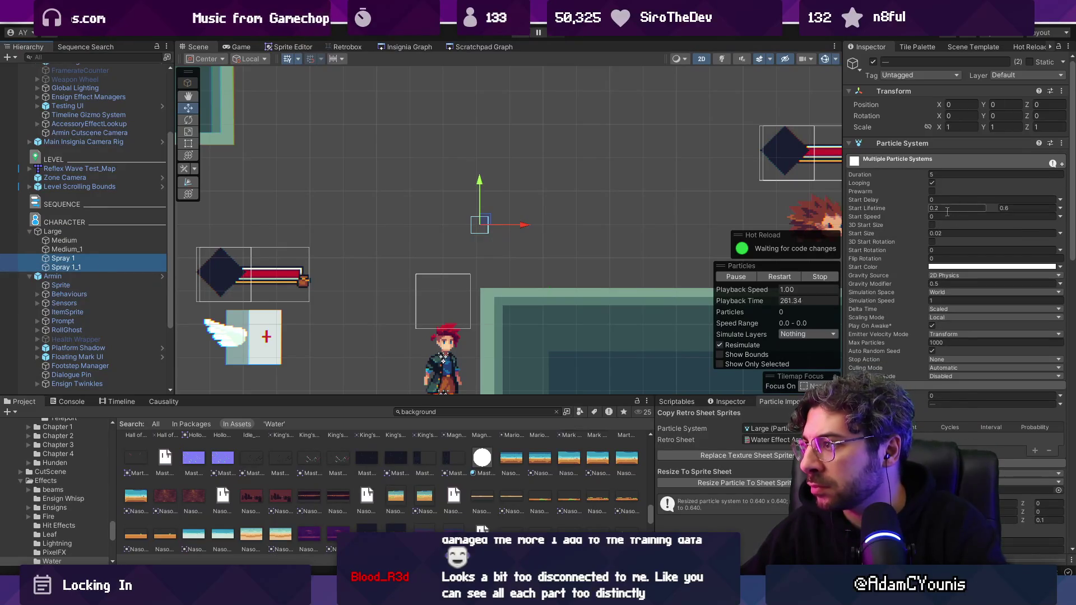
click(935, 232)
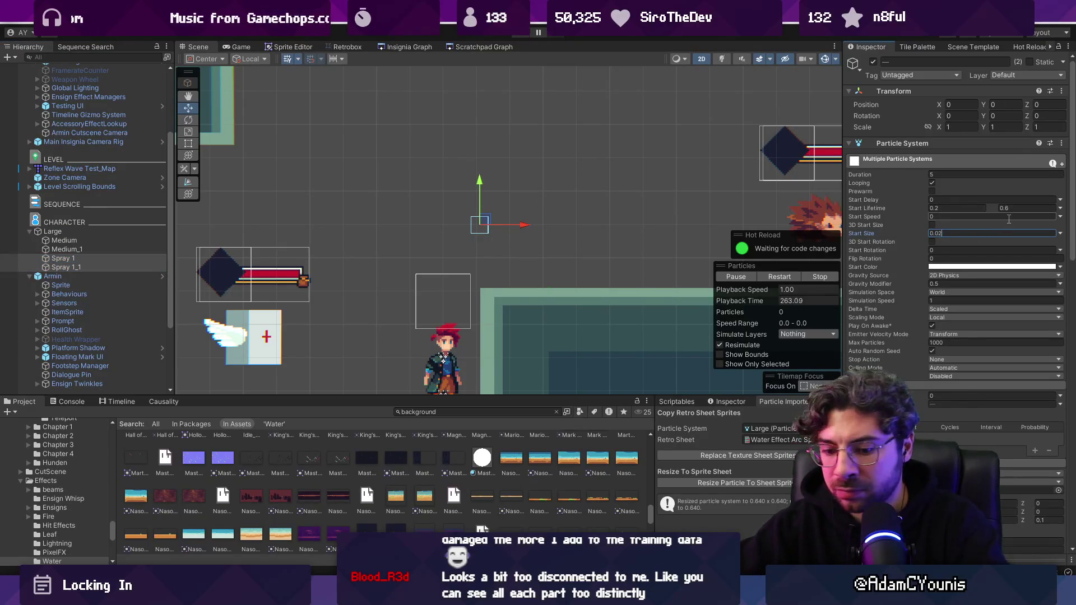
text(0.04)
click(157, 232)
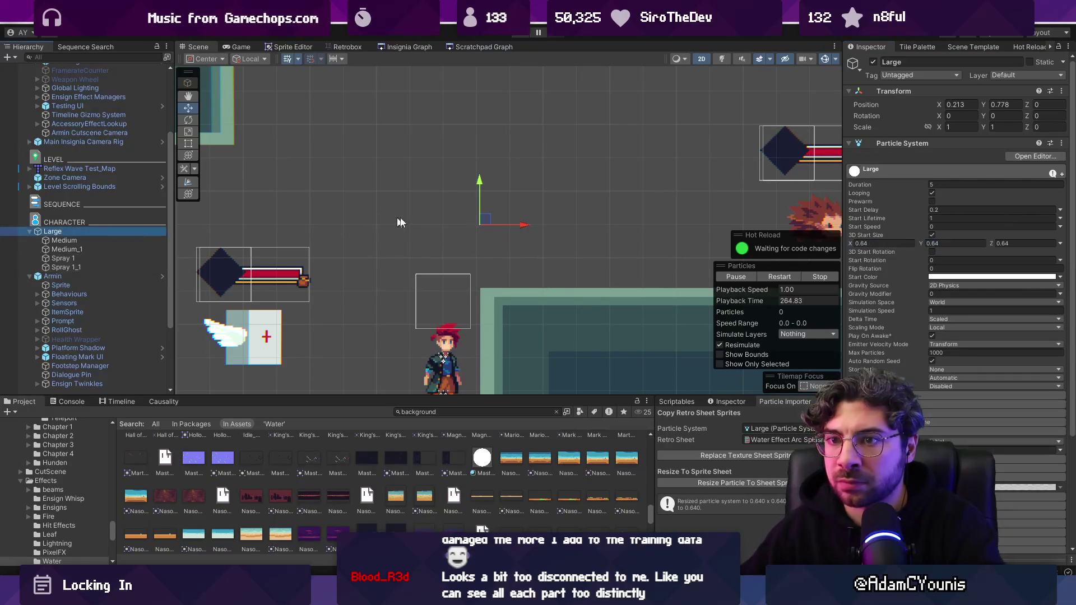
mouse_move(506, 218)
mouse_down()
mouse_move(561, 222)
mouse_move(341, 229)
mouse_move(507, 230)
mouse_move(538, 178)
mouse_move(519, 175)
mouse_move(530, 191)
mouse_move(551, 192)
mouse_up()
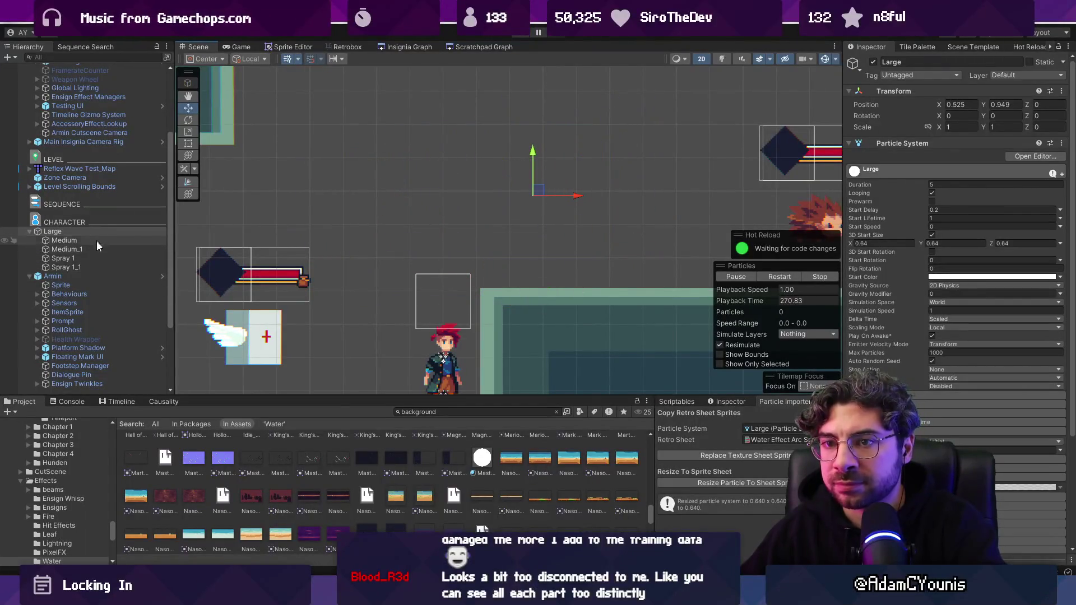
- Select Spray 1 and Spray 1_1 and switch their Trails Mode to Ribbon
click(96, 259)
ctrl+click(101, 265)
scroll(920, 375, down, 5)
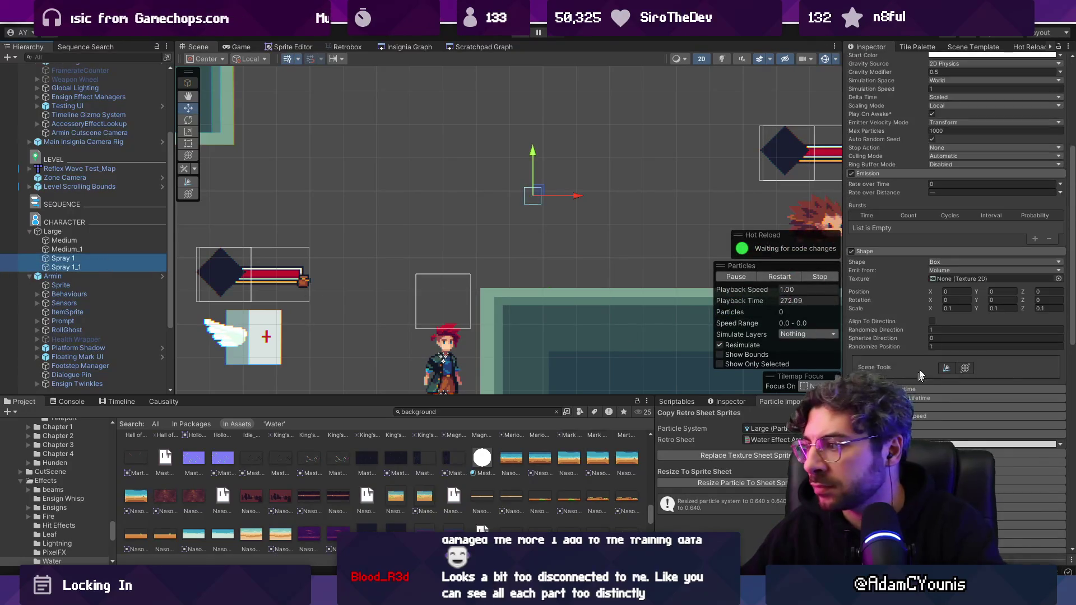
scroll(957, 280, up, 5)
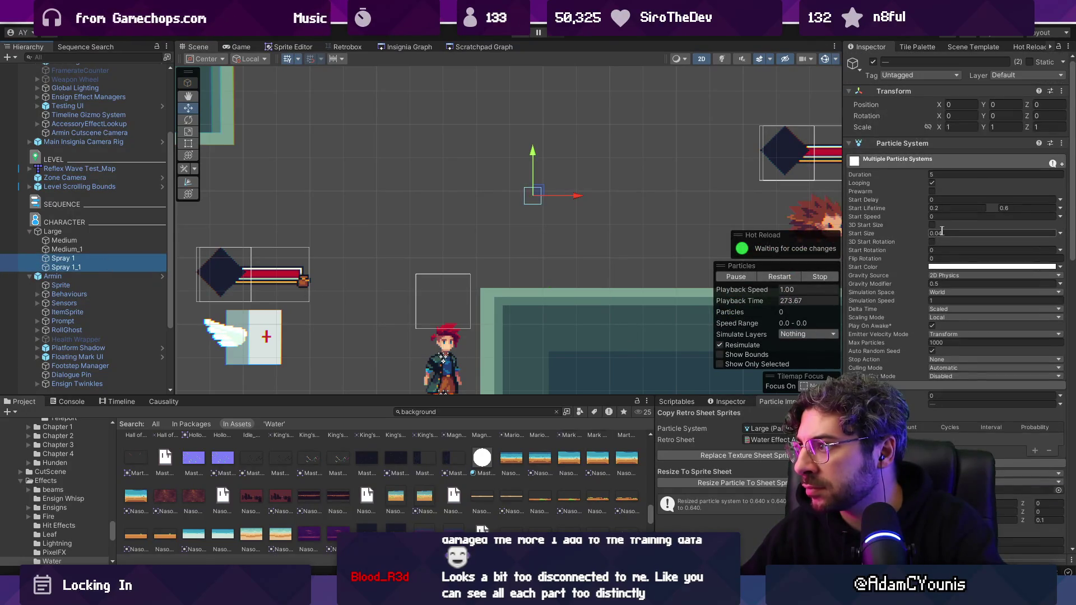
scroll(949, 252, down, 10)
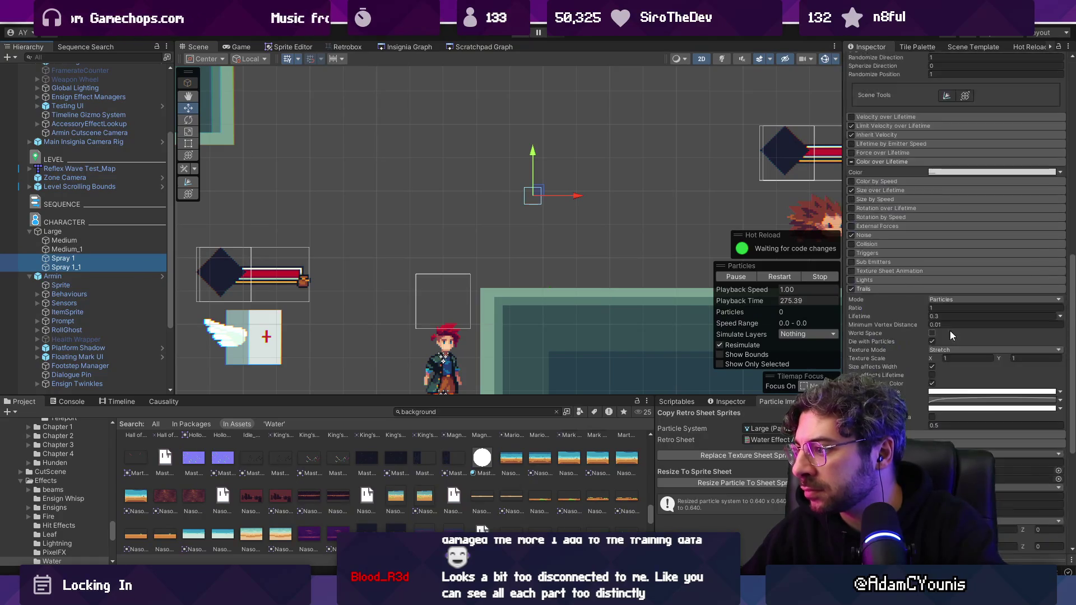
click(960, 323)
- Preview the ribbon trails, then set the spray Trails Mode back to Particles
mouse_move(532, 196)
mouse_down()
mouse_move(548, 185)
mouse_move(496, 180)
mouse_move(510, 169)
mouse_up()
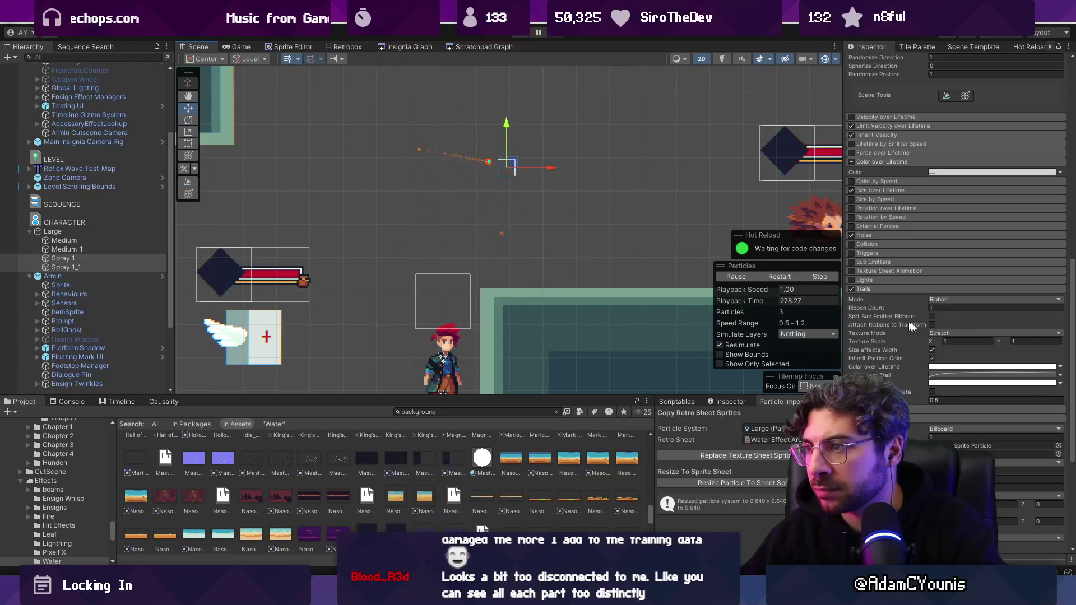
click(964, 300)
click(959, 310)
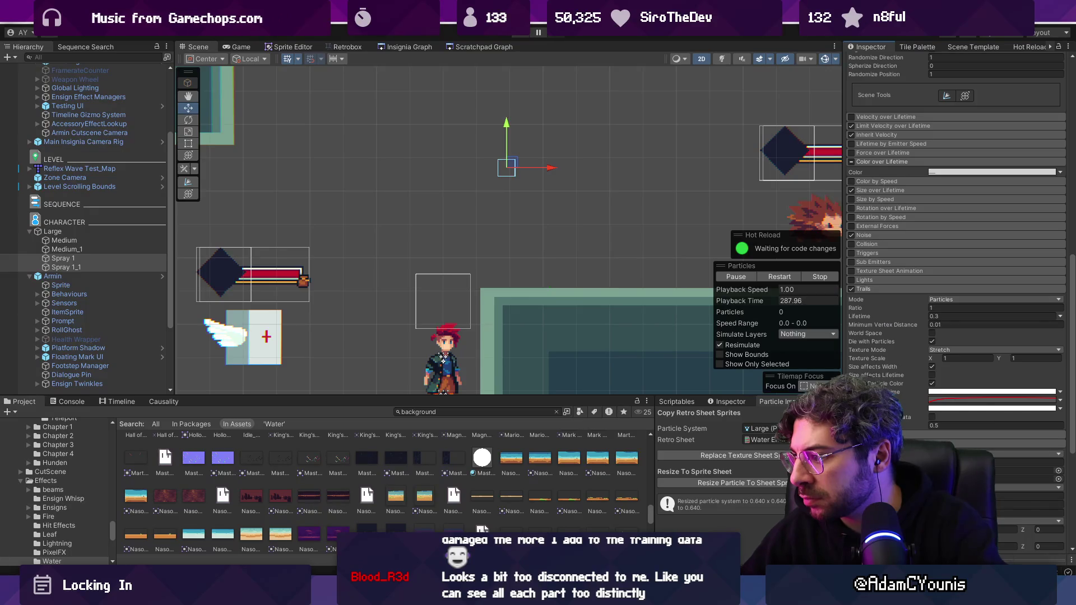
drag(947, 441, 948, 352)
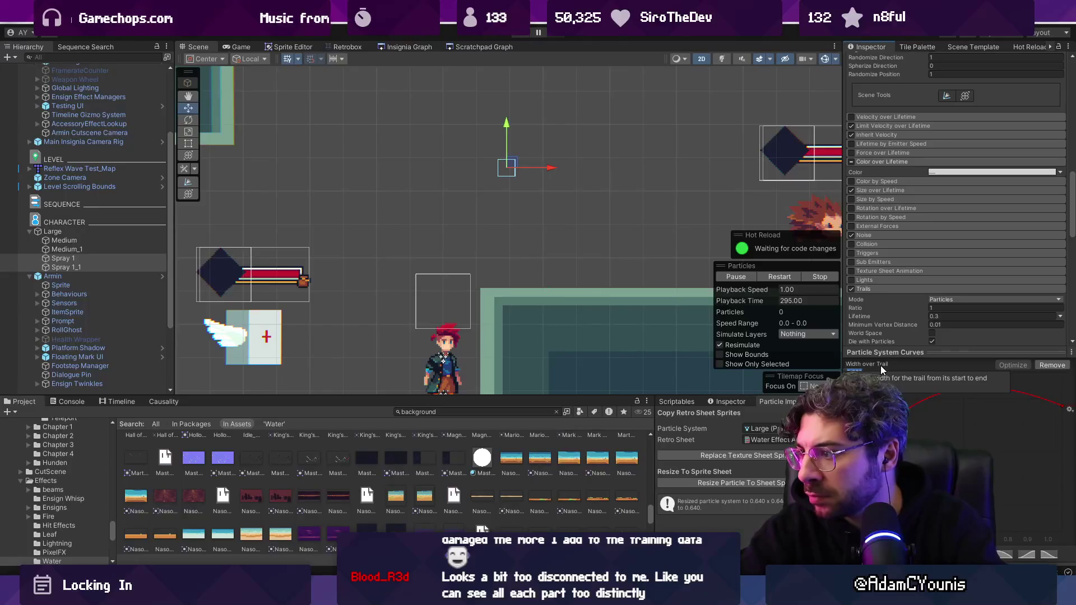
- Set the spray trail Lifetime to 0.2, preview it, and select Large
mouse_move(516, 163)
mouse_down()
mouse_move(566, 169)
mouse_move(476, 176)
mouse_move(550, 182)
mouse_move(589, 211)
mouse_move(505, 160)
mouse_move(506, 184)
mouse_move(583, 180)
mouse_move(459, 183)
mouse_move(446, 132)
mouse_move(563, 193)
mouse_move(563, 204)
mouse_move(646, 196)
mouse_move(639, 185)
mouse_move(519, 185)
mouse_up()
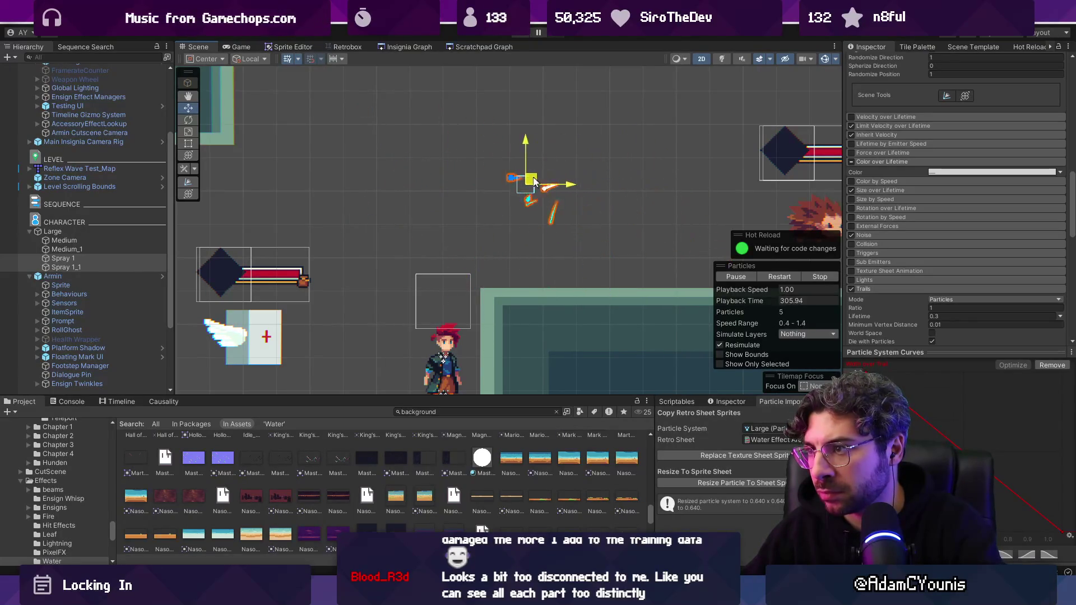
click(958, 315)
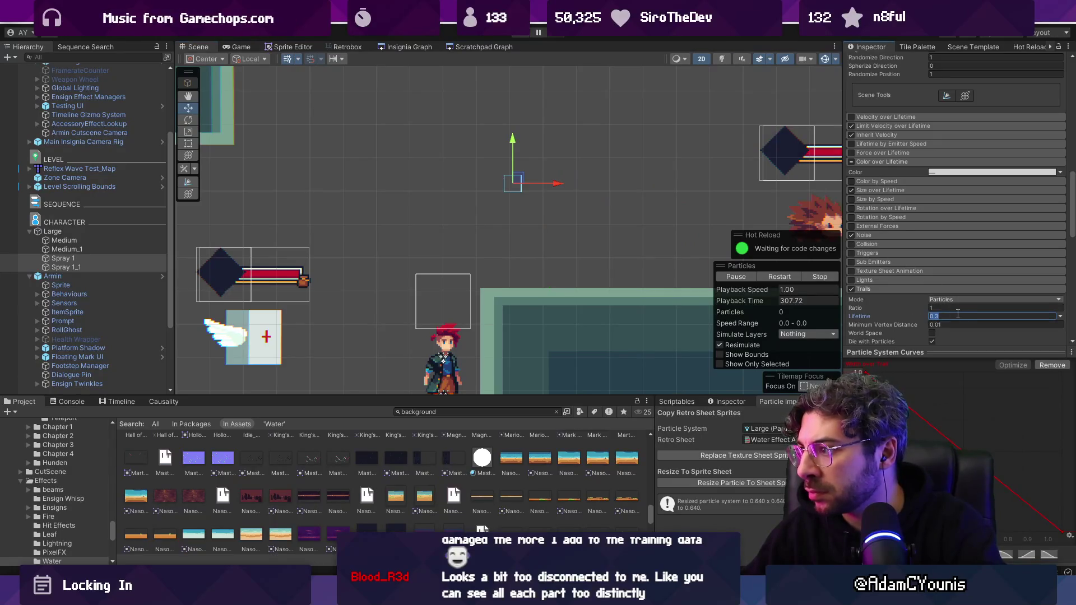
text(0.2)
mouse_move(527, 183)
mouse_down()
mouse_move(584, 167)
mouse_move(453, 170)
mouse_move(563, 185)
mouse_move(482, 230)
mouse_move(494, 173)
mouse_move(498, 195)
mouse_move(507, 185)
mouse_move(499, 180)
mouse_move(488, 202)
mouse_move(493, 215)
mouse_up()
click(53, 231)
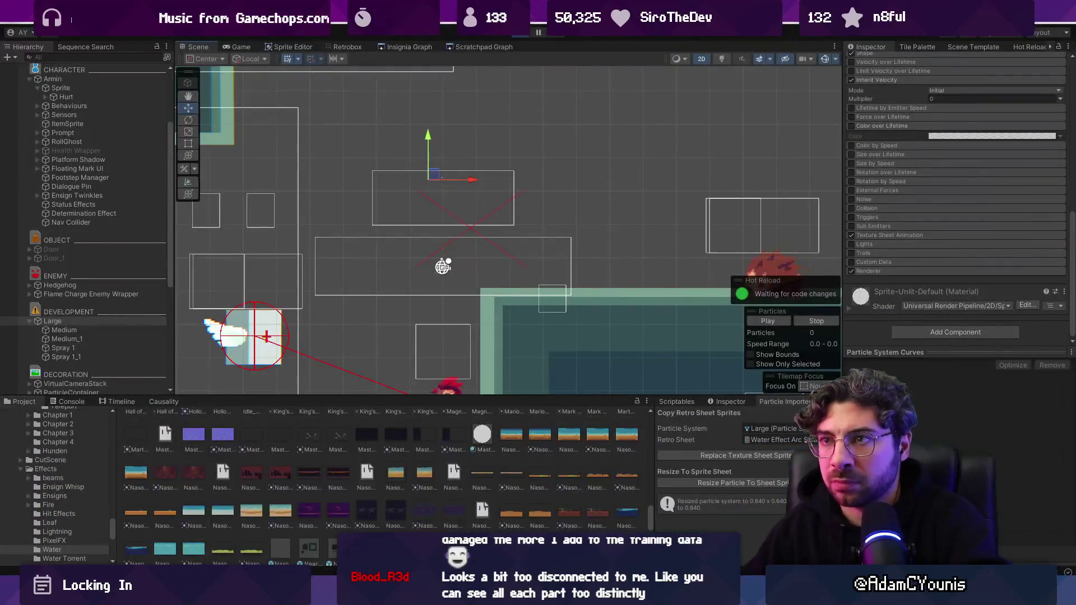
- Dock the Game view beside the Scene, widen it, and sweep the Large emitter during Play
drag(436, 176, 533, 147)
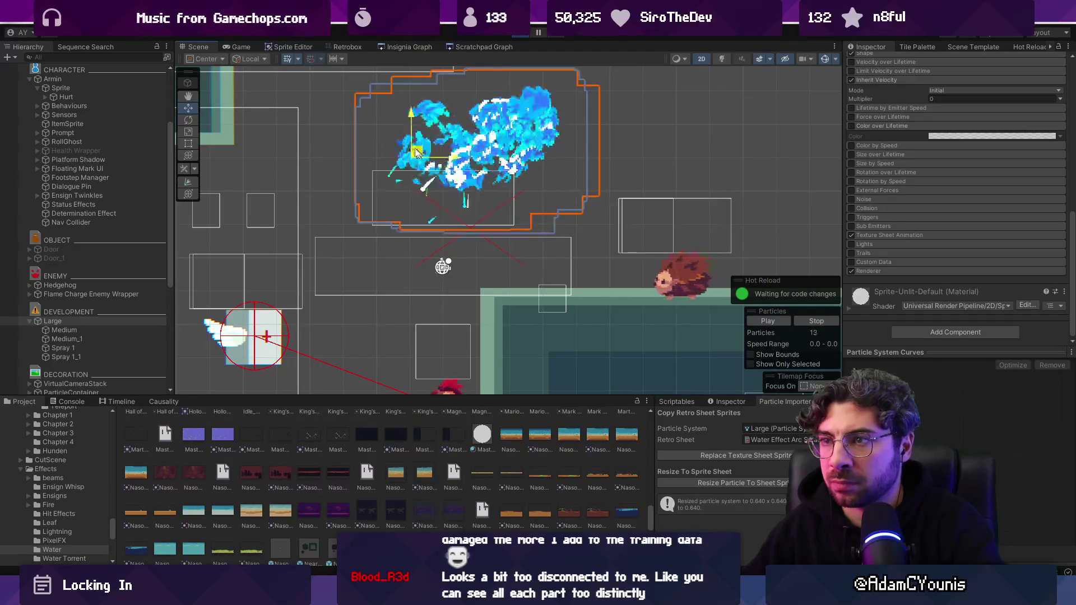
mouse_move(241, 47)
mouse_down()
mouse_move(880, 130)
mouse_move(728, 132)
mouse_move(701, 147)
mouse_move(729, 163)
mouse_up()
drag(622, 172, 375, 174)
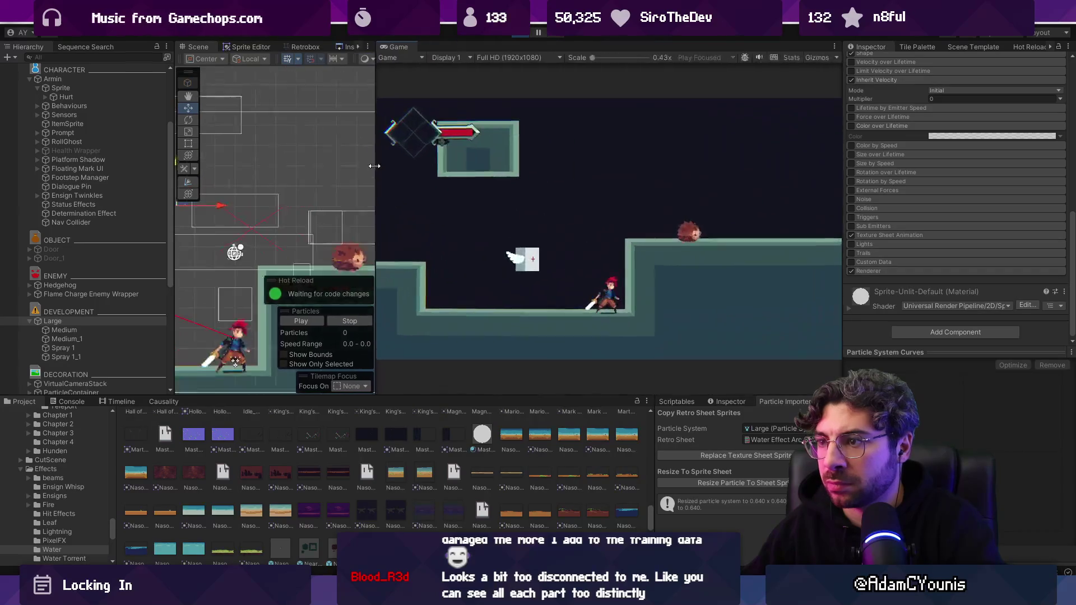
scroll(197, 224, down, 3)
mouse_move(197, 224)
mouse_down()
mouse_move(334, 221)
mouse_move(237, 220)
mouse_move(249, 227)
mouse_move(166, 235)
mouse_move(376, 227)
mouse_move(246, 227)
mouse_move(329, 215)
mouse_move(236, 226)
mouse_up()
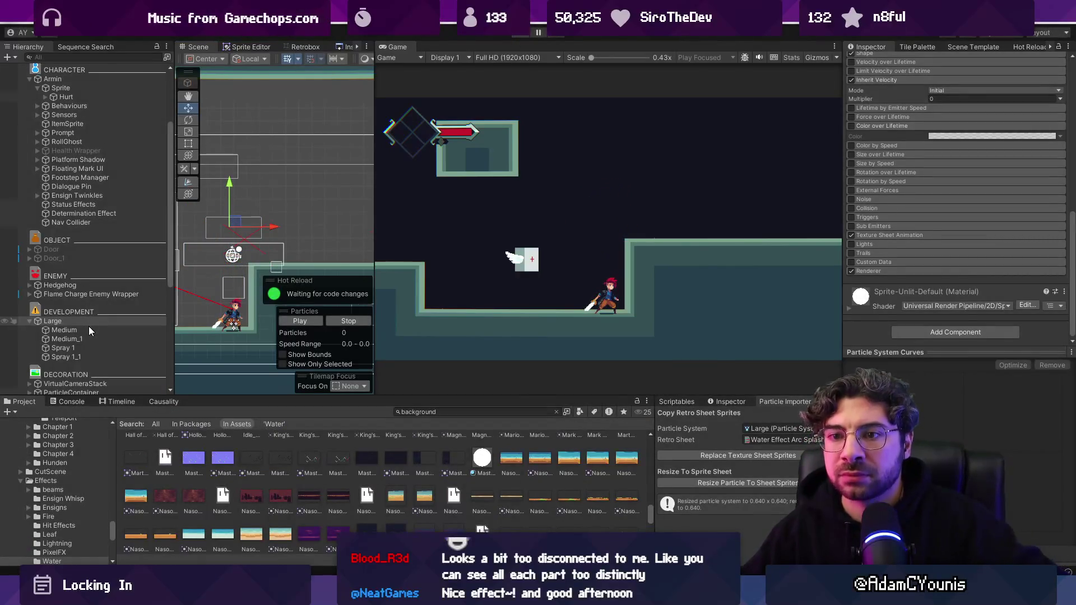
- Exit Play mode and set Start Lifetime 0.85 on Large, Medium and Medium_1
key(ctrl+p)
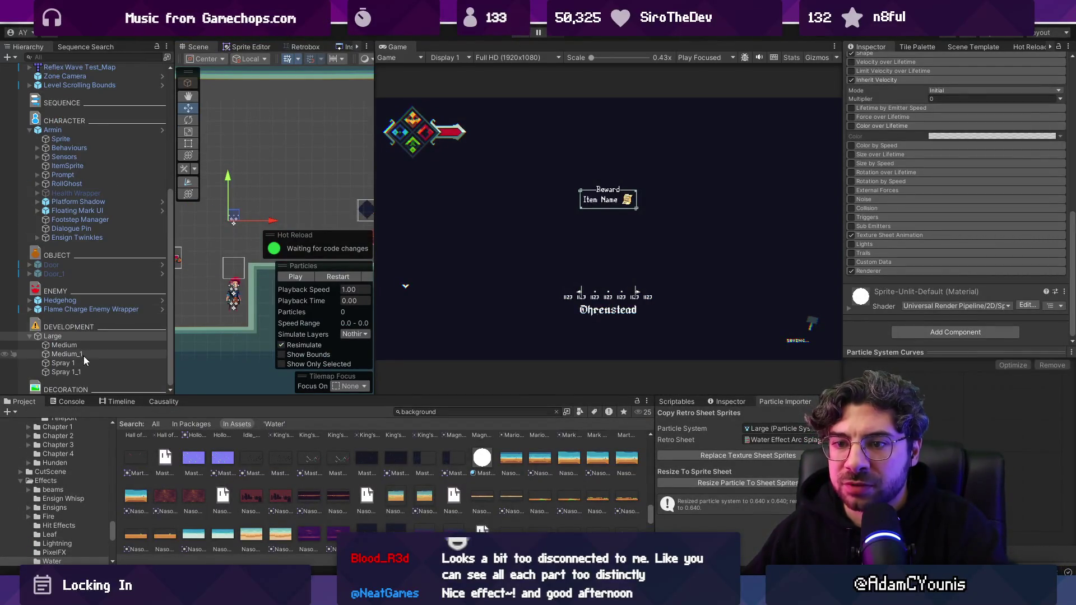
click(62, 364)
shift+click(63, 372)
drag(889, 352, 863, 367)
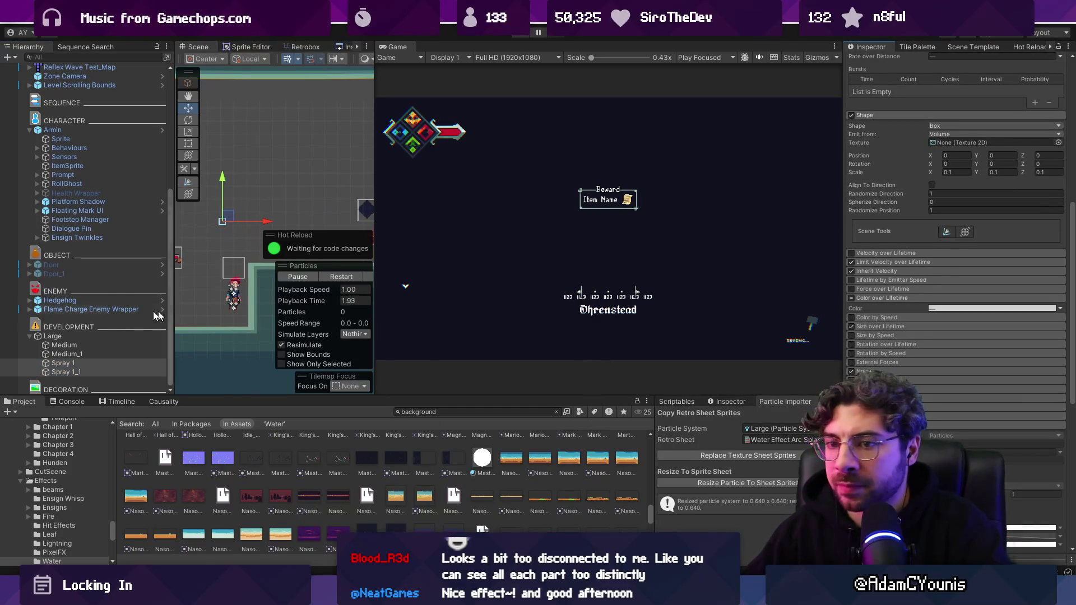
click(53, 335)
shift+click(66, 354)
scroll(944, 255, up, 10)
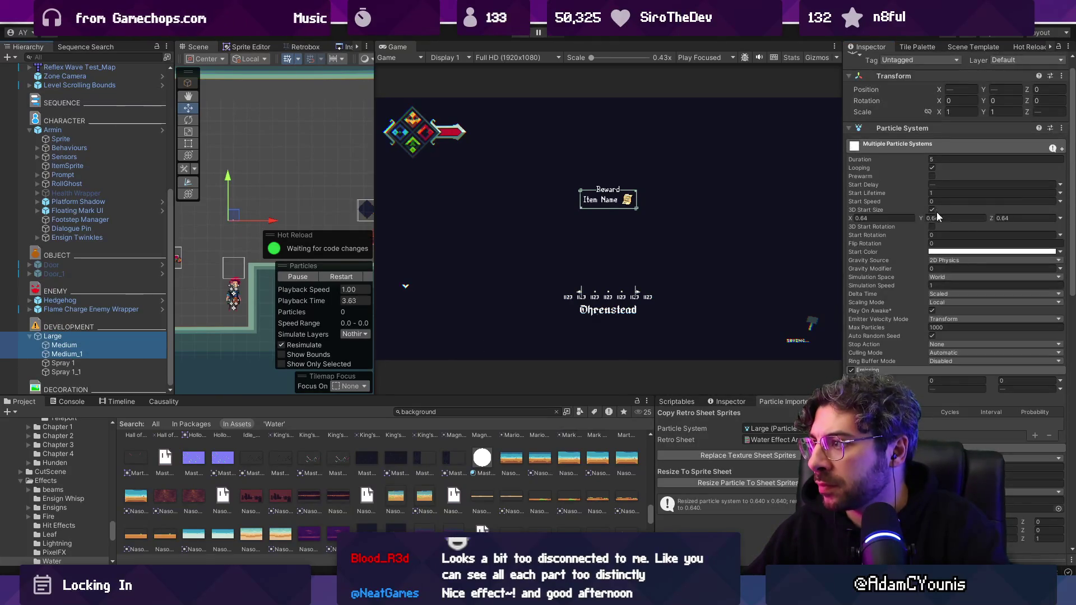
click(945, 193)
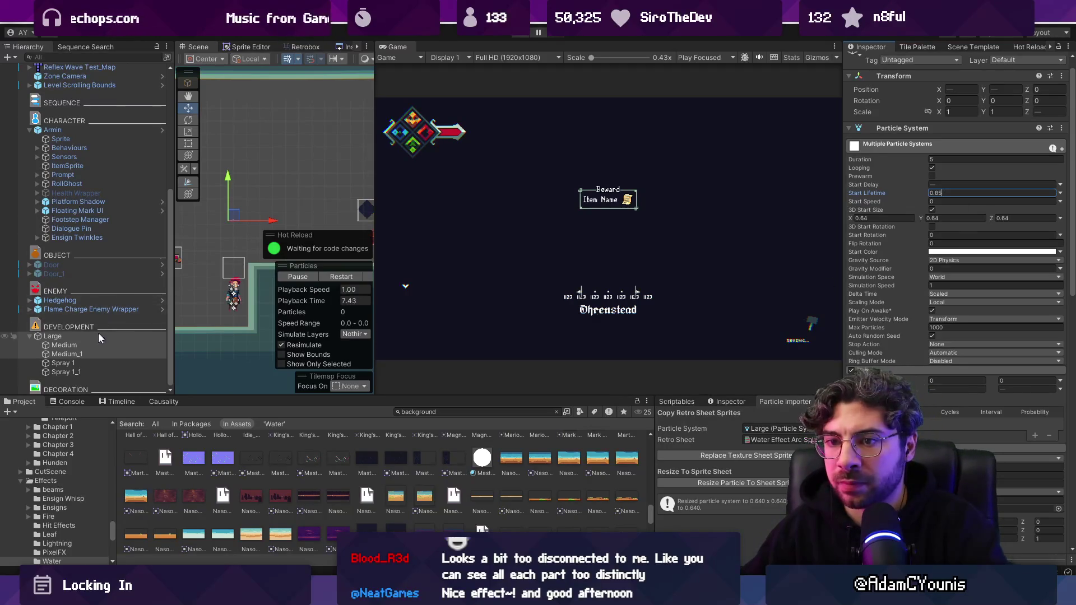
- Frame the Large emitter and set its Emission burst Count to 6–10
click(120, 338)
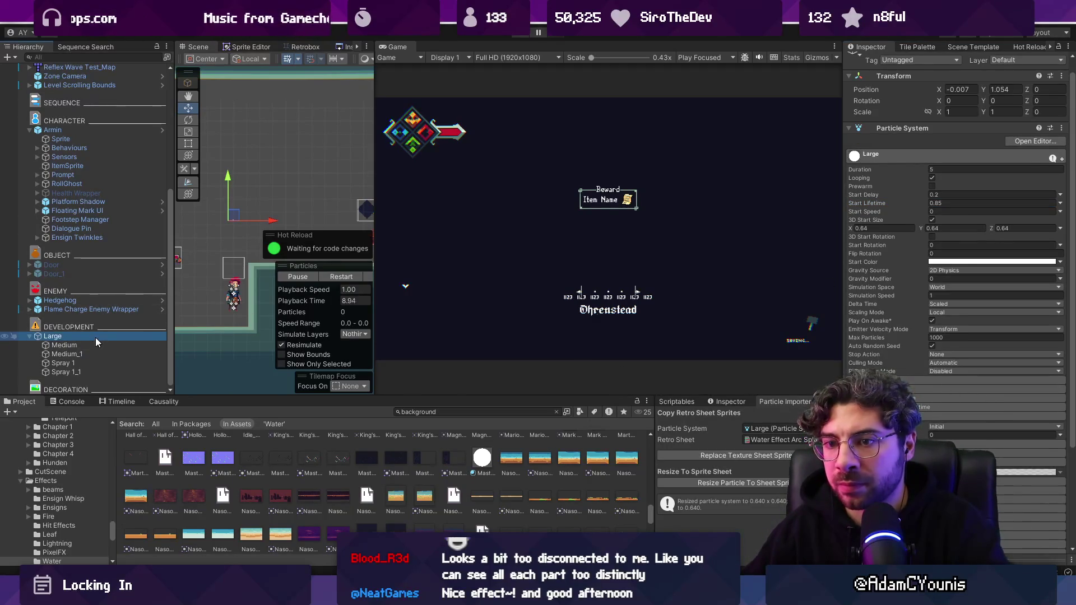
double_click(95, 336)
click(254, 237)
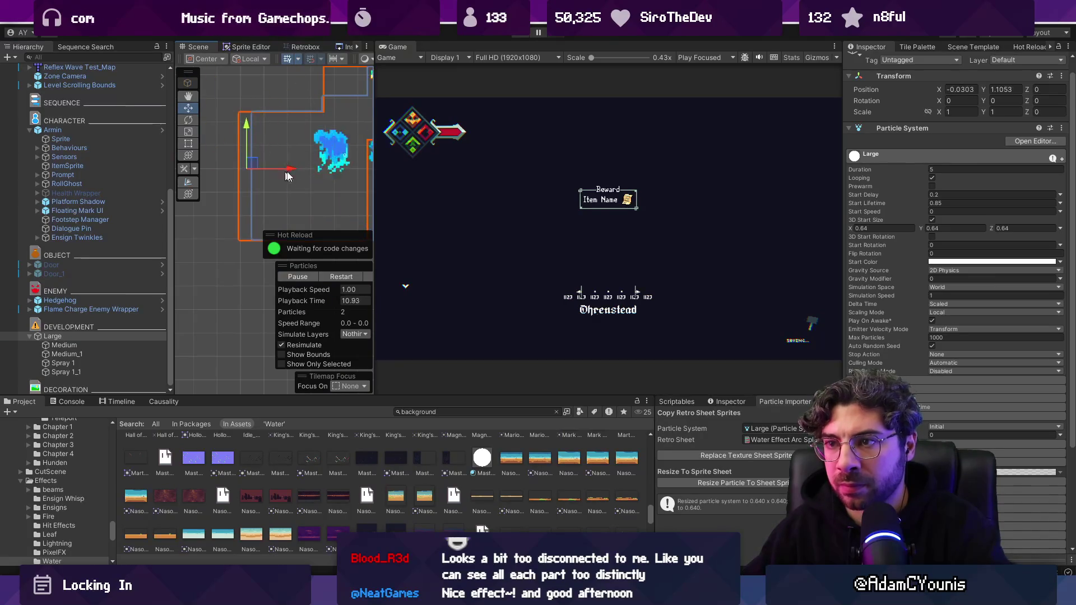
click(95, 335)
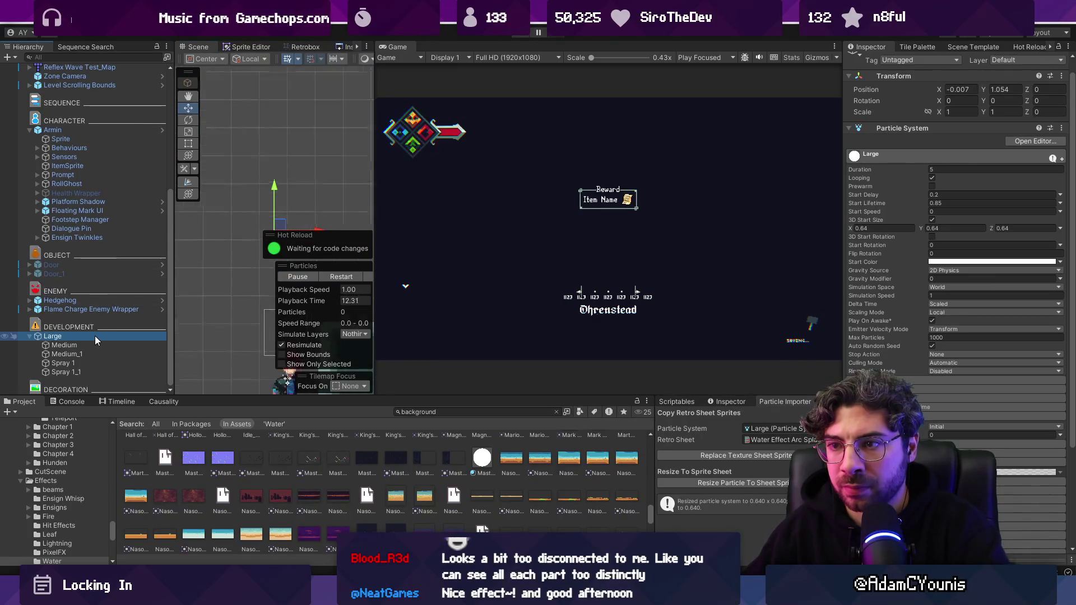
click(920, 381)
click(956, 399)
text(6)
key(Tab)
text(10)
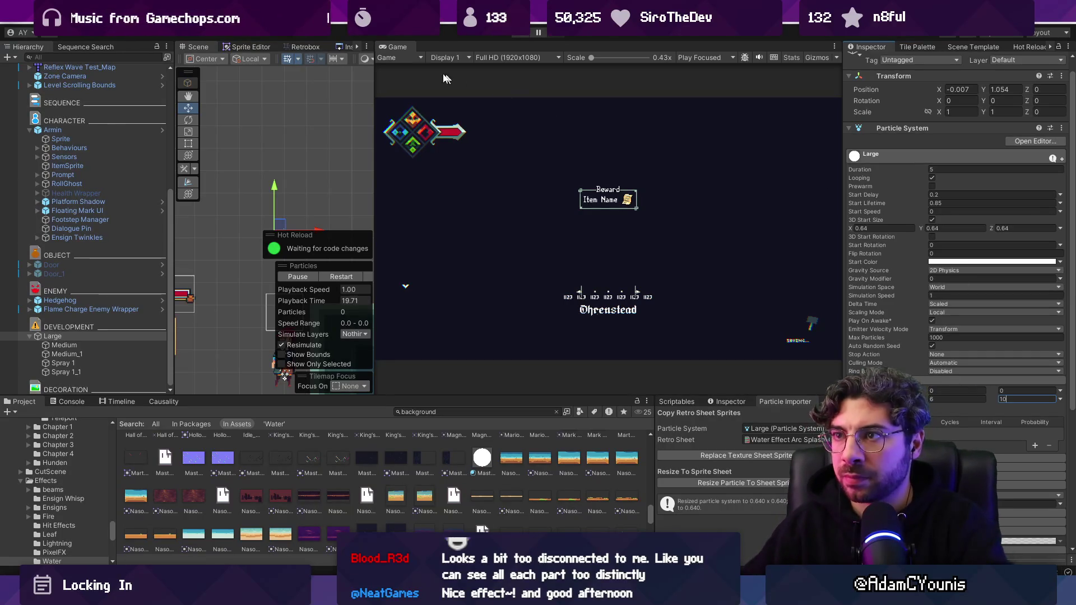
- Redock the Game view and sweep the Large emitter in the Scene to preview the burst
drag(388, 48, 220, 48)
click(197, 47)
mouse_move(519, 228)
mouse_down()
mouse_move(701, 204)
mouse_move(598, 251)
mouse_move(563, 180)
mouse_move(476, 168)
mouse_move(491, 255)
mouse_move(506, 262)
mouse_up()
scroll(599, 250, down, 3)
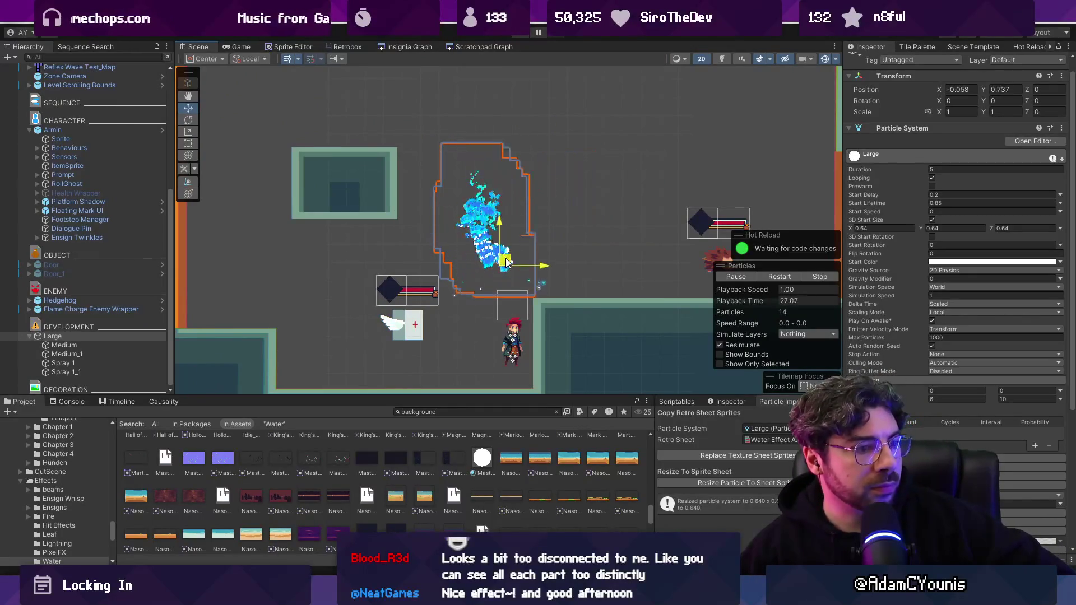
mouse_move(617, 226)
mouse_down()
mouse_move(583, 246)
mouse_move(460, 235)
mouse_move(543, 215)
mouse_move(530, 238)
mouse_up()
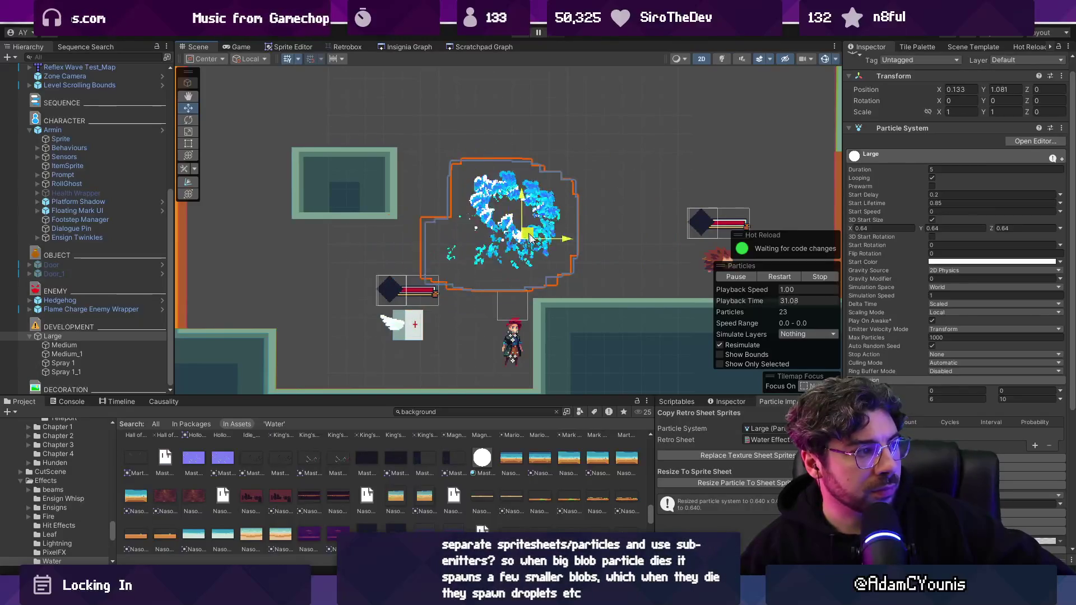
mouse_move(647, 236)
mouse_down()
mouse_move(622, 196)
mouse_move(512, 245)
mouse_move(445, 240)
mouse_move(534, 247)
mouse_up()
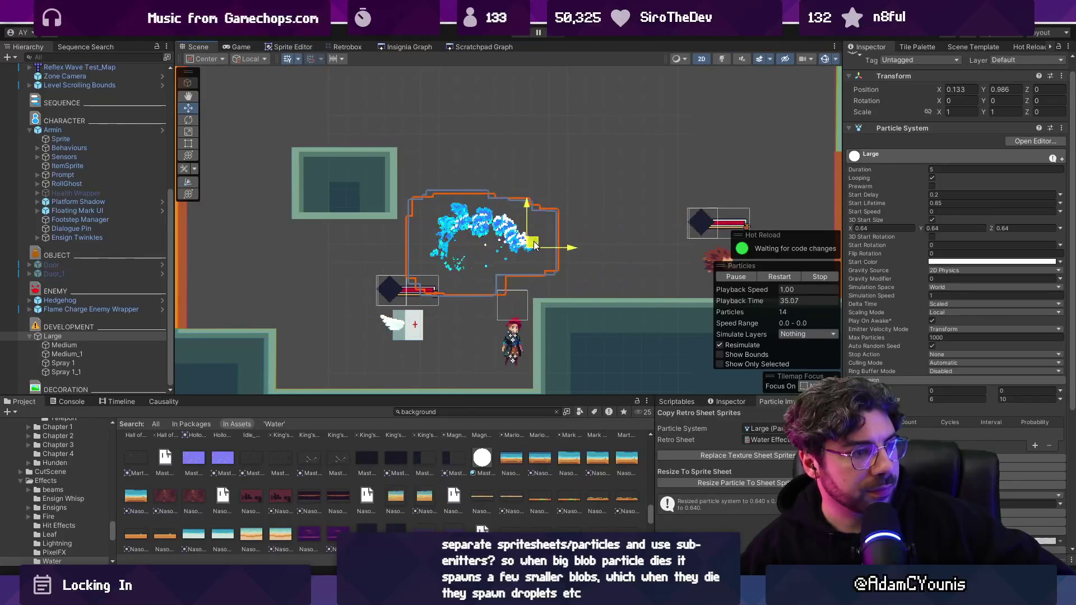